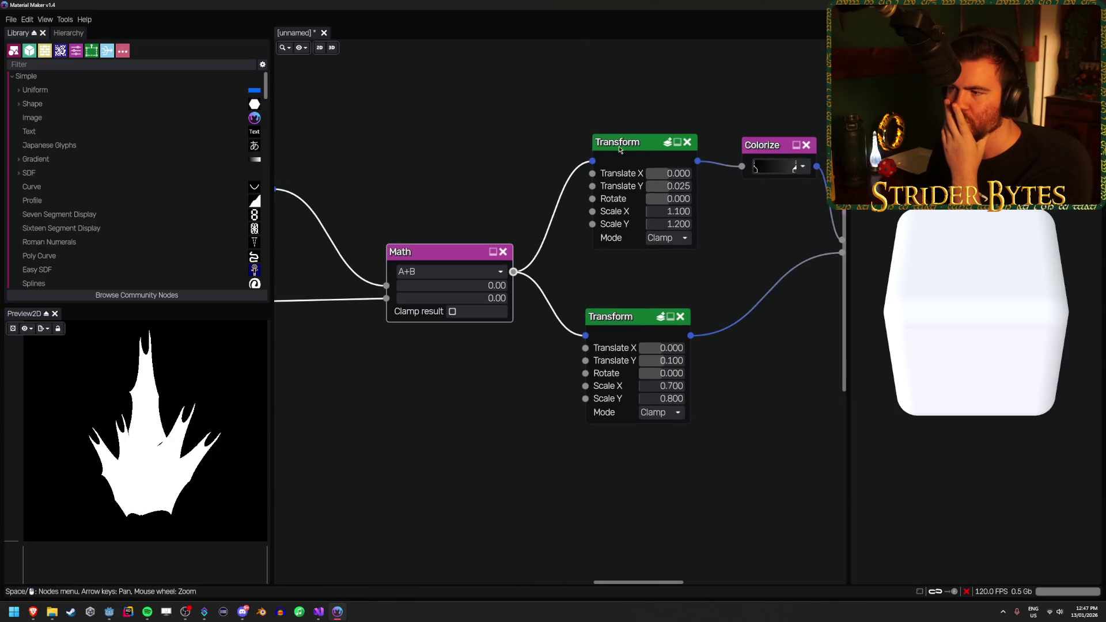
Preview both Transform outputs and set the bottom Transform's Scale X to 0.9
{"action": "left_click", "coordinate": [619, 142]}
{"action": "left_click", "coordinate": [635, 315]}
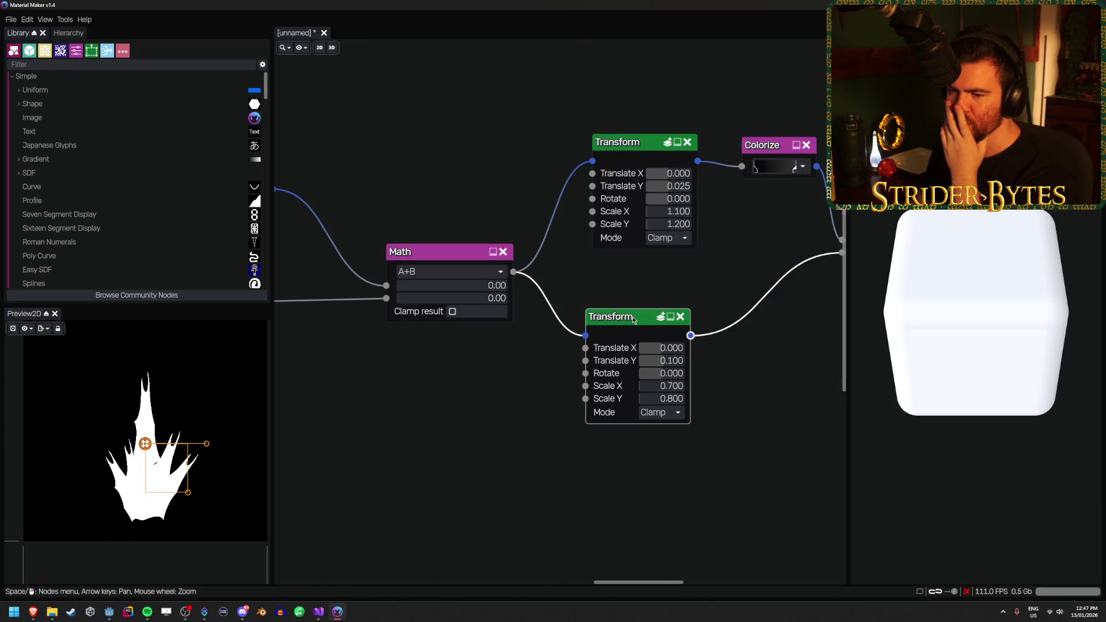
{"action": "scroll", "coordinate": [682, 278], "scroll_direction": "right", "scroll_amount": 2}
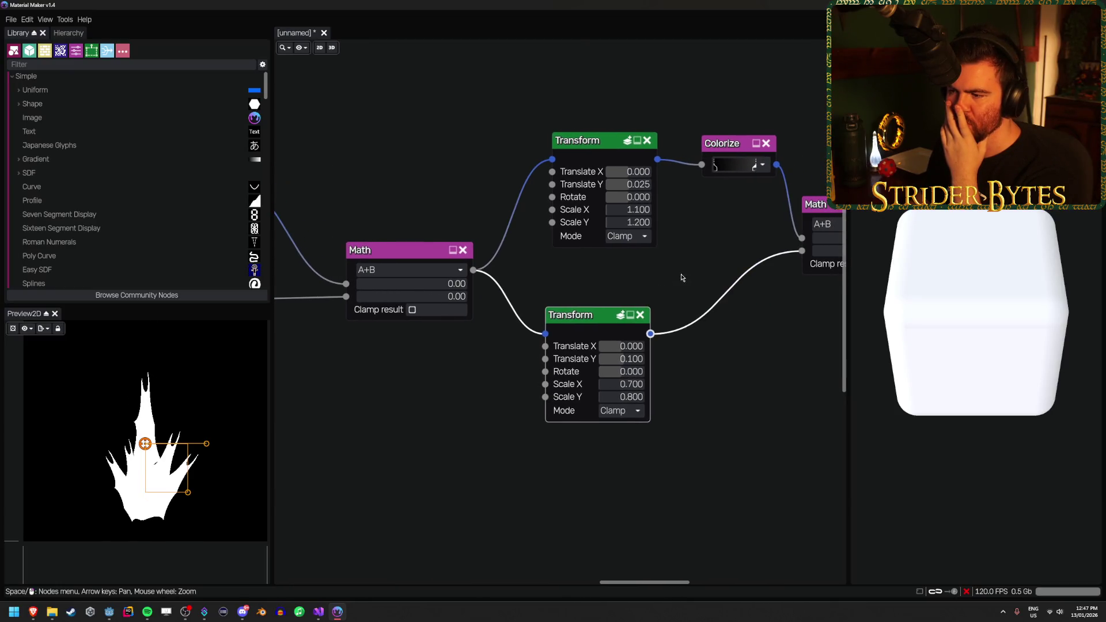
{"action": "left_click", "coordinate": [623, 384]}
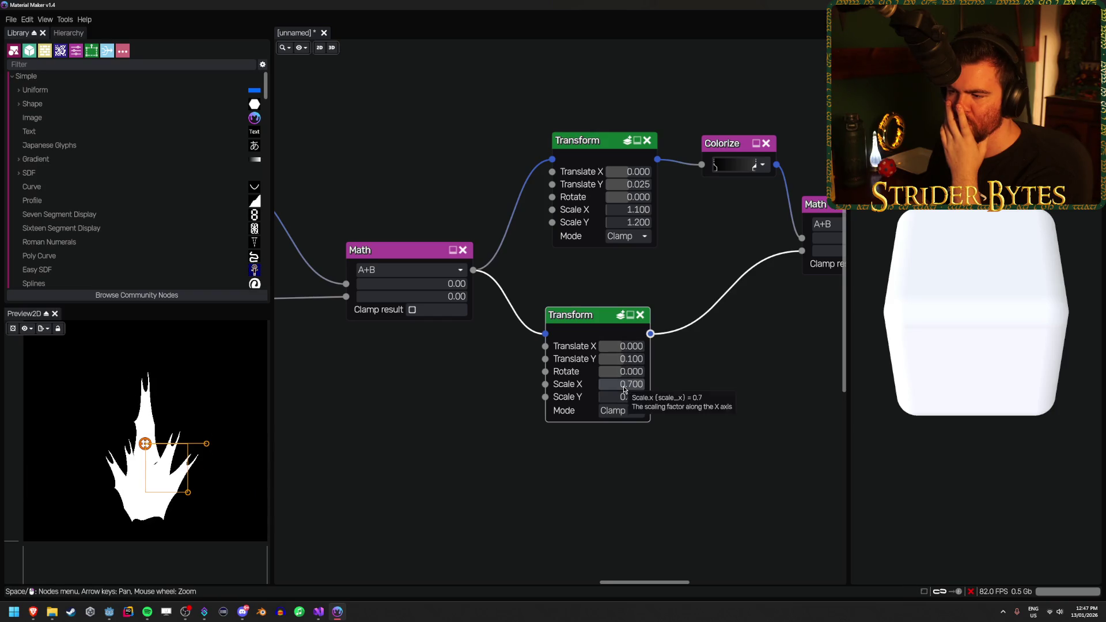
{"action": "left_click", "coordinate": [623, 385]}
{"action": "type", "text": "0.9"}
{"action": "key", "text": "Return"}
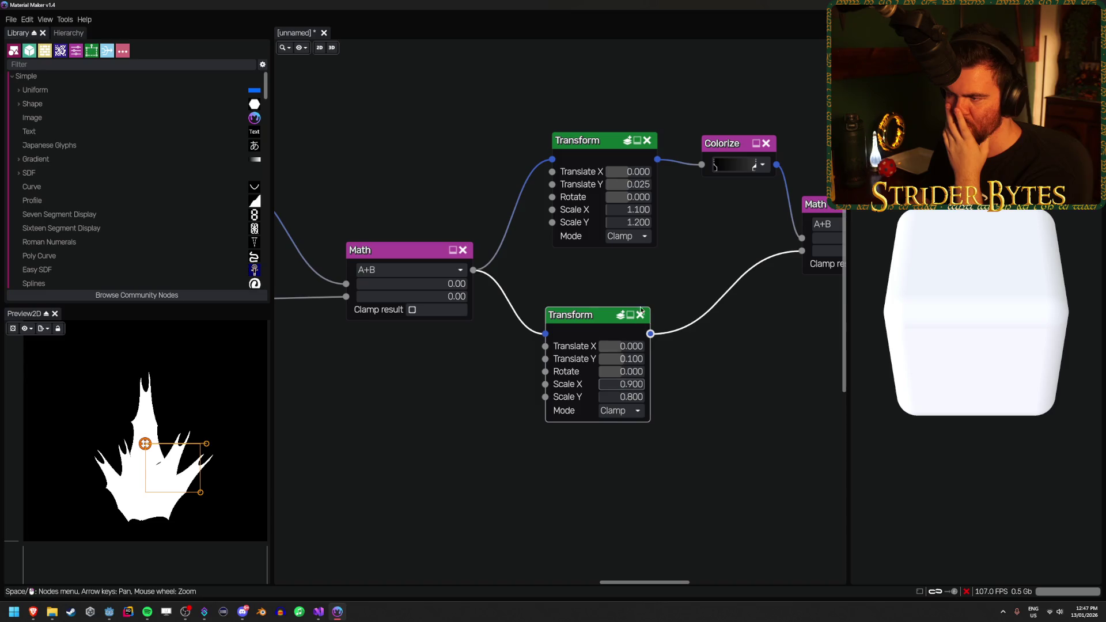
Preview the Gaussian Blur result, then try a top Transform Scale X of 0.5
{"action": "scroll", "coordinate": [633, 288], "scroll_direction": "right", "scroll_amount": 10}
{"action": "left_click", "coordinate": [673, 198]}
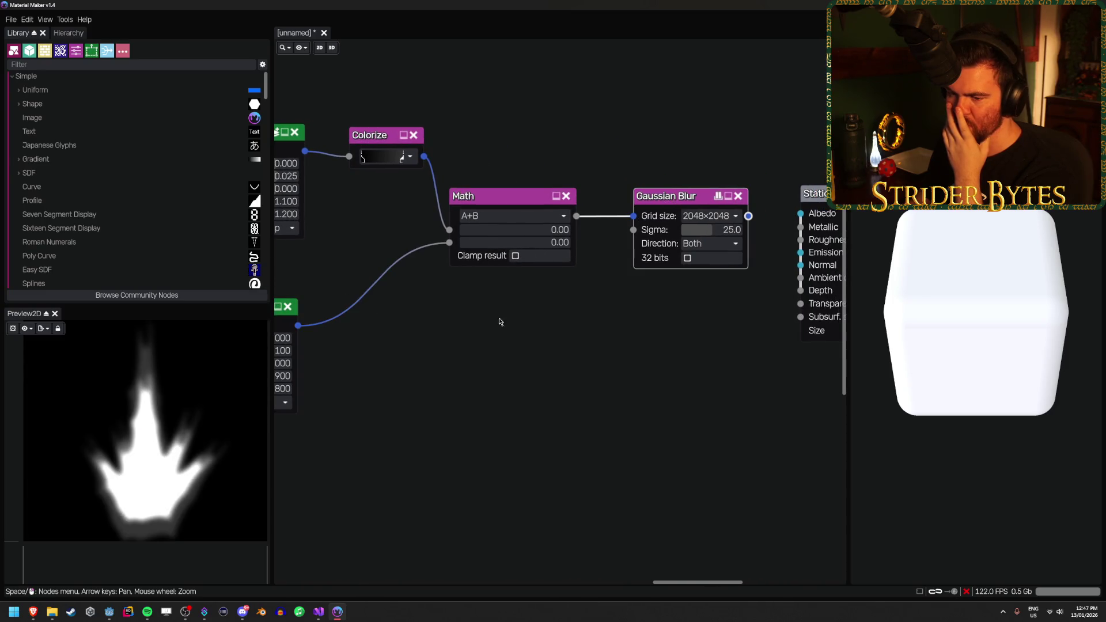
{"action": "scroll", "coordinate": [500, 322], "scroll_direction": "left", "scroll_amount": 7}
{"action": "left_click", "coordinate": [520, 193]}
{"action": "left_click", "coordinate": [520, 193]}
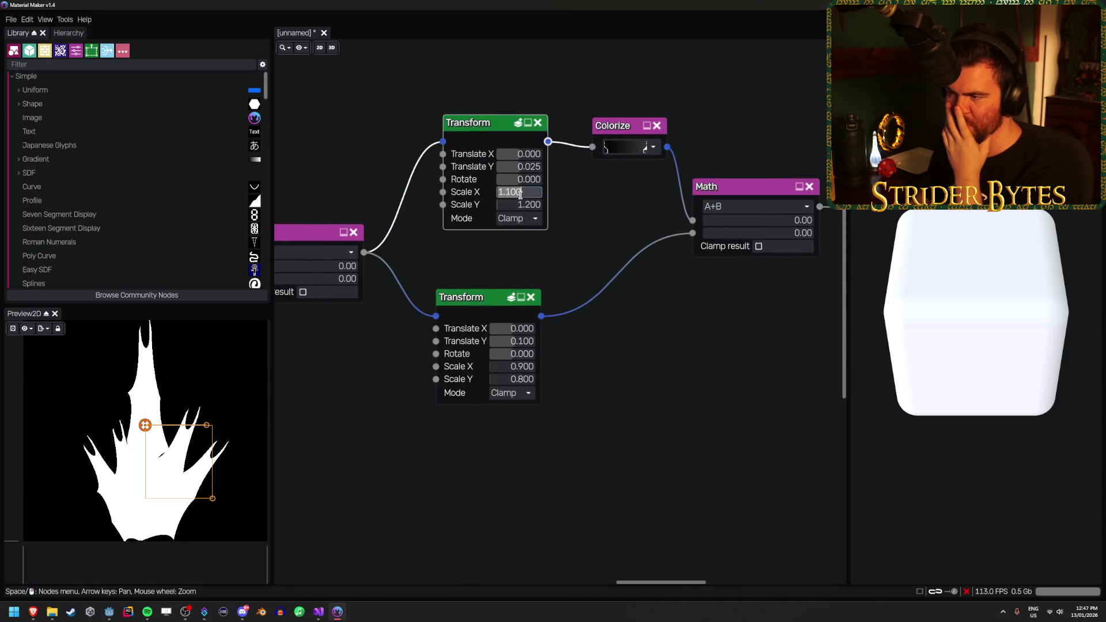
{"action": "type", "text": "0.5"}
{"action": "key", "text": "Return"}
Change the top Transform's scale to 1.5 by 1.1
{"action": "left_click", "coordinate": [520, 194]}
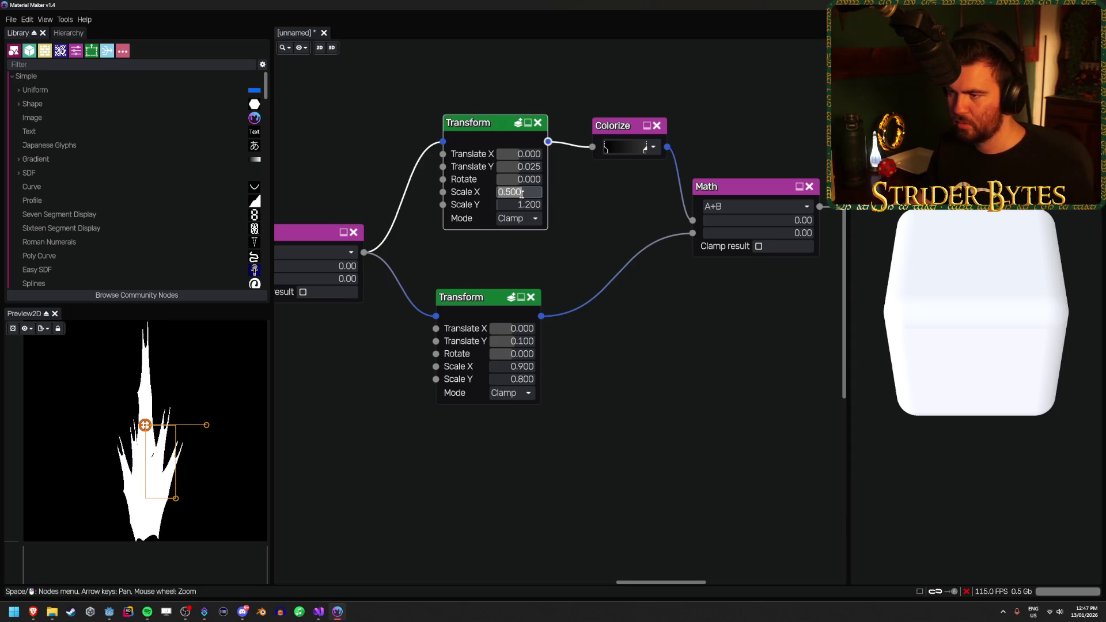
{"action": "type", "text": "1.5"}
{"action": "key", "text": "Return"}
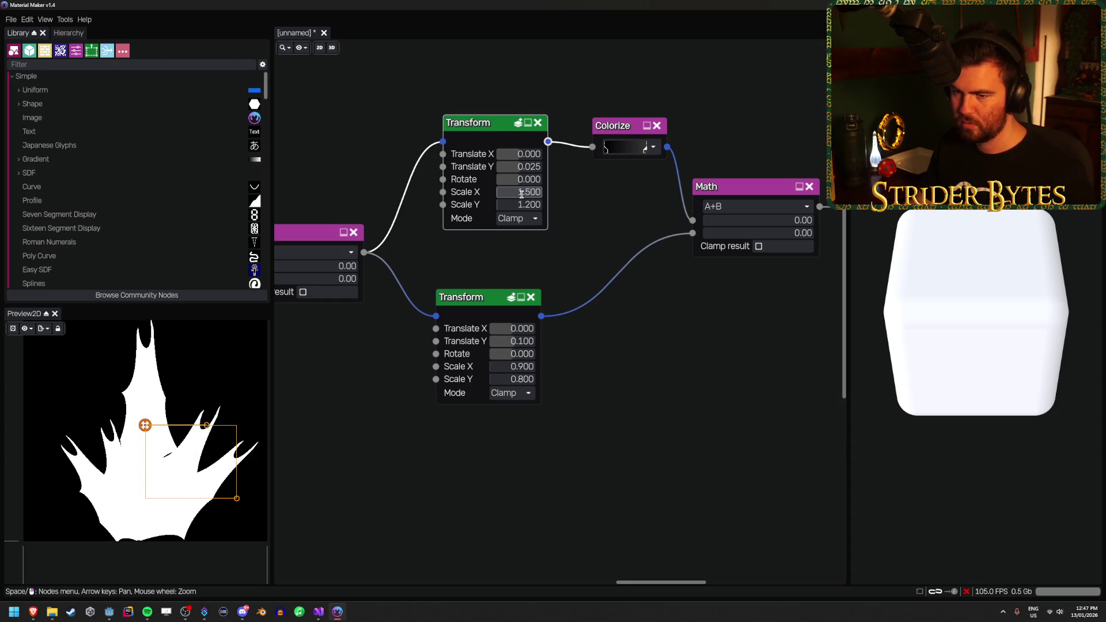
{"action": "type", "text": "1.1"}
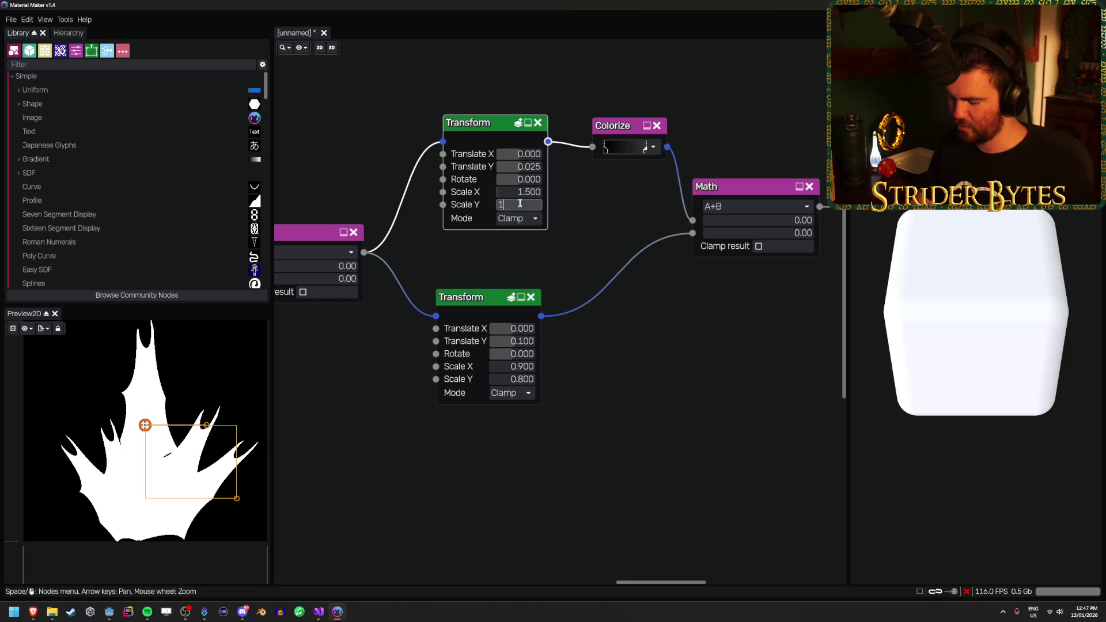
{"action": "key", "text": "Return"}
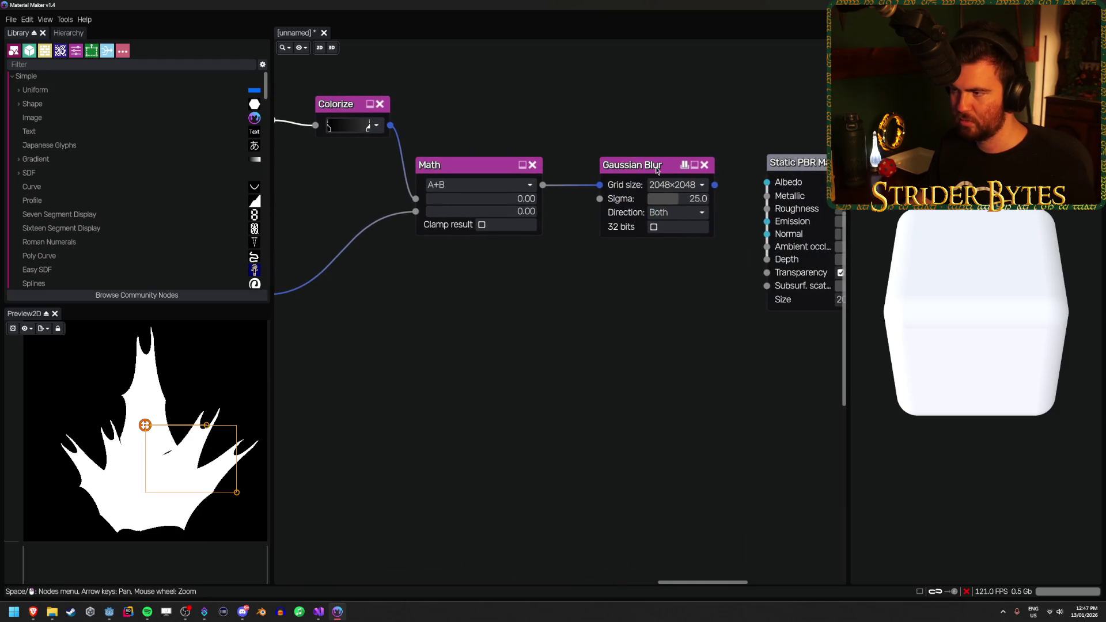
Check the blurred flame, set the bottom Transform's Scale X to 1.0, and save
{"action": "left_click", "coordinate": [656, 170]}
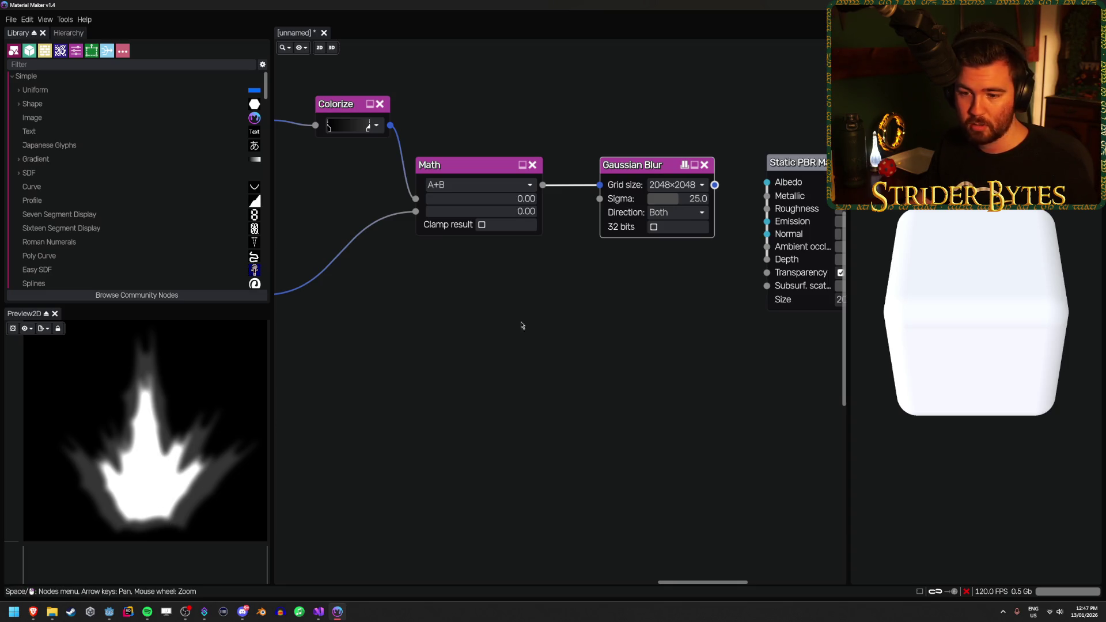
{"action": "left_click_drag", "start_coordinate": [553, 321], "coordinate": [763, 312]}
{"action": "left_click", "coordinate": [438, 330]}
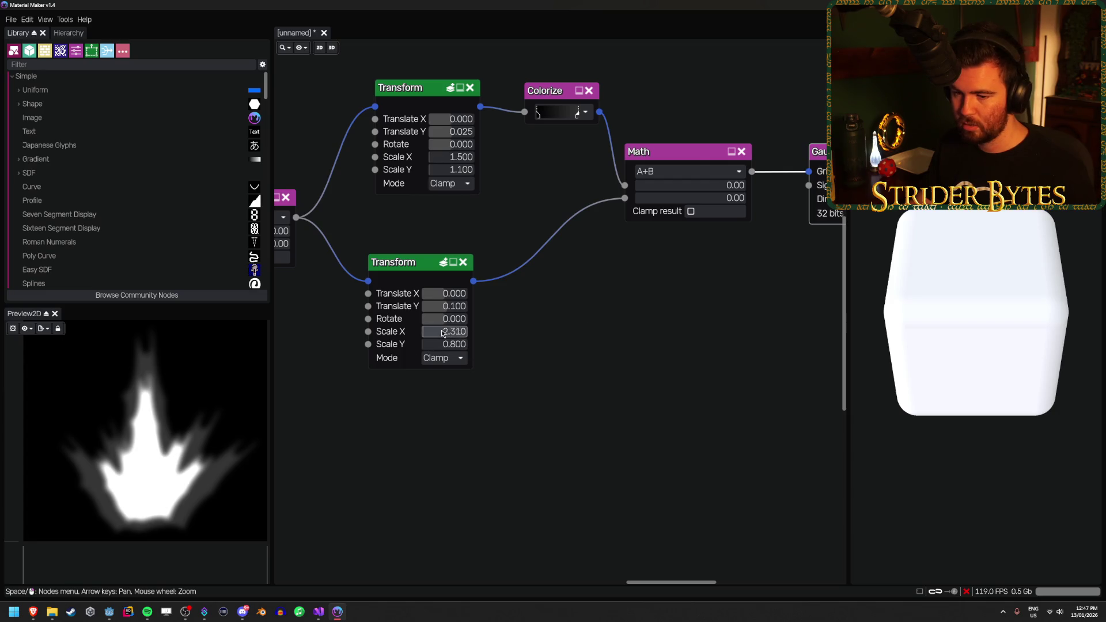
{"action": "type", "text": "5.595"}
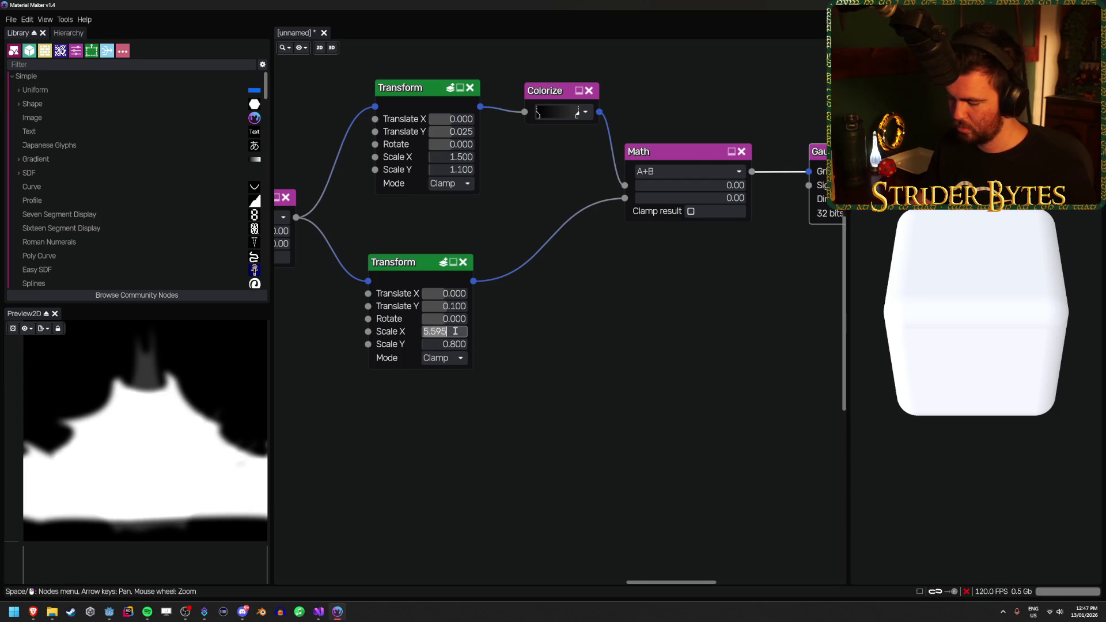
{"action": "type", "text": "1"}
{"action": "key", "text": "Return"}
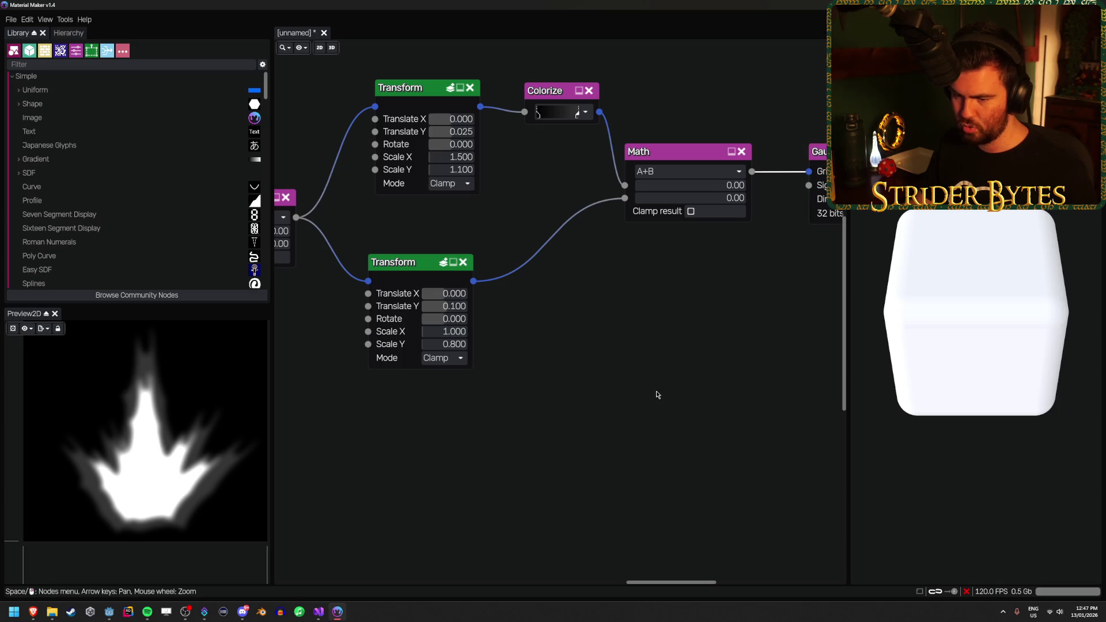
{"action": "key", "text": "ctrl+s"}
{"action": "left_click", "coordinate": [651, 196]}
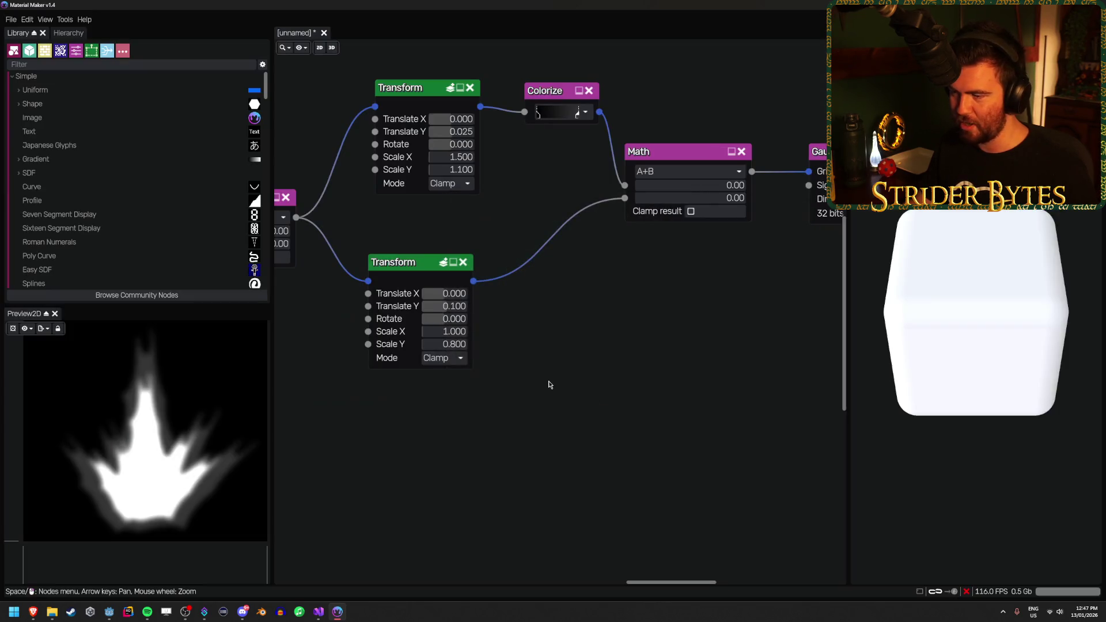
{"action": "key", "text": "ctrl+s"}
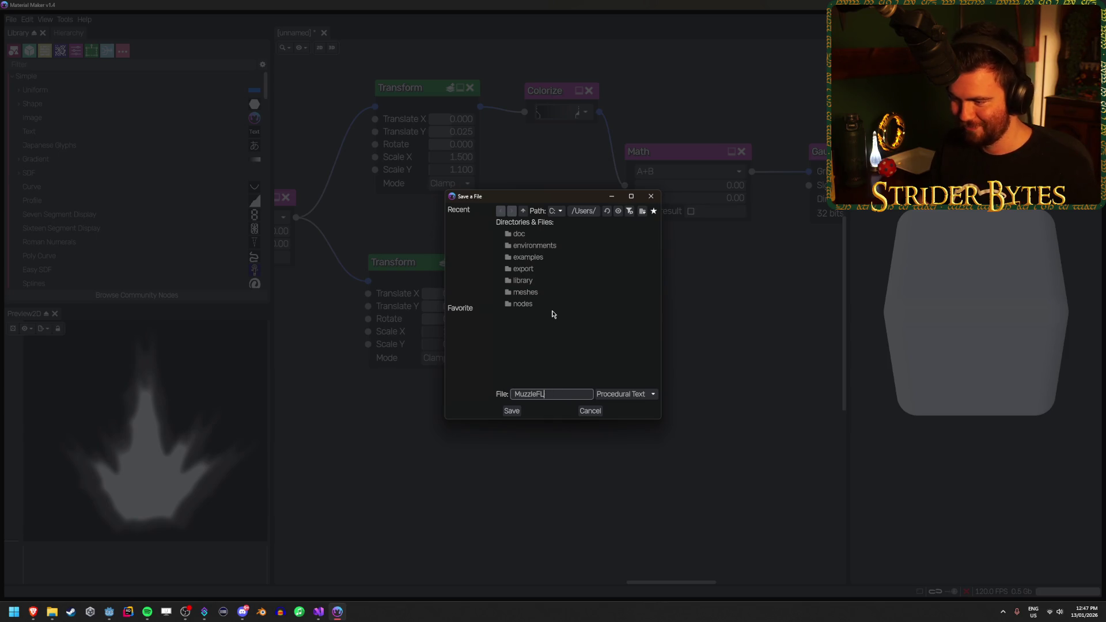
Save the project as MuzzleFlash.ptex with the Procedural Text file type
{"action": "type", "text": "lash"}
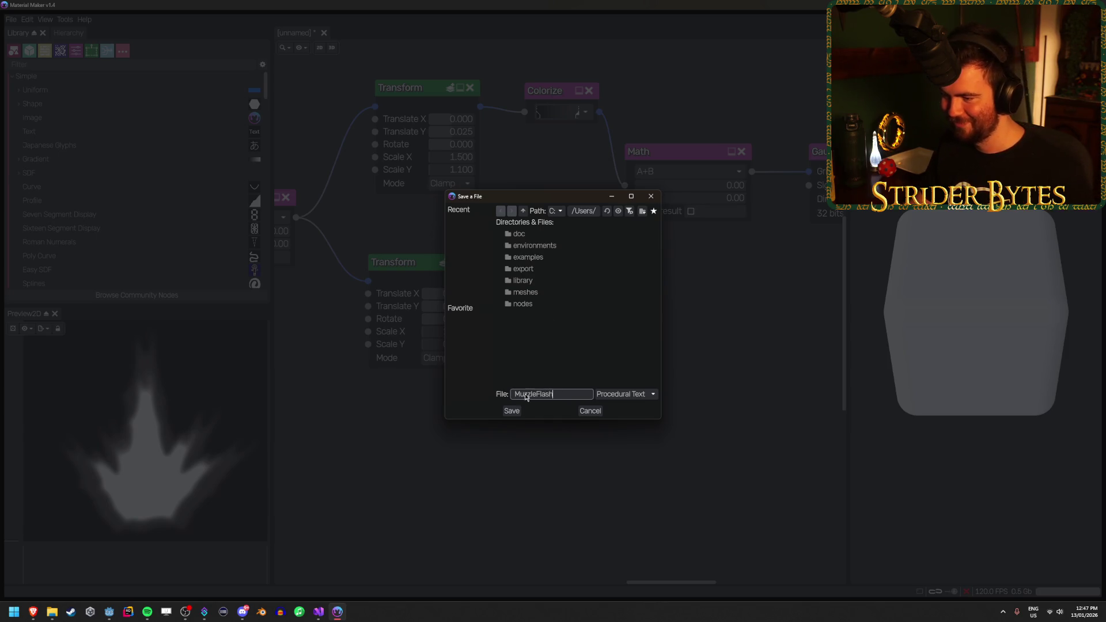
{"action": "left_click", "coordinate": [625, 394]}
{"action": "left_click", "coordinate": [628, 401]}
{"action": "left_click", "coordinate": [512, 410]}
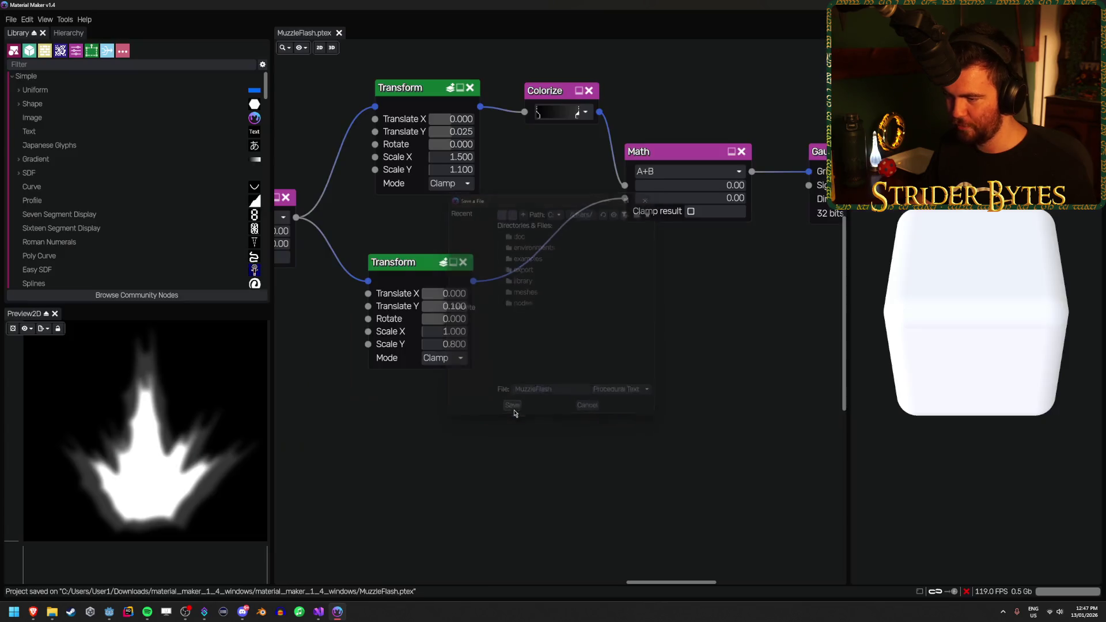
{"action": "left_click_drag", "start_coordinate": [699, 329], "coordinate": [257, 393]}
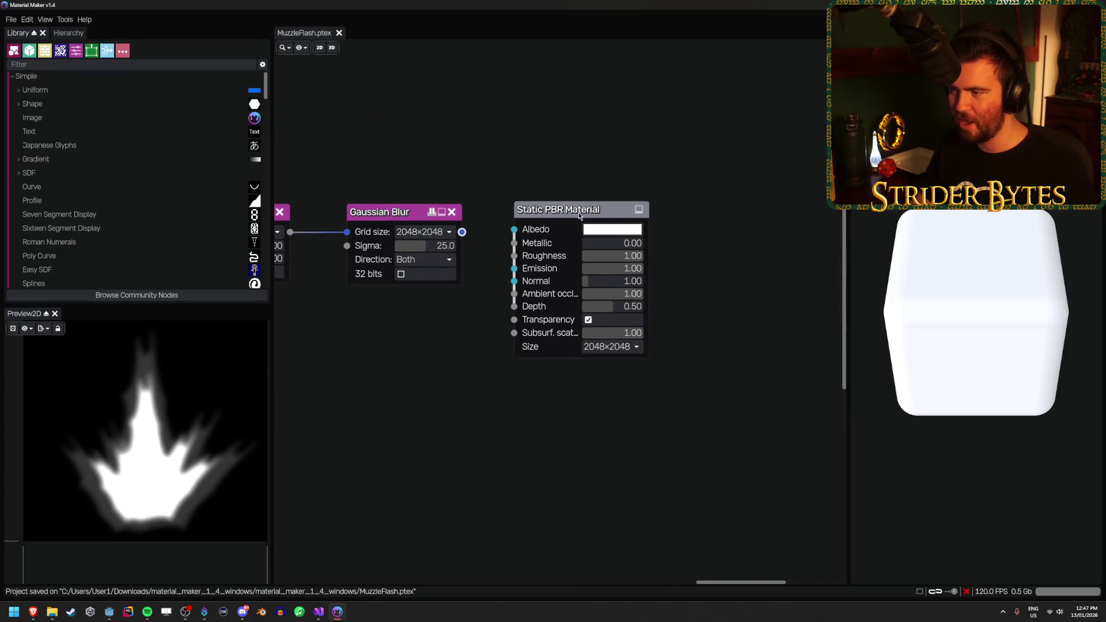
Drag the Static PBR Material node far right, then pan back to the Colorize and Math nodes
{"action": "left_click_drag", "start_coordinate": [579, 216], "coordinate": [808, 225]}
{"action": "scroll", "coordinate": [561, 247], "scroll_direction": "down", "scroll_amount": 1}
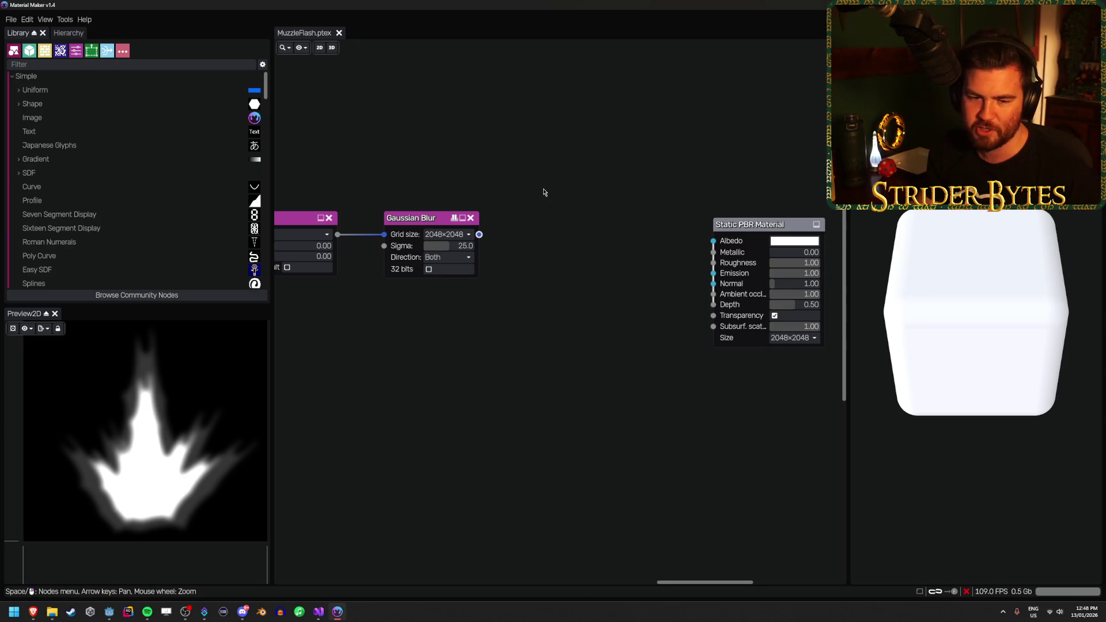
{"action": "mouse_move", "coordinate": [528, 178]}
{"action": "left_mouse_down"}
{"action": "mouse_move", "coordinate": [579, 222]}
{"action": "mouse_move", "coordinate": [523, 215]}
{"action": "mouse_move", "coordinate": [588, 227]}
{"action": "left_mouse_up"}
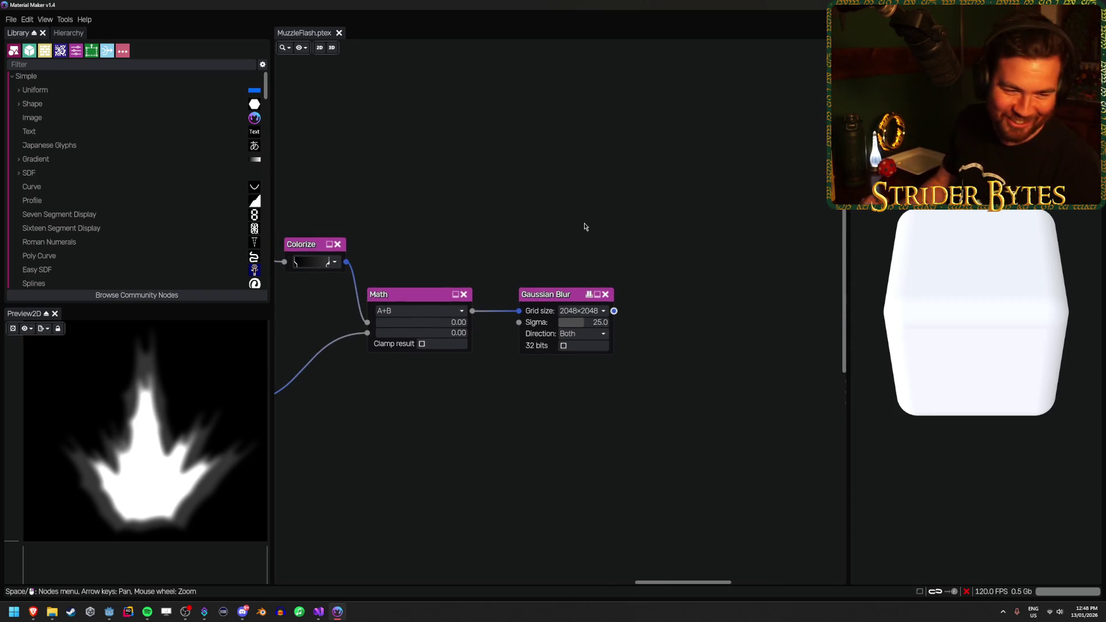
{"action": "right_click", "coordinate": [468, 153]}
Add a Value Noise node and place it above the Math node
{"action": "type", "text": "noise"}
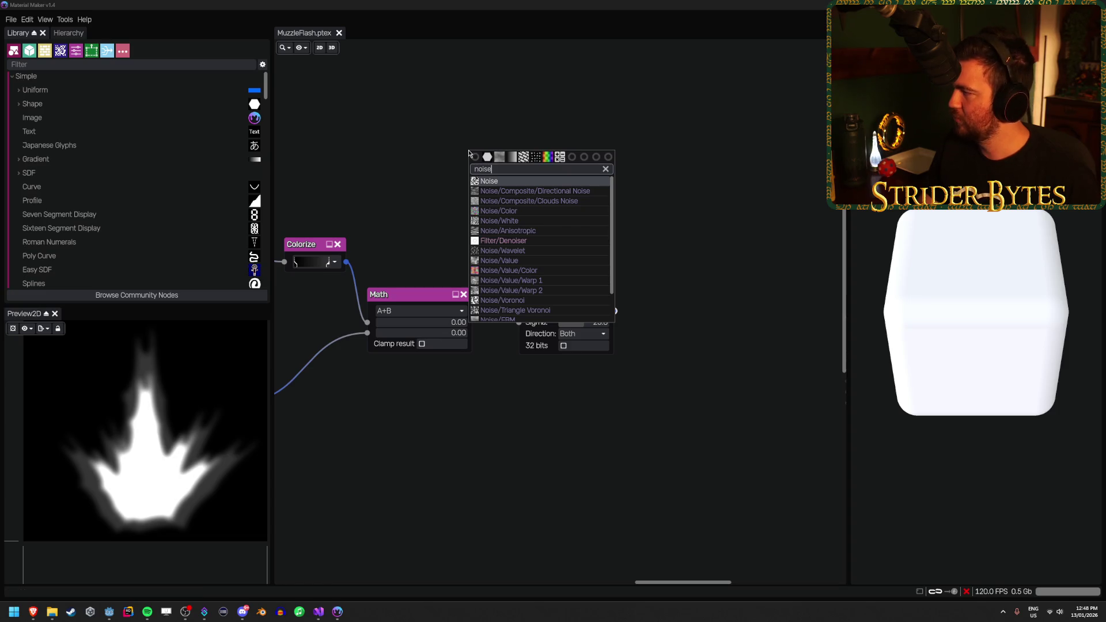
{"action": "key", "text": "Down"}
{"action": "key", "text": "Down"}
{"action": "key", "text": "Down"}
{"action": "key", "text": "Return"}
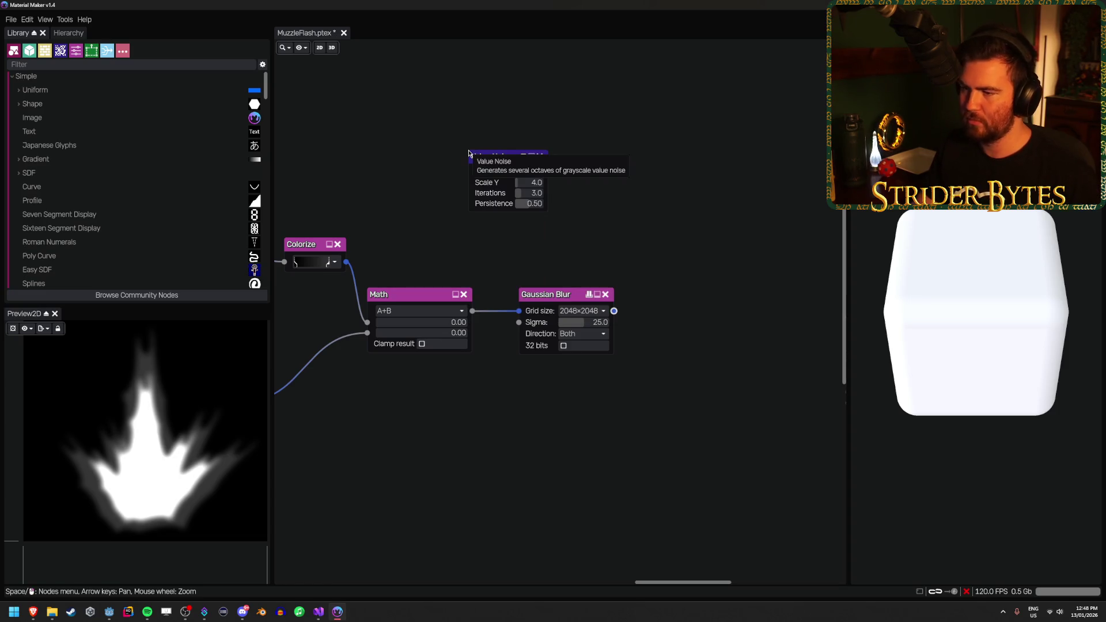
{"action": "left_click_drag", "start_coordinate": [521, 164], "coordinate": [436, 200]}
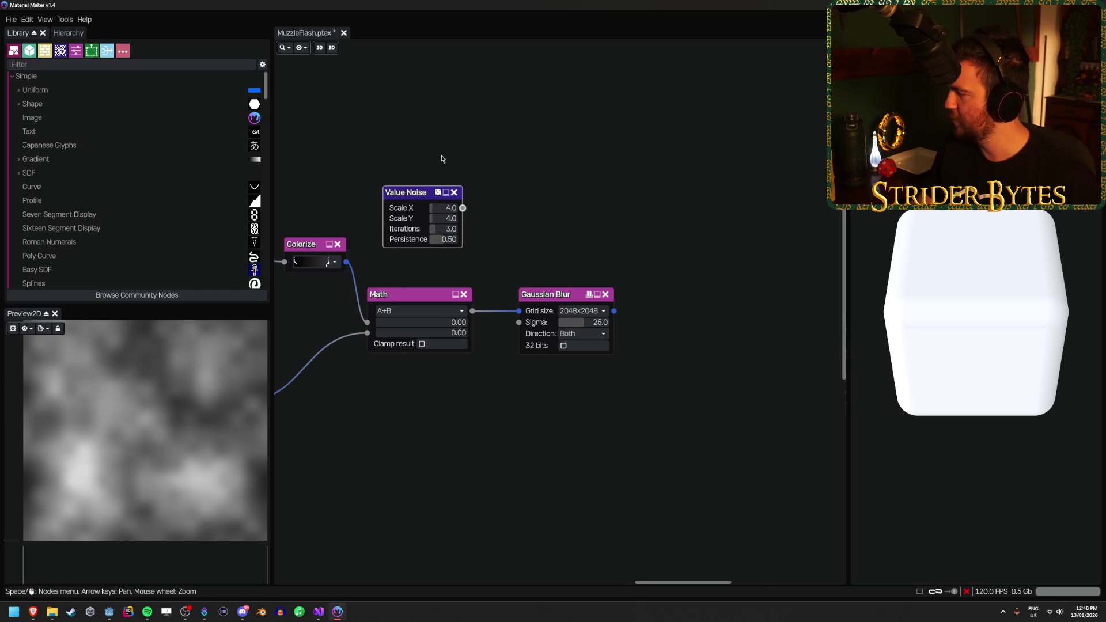
Chain a Transform and a new Math node off Value Noise, feeding in the blurred flame
{"action": "mouse_move", "coordinate": [462, 208]}
{"action": "left_mouse_down"}
{"action": "mouse_move", "coordinate": [552, 212]}
{"action": "mouse_move", "coordinate": [548, 185]}
{"action": "mouse_move", "coordinate": [671, 250]}
{"action": "left_mouse_up"}
{"action": "type", "text": "trans"}
{"action": "key", "text": "Return"}
{"action": "type", "text": "math"}
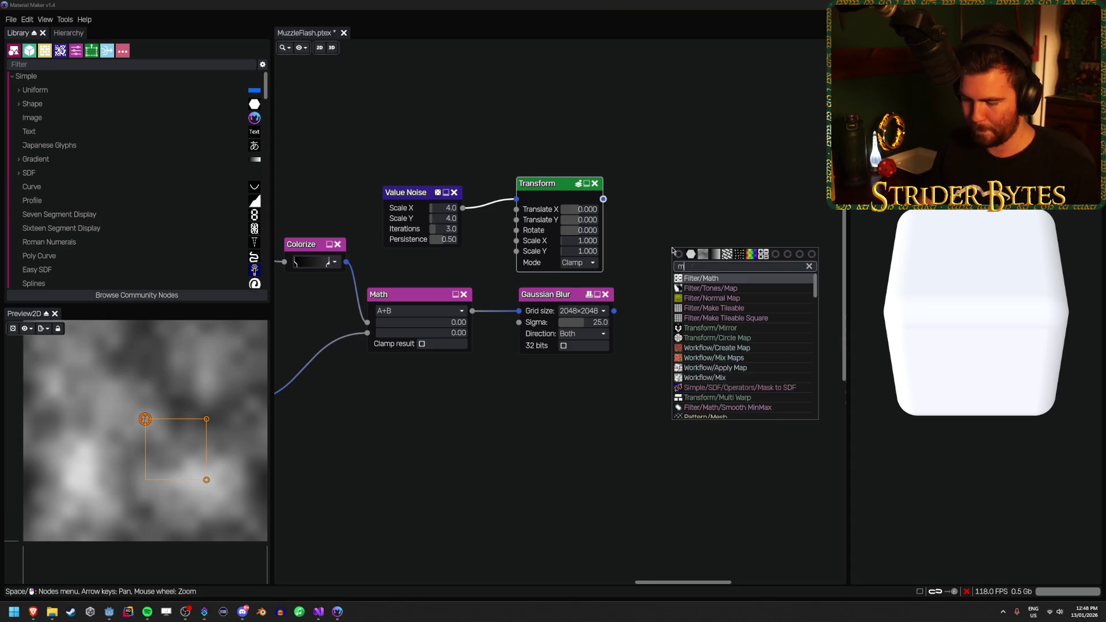
{"action": "key", "text": "Return"}
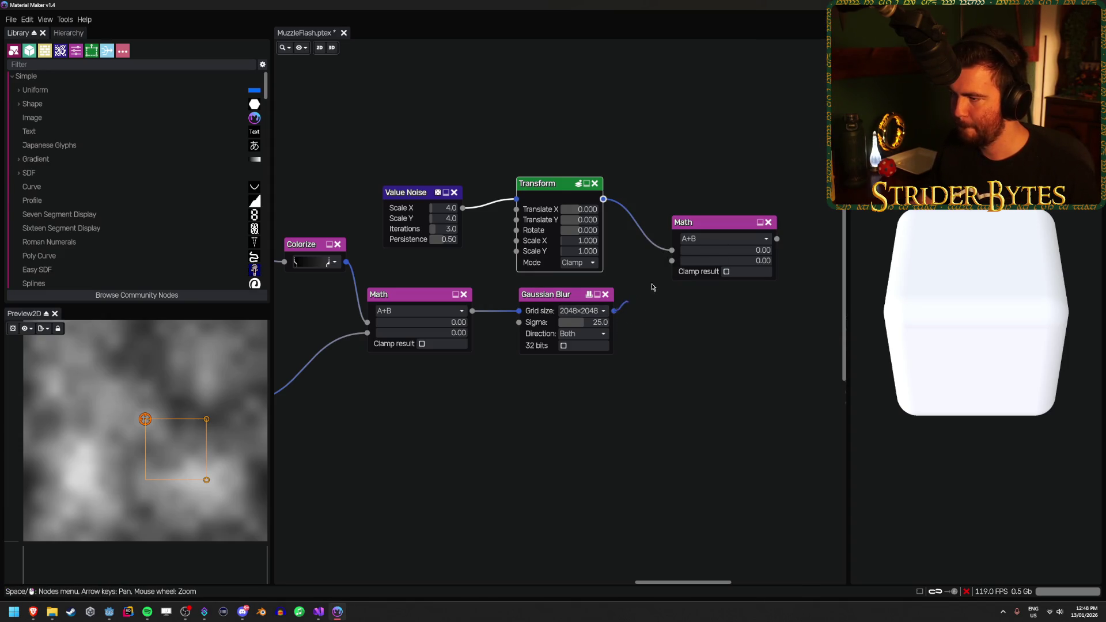
{"action": "left_click_drag", "start_coordinate": [614, 311], "coordinate": [670, 262]}
{"action": "left_click", "coordinate": [721, 222]}
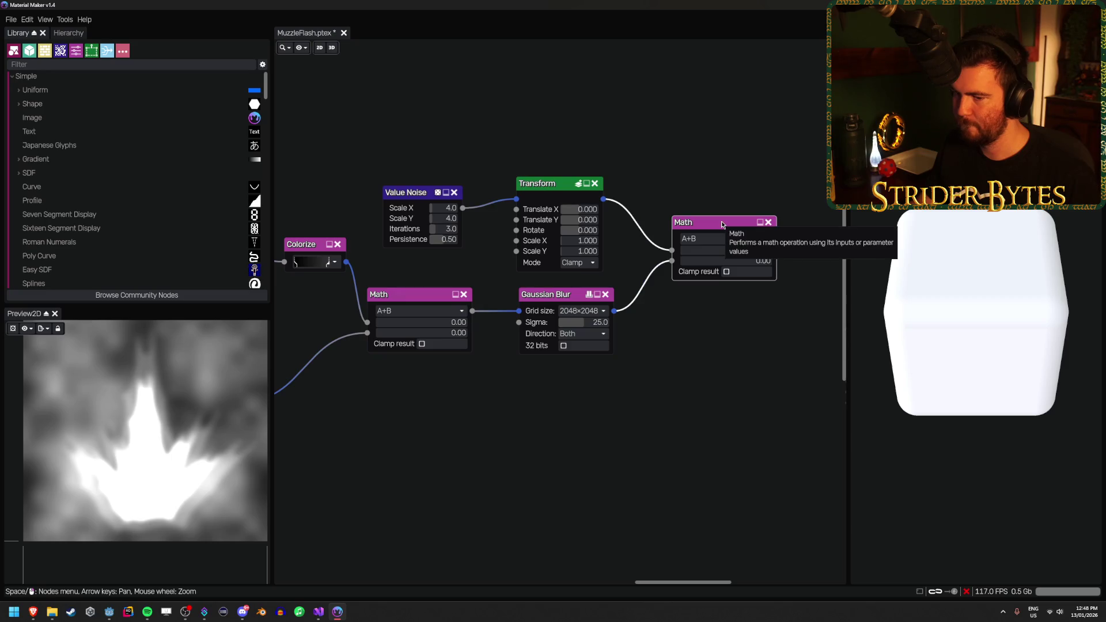
{"action": "mouse_move", "coordinate": [722, 221]}
{"action": "left_mouse_down"}
{"action": "mouse_move", "coordinate": [703, 249]}
{"action": "mouse_move", "coordinate": [708, 236]}
{"action": "left_mouse_up"}
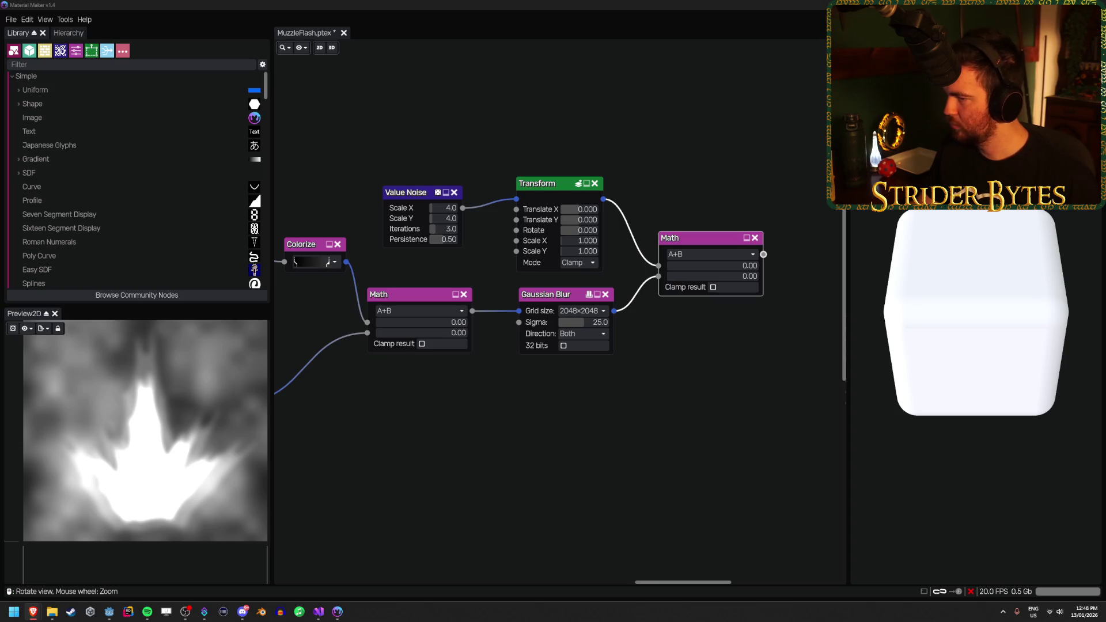
Set noise persistence to 1.00, switch the final Math node to A*B, and widen the noise scale
{"action": "left_click", "coordinate": [440, 238]}
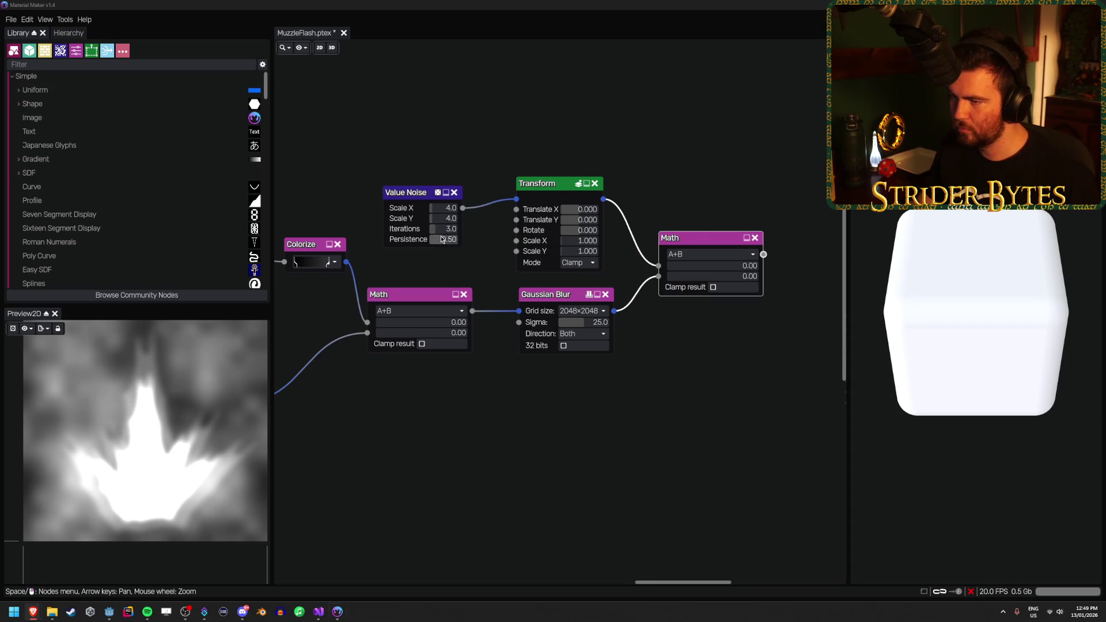
{"action": "type", "text": "1"}
{"action": "key", "text": "Return"}
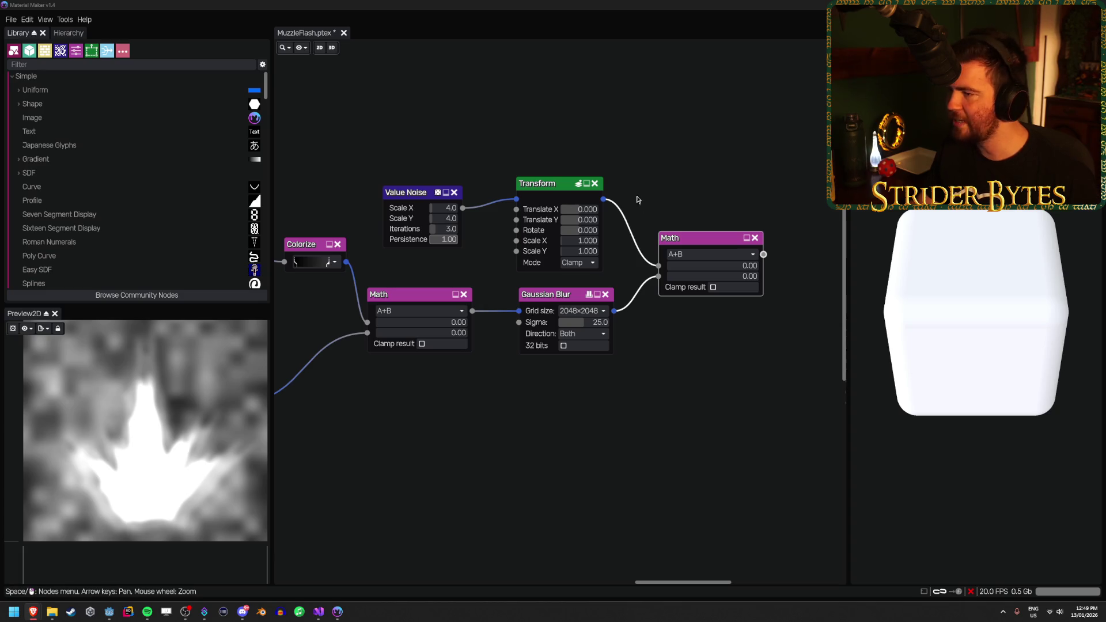
{"action": "left_click", "coordinate": [708, 254]}
{"action": "left_click", "coordinate": [697, 267]}
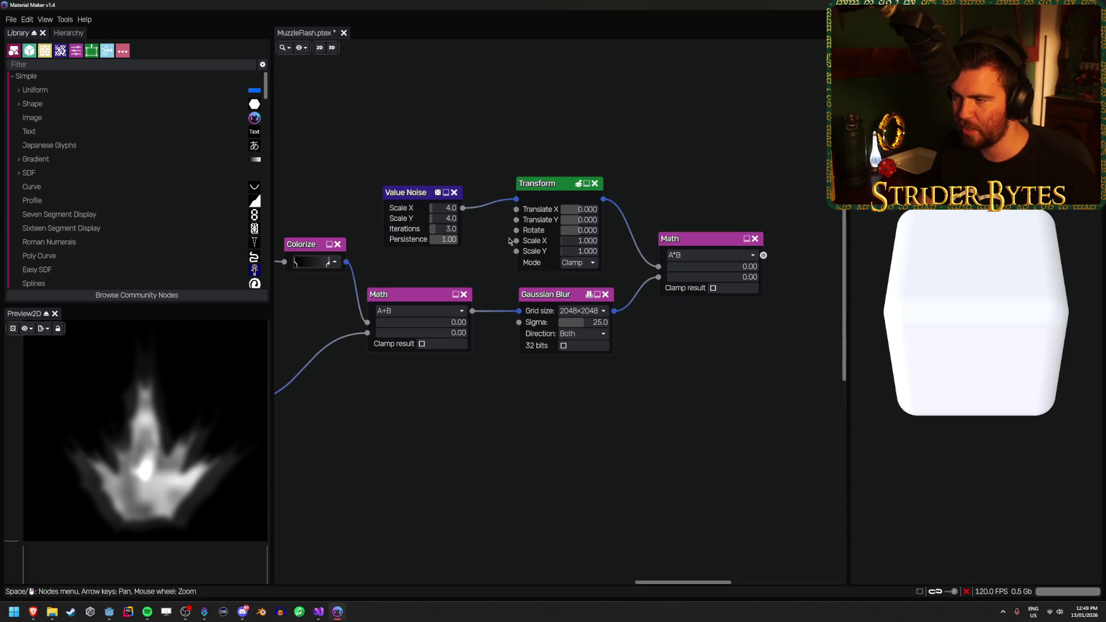
{"action": "left_click_drag", "start_coordinate": [443, 209], "coordinate": [442, 211]}
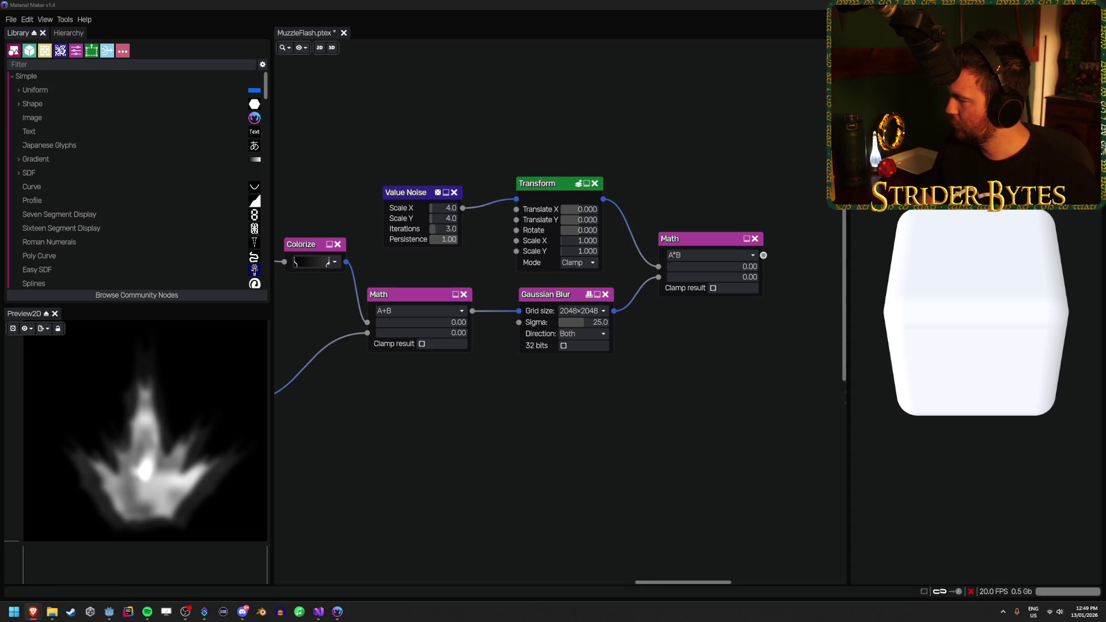
{"action": "left_click_drag", "start_coordinate": [578, 221], "coordinate": [576, 213]}
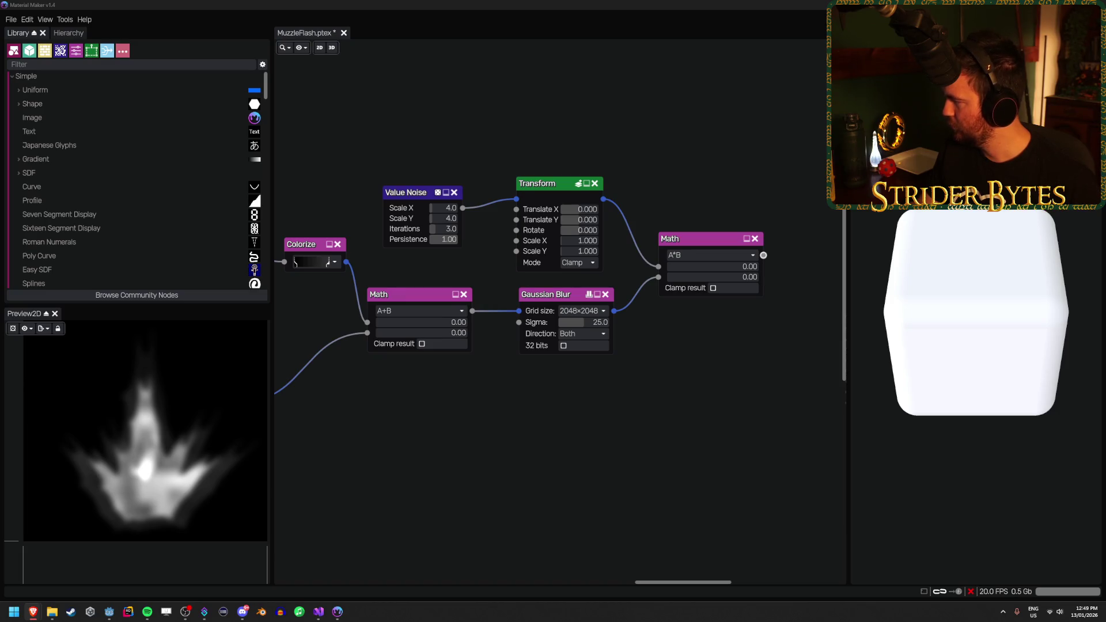
{"action": "left_click", "coordinate": [588, 209]}
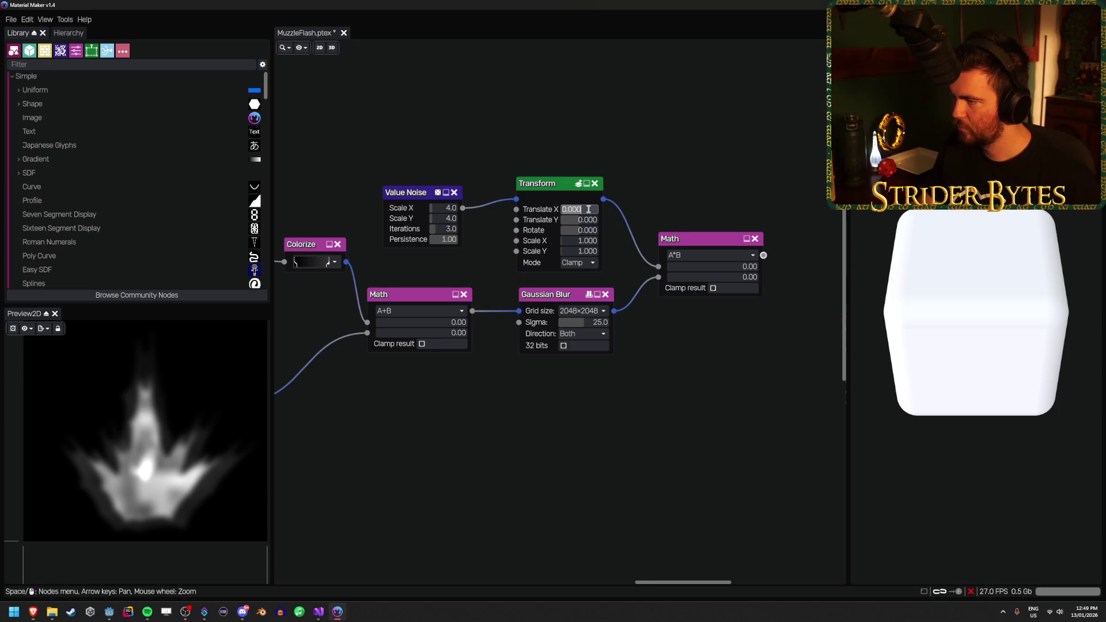
Try Translate offsets of 0.25 and 2.15 on the noise, then undo both back to zero
{"action": "type", "text": "0.25"}
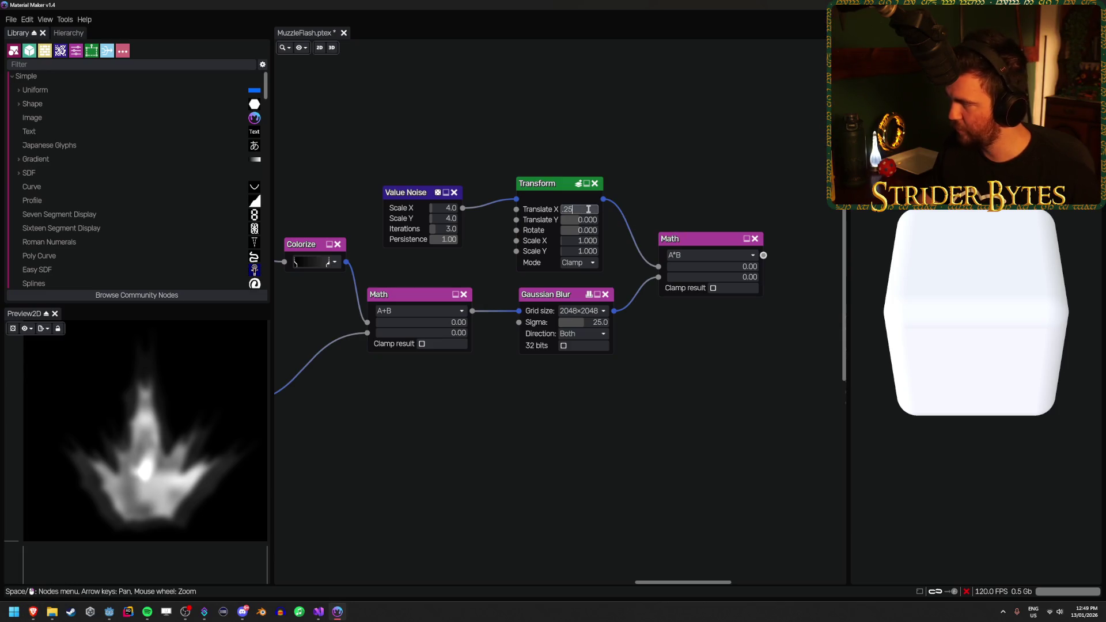
{"action": "key", "text": "Tab"}
{"action": "type", "text": "25"}
{"action": "key", "text": "Return"}
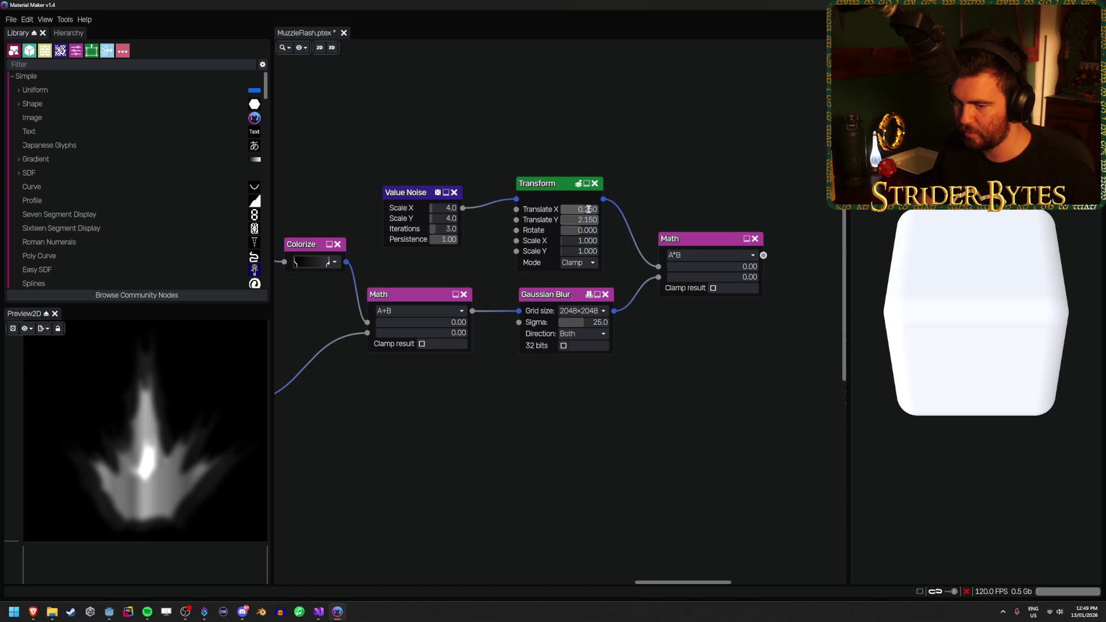
{"action": "key", "text": "ctrl+z"}
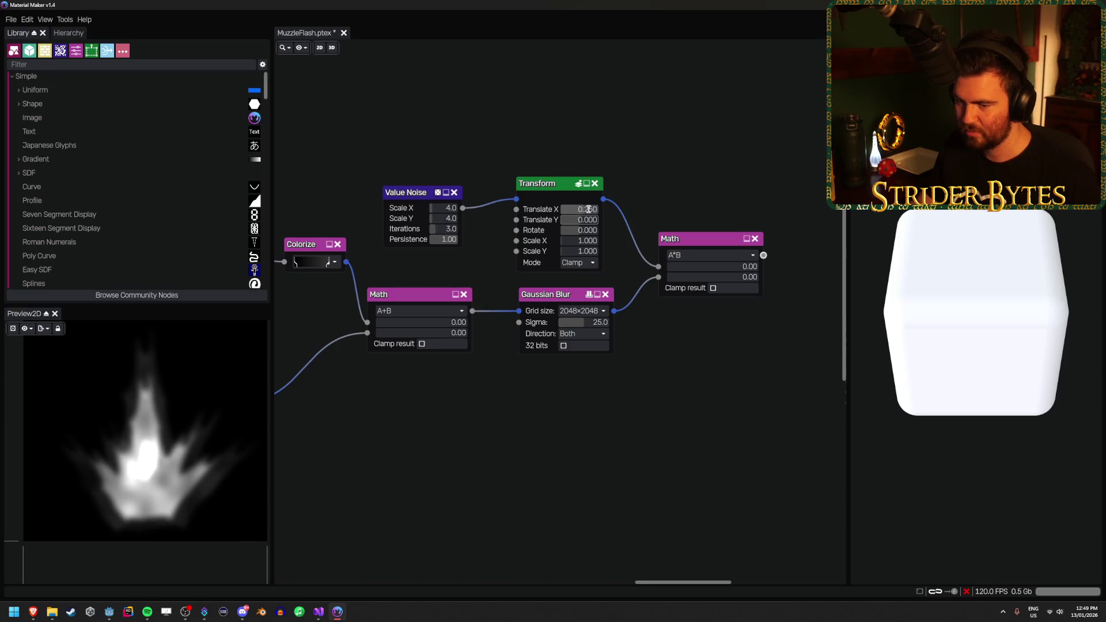
{"action": "key", "text": "ctrl+z"}
Try a Value Noise scale of 8.0 and preview the final Math result
{"action": "mouse_move", "coordinate": [408, 197]}
{"action": "left_mouse_down"}
{"action": "mouse_move", "coordinate": [565, 177]}
{"action": "mouse_move", "coordinate": [607, 195]}
{"action": "left_mouse_up"}
{"action": "left_click", "coordinate": [565, 176]}
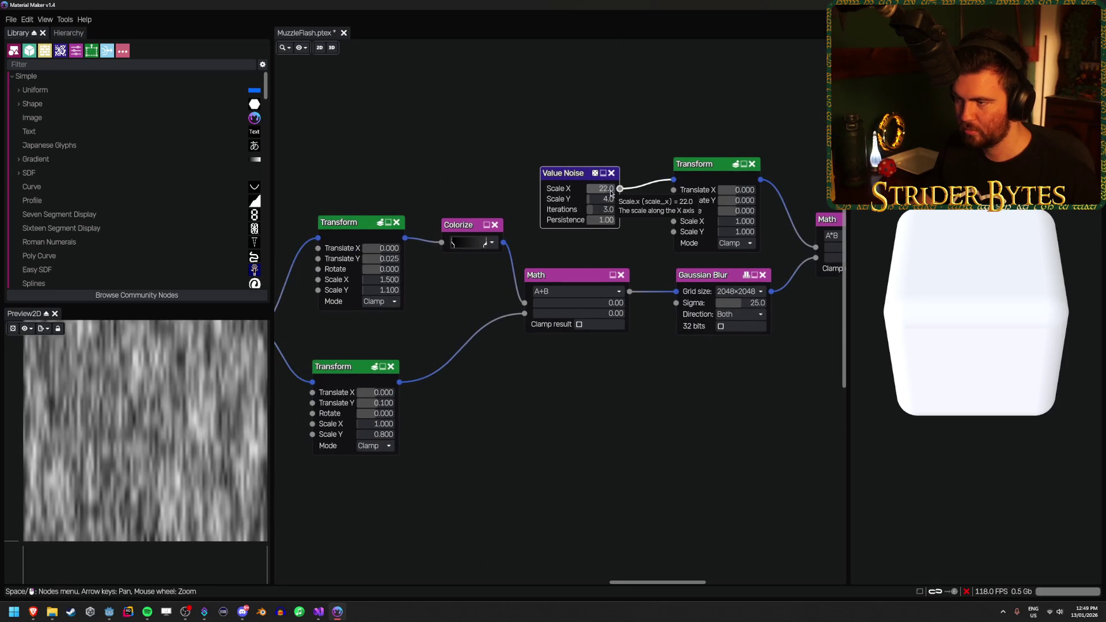
{"action": "key", "text": "ctrl+z"}
{"action": "left_click", "coordinate": [602, 189]}
{"action": "key", "text": "Return"}
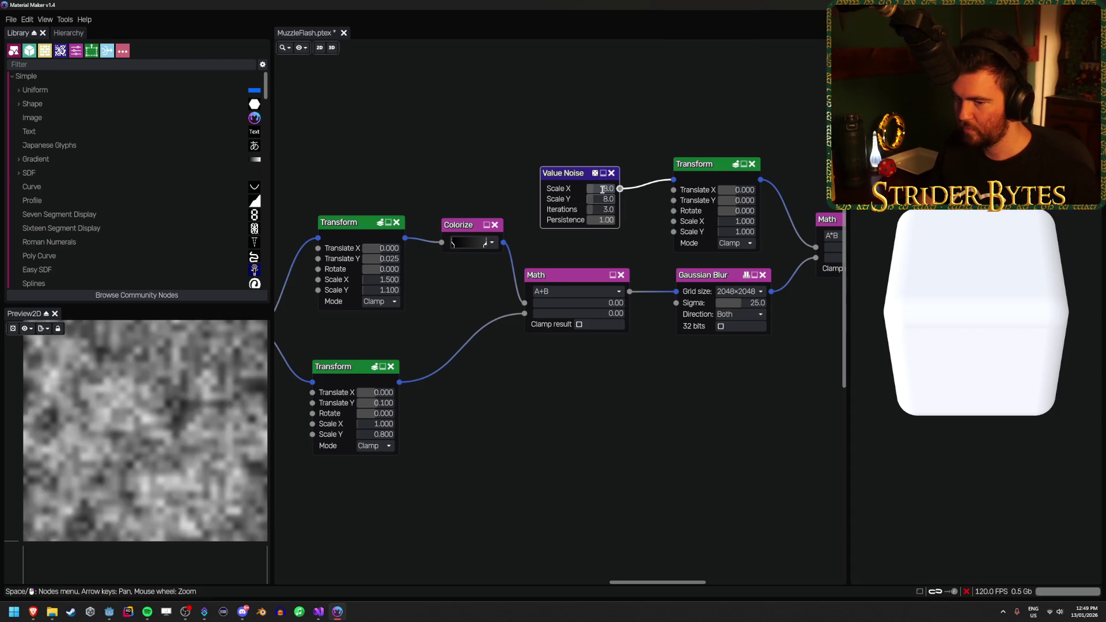
{"action": "left_click_drag", "start_coordinate": [829, 219], "coordinate": [666, 209]}
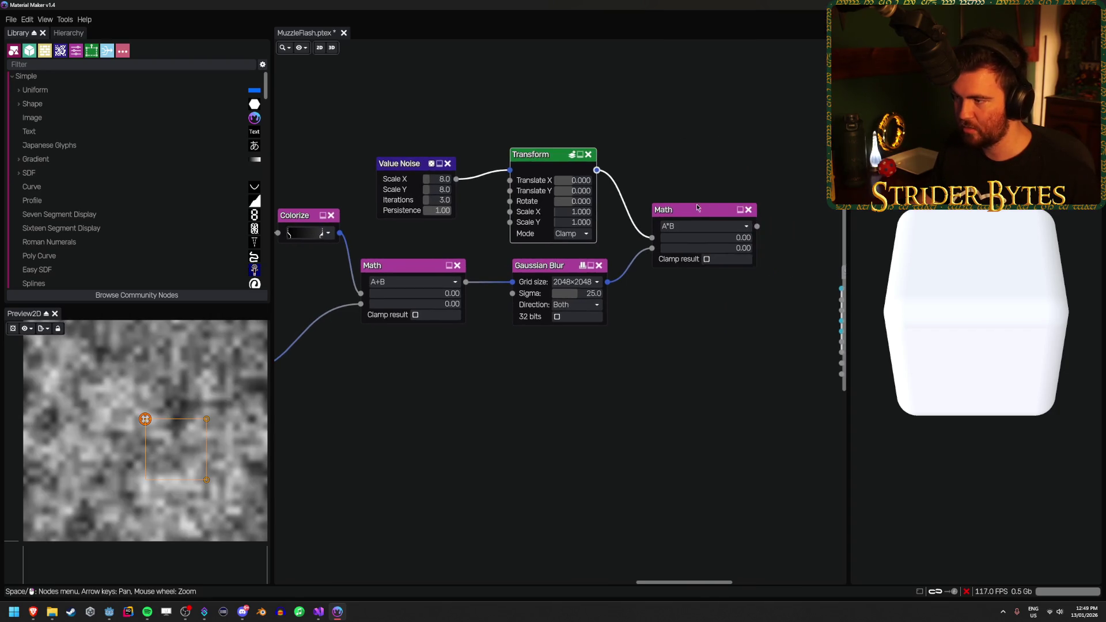
{"action": "left_click", "coordinate": [698, 213]}
Settle the Value Noise scale at 4.0 after trying 2.0
{"action": "left_click_drag", "start_coordinate": [444, 141], "coordinate": [583, 142]}
{"action": "left_click", "coordinate": [583, 184]}
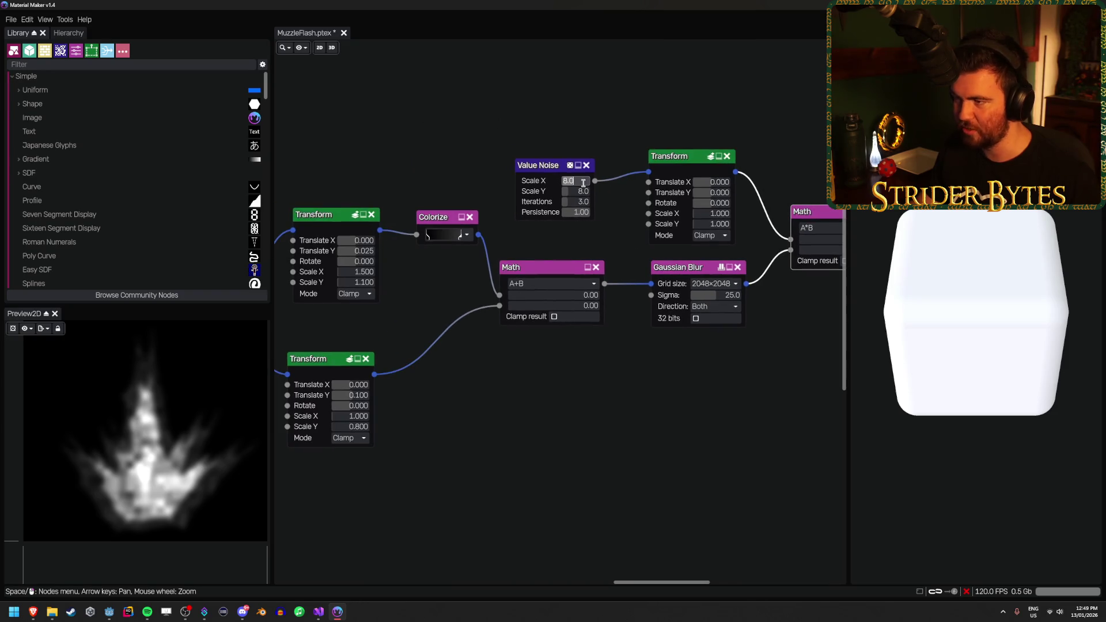
{"action": "type", "text": "2"}
{"action": "key", "text": "Return"}
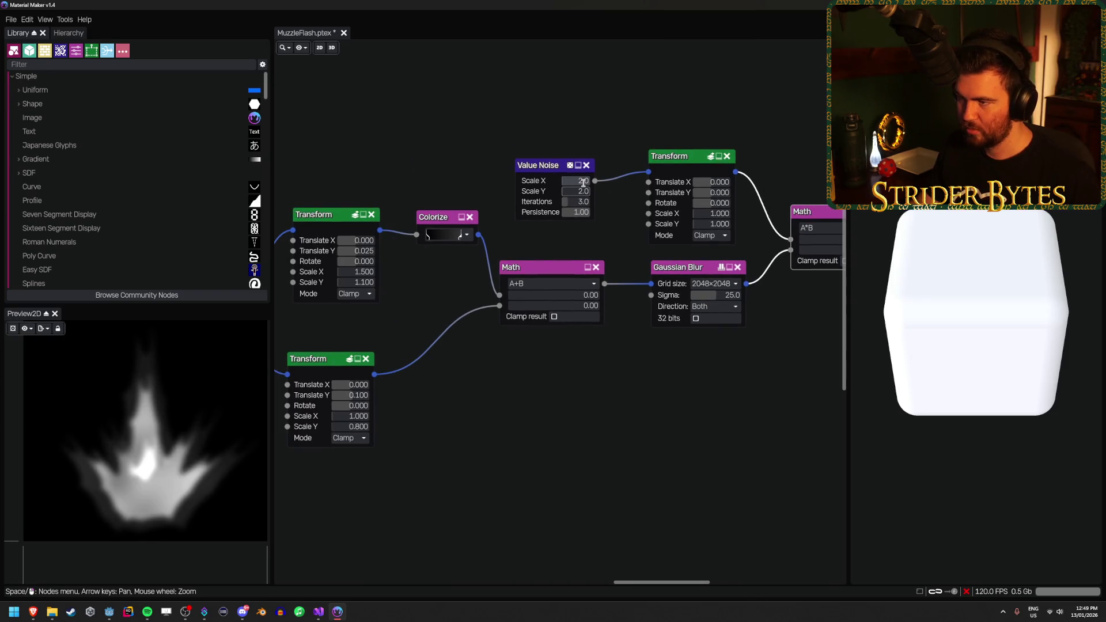
{"action": "left_click", "coordinate": [583, 183]}
{"action": "type", "text": "4"}
{"action": "key", "text": "Tab"}
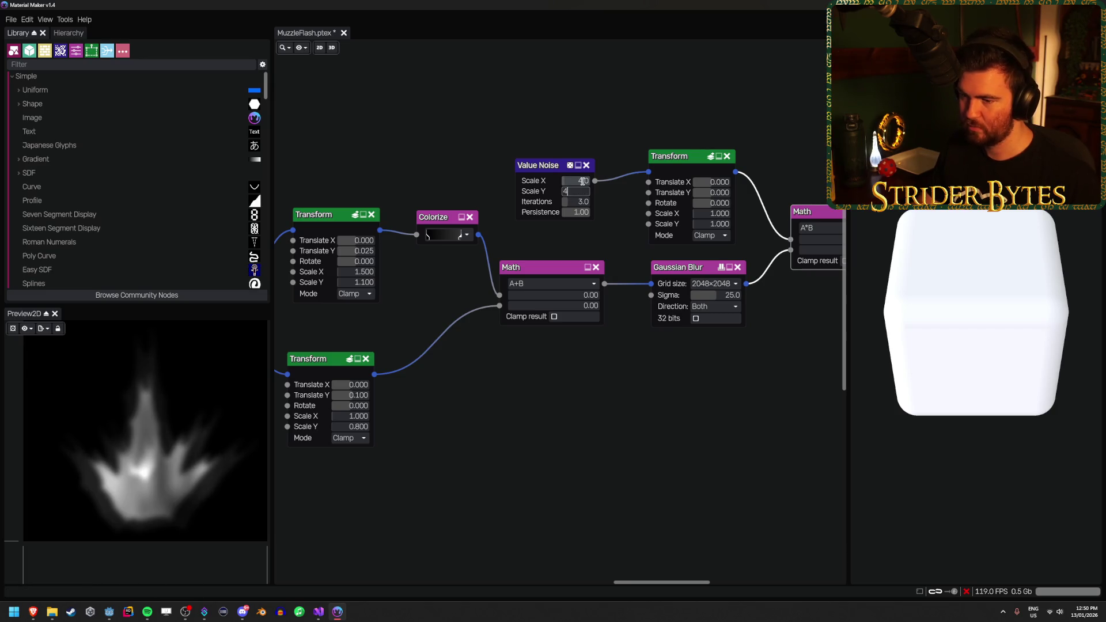
Save the project, move the Static PBR Material node aside, and add a Colorize after Math
{"action": "key", "text": "ctrl+s"}
{"action": "left_click_drag", "start_coordinate": [578, 141], "coordinate": [367, 144]}
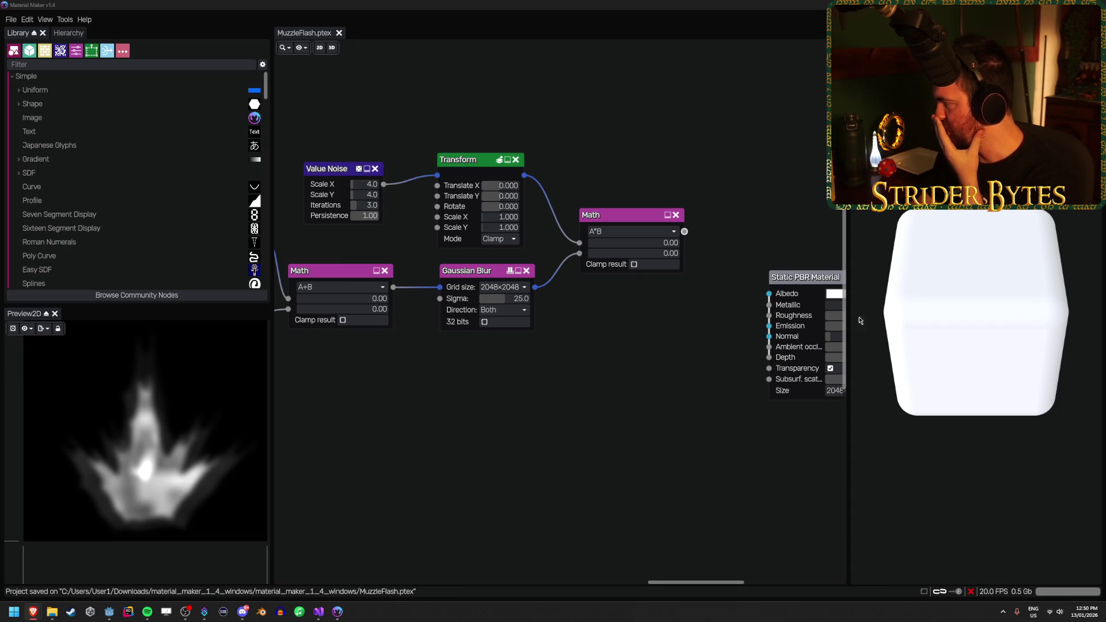
{"action": "left_click_drag", "start_coordinate": [638, 366], "coordinate": [351, 377]}
{"action": "left_click_drag", "start_coordinate": [518, 286], "coordinate": [662, 285]}
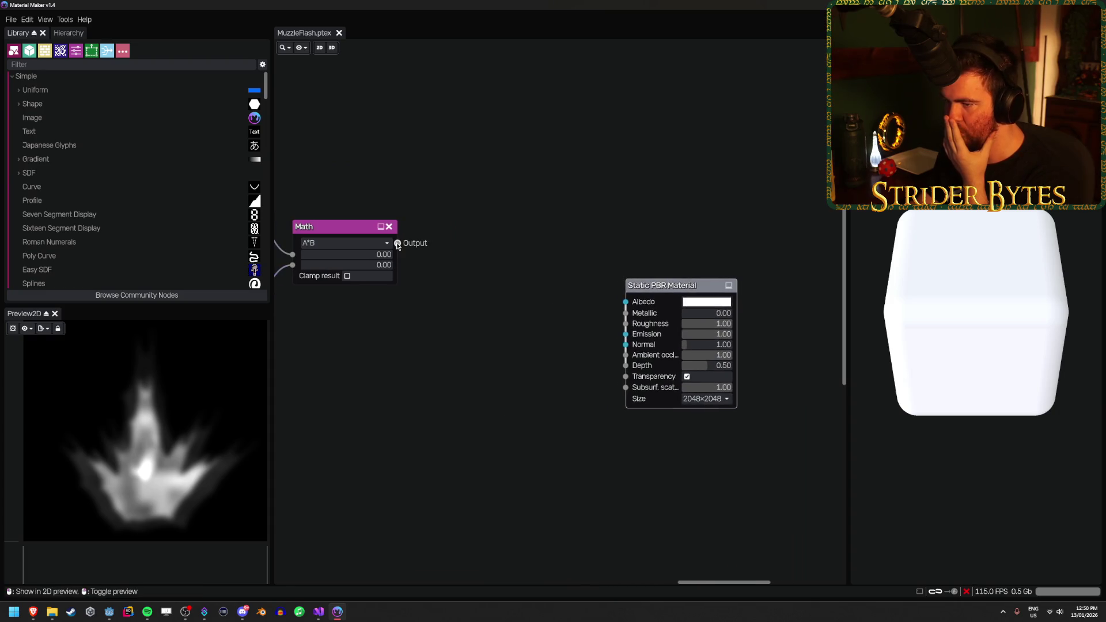
{"action": "mouse_move", "coordinate": [398, 243]}
{"action": "left_mouse_down"}
{"action": "mouse_move", "coordinate": [495, 257]}
{"action": "mouse_move", "coordinate": [474, 230]}
{"action": "left_mouse_up"}
{"action": "type", "text": "color"}
{"action": "key", "text": "Return"}
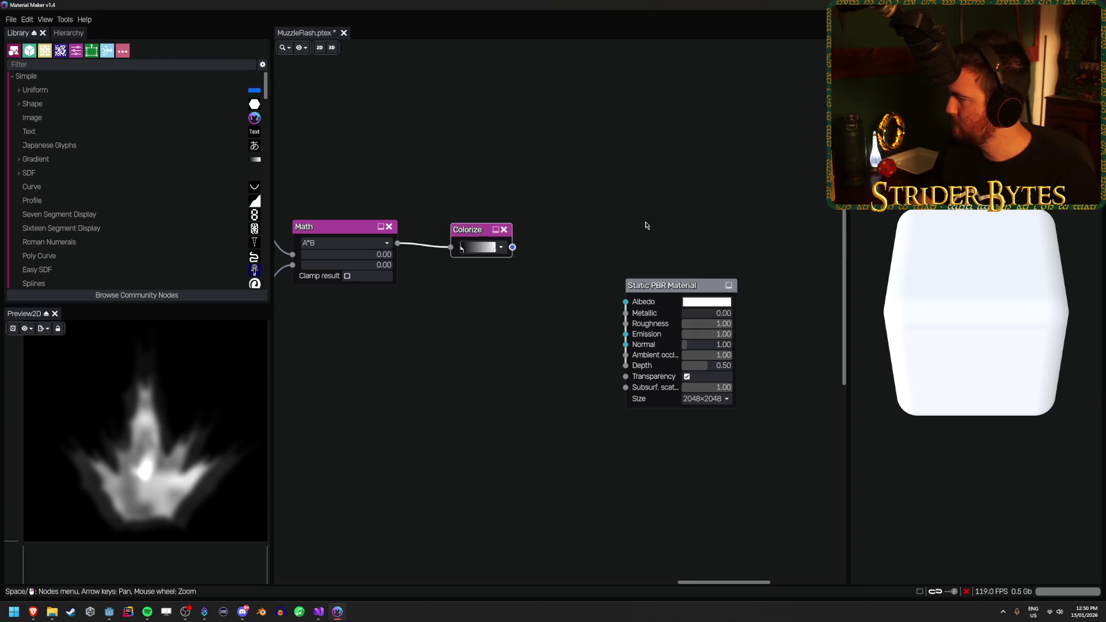
Move the Colorize gradient's white stop to about 0.58 and pull a new link off Colorize
{"action": "left_click", "coordinate": [478, 247]}
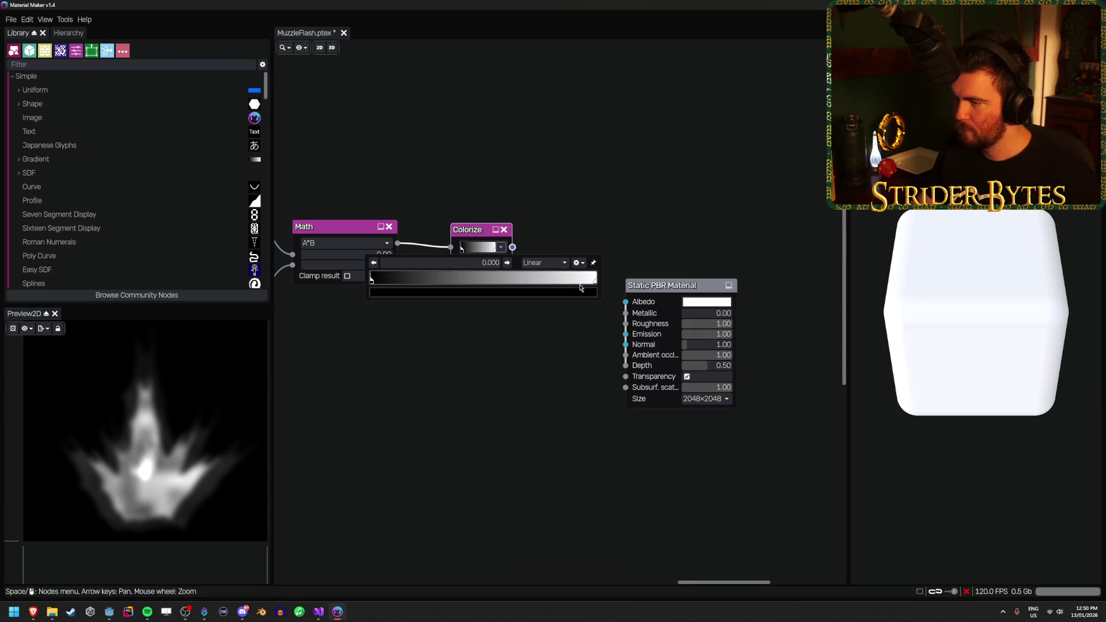
{"action": "mouse_move", "coordinate": [580, 288]}
{"action": "left_mouse_down"}
{"action": "mouse_move", "coordinate": [372, 289]}
{"action": "mouse_move", "coordinate": [597, 289]}
{"action": "mouse_move", "coordinate": [505, 297]}
{"action": "left_mouse_up"}
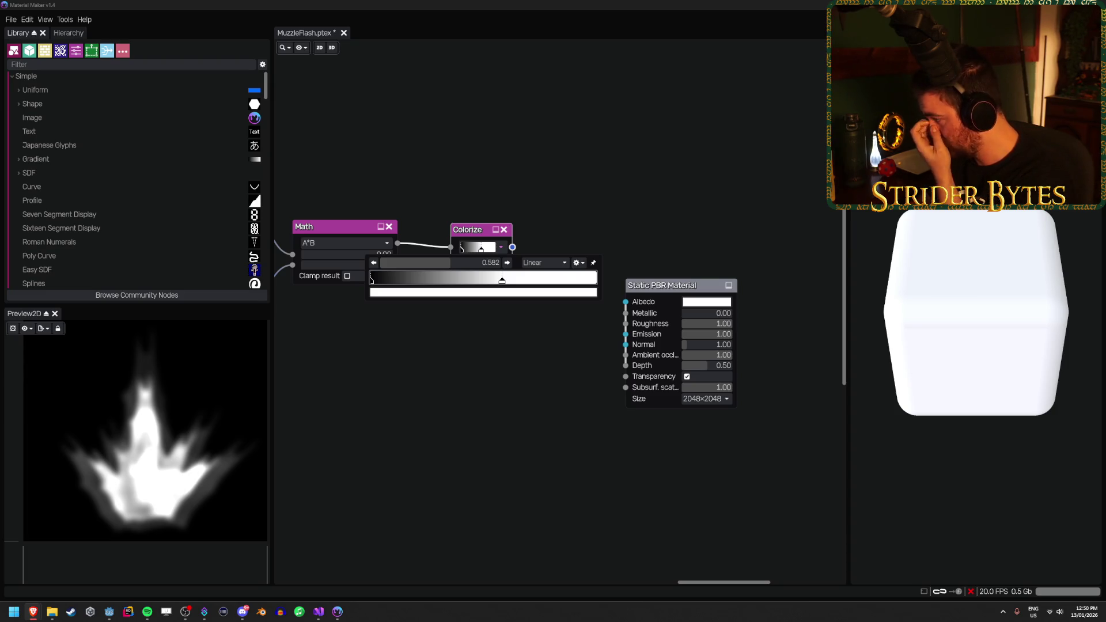
{"action": "left_click", "coordinate": [588, 177]}
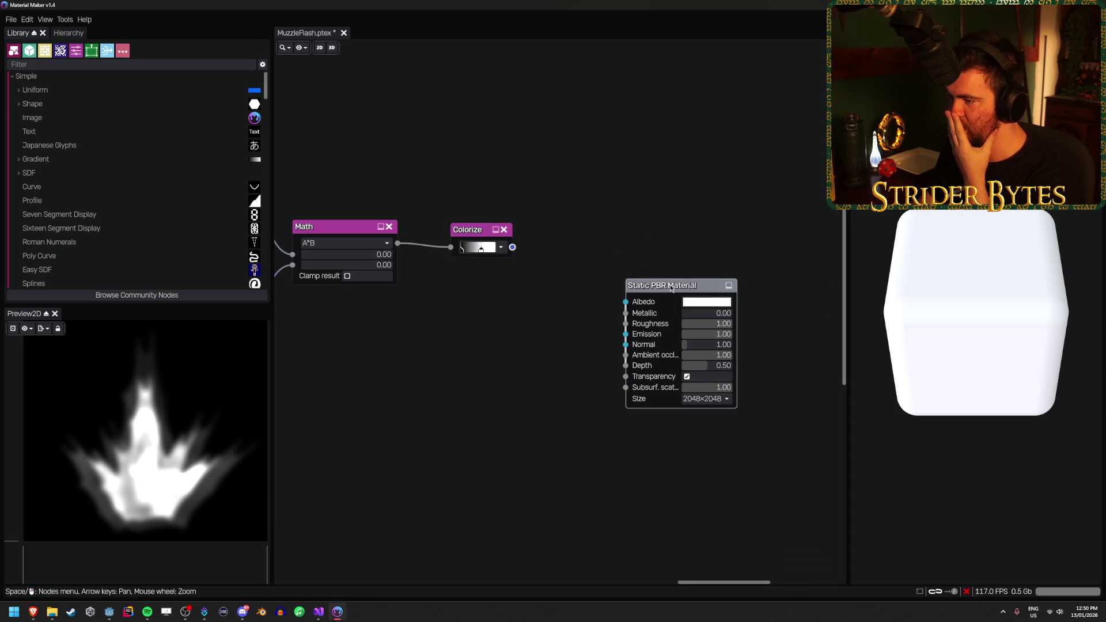
{"action": "key", "text": "ctrl+z"}
{"action": "mouse_move", "coordinate": [512, 248]}
{"action": "left_mouse_down"}
{"action": "mouse_move", "coordinate": [604, 253]}
{"action": "mouse_move", "coordinate": [598, 263]}
{"action": "left_mouse_up"}
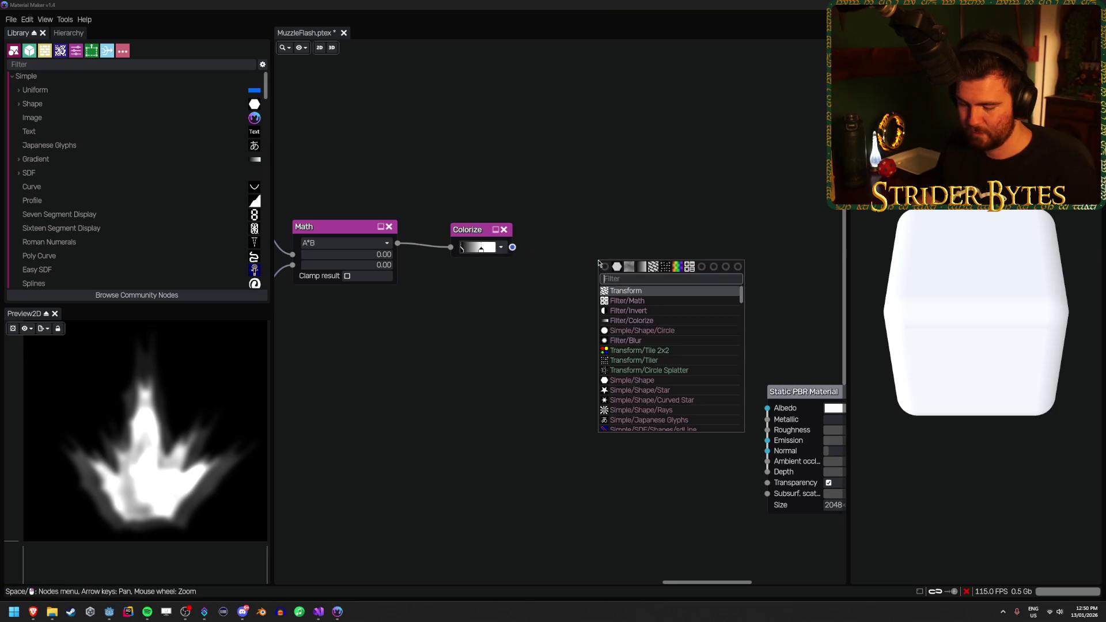
Add a Transform after Colorize with a 90-degree rotation
{"action": "type", "text": "tr"}
{"action": "key", "text": "Return"}
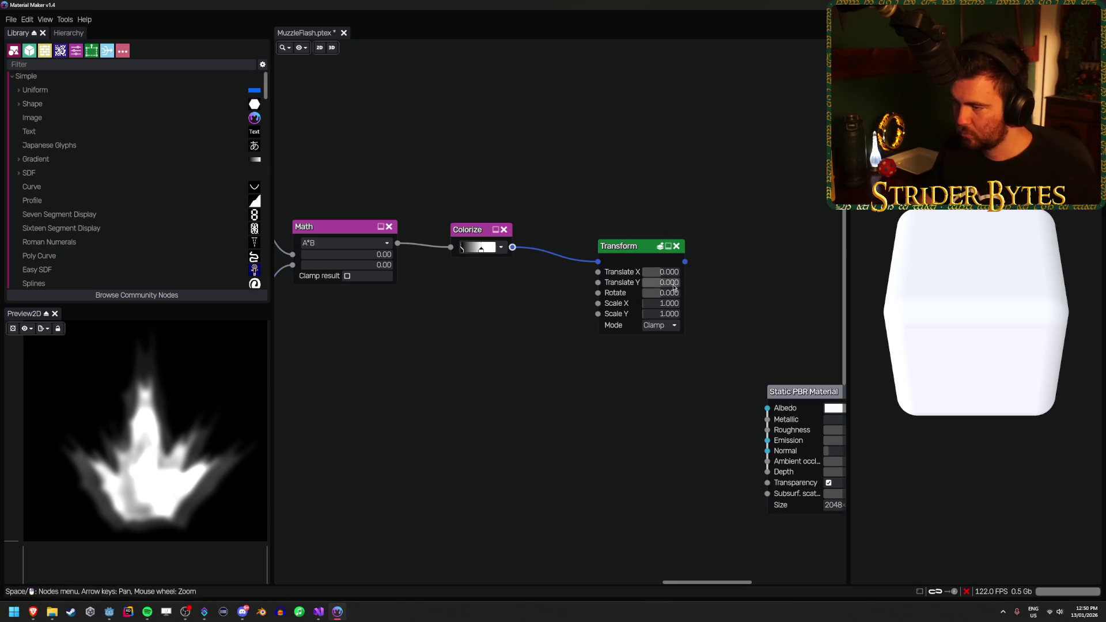
{"action": "left_click", "coordinate": [667, 293]}
{"action": "type", "text": "0"}
{"action": "key", "text": "Return"}
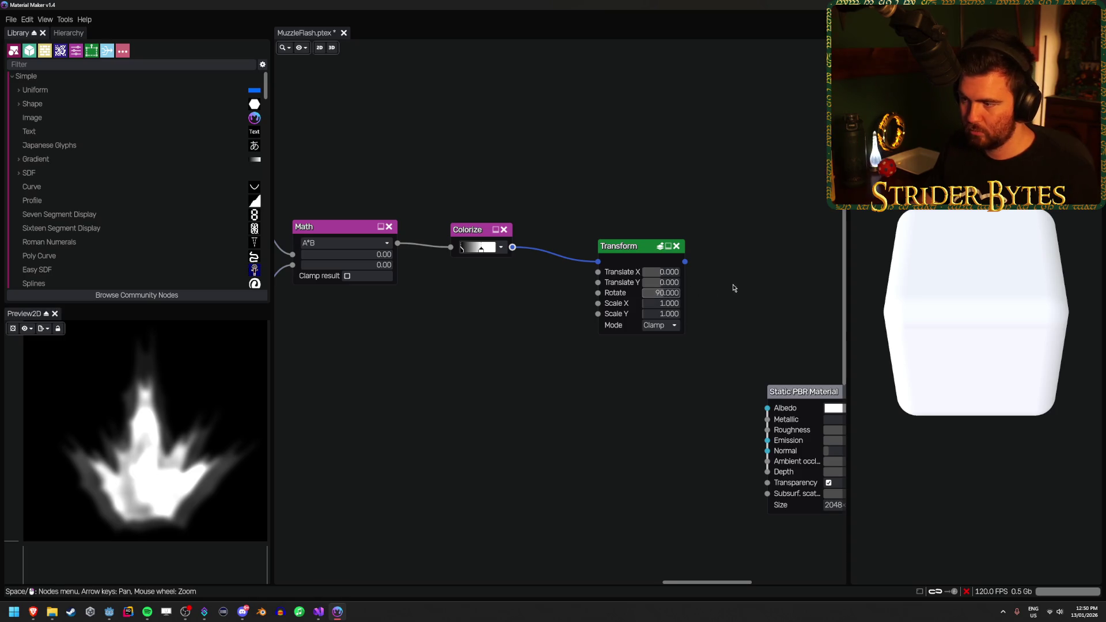
{"action": "left_click", "coordinate": [622, 247]}
{"action": "left_click", "coordinate": [502, 429]}
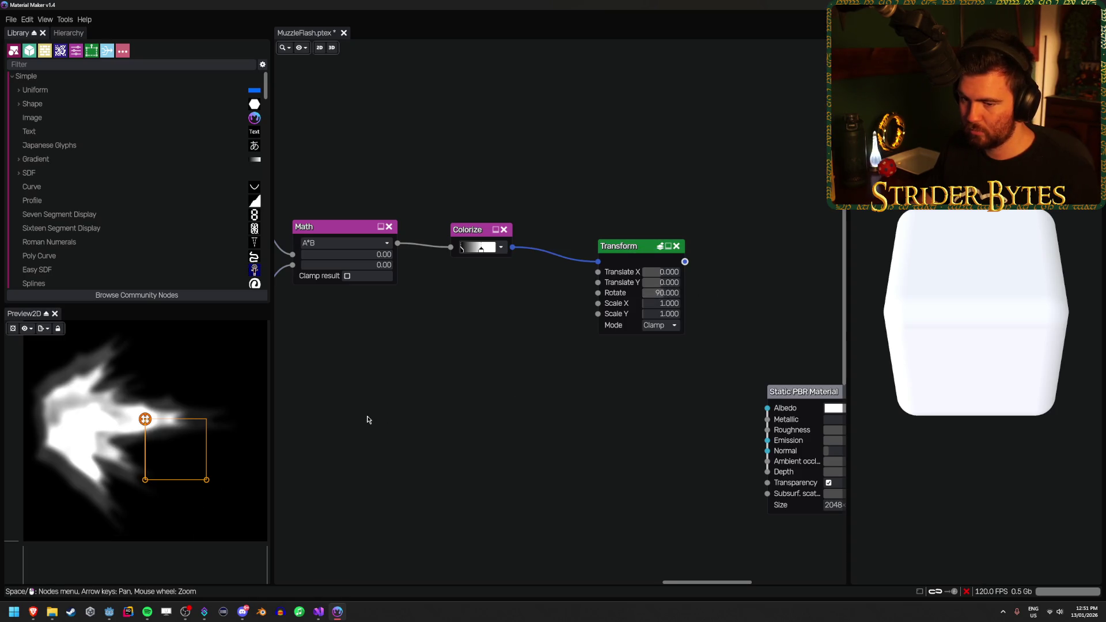
Lower the noise persistence to about 0.35 and nudge the noise Transform's Translate X
{"action": "scroll", "coordinate": [593, 403], "scroll_direction": "down", "scroll_amount": 3}
{"action": "scroll", "coordinate": [585, 462], "scroll_direction": "up", "scroll_amount": 3}
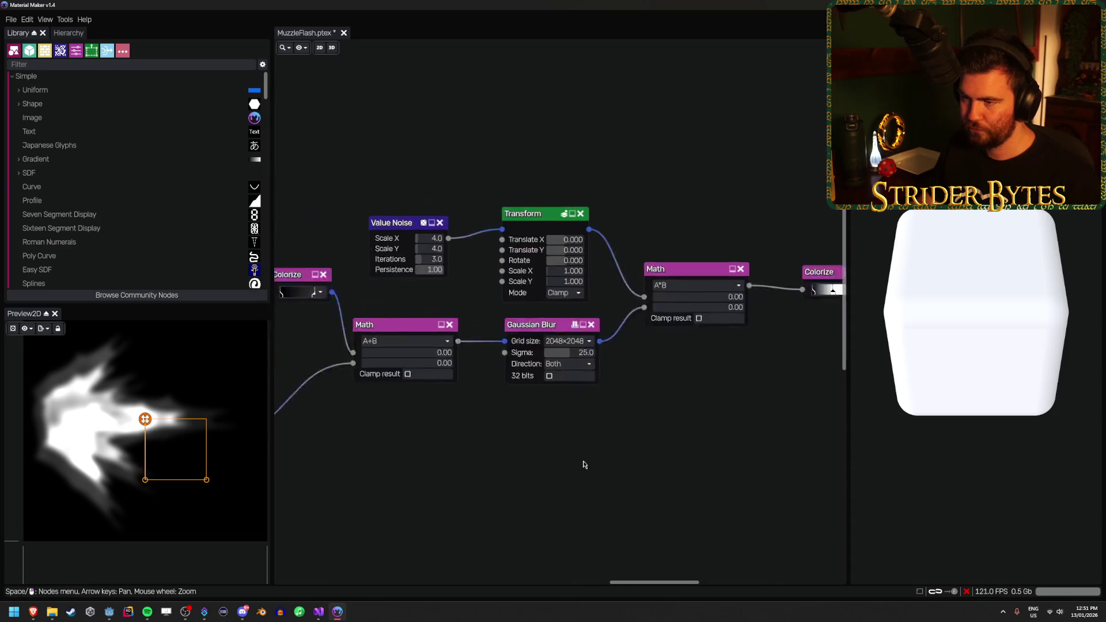
{"action": "scroll", "coordinate": [563, 451], "scroll_direction": "up", "scroll_amount": 1}
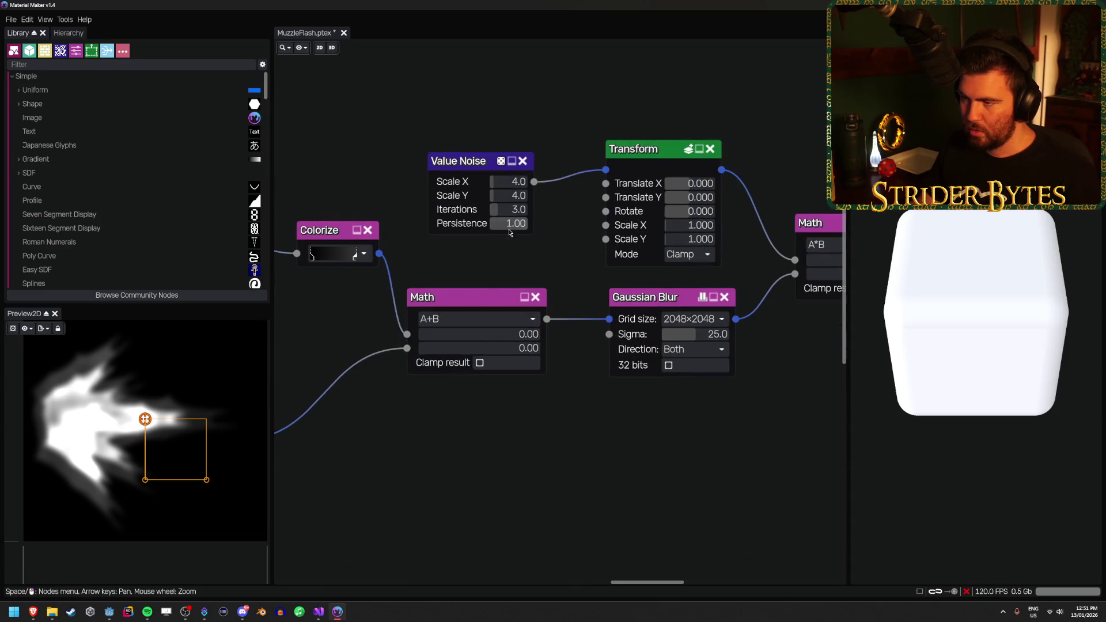
{"action": "left_click_drag", "start_coordinate": [509, 232], "coordinate": [498, 229]}
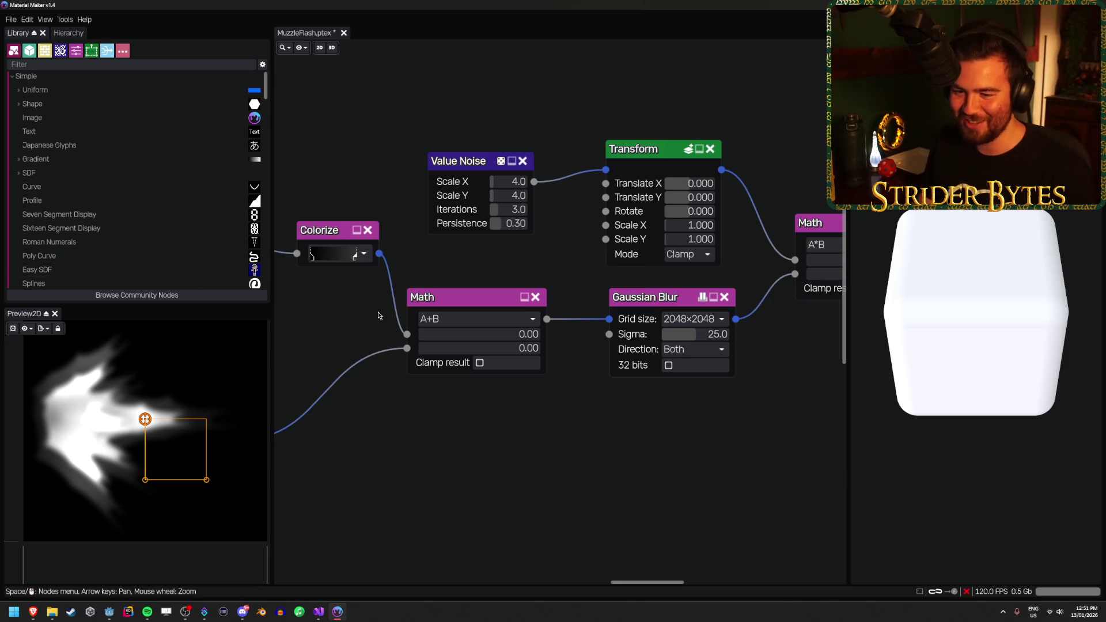
{"action": "mouse_move", "coordinate": [517, 231]}
{"action": "left_mouse_down"}
{"action": "mouse_move", "coordinate": [482, 228]}
{"action": "mouse_move", "coordinate": [504, 230]}
{"action": "left_mouse_up"}
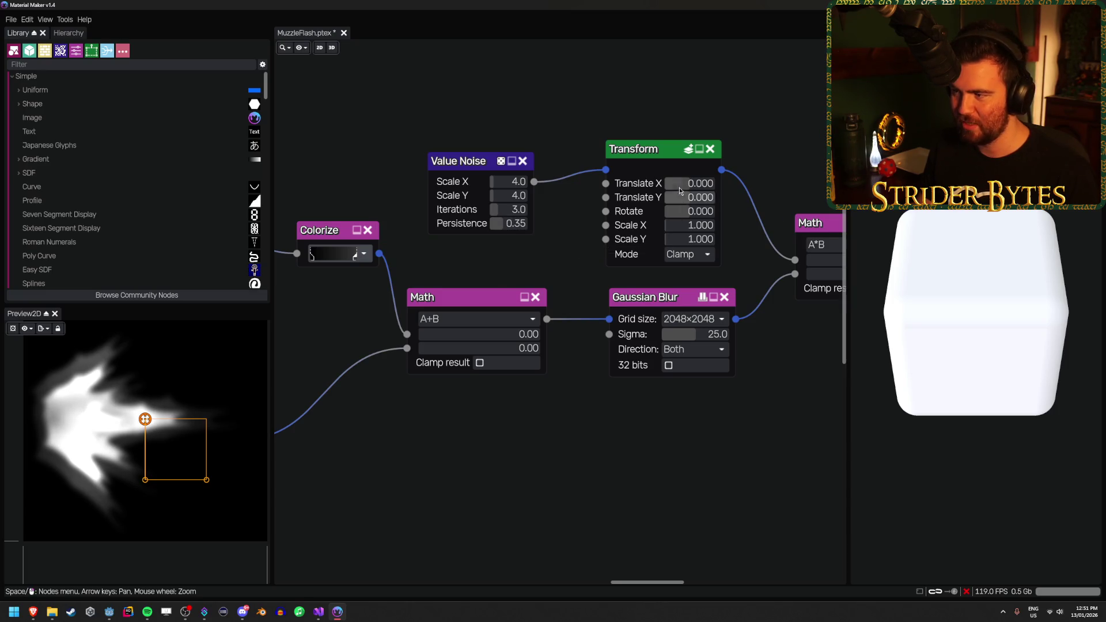
{"action": "mouse_move", "coordinate": [689, 184]}
{"action": "left_mouse_down"}
{"action": "mouse_move", "coordinate": [669, 184]}
{"action": "mouse_move", "coordinate": [700, 184]}
{"action": "mouse_move", "coordinate": [680, 186]}
{"action": "left_mouse_up"}
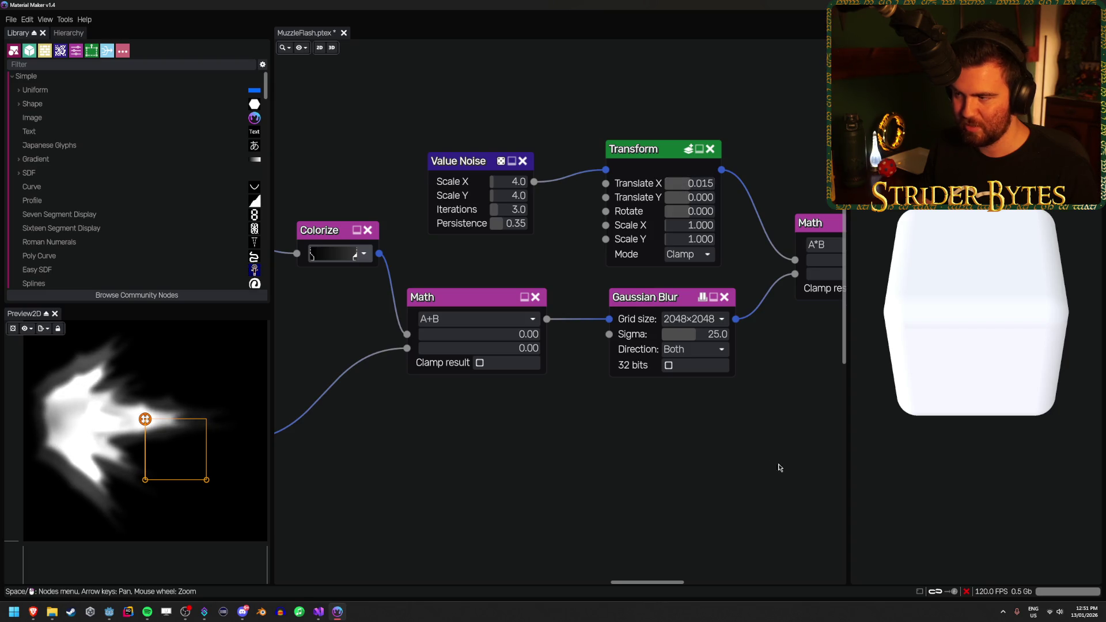
{"action": "scroll", "coordinate": [778, 467], "scroll_direction": "right", "scroll_amount": 5}
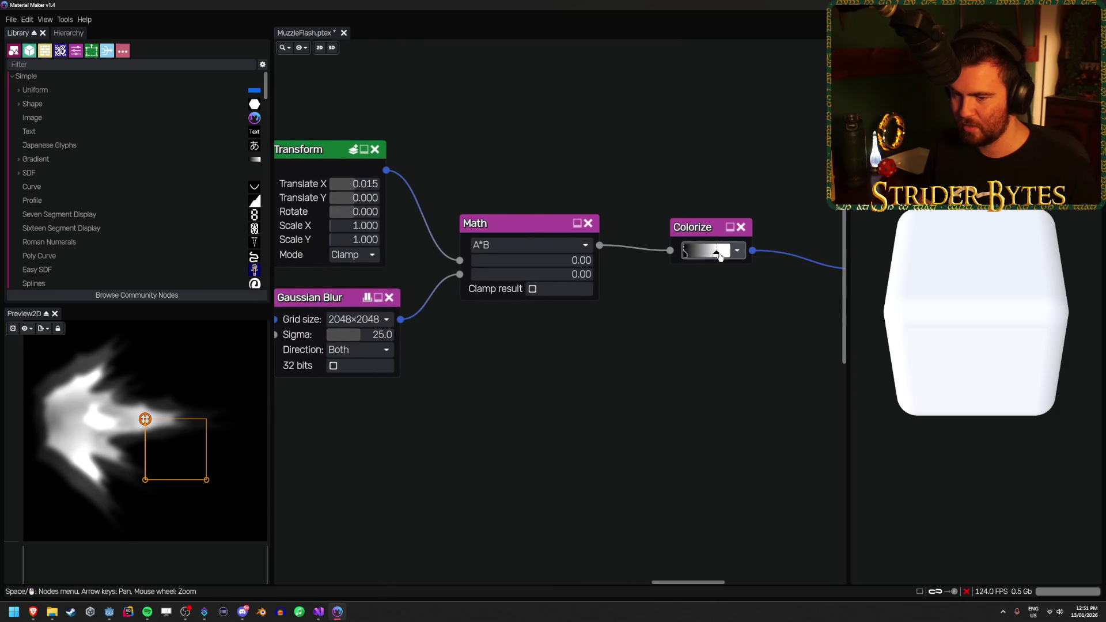
Brighten the flash through the Colorize gradient and centre it in the 2D preview
{"action": "mouse_move", "coordinate": [719, 255]}
{"action": "left_mouse_down"}
{"action": "mouse_move", "coordinate": [730, 254]}
{"action": "mouse_move", "coordinate": [697, 257]}
{"action": "mouse_move", "coordinate": [723, 256]}
{"action": "mouse_move", "coordinate": [714, 263]}
{"action": "left_mouse_up"}
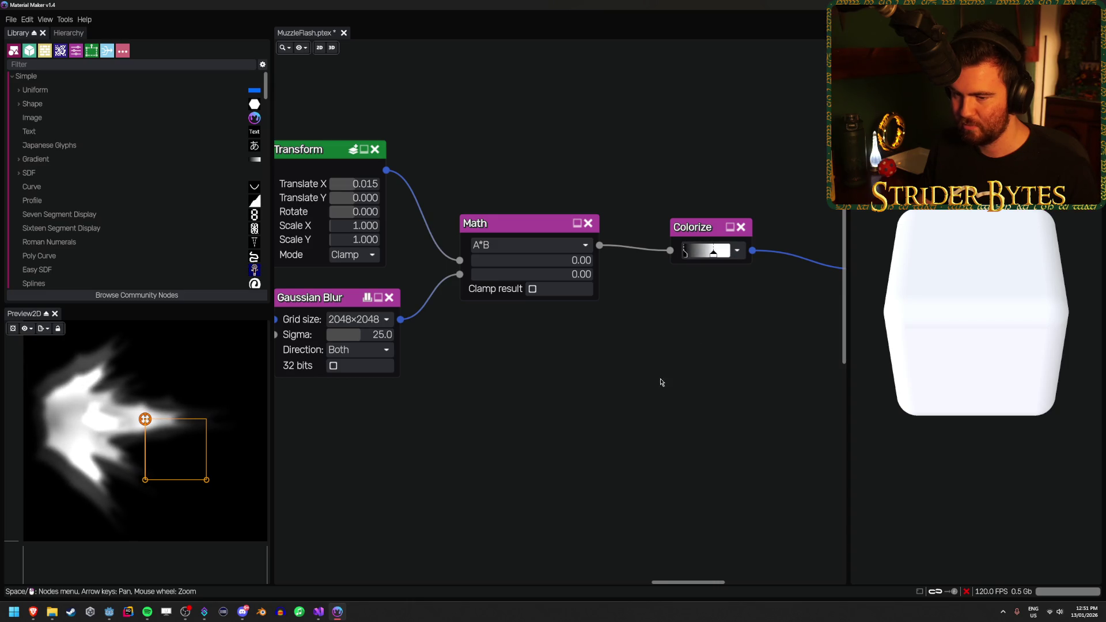
{"action": "mouse_move", "coordinate": [145, 419]}
{"action": "left_mouse_down"}
{"action": "mouse_move", "coordinate": [168, 472]}
{"action": "mouse_move", "coordinate": [150, 421]}
{"action": "left_mouse_up"}
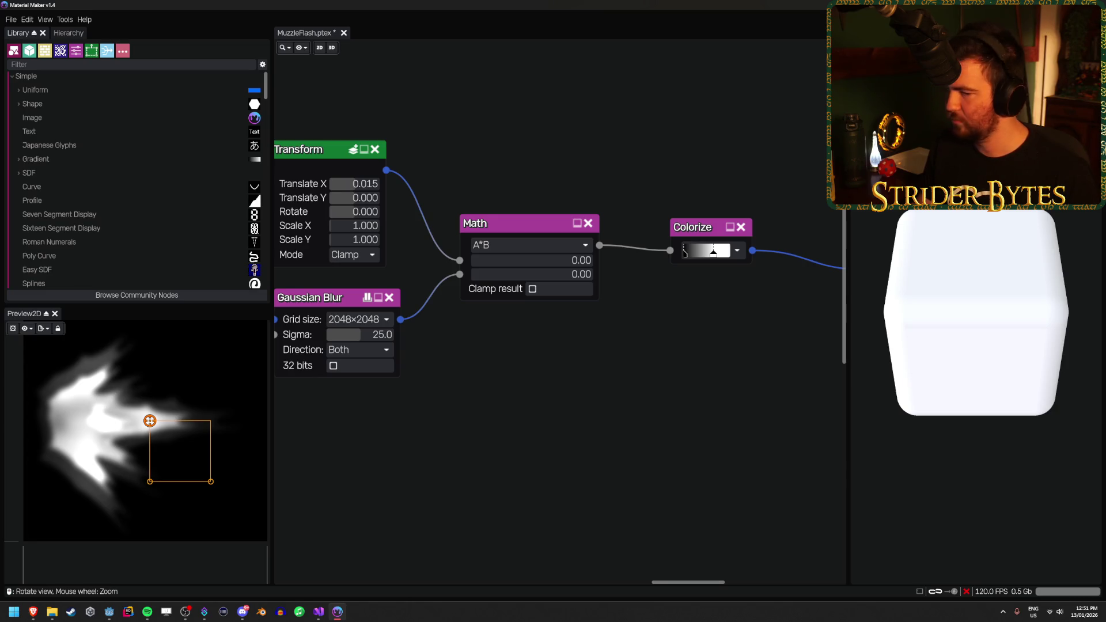
{"action": "scroll", "coordinate": [211, 427], "scroll_direction": "down", "scroll_amount": 1}
{"action": "scroll", "coordinate": [211, 427], "scroll_direction": "down", "scroll_amount": 1}
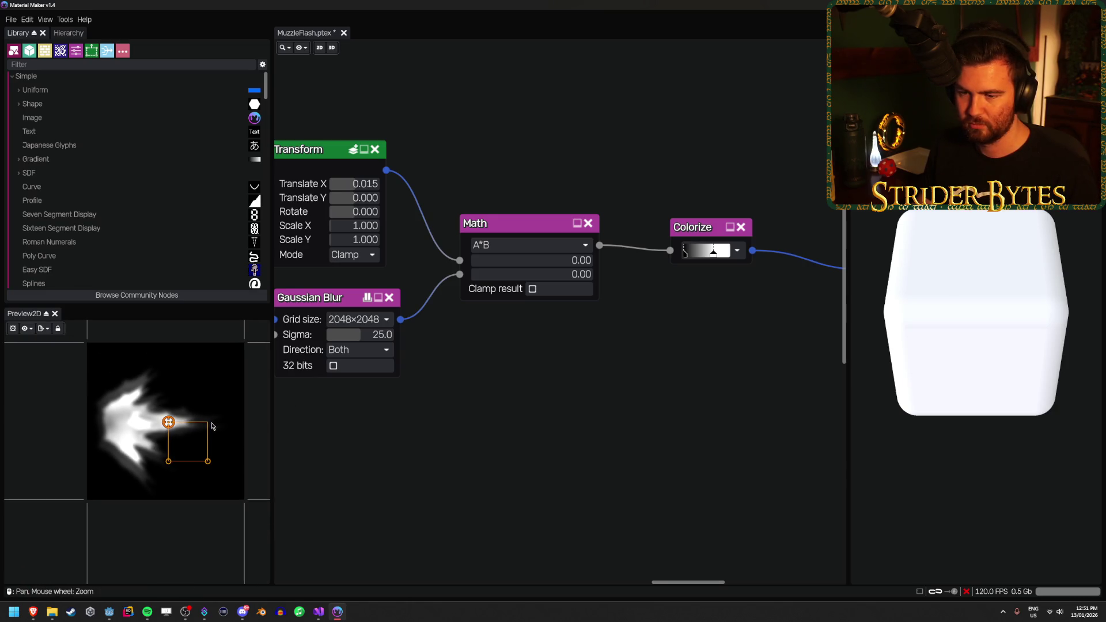
{"action": "scroll", "coordinate": [230, 402], "scroll_direction": "up", "scroll_amount": 2}
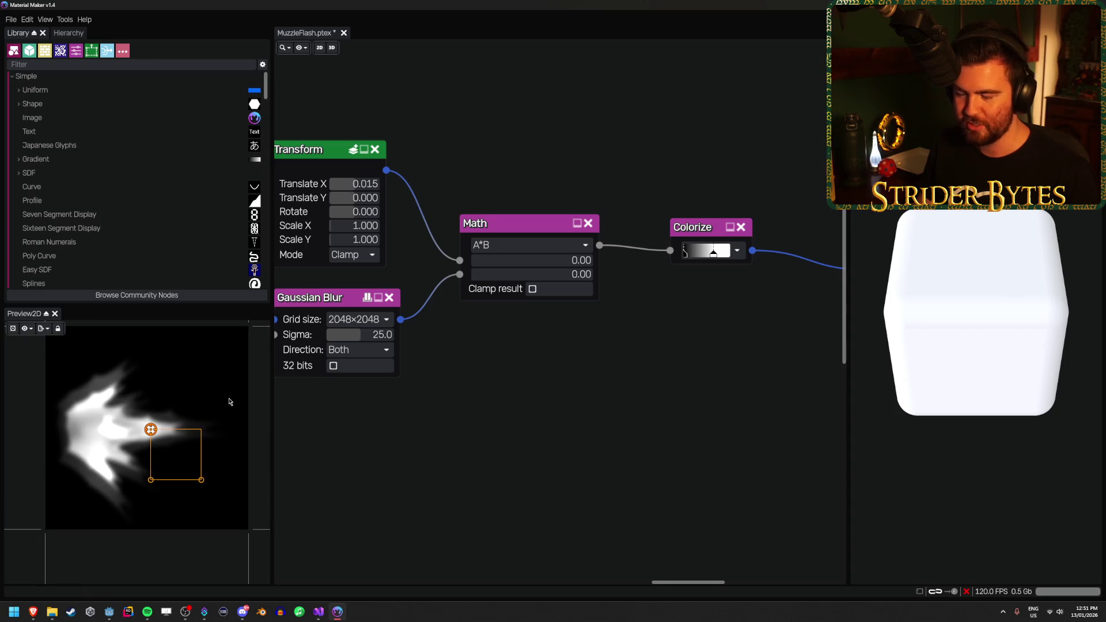
{"action": "mouse_move", "coordinate": [198, 407]}
{"action": "left_mouse_down"}
{"action": "mouse_move", "coordinate": [207, 410]}
{"action": "mouse_move", "coordinate": [156, 418]}
{"action": "left_mouse_up"}
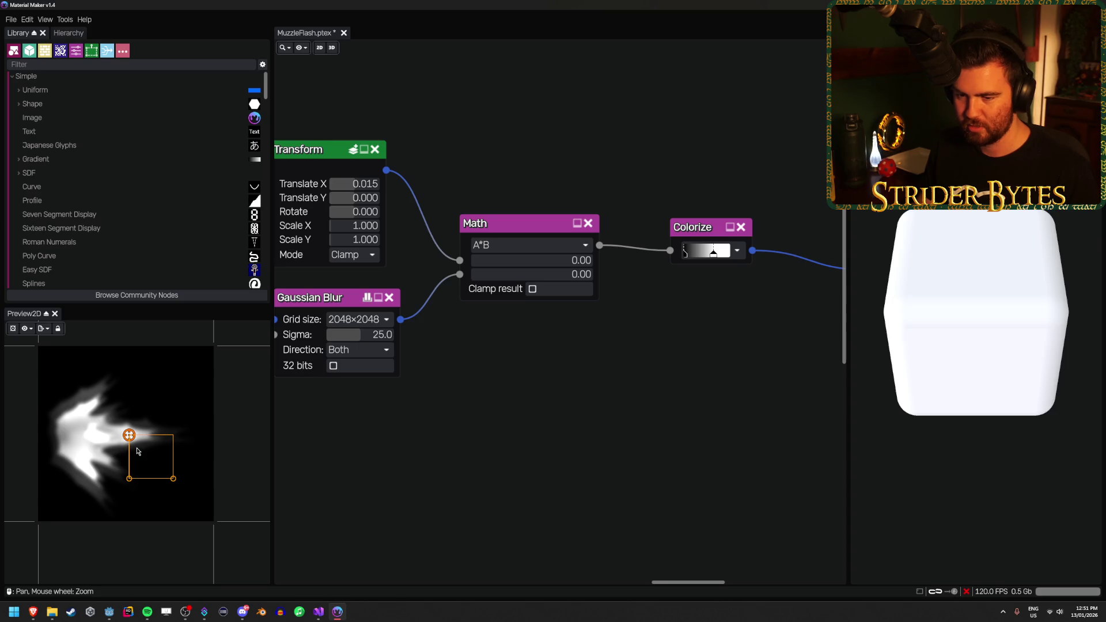
{"action": "left_click", "coordinate": [43, 329]}
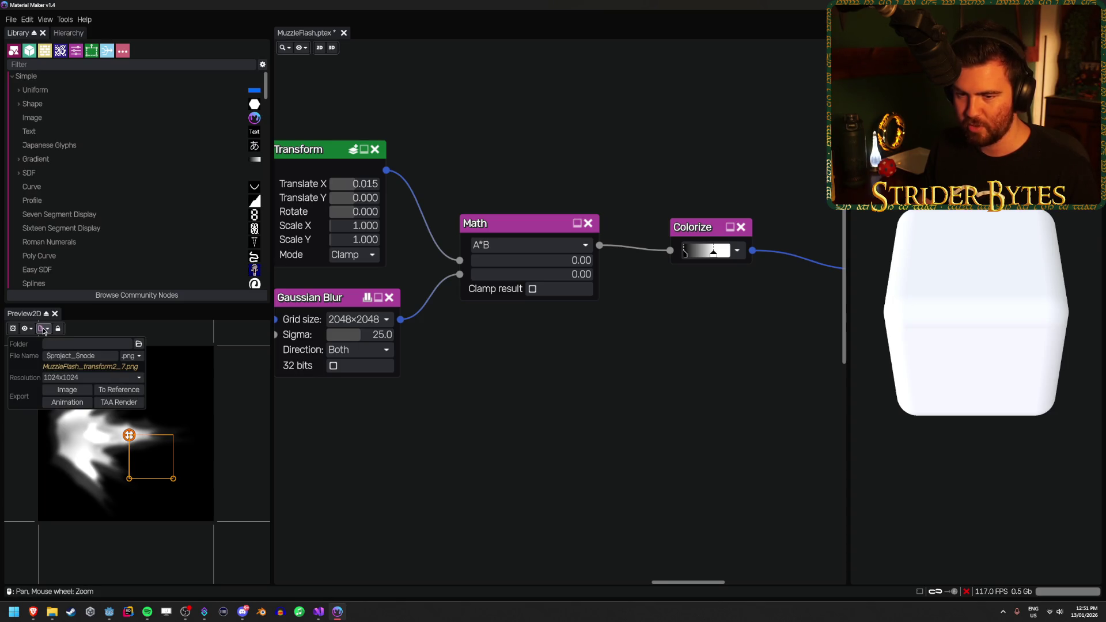
Review the export folder and resolution options, then browse up to the drive root
{"action": "left_click", "coordinate": [95, 344]}
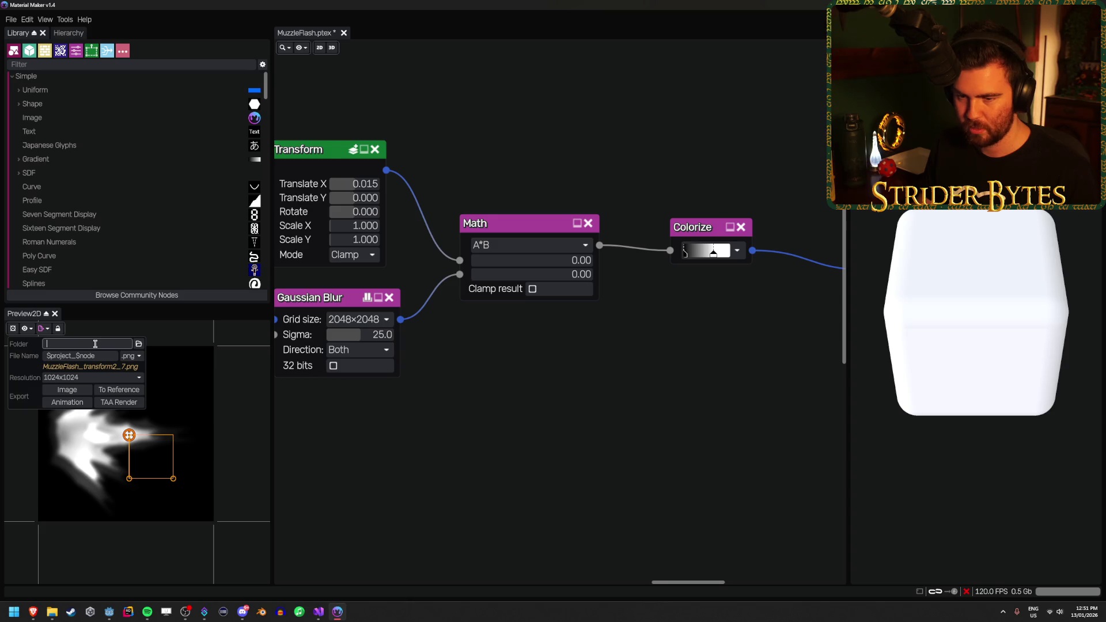
{"action": "left_click", "coordinate": [92, 377]}
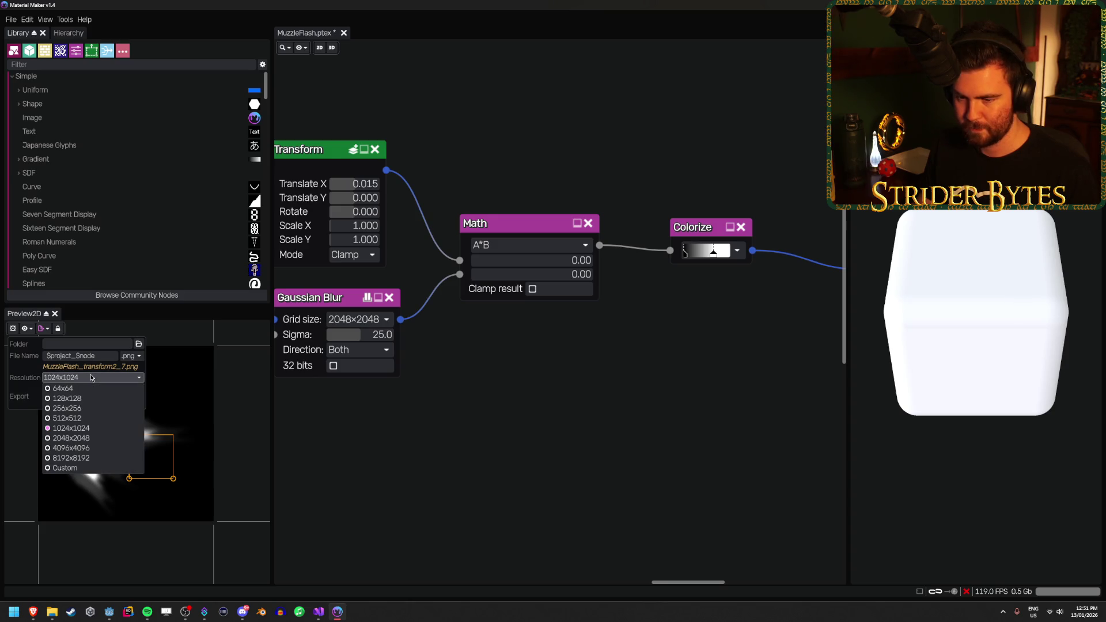
{"action": "left_click", "coordinate": [413, 323]}
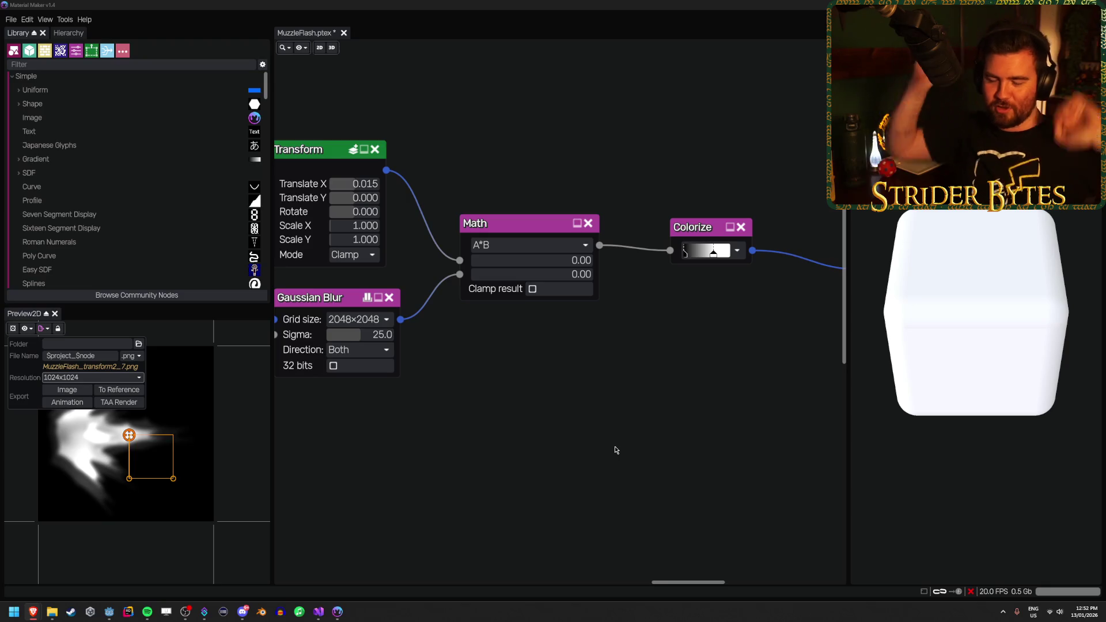
{"action": "left_click", "coordinate": [139, 345]}
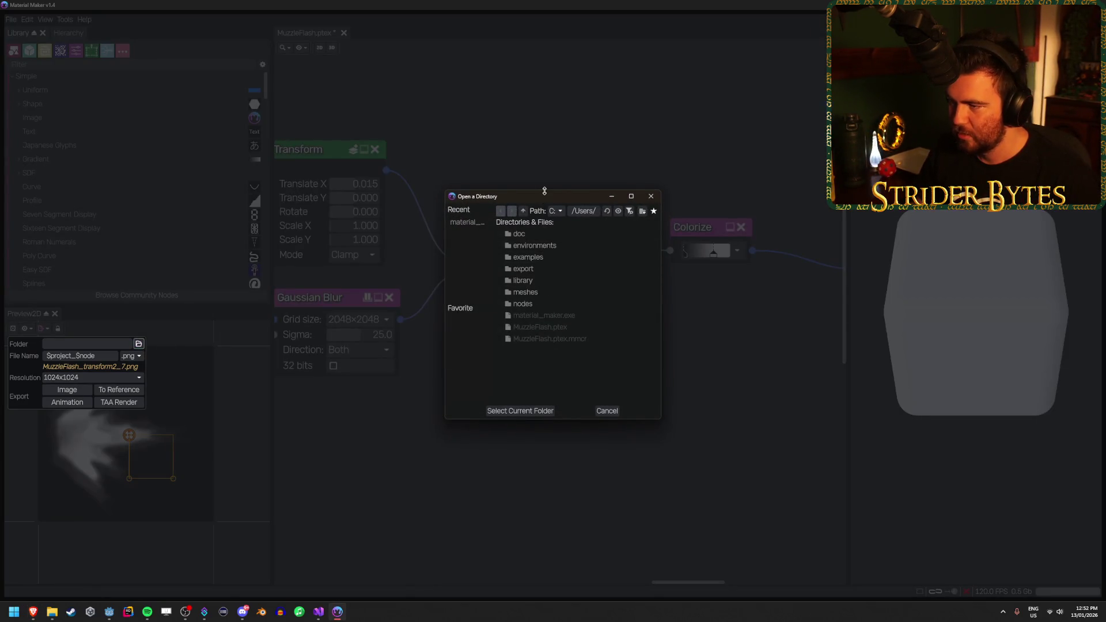
{"action": "left_click", "coordinate": [523, 210]}
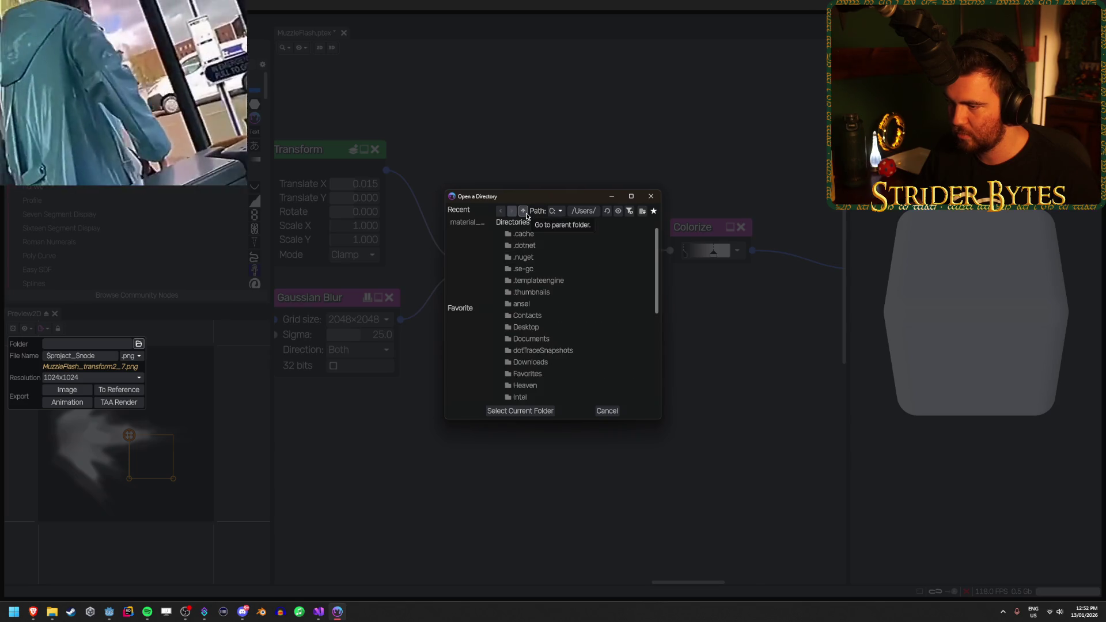
{"action": "scroll", "coordinate": [558, 287], "scroll_direction": "down", "scroll_amount": 10}
{"action": "scroll", "coordinate": [558, 287], "scroll_direction": "up", "scroll_amount": 10}
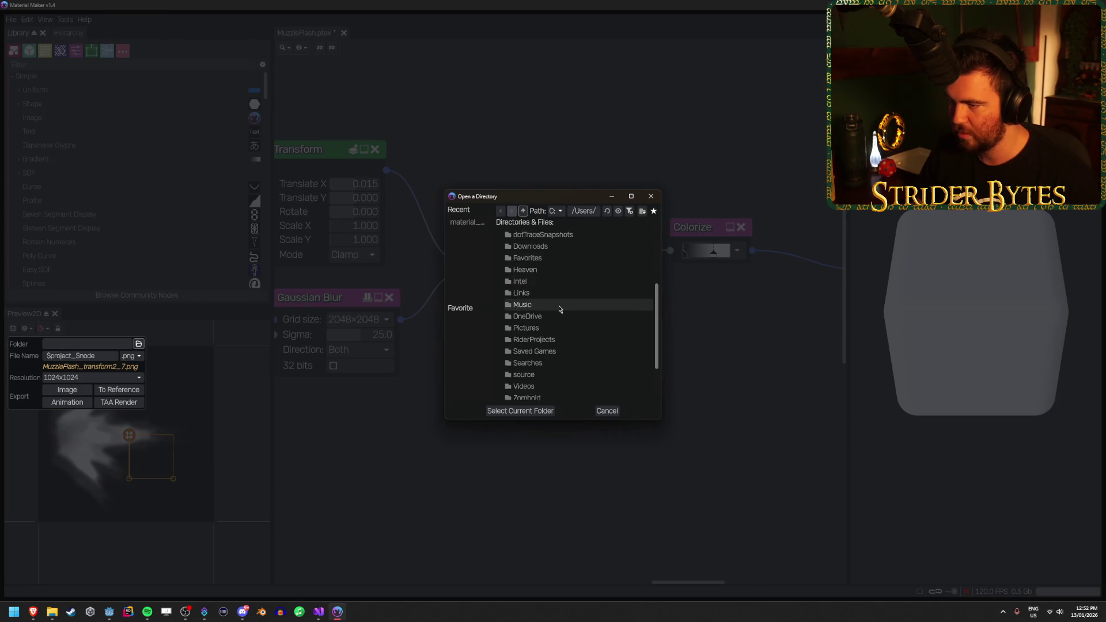
{"action": "left_click", "coordinate": [523, 211]}
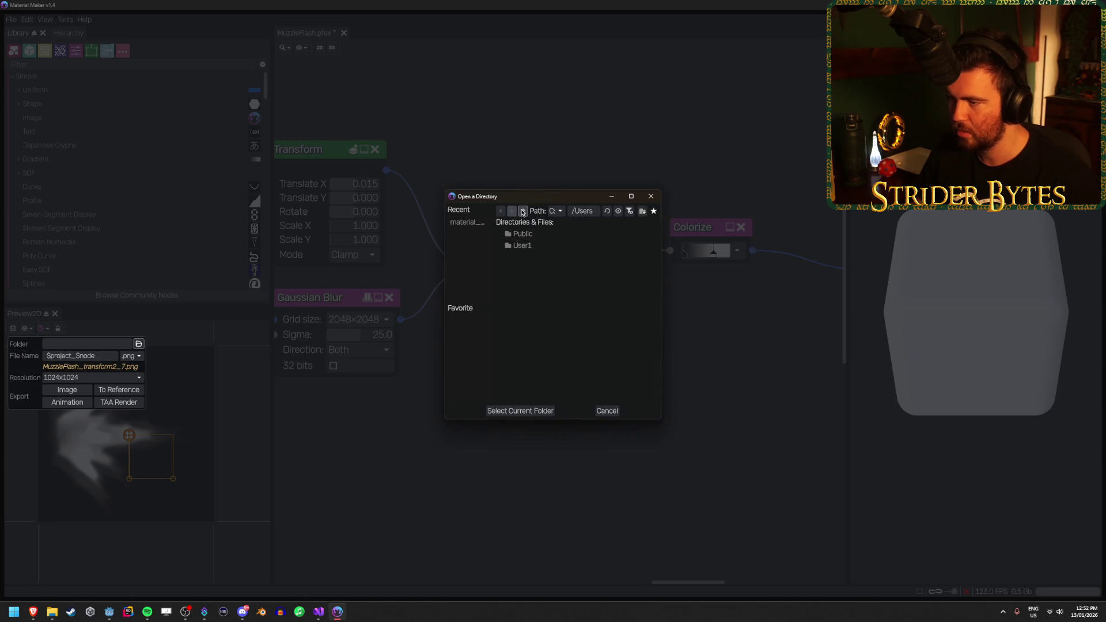
{"action": "left_click", "coordinate": [523, 211]}
{"action": "scroll", "coordinate": [562, 300], "scroll_direction": "down", "scroll_amount": 3}
{"action": "scroll", "coordinate": [563, 304], "scroll_direction": "up", "scroll_amount": 3}
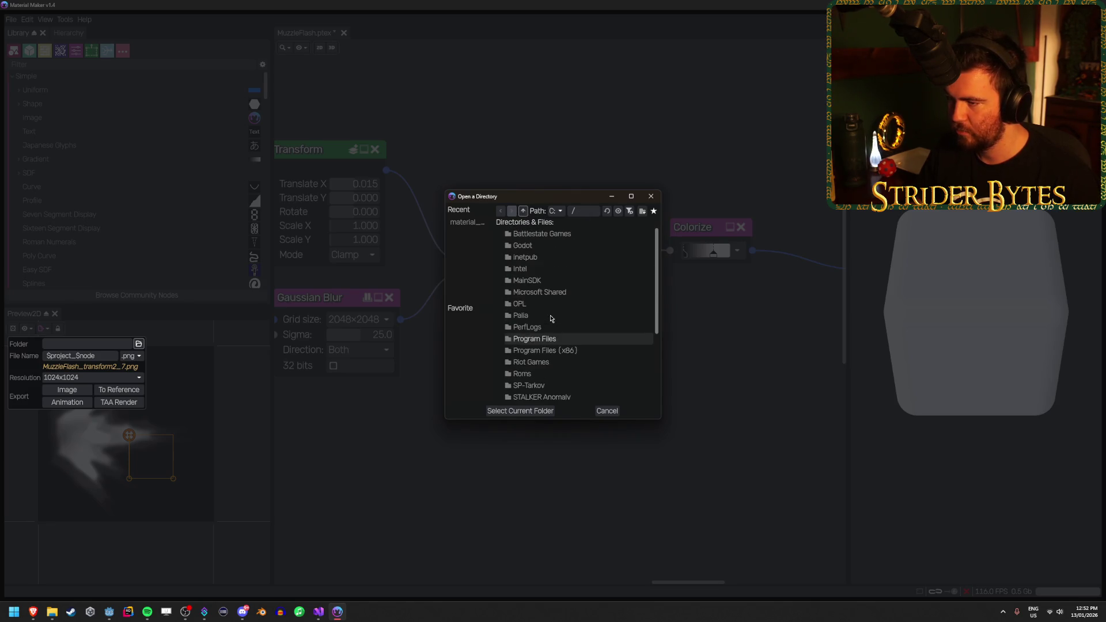
Create a Textures folder in C:/Godot/Projects/Gungineer and select it as export destination
{"action": "double_click", "coordinate": [535, 247]}
{"action": "double_click", "coordinate": [554, 258]}
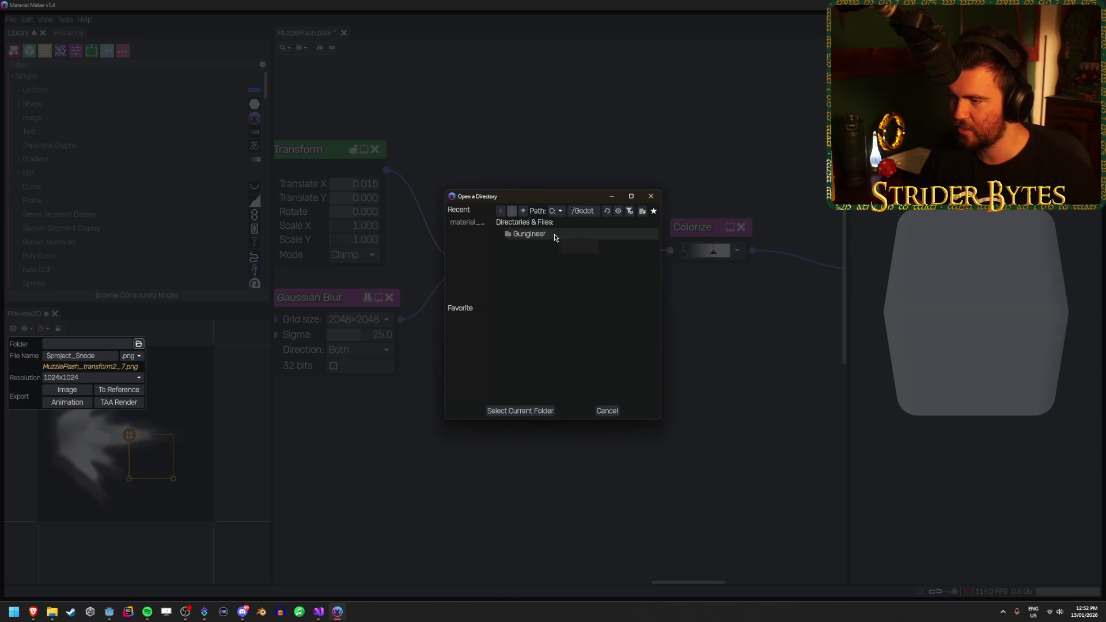
{"action": "double_click", "coordinate": [554, 234]}
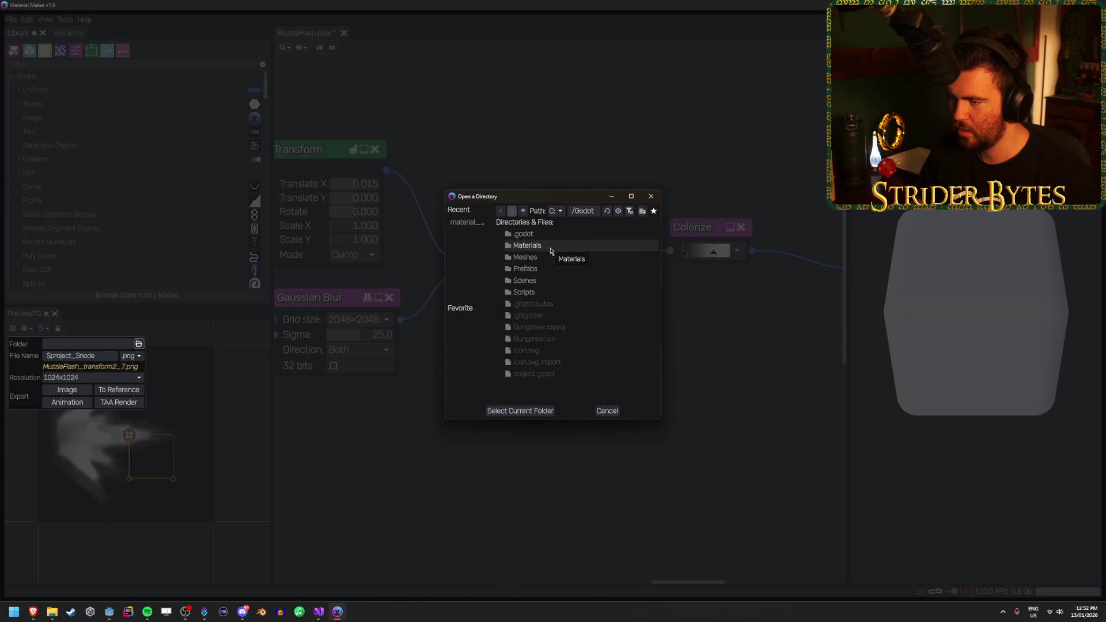
{"action": "left_click", "coordinate": [646, 213]}
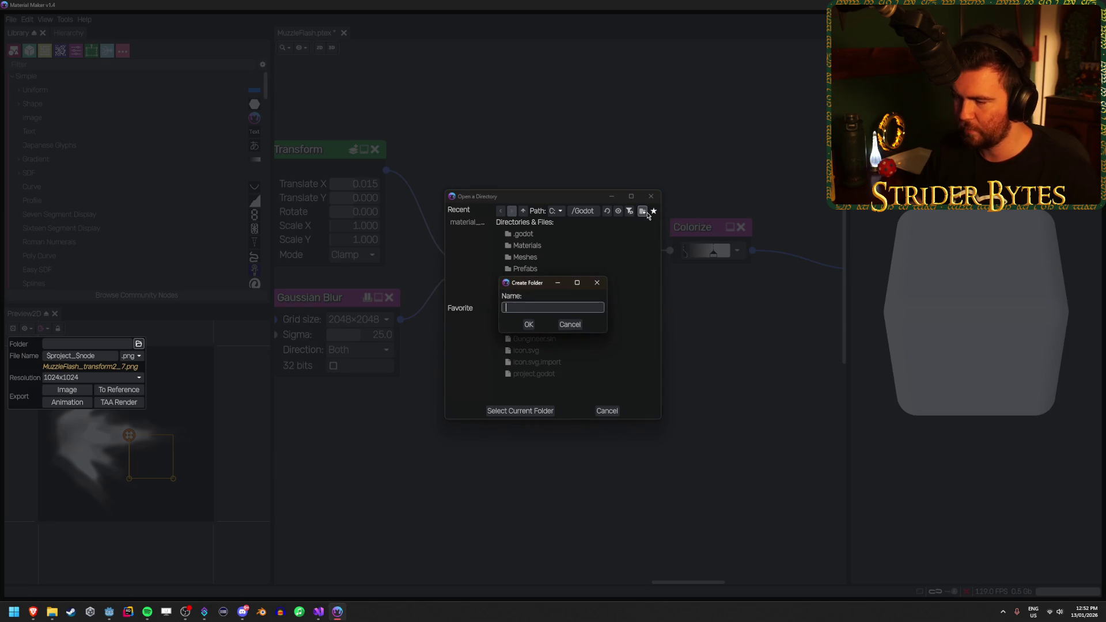
{"action": "type", "text": "Textures"}
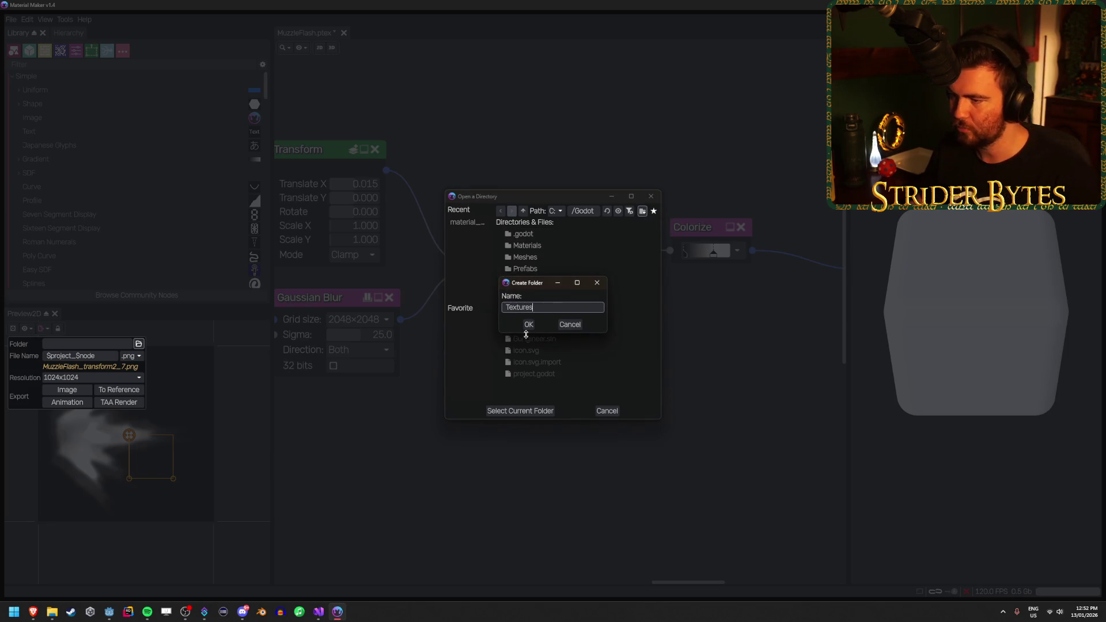
{"action": "left_click", "coordinate": [529, 324]}
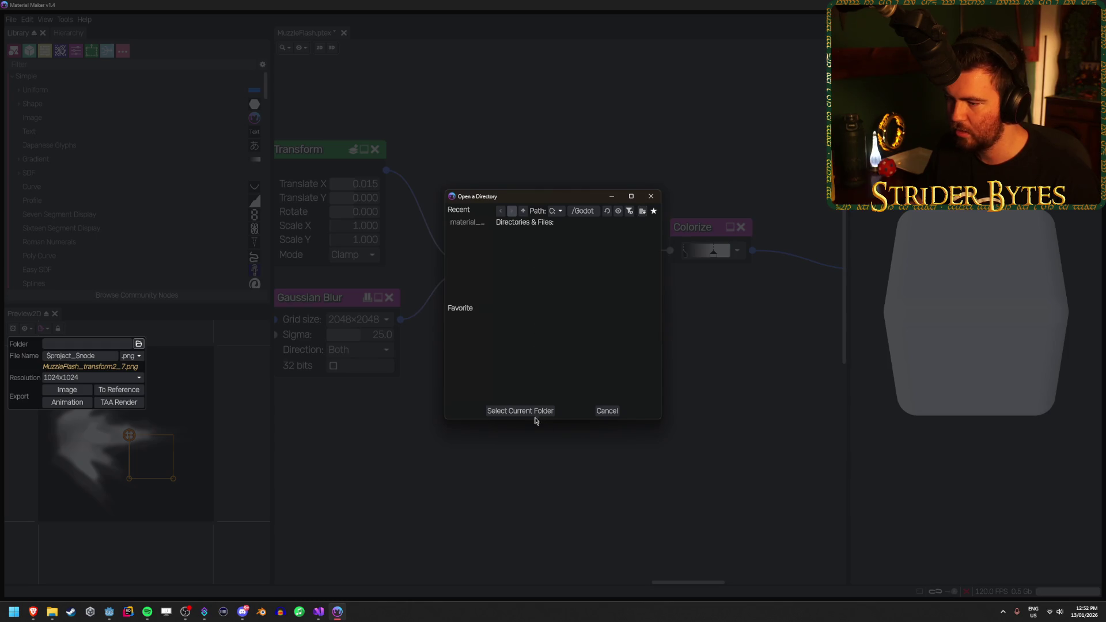
{"action": "left_click", "coordinate": [533, 415]}
{"action": "left_click", "coordinate": [119, 357]}
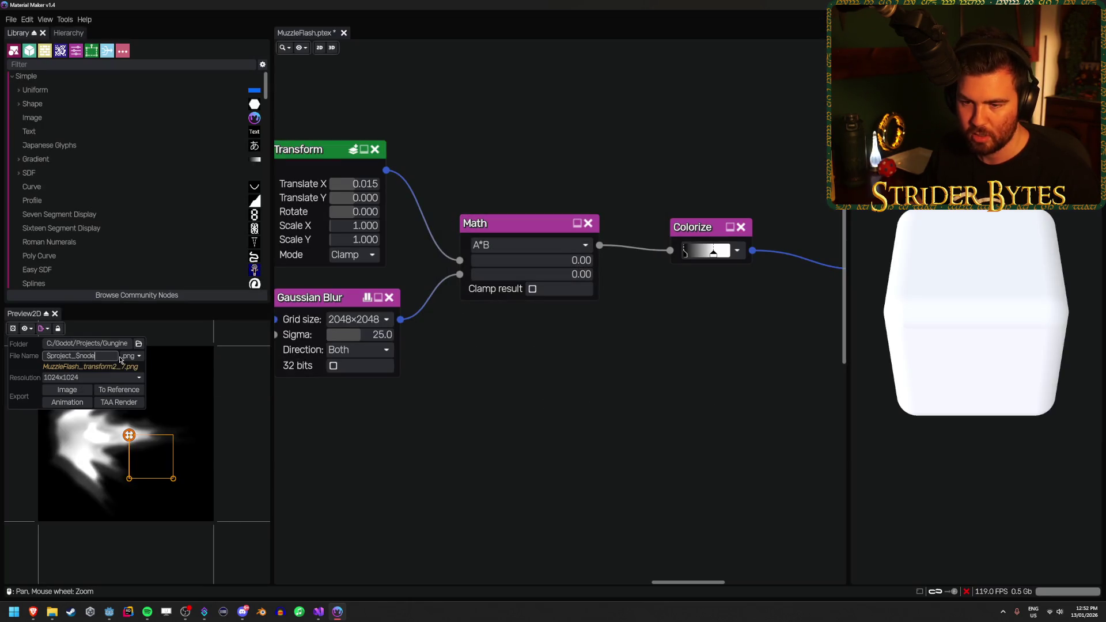
Name the file MuzzleFlash, set 2048x2048 resolution, and export the image
{"action": "key", "text": "ctrl+a"}
{"action": "type", "text": "Mu"}
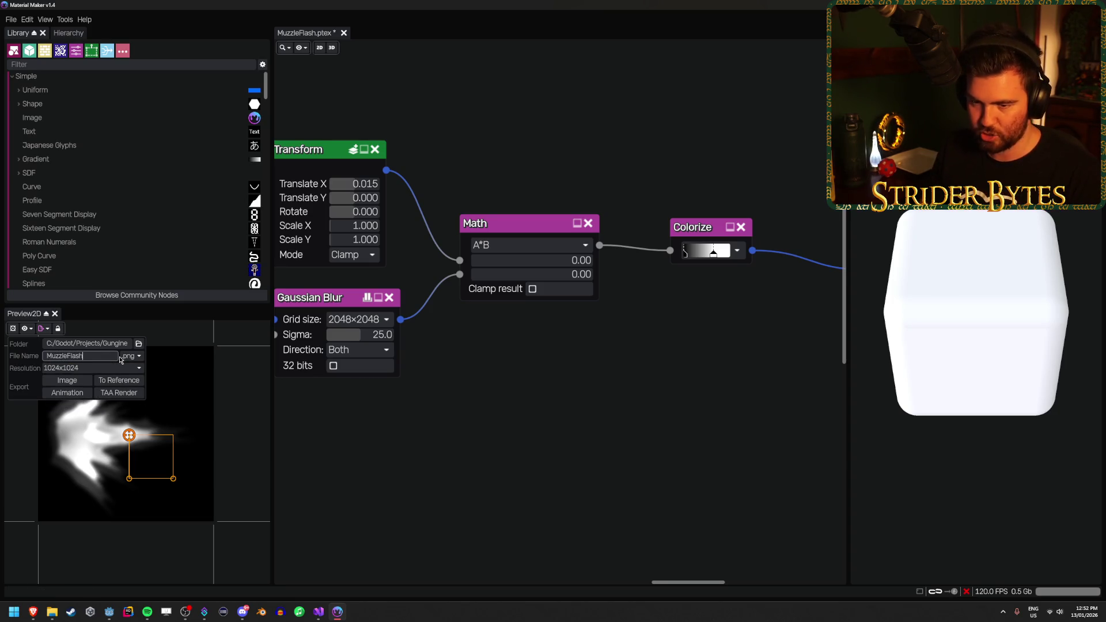
{"action": "left_click", "coordinate": [124, 367]}
{"action": "left_click", "coordinate": [98, 429]}
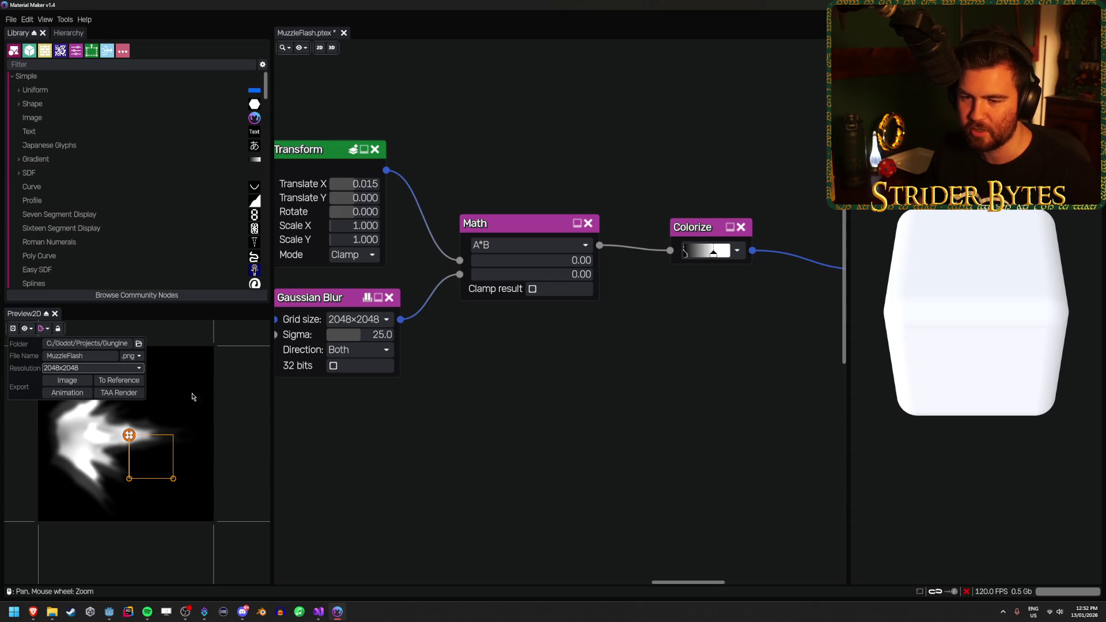
{"action": "left_click", "coordinate": [71, 383]}
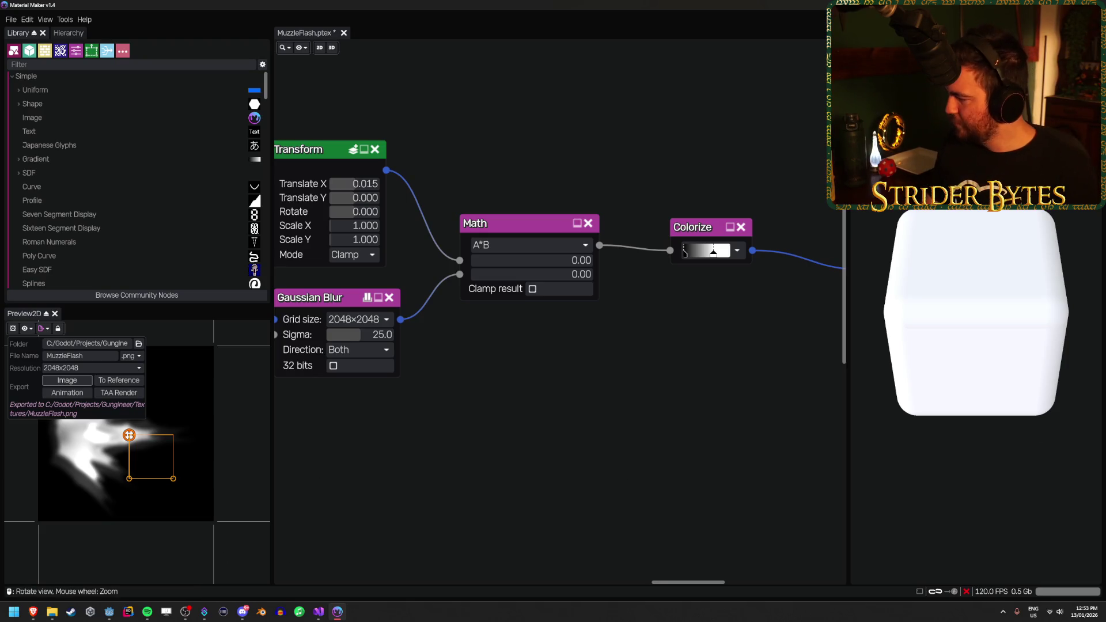
Leave Material Maker and launch Blender from the taskbar
{"action": "key", "text": "alt+Tab"}
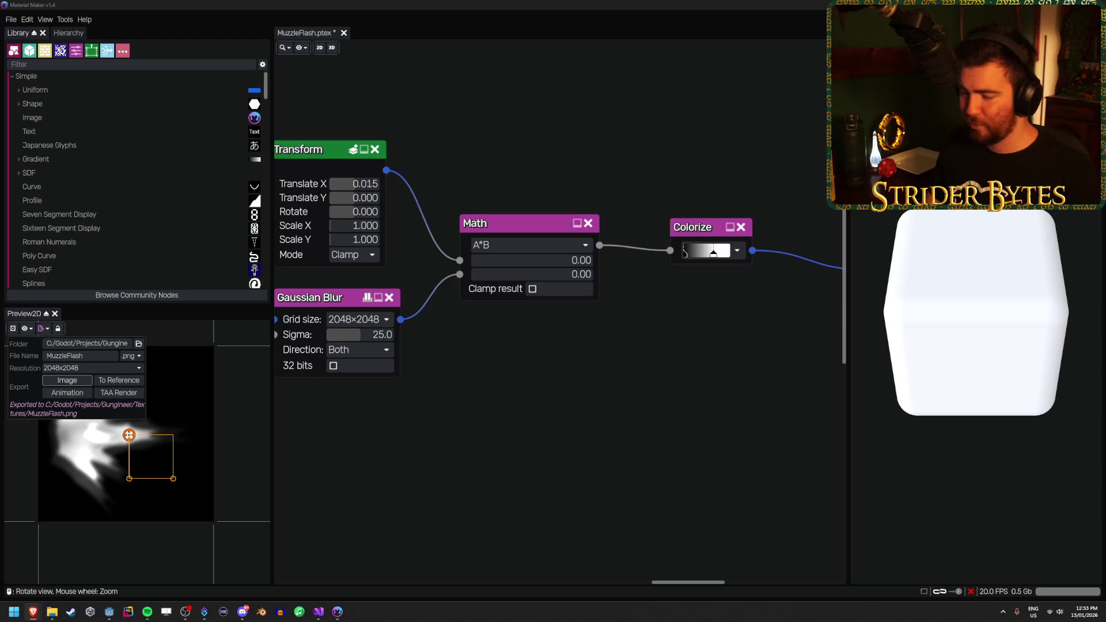
{"action": "mouse_move", "coordinate": [326, 610]}
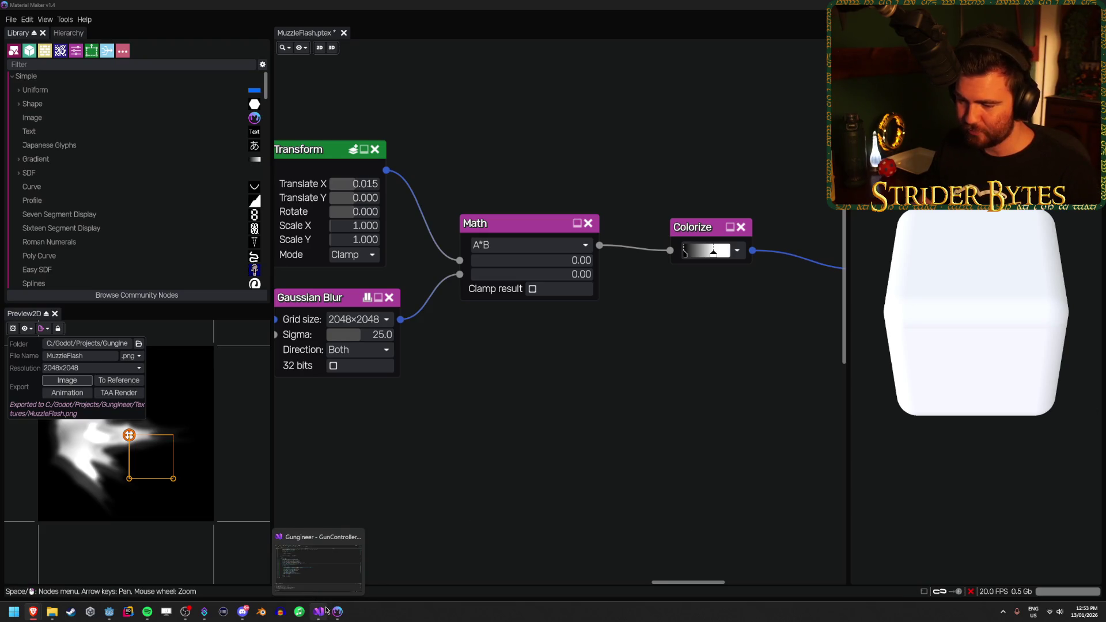
{"action": "left_click", "coordinate": [262, 613]}
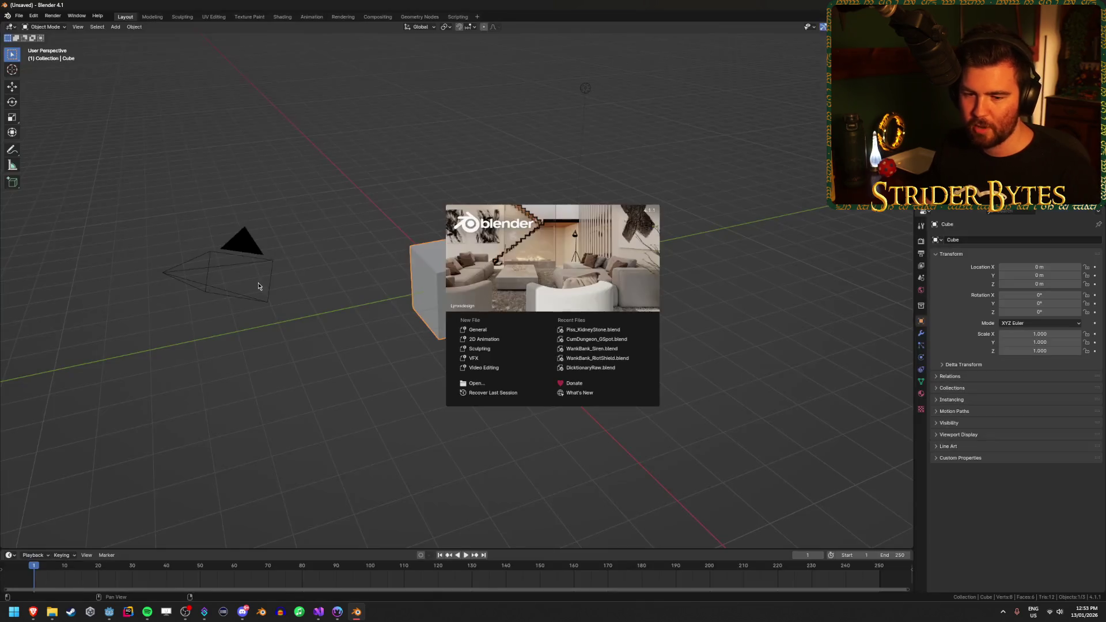
Clear Blender's default scene and add a single flat plane mesh
{"action": "left_click", "coordinate": [284, 314]}
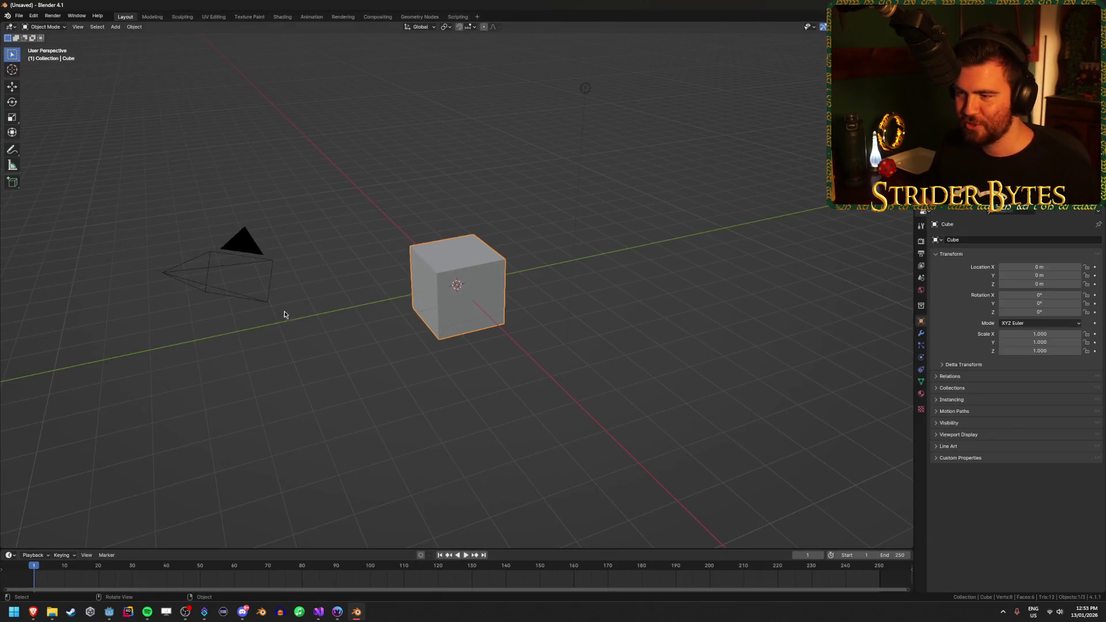
{"action": "key", "text": "a"}
{"action": "key", "text": "x"}
{"action": "left_click", "coordinate": [320, 321]}
{"action": "key", "text": "shift+a"}
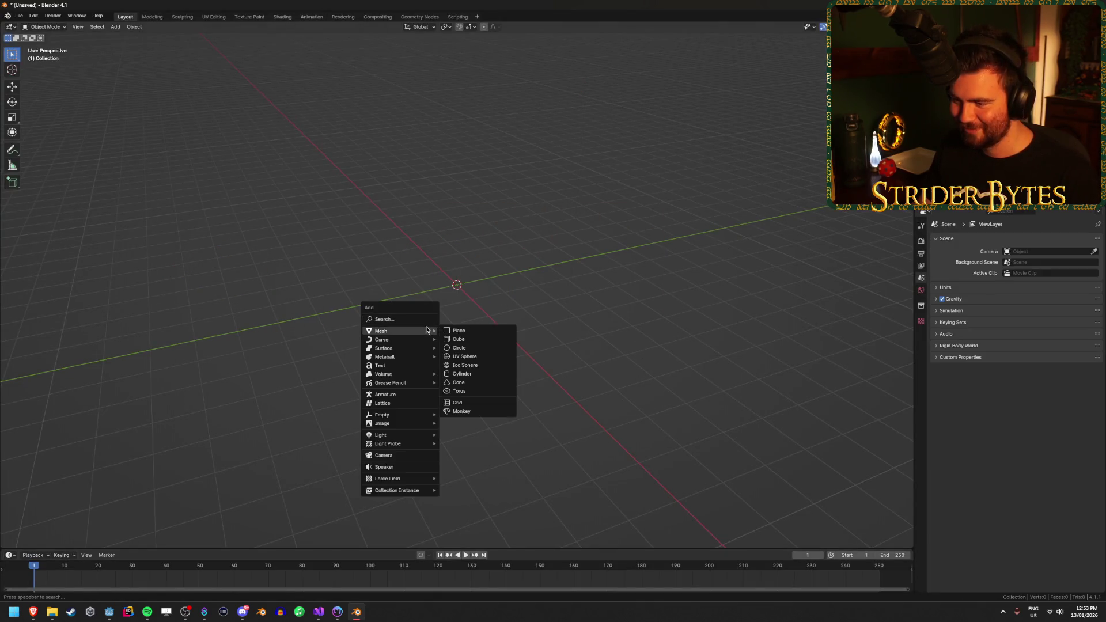
{"action": "left_click", "coordinate": [455, 330]}
{"action": "scroll", "coordinate": [438, 355], "scroll_direction": "up", "scroll_amount": 2}
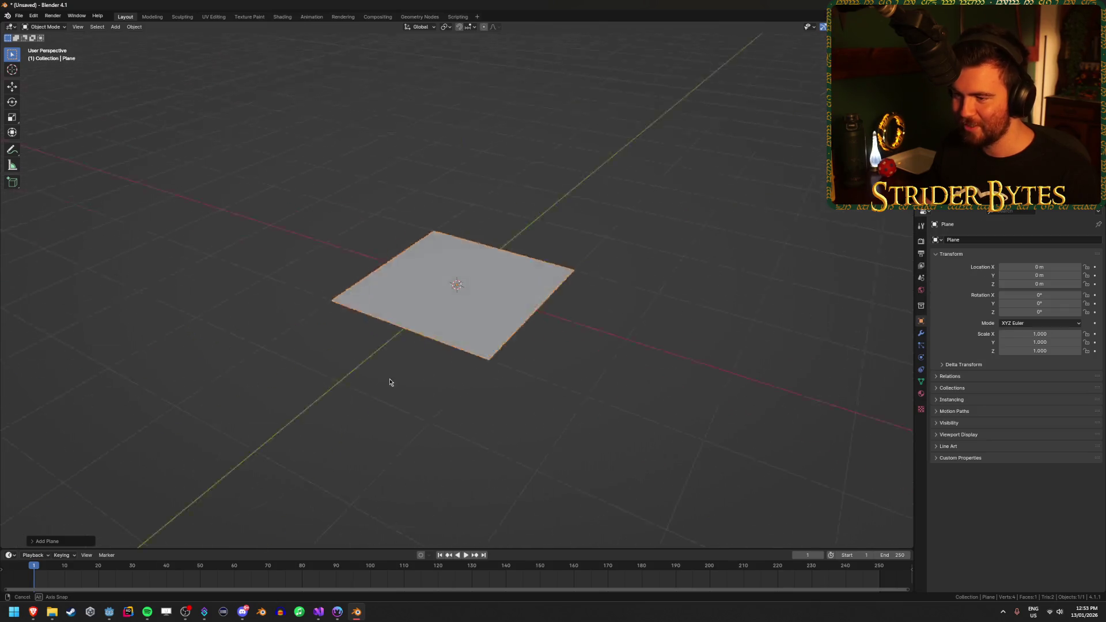
{"action": "left_click_drag", "start_coordinate": [390, 382], "coordinate": [403, 400]}
In Edit Mode, shift the plane's face along the Y axis
{"action": "key", "text": "Tab"}
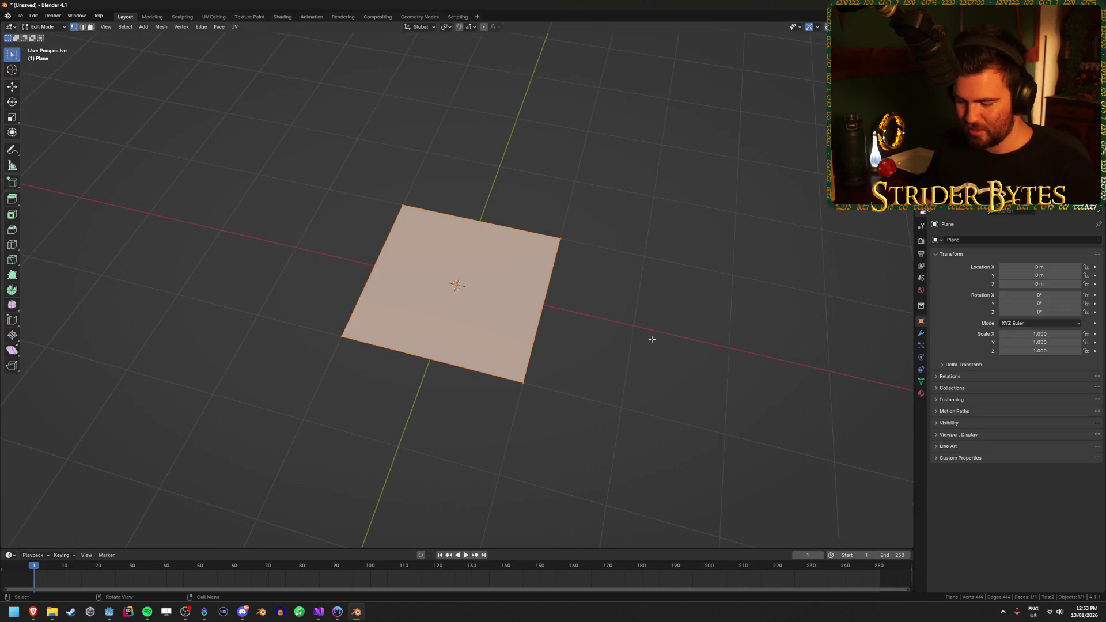
{"action": "key", "text": "g"}
{"action": "key", "text": "y"}
{"action": "key", "text": "x"}
{"action": "left_click", "coordinate": [650, 338]}
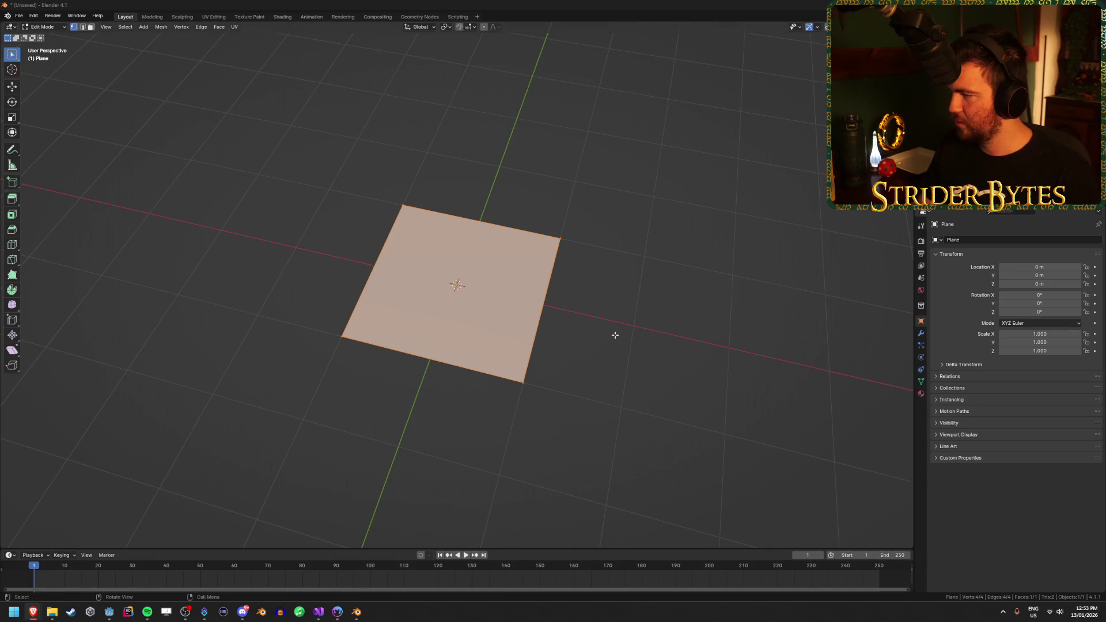
{"action": "mouse_move", "coordinate": [674, 349]}
{"action": "left_mouse_down"}
{"action": "mouse_move", "coordinate": [650, 329]}
{"action": "mouse_move", "coordinate": [652, 337]}
{"action": "mouse_move", "coordinate": [578, 321]}
{"action": "mouse_move", "coordinate": [562, 331]}
{"action": "left_mouse_up"}
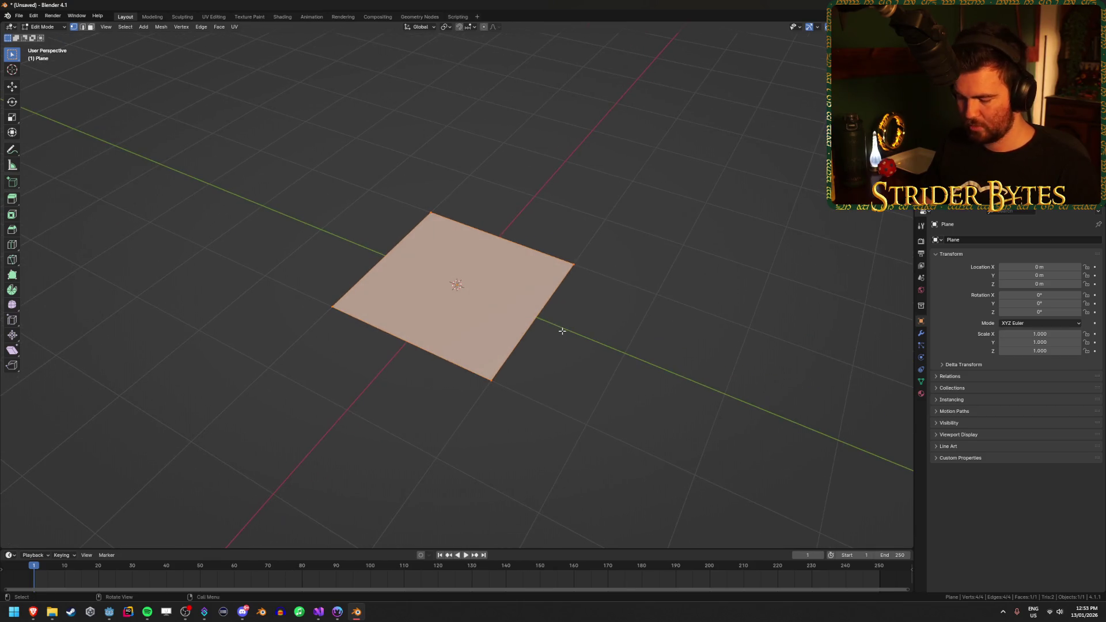
{"action": "key", "text": "g"}
{"action": "key", "text": "y"}
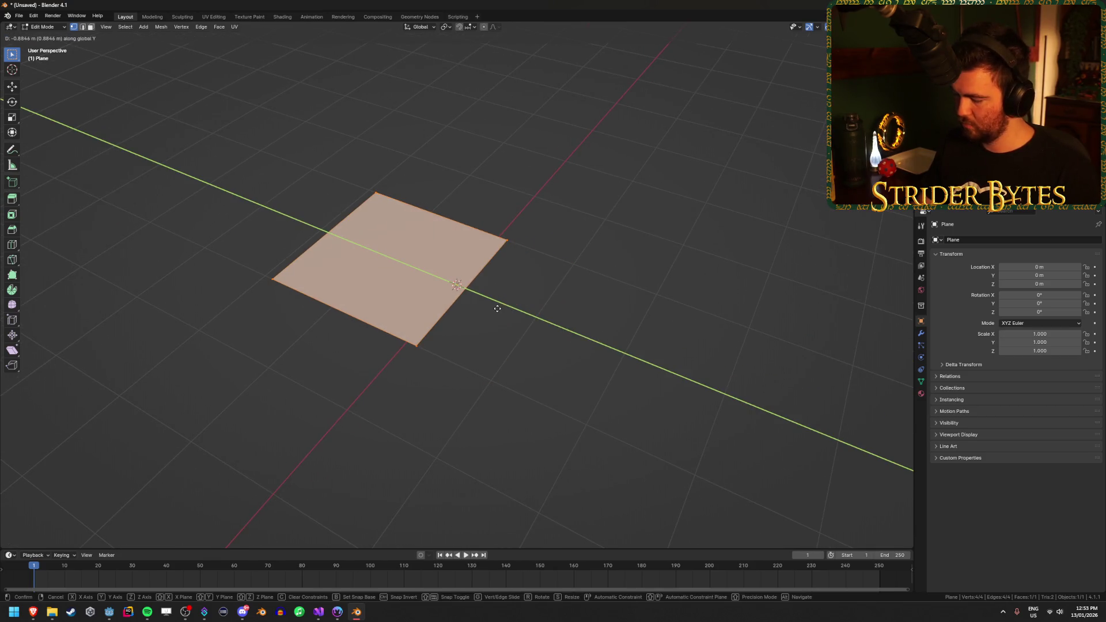
{"action": "left_click", "coordinate": [497, 308]}
{"action": "mouse_move", "coordinate": [593, 297]}
{"action": "left_mouse_down"}
{"action": "mouse_move", "coordinate": [565, 296]}
{"action": "mouse_move", "coordinate": [585, 274]}
{"action": "left_mouse_up"}
Duplicate the face in place and rotate the copy 90° on X to stand upright
{"action": "key", "text": "shift+d"}
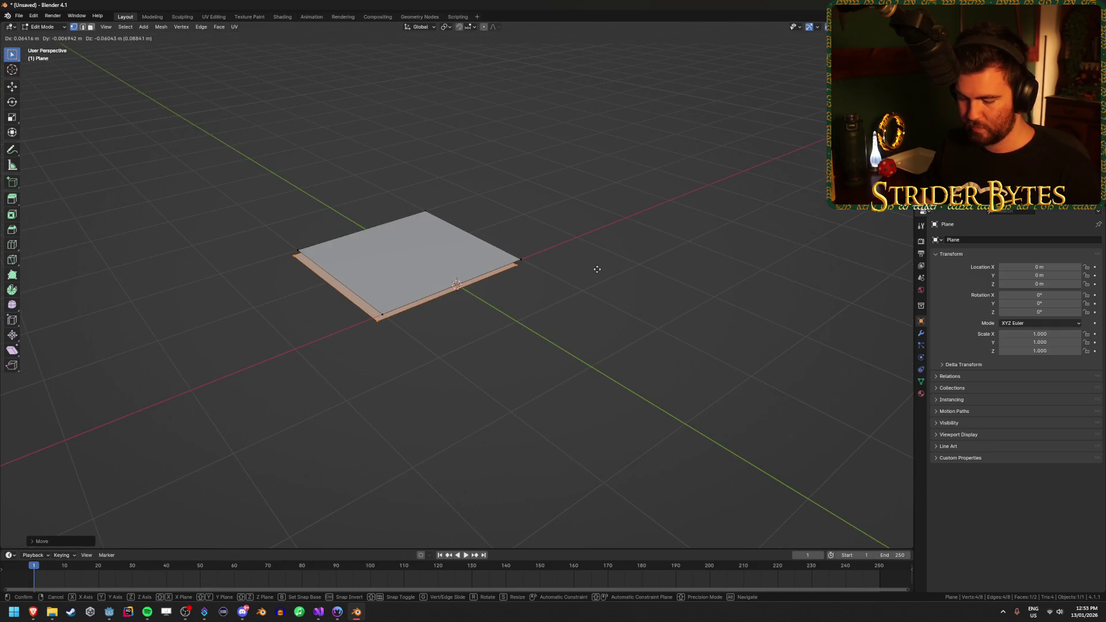
{"action": "key", "text": "Escape"}
{"action": "key", "text": "r"}
{"action": "key", "text": "x"}
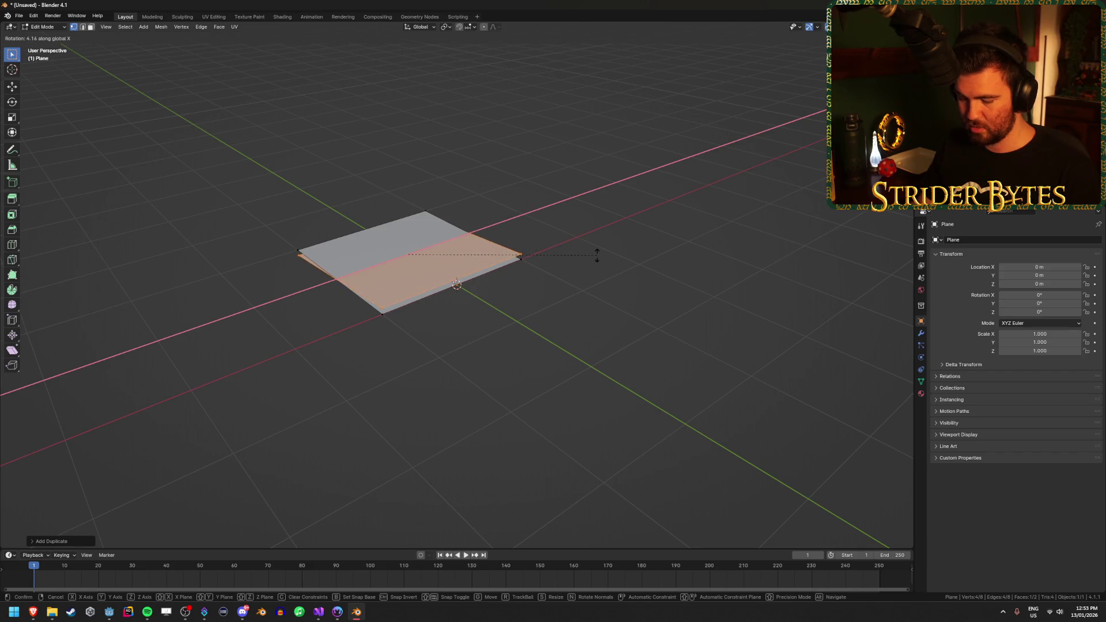
{"action": "type", "text": "90"}
{"action": "key", "text": "Return"}
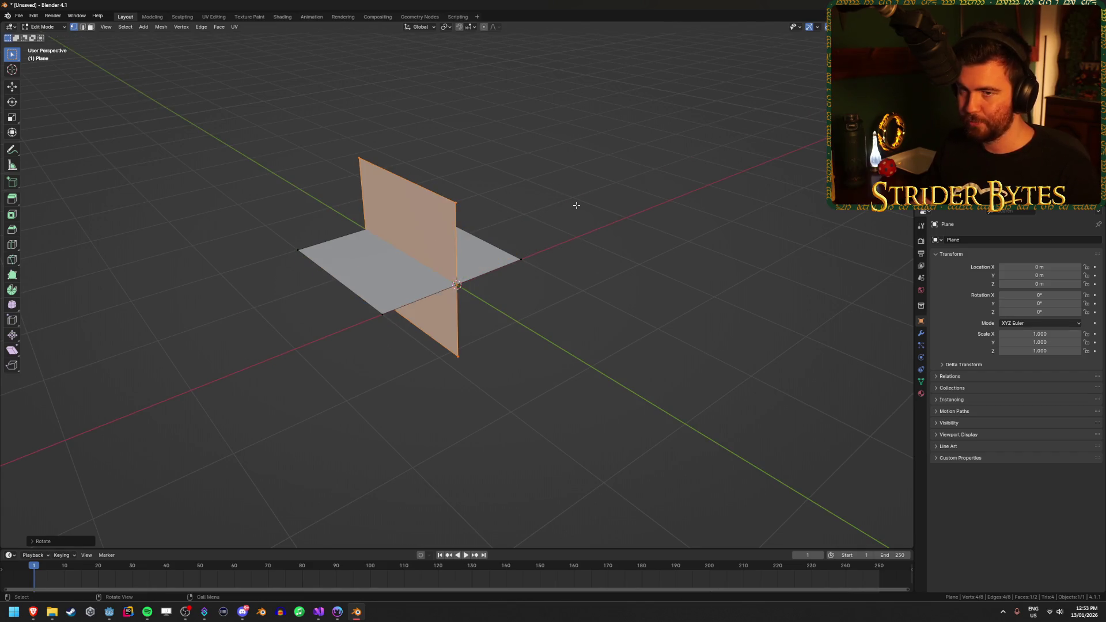
{"action": "key", "text": "Tab"}
{"action": "scroll", "coordinate": [622, 357], "scroll_direction": "up", "scroll_amount": 3}
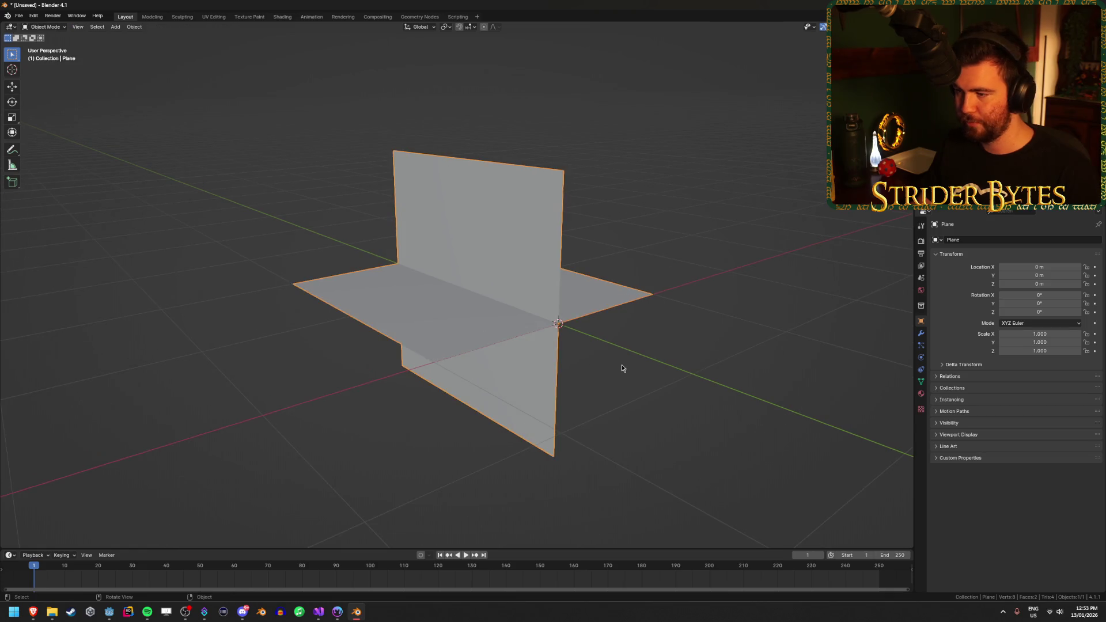
{"action": "left_click", "coordinate": [622, 369]}
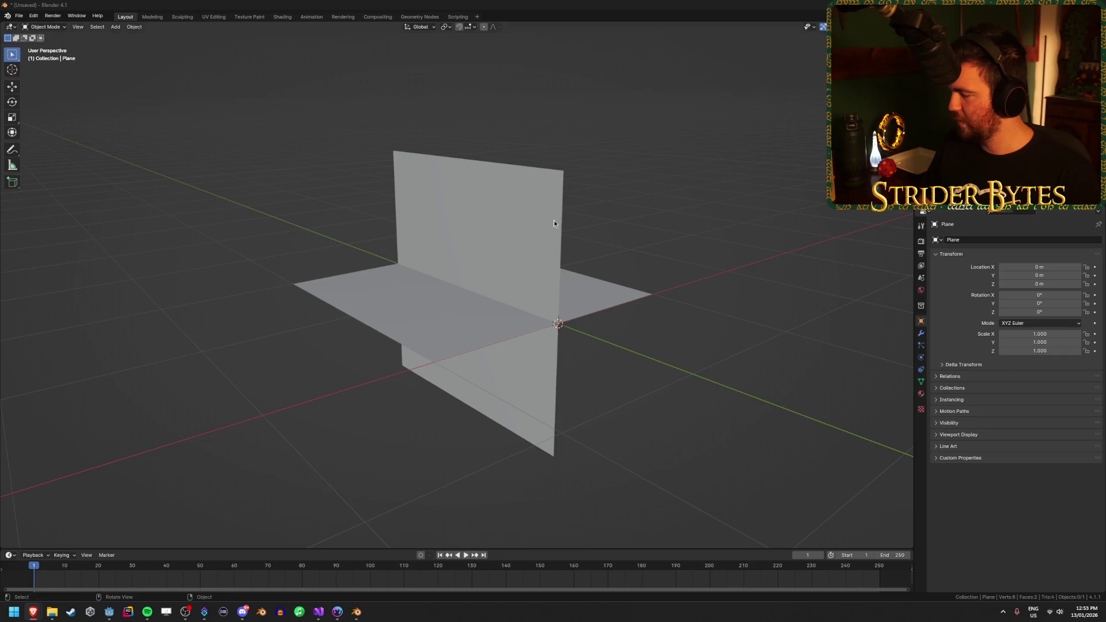
{"action": "left_click_drag", "start_coordinate": [248, 185], "coordinate": [310, 239]}
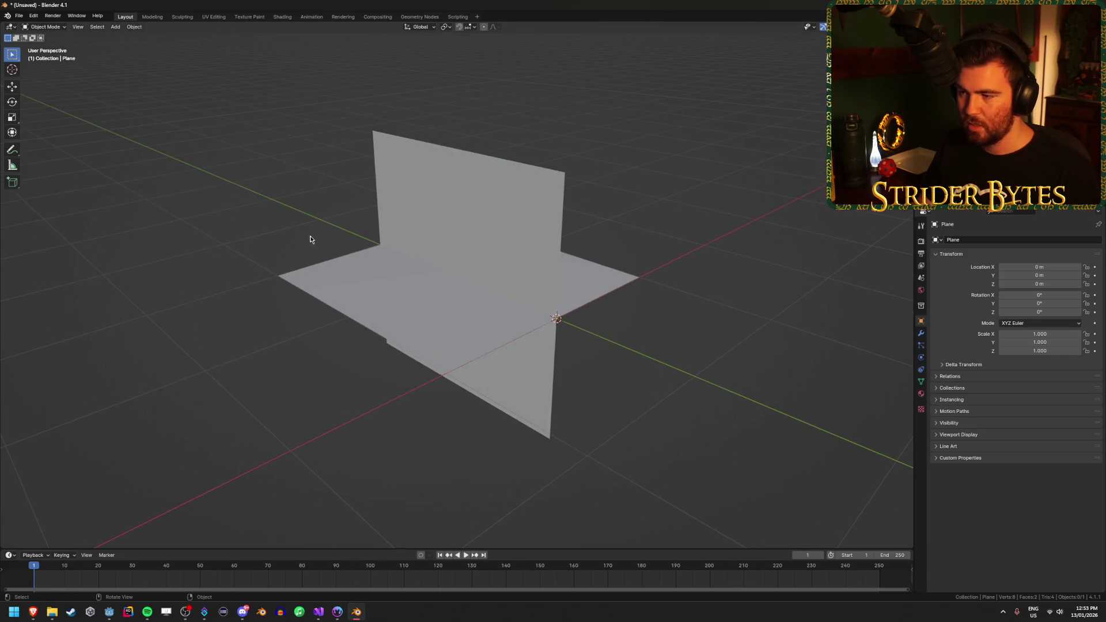
{"action": "key", "text": "ctrl+s"}
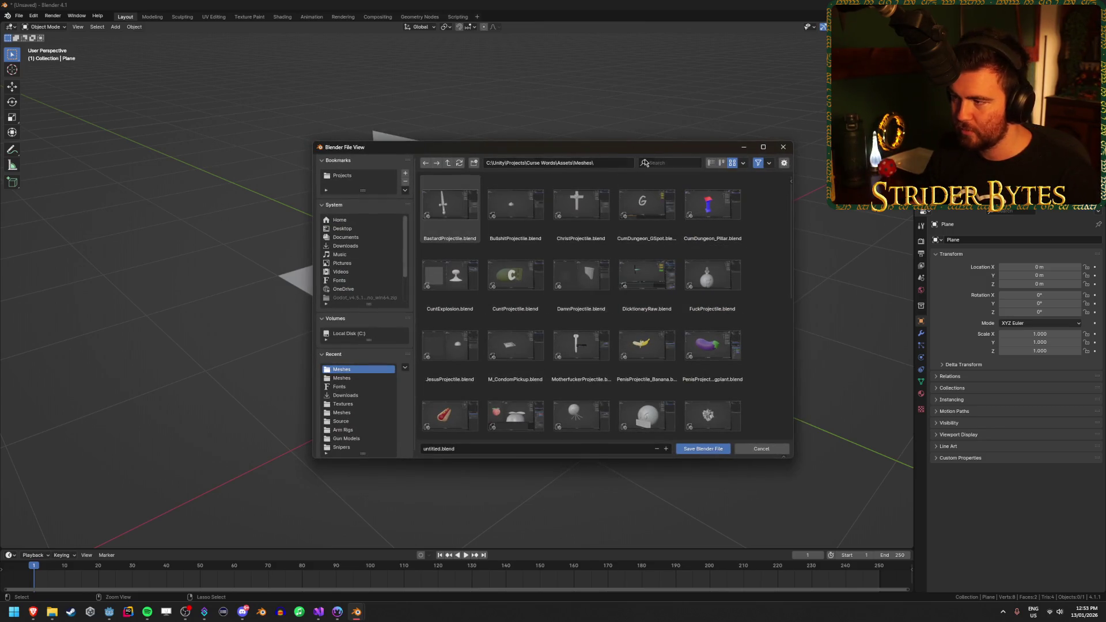
Browse the save dialog to C:\Godot\Projects\Gungineer\Meshes
{"action": "double_click", "coordinate": [447, 164]}
{"action": "left_click", "coordinate": [448, 164]}
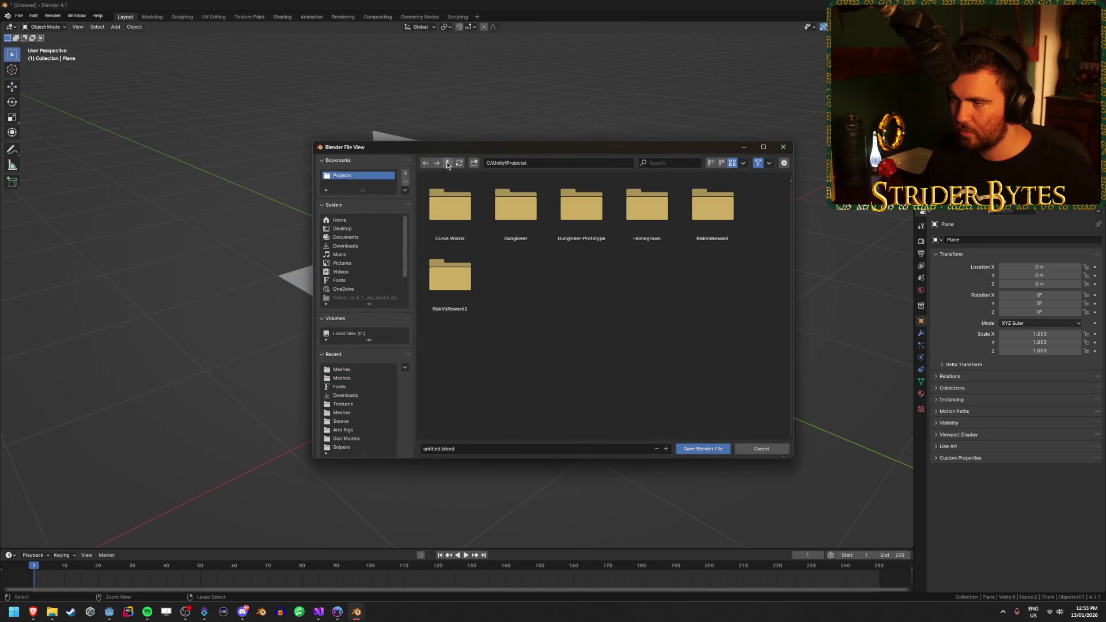
{"action": "left_click", "coordinate": [448, 164]}
{"action": "left_click", "coordinate": [448, 164]}
{"action": "scroll", "coordinate": [711, 265], "scroll_direction": "down", "scroll_amount": 2}
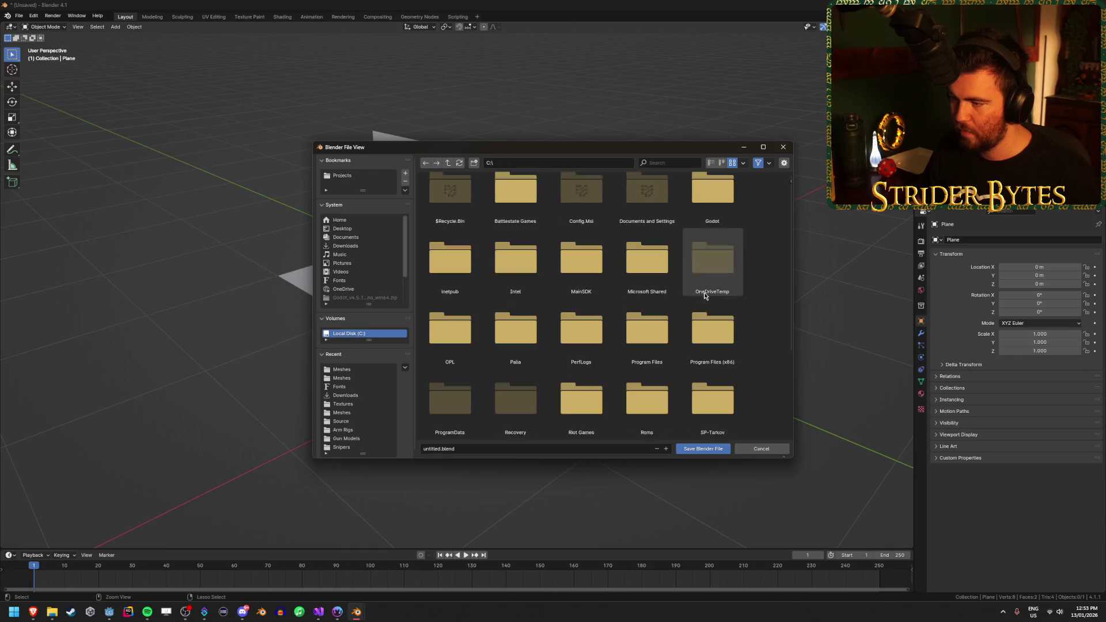
{"action": "scroll", "coordinate": [711, 265], "scroll_direction": "up", "scroll_amount": 2}
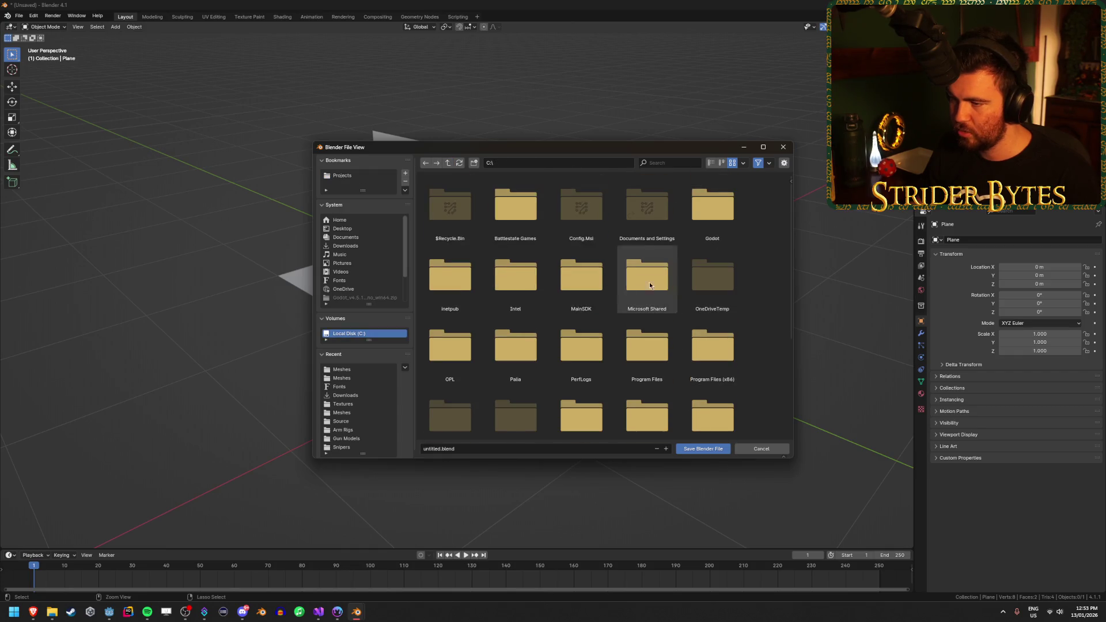
{"action": "double_click", "coordinate": [712, 207]}
{"action": "double_click", "coordinate": [563, 235]}
{"action": "double_click", "coordinate": [445, 199]}
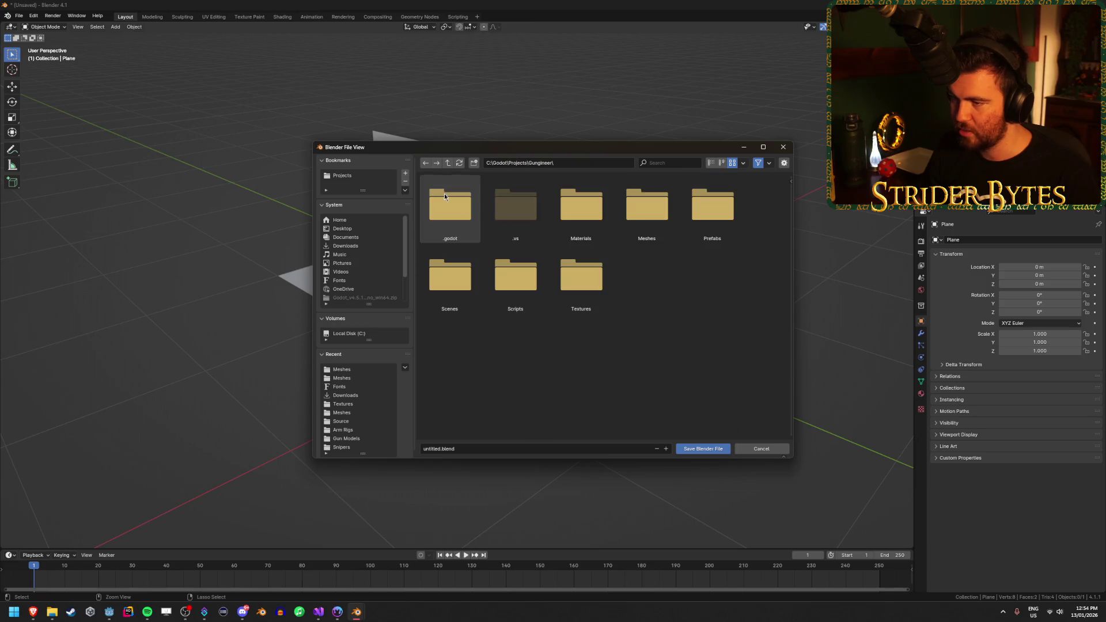
{"action": "double_click", "coordinate": [647, 205]}
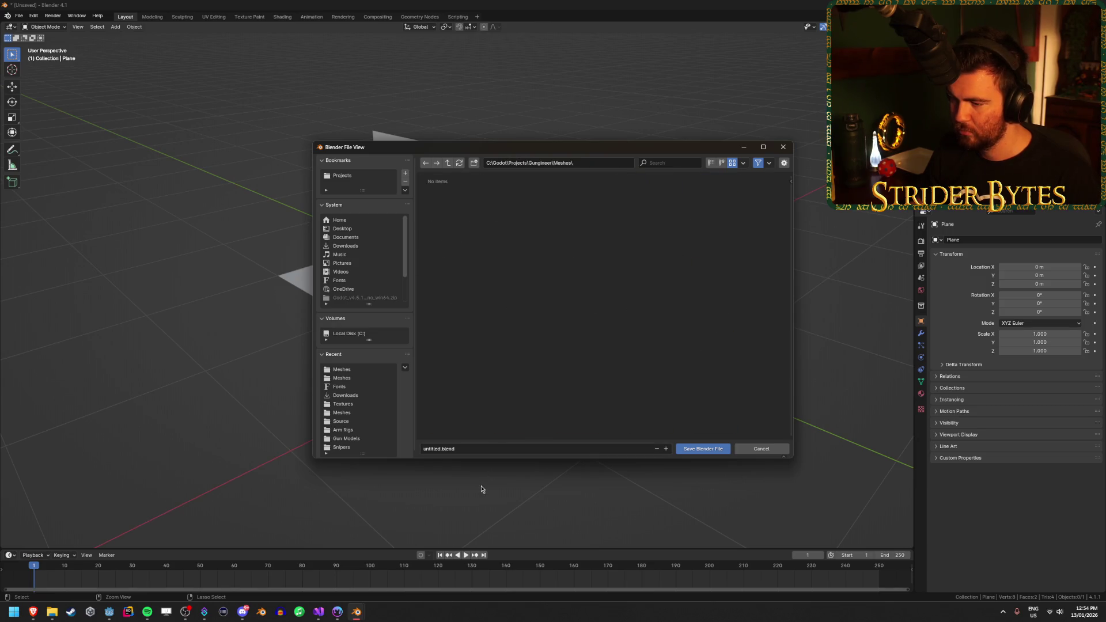
Save the file there as MuzzleFlash.blend
{"action": "left_click", "coordinate": [487, 447]}
{"action": "type", "text": "MuzzleF"}
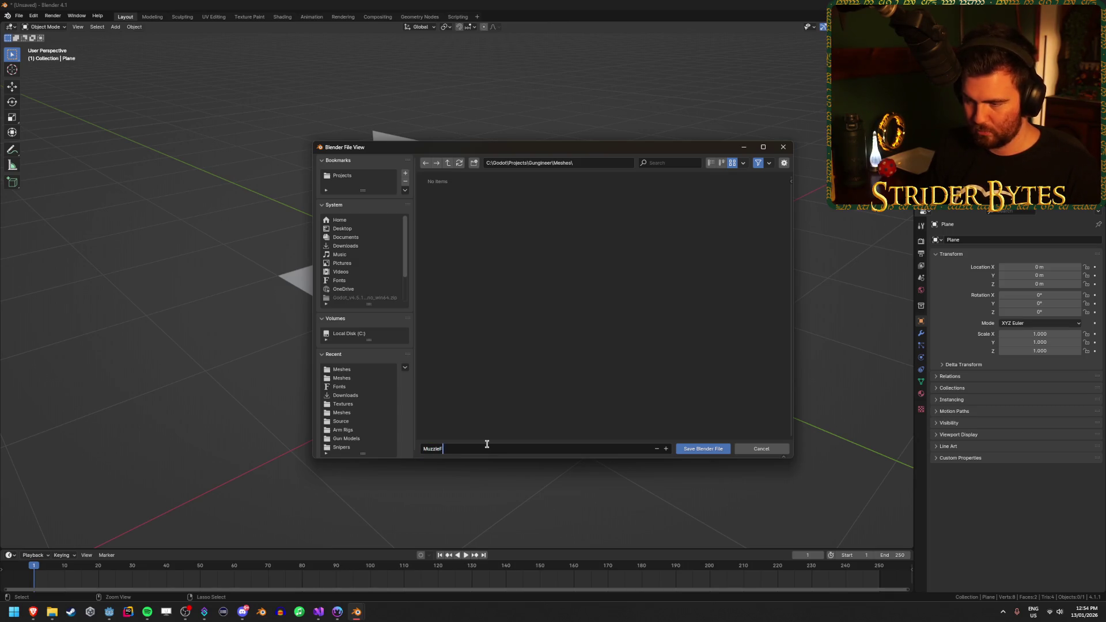
{"action": "type", "text": "lash.blend"}
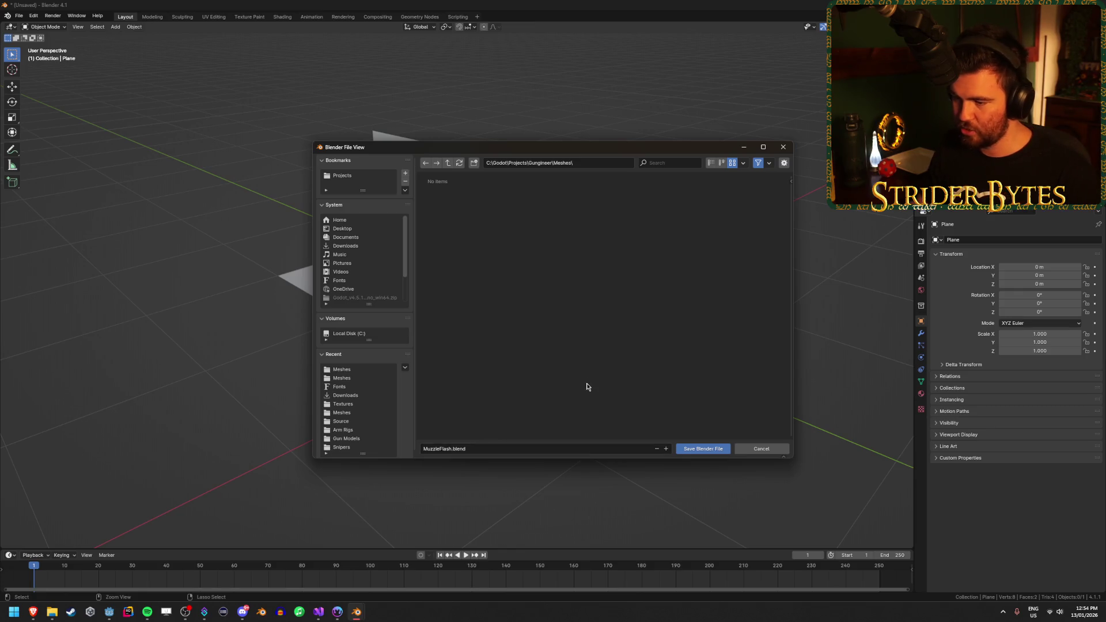
{"action": "left_click", "coordinate": [693, 451]}
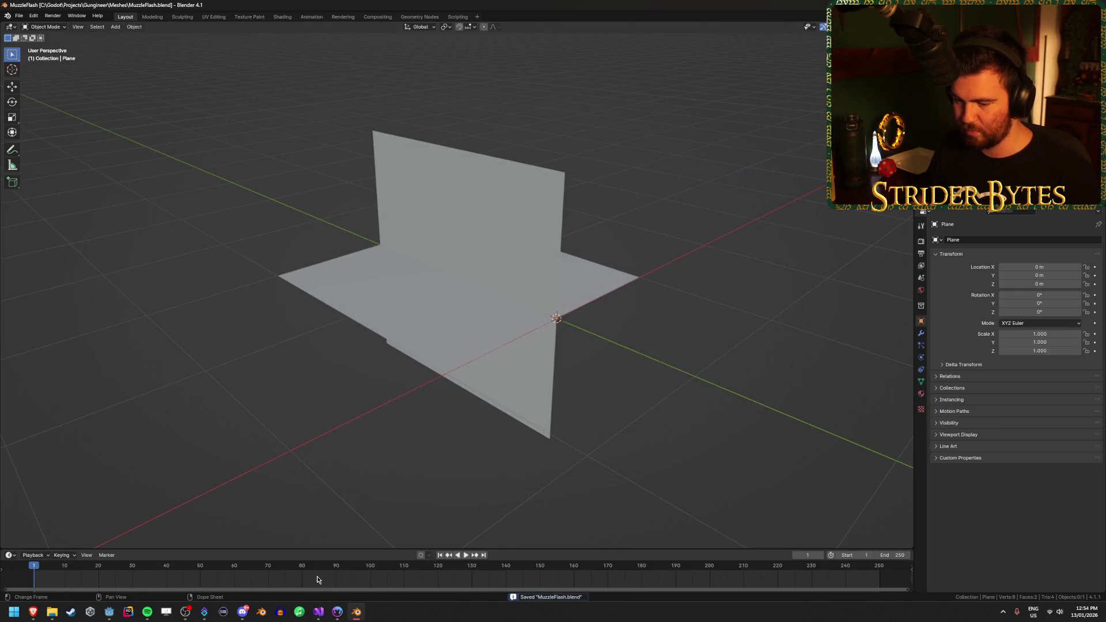
{"action": "left_click", "coordinate": [109, 612]}
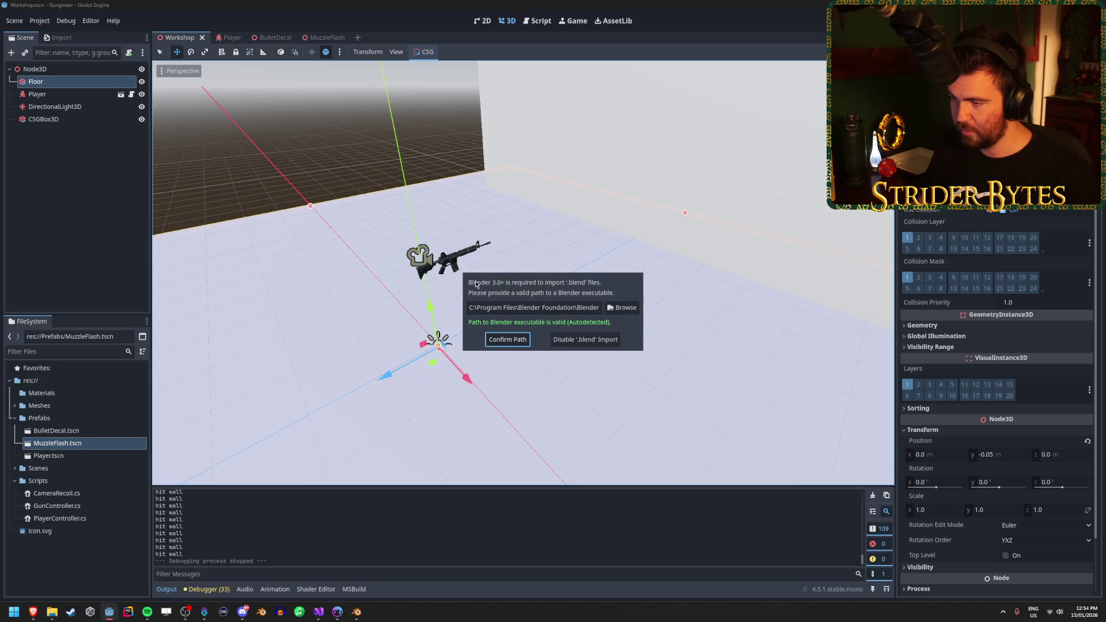
Confirm the detected Blender path, then drag MuzzleFlash.blend from Meshes into the Workshop viewport
{"action": "left_click", "coordinate": [510, 340]}
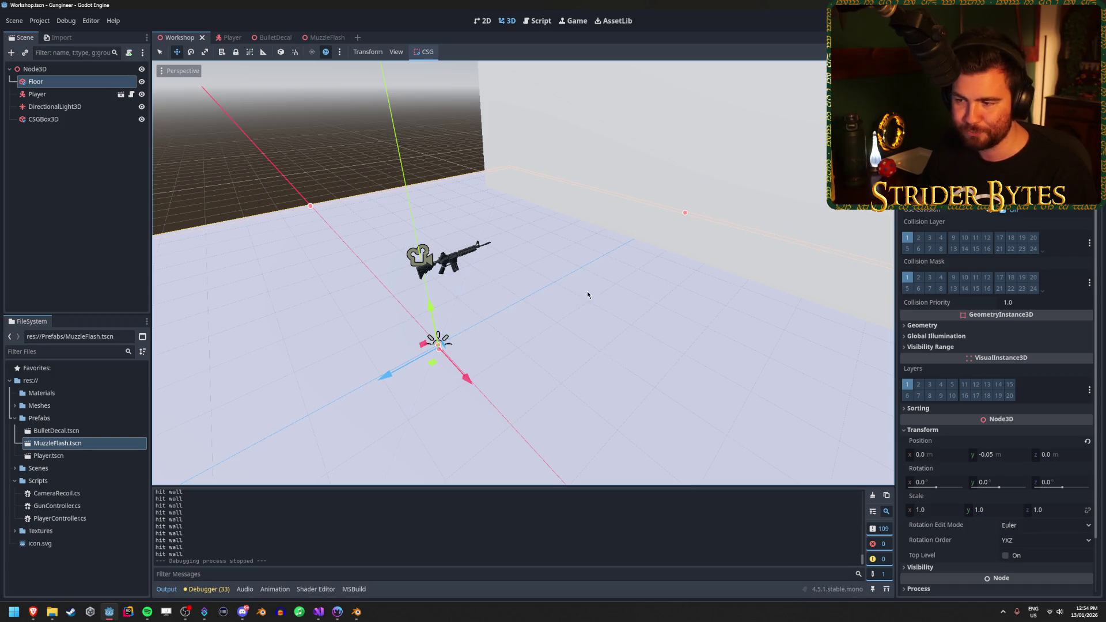
{"action": "left_click", "coordinate": [15, 405]}
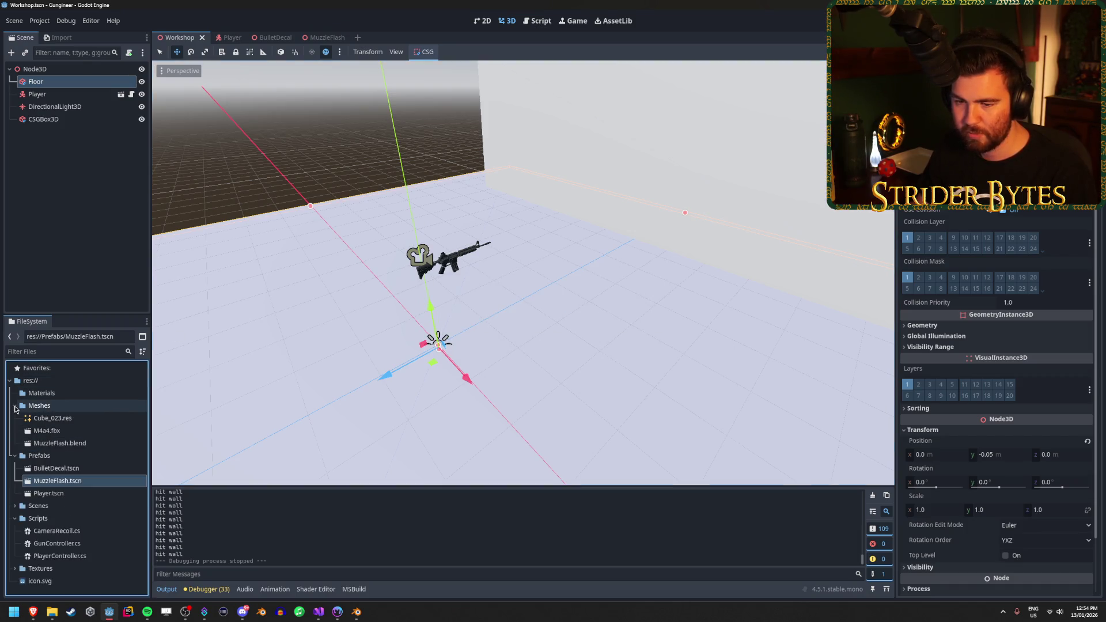
{"action": "mouse_move", "coordinate": [80, 440]}
{"action": "left_mouse_down"}
{"action": "mouse_move", "coordinate": [345, 374]}
{"action": "mouse_move", "coordinate": [589, 272]}
{"action": "mouse_move", "coordinate": [618, 297]}
{"action": "mouse_move", "coordinate": [461, 306]}
{"action": "mouse_move", "coordinate": [518, 306]}
{"action": "mouse_move", "coordinate": [489, 305]}
{"action": "left_mouse_up"}
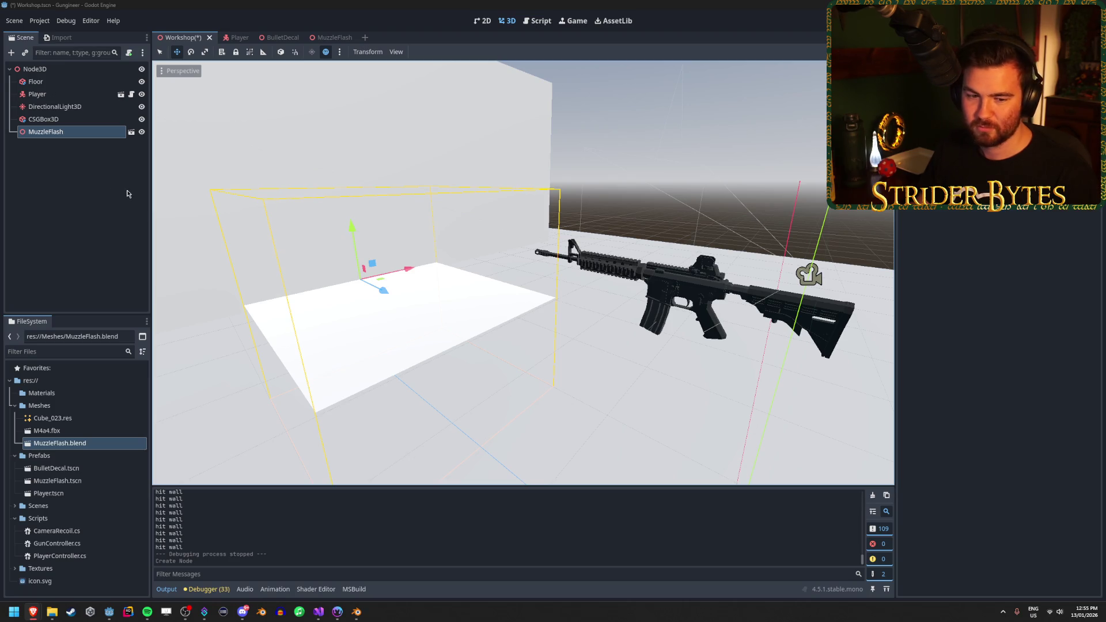
Look over the MuzzleFlash mesh scene and its import settings, dismissing the can't-modify warning
{"action": "left_click_drag", "start_coordinate": [438, 230], "coordinate": [705, 227]}
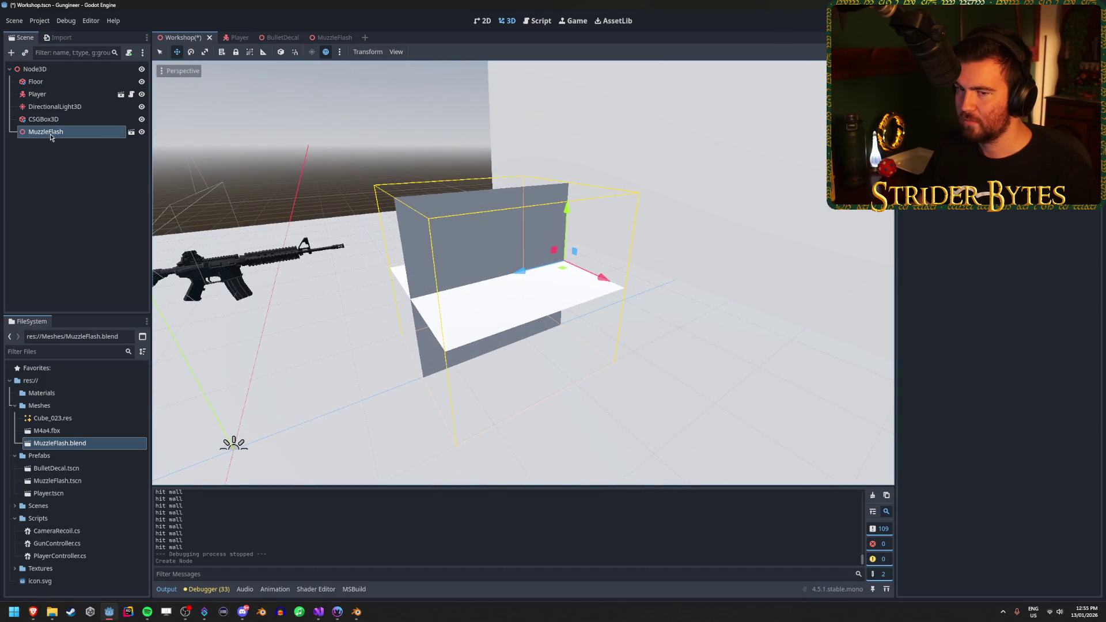
{"action": "left_click", "coordinate": [131, 131]}
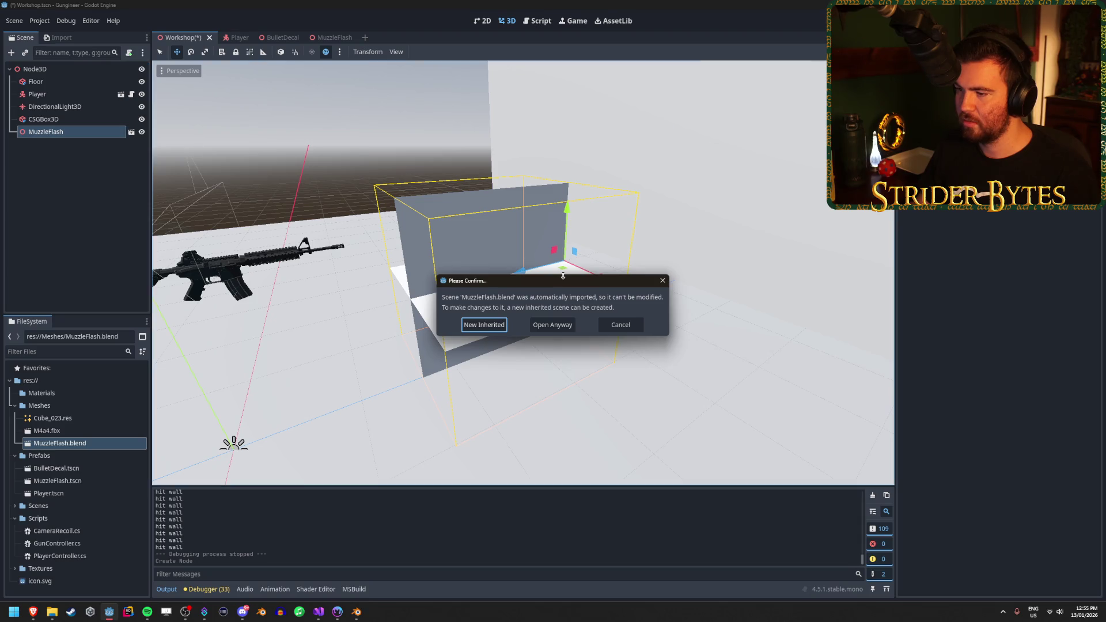
{"action": "left_click", "coordinate": [620, 325]}
{"action": "double_click", "coordinate": [93, 445]}
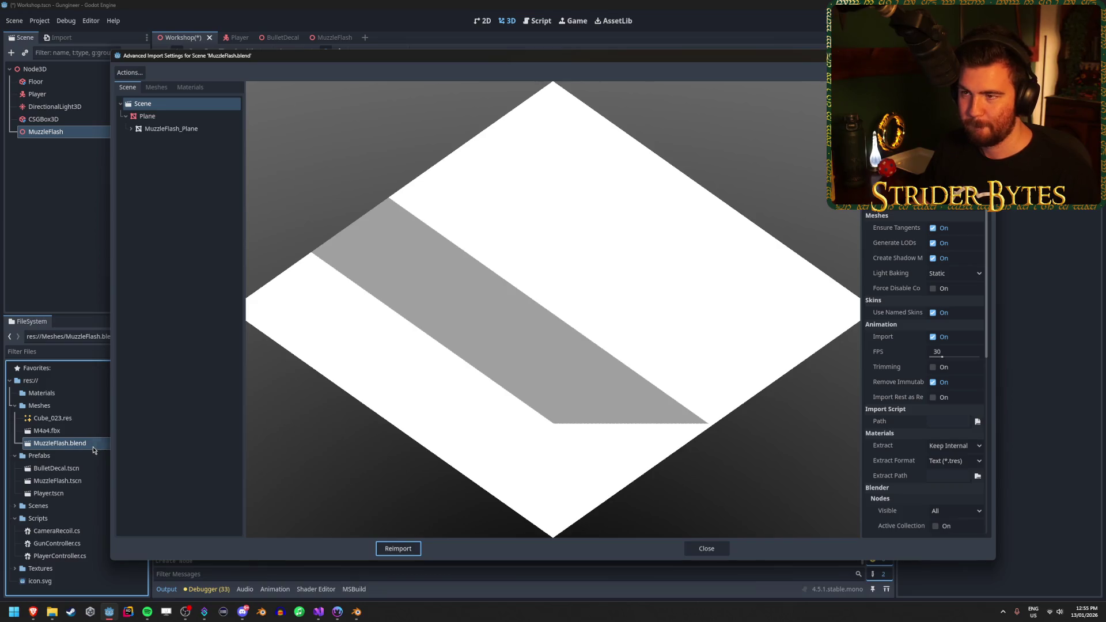
{"action": "key", "text": "Escape"}
In the MuzzleFlash scene, instance MuzzleFlash.blend as a child of the root node
{"action": "left_click", "coordinate": [328, 37]}
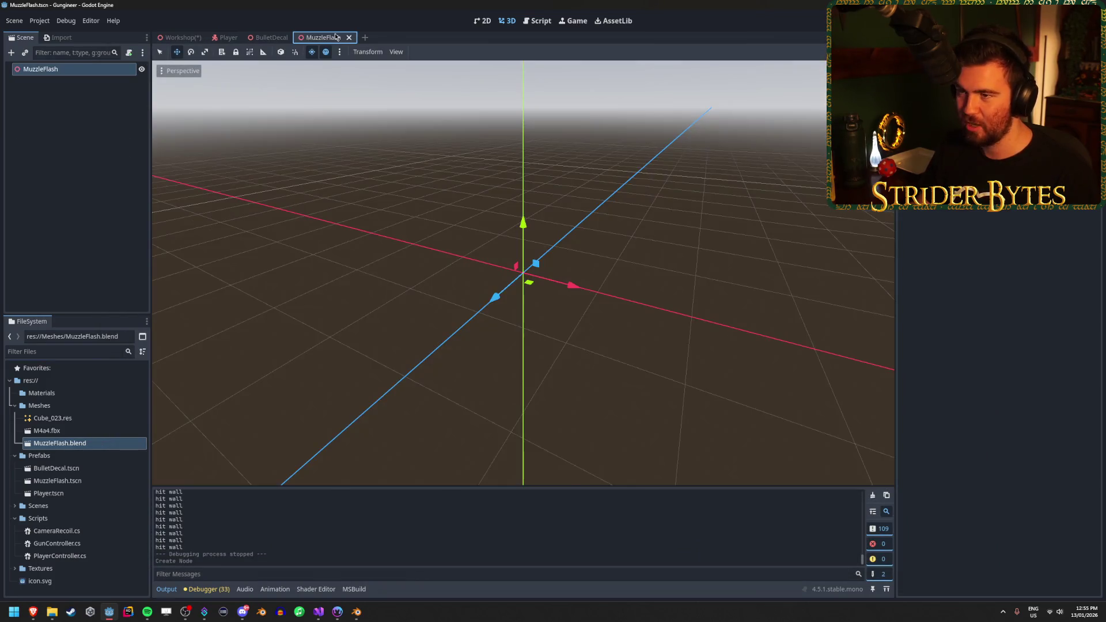
{"action": "left_click", "coordinate": [79, 98]}
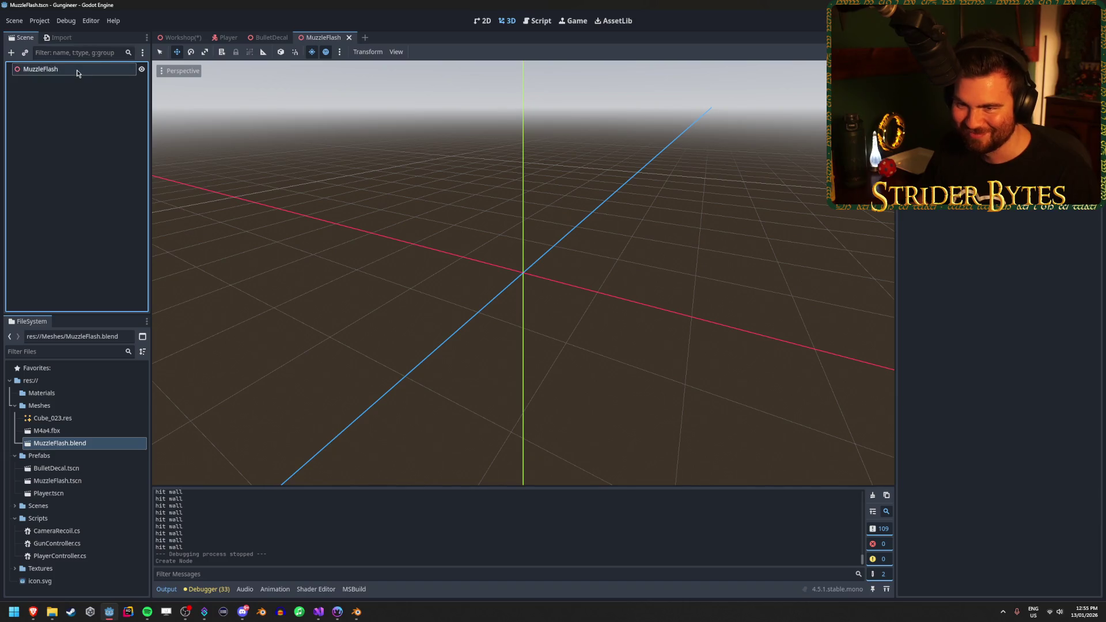
{"action": "left_click", "coordinate": [58, 69]}
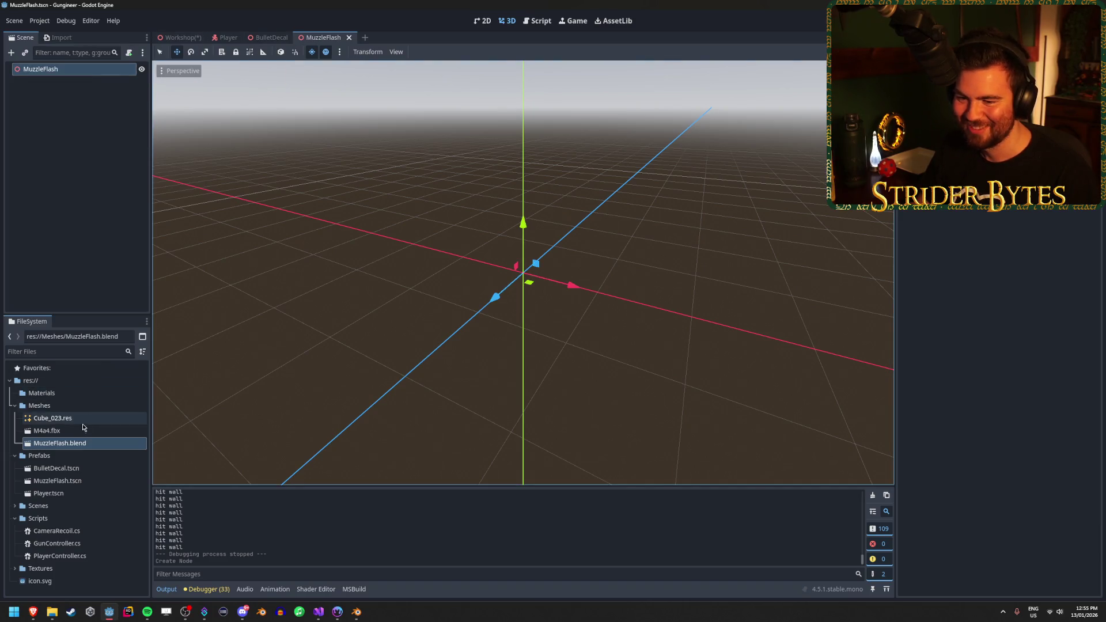
{"action": "left_click_drag", "start_coordinate": [85, 449], "coordinate": [72, 71]}
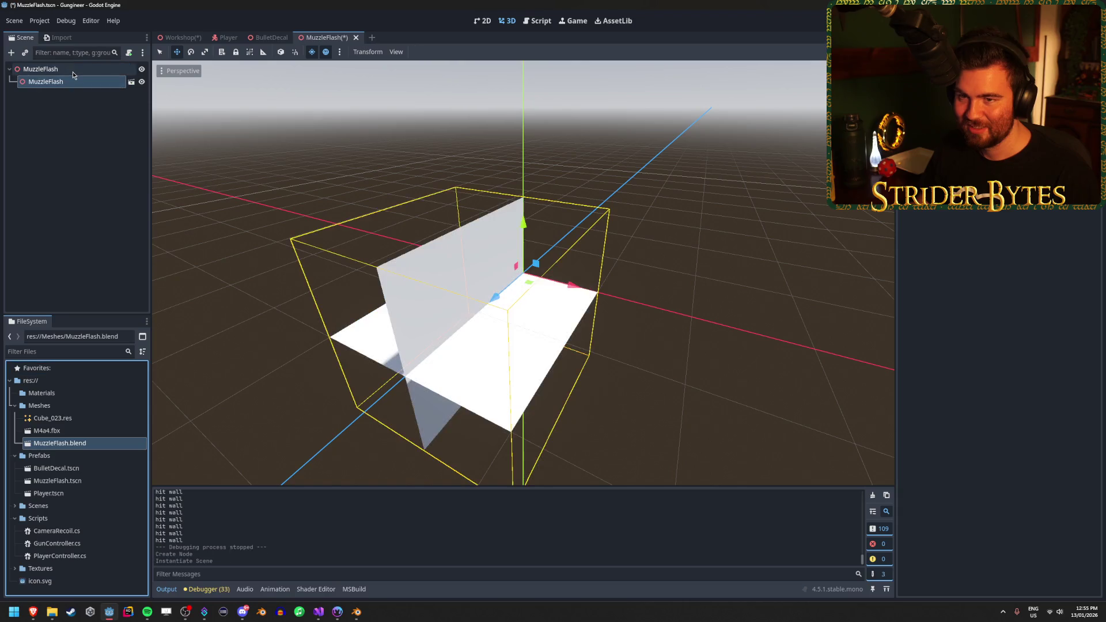
Open the instanced MuzzleFlash.blend scene in its own tab via Open Anyway
{"action": "left_click", "coordinate": [63, 81]}
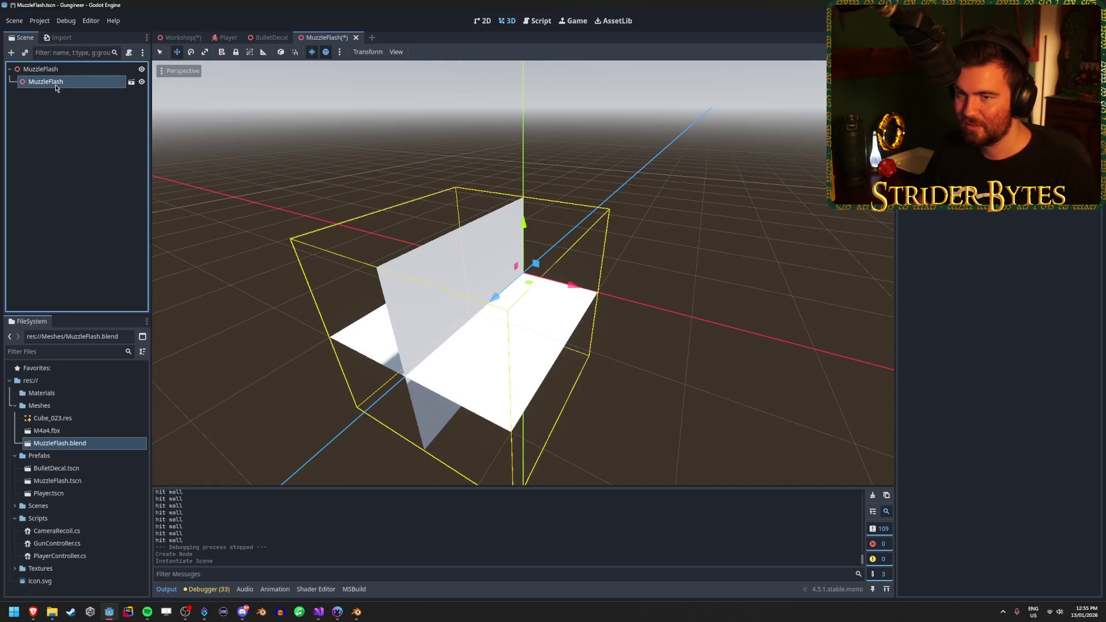
{"action": "left_click", "coordinate": [131, 81]}
{"action": "key", "text": "Escape"}
{"action": "left_click", "coordinate": [118, 155]}
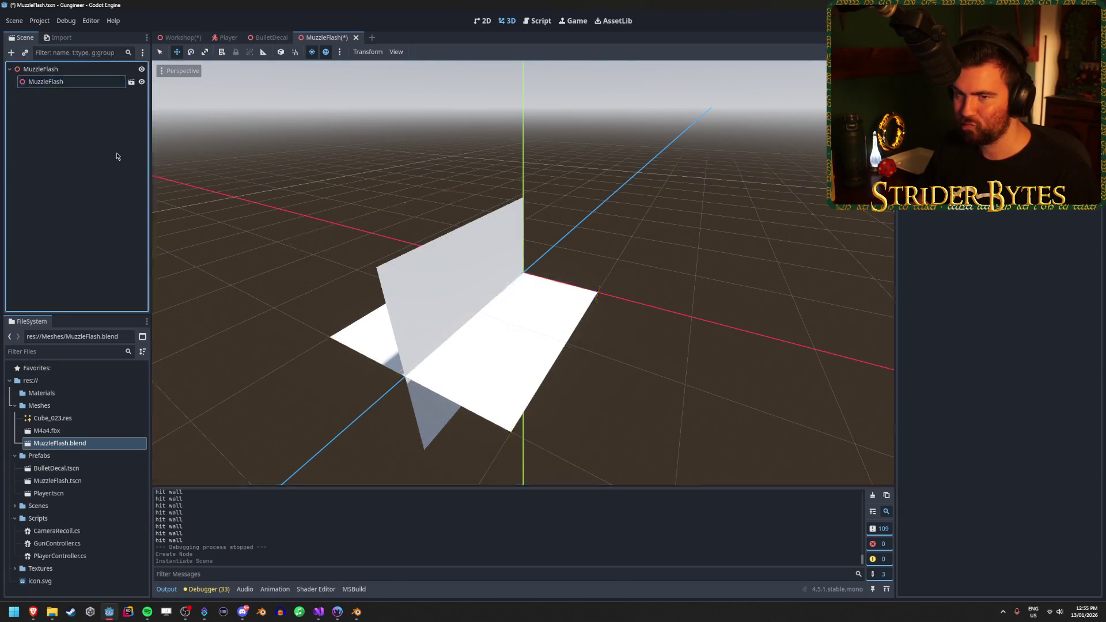
{"action": "left_click", "coordinate": [91, 84]}
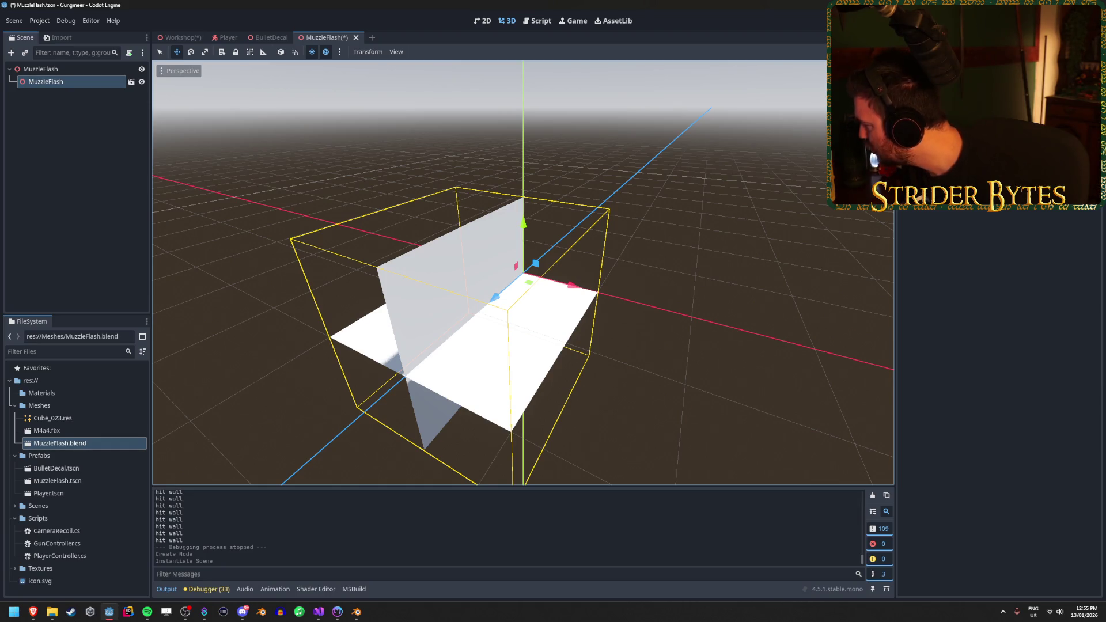
{"action": "left_click", "coordinate": [113, 250]}
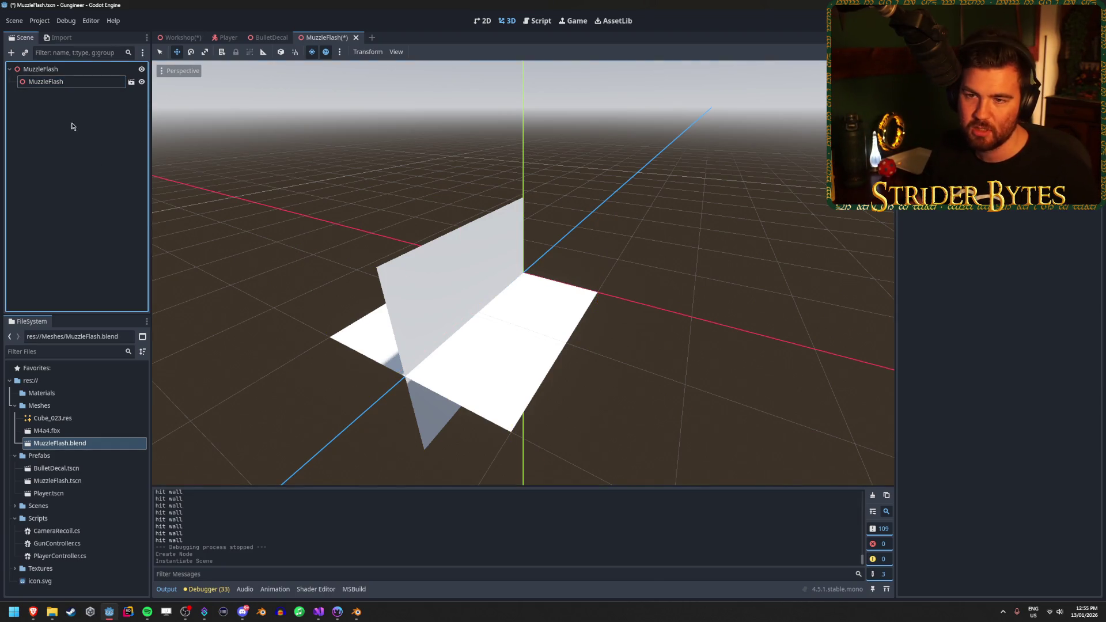
{"action": "left_click", "coordinate": [61, 84]}
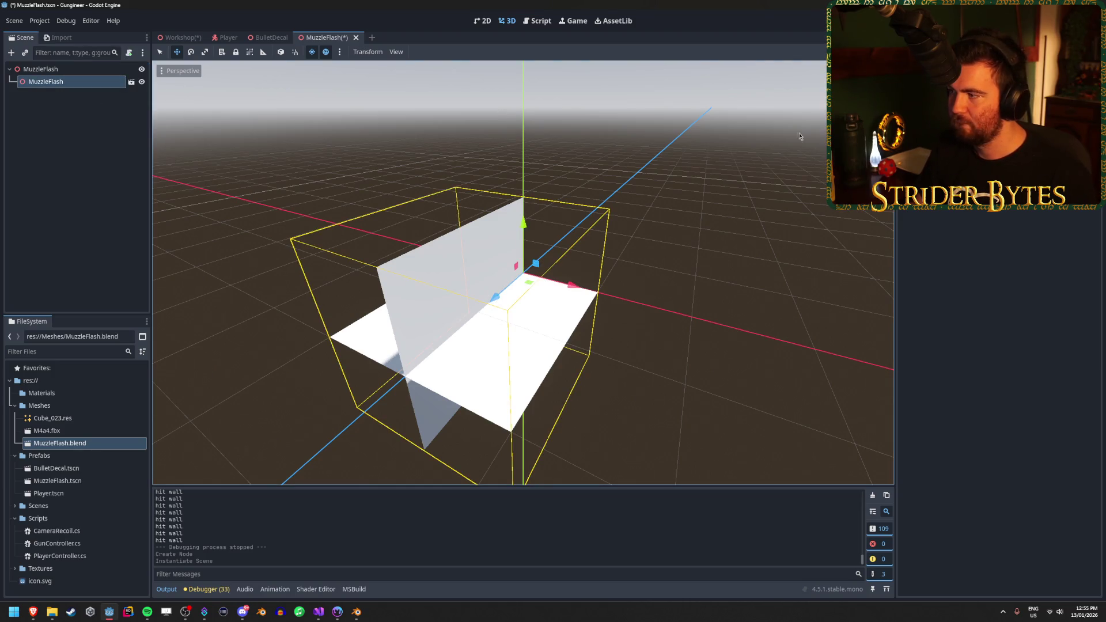
{"action": "left_click", "coordinate": [131, 81]}
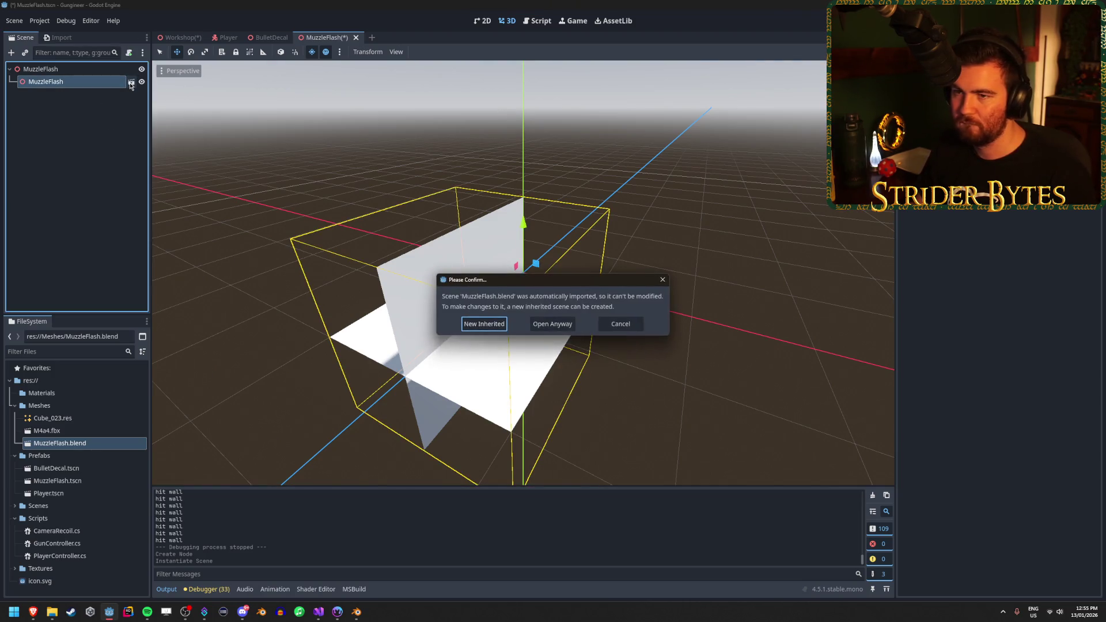
{"action": "left_click", "coordinate": [552, 324]}
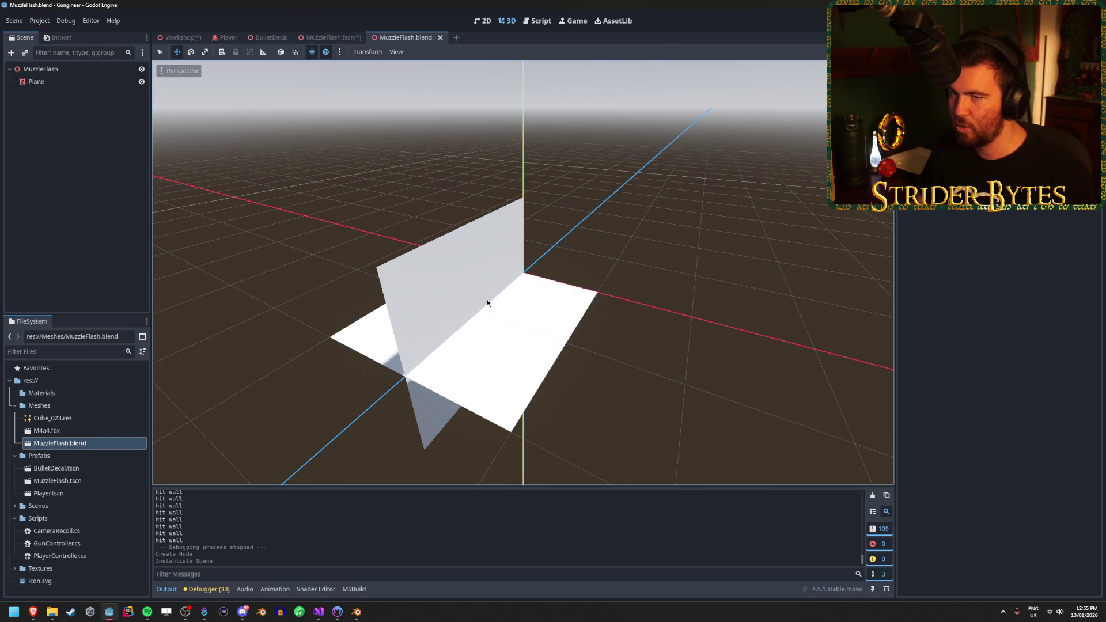
Give the Plane a new StandardMaterial3D as its surface material override
{"action": "left_click", "coordinate": [76, 81]}
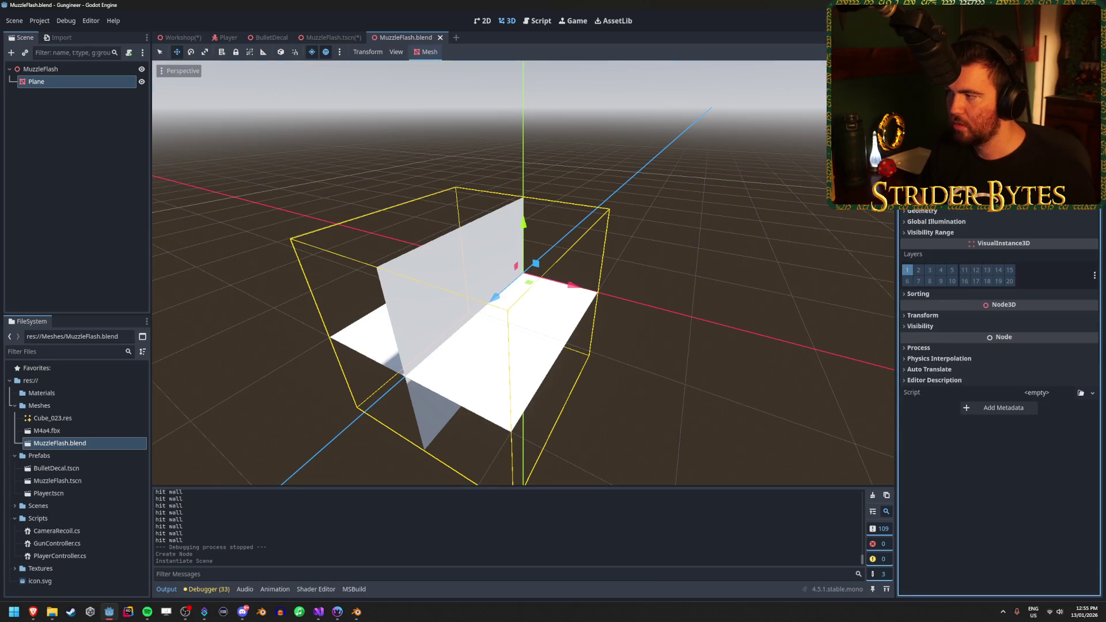
{"action": "scroll", "coordinate": [999, 346], "scroll_direction": "down", "scroll_amount": 2}
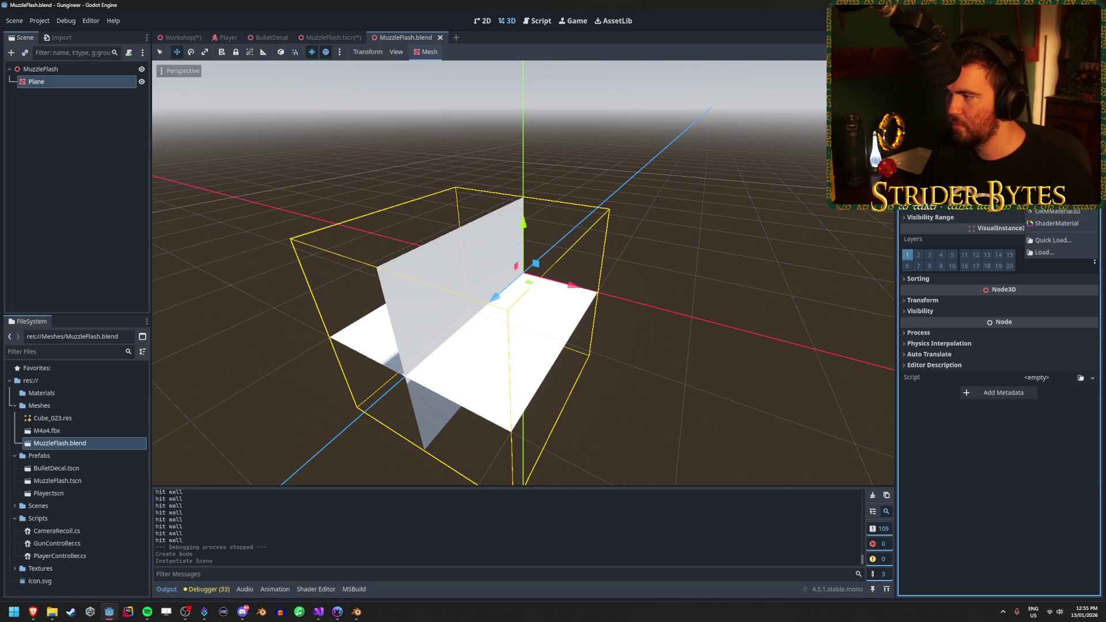
{"action": "left_click", "coordinate": [1060, 200]}
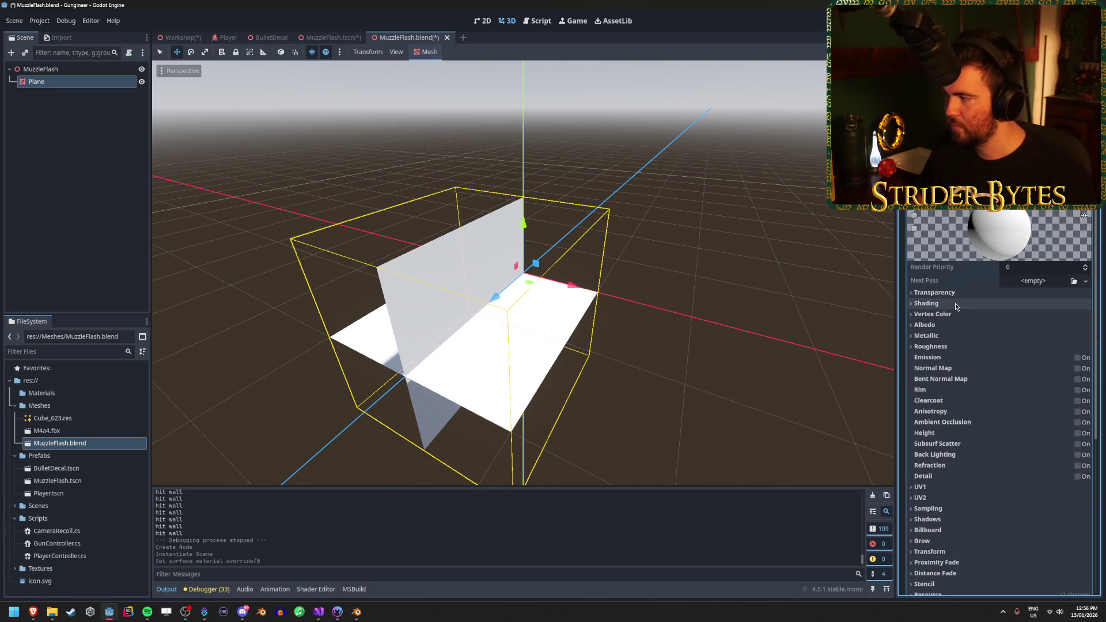
Import MuzzleFlash.png from the browser into Textures and set it as the albedo texture
{"action": "key", "text": "alt+Tab"}
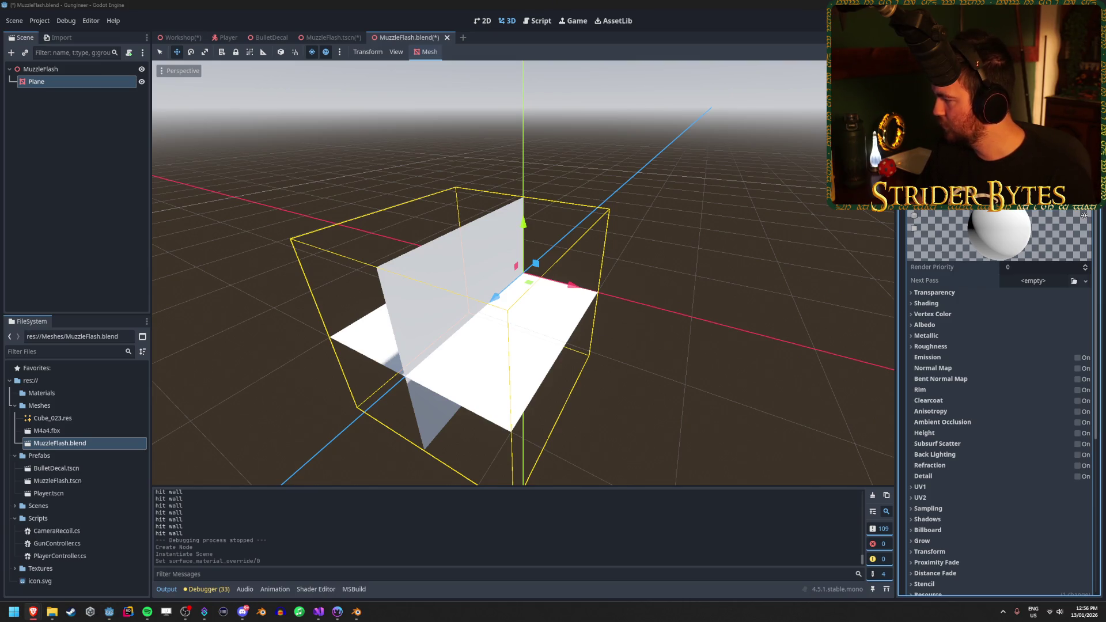
{"action": "mouse_move", "coordinate": [404, 346]}
{"action": "left_mouse_down"}
{"action": "mouse_move", "coordinate": [63, 481]}
{"action": "mouse_move", "coordinate": [52, 569]}
{"action": "mouse_move", "coordinate": [922, 242]}
{"action": "mouse_move", "coordinate": [925, 311]}
{"action": "mouse_move", "coordinate": [939, 333]}
{"action": "left_mouse_up"}
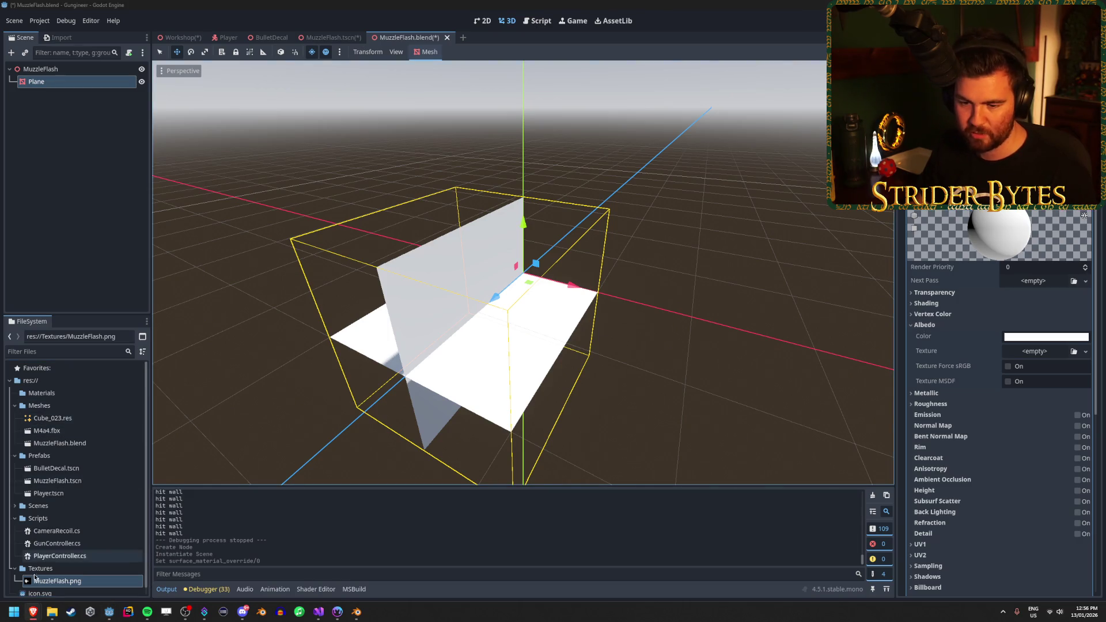
{"action": "mouse_move", "coordinate": [1031, 390]}
{"action": "left_mouse_down"}
{"action": "mouse_move", "coordinate": [1005, 341]}
{"action": "mouse_move", "coordinate": [1033, 354]}
{"action": "left_mouse_up"}
{"action": "left_click_drag", "start_coordinate": [684, 303], "coordinate": [594, 326]}
{"action": "scroll", "coordinate": [523, 273], "scroll_direction": "down", "scroll_amount": 3}
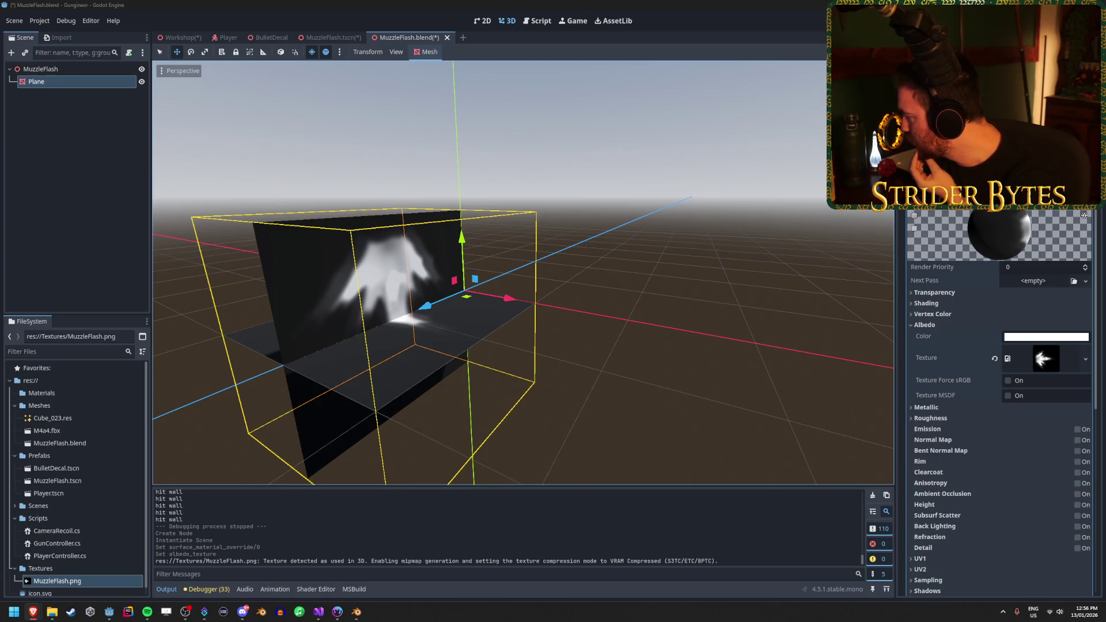
{"action": "scroll", "coordinate": [968, 345], "scroll_direction": "down", "scroll_amount": 5}
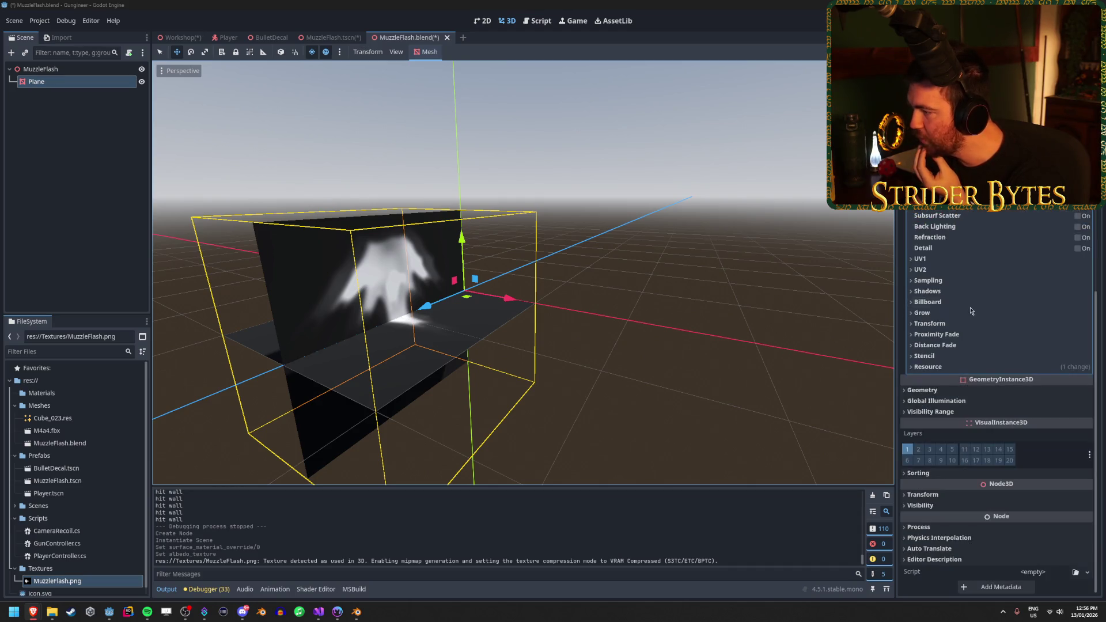
{"action": "scroll", "coordinate": [954, 378], "scroll_direction": "up", "scroll_amount": 5}
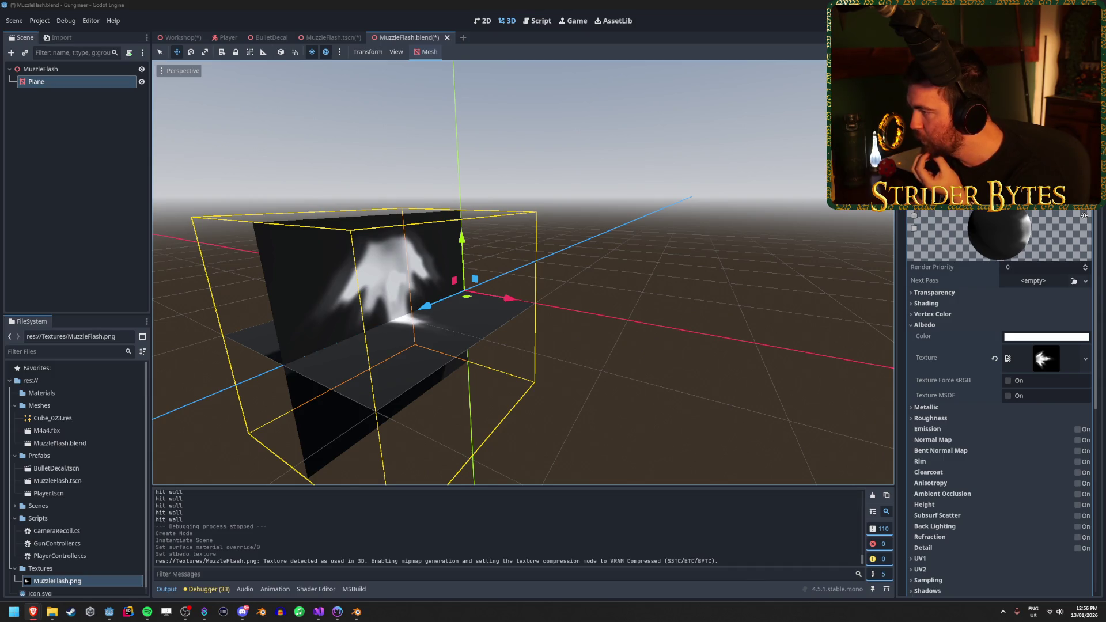
{"action": "scroll", "coordinate": [999, 374], "scroll_direction": "up", "scroll_amount": 3}
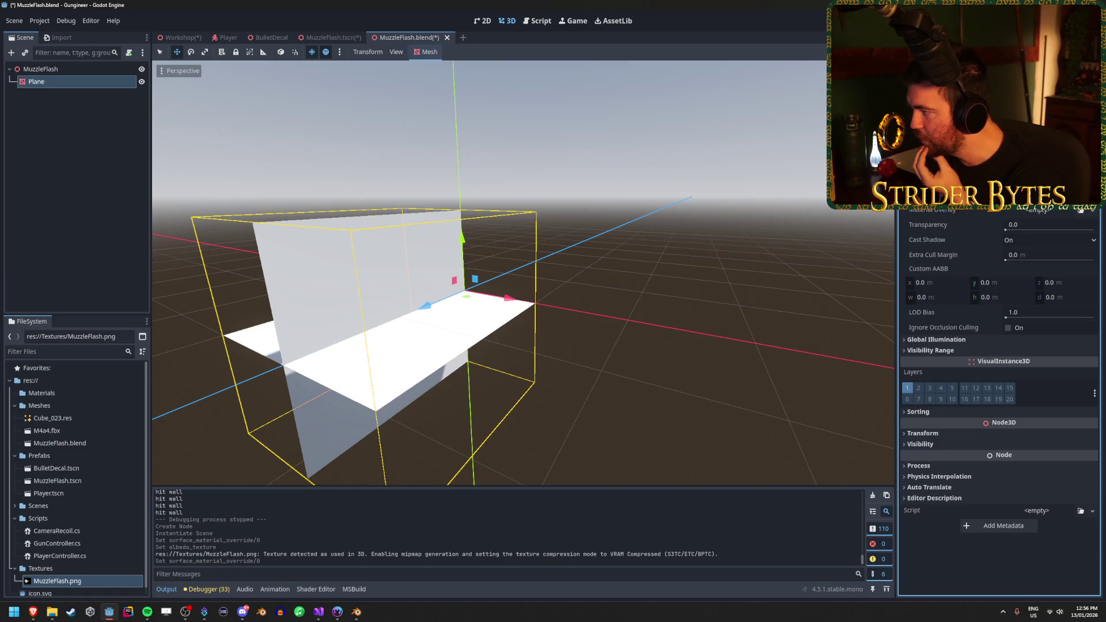
Create a StandardMaterial3D material override with MuzzleFlash.png as its albedo texture
{"action": "left_click", "coordinate": [1092, 209]}
{"action": "left_click", "coordinate": [1082, 221]}
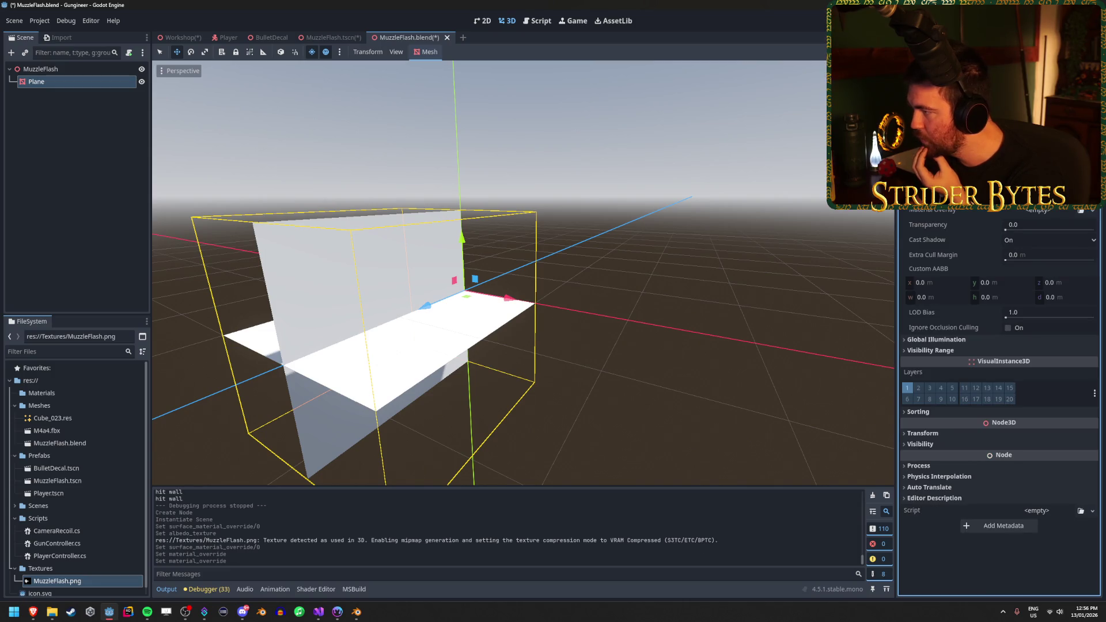
{"action": "left_click", "coordinate": [1092, 210]}
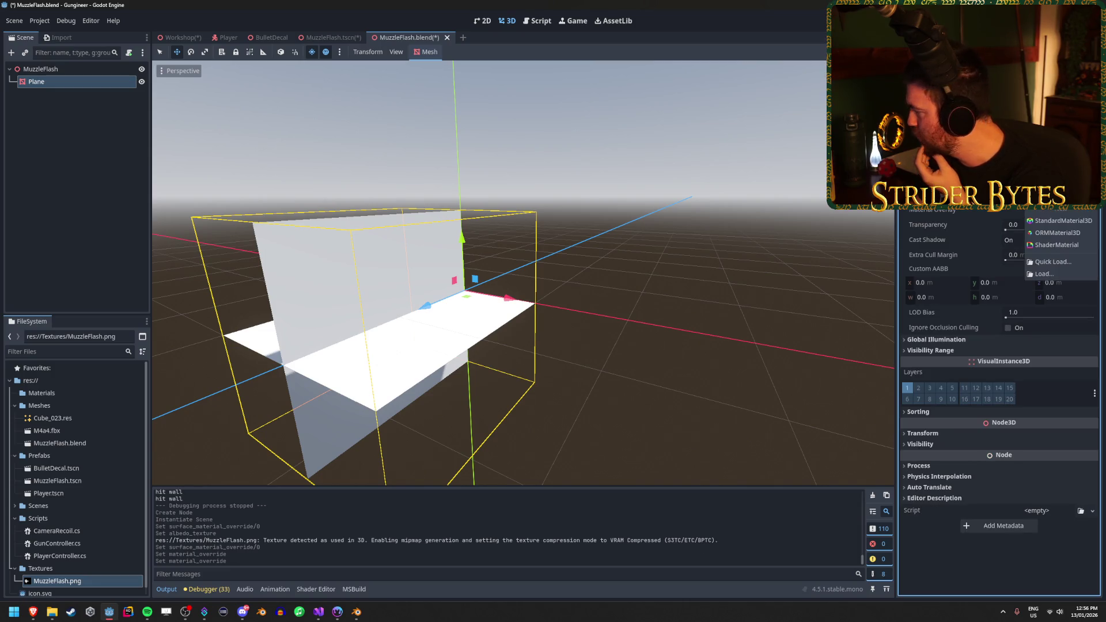
{"action": "left_click", "coordinate": [1063, 220]}
{"action": "left_click", "coordinate": [1031, 225]}
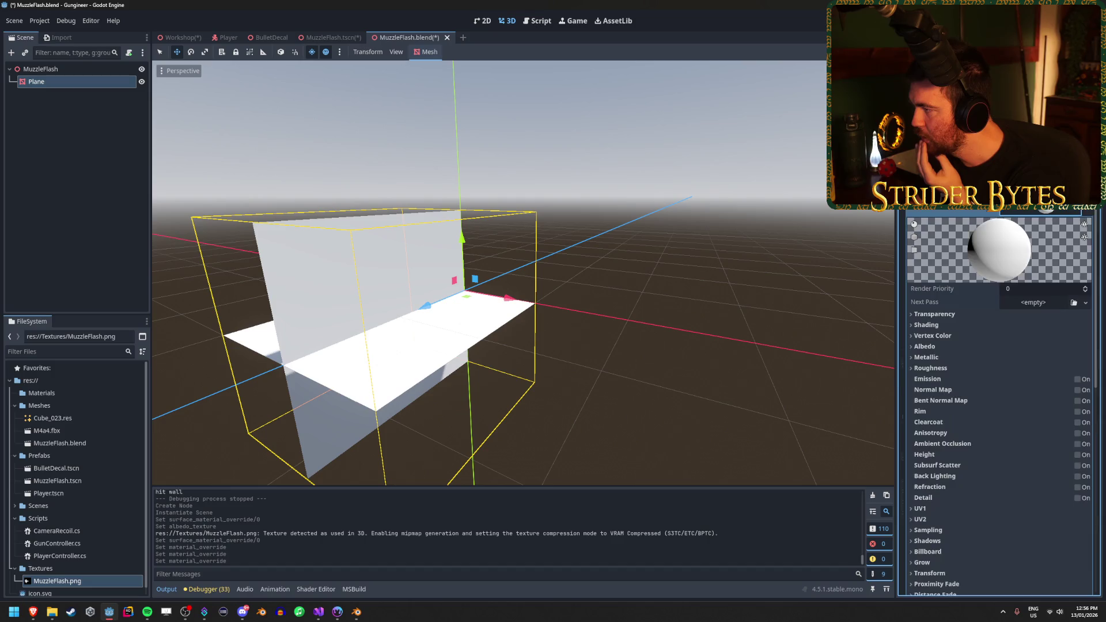
{"action": "left_click", "coordinate": [924, 346]}
{"action": "left_click", "coordinate": [106, 583]}
{"action": "mouse_move", "coordinate": [105, 582]}
{"action": "left_mouse_down"}
{"action": "mouse_move", "coordinate": [1040, 394]}
{"action": "mouse_move", "coordinate": [1037, 378]}
{"action": "left_mouse_up"}
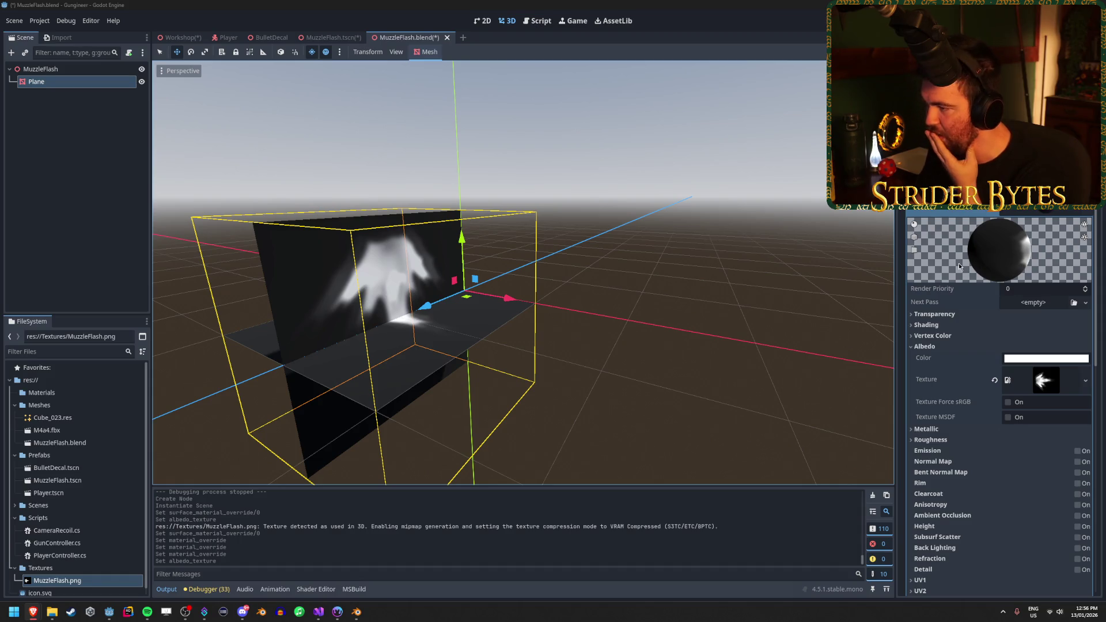
Set the override to Transparency Alpha, Blend Mode Add, Cull Disabled and Shading Unshaded
{"action": "scroll", "coordinate": [959, 267], "scroll_direction": "down", "scroll_amount": 2}
{"action": "left_click", "coordinate": [934, 253]}
{"action": "left_click", "coordinate": [1045, 266]}
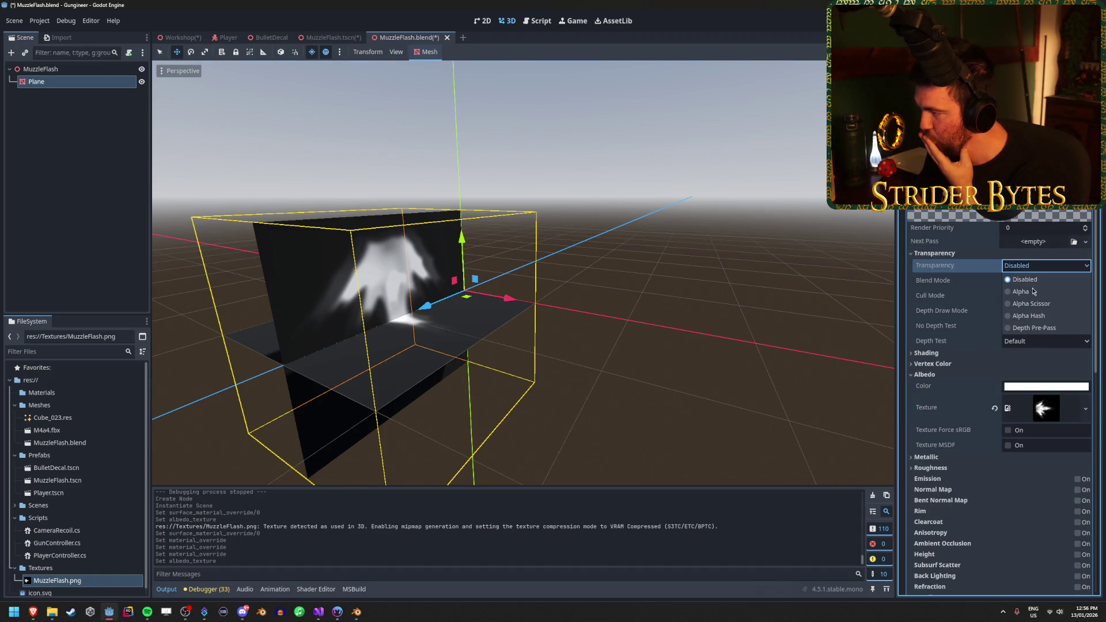
{"action": "left_click", "coordinate": [1031, 290]}
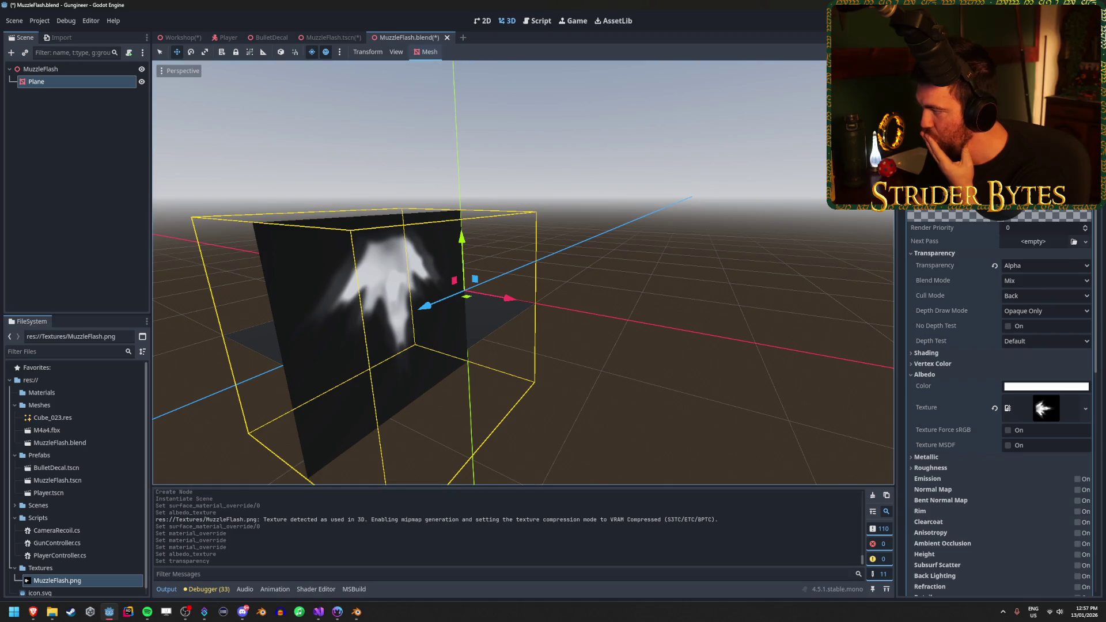
{"action": "key", "text": "alt+Tab"}
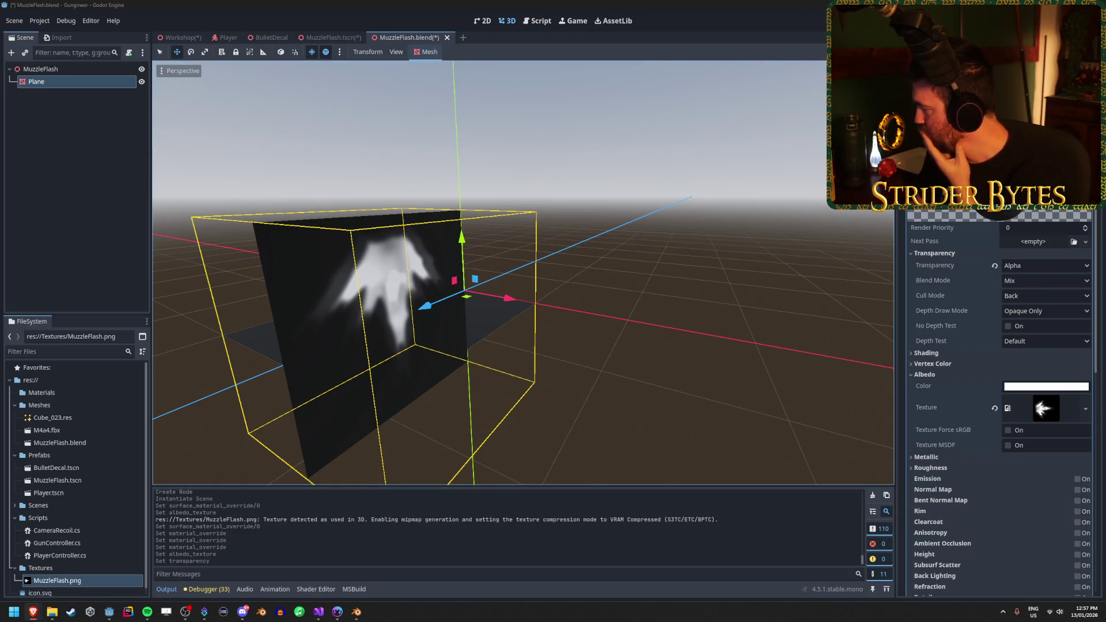
{"action": "left_click", "coordinate": [1046, 280]}
{"action": "left_click", "coordinate": [1031, 308]}
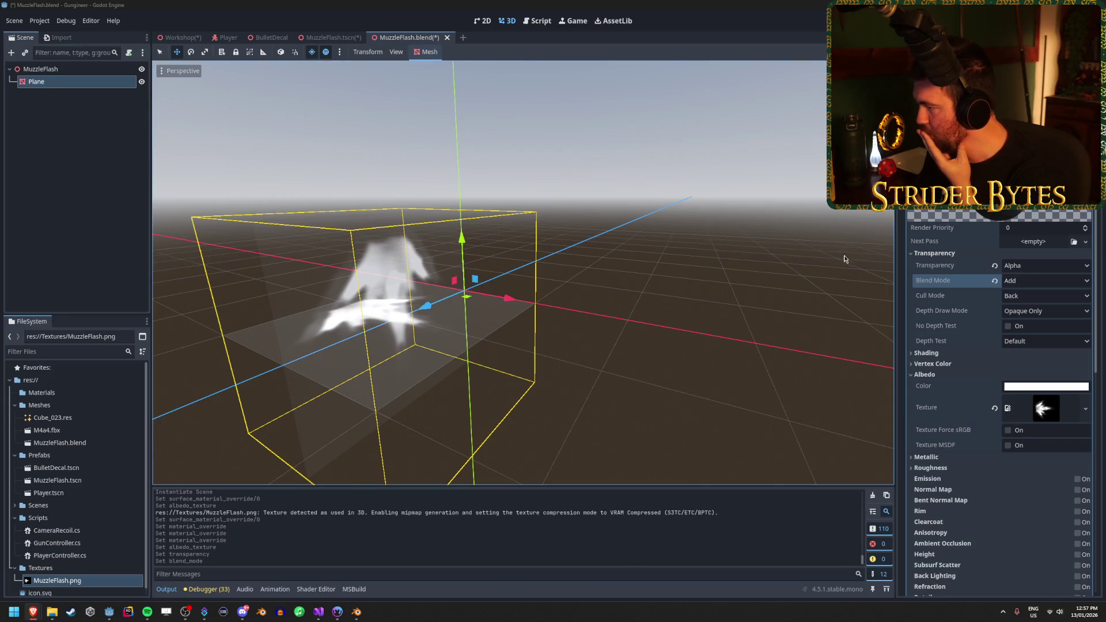
{"action": "left_click", "coordinate": [1044, 296]}
{"action": "left_click", "coordinate": [1032, 334]}
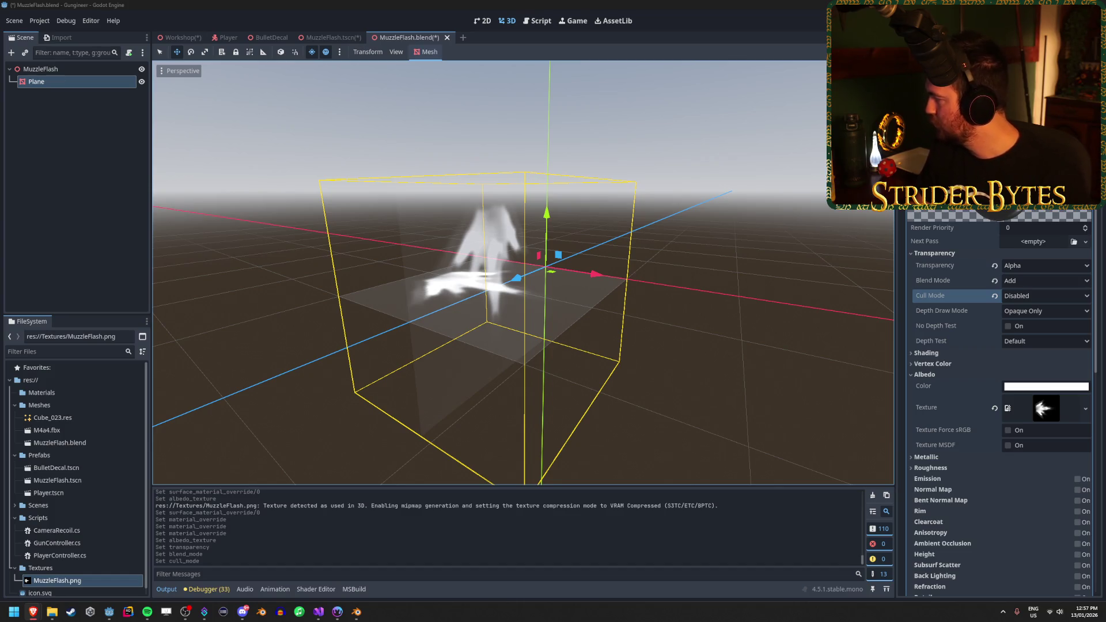
{"action": "left_click", "coordinate": [926, 352]}
{"action": "left_click", "coordinate": [1037, 365]}
{"action": "left_click", "coordinate": [1027, 379]}
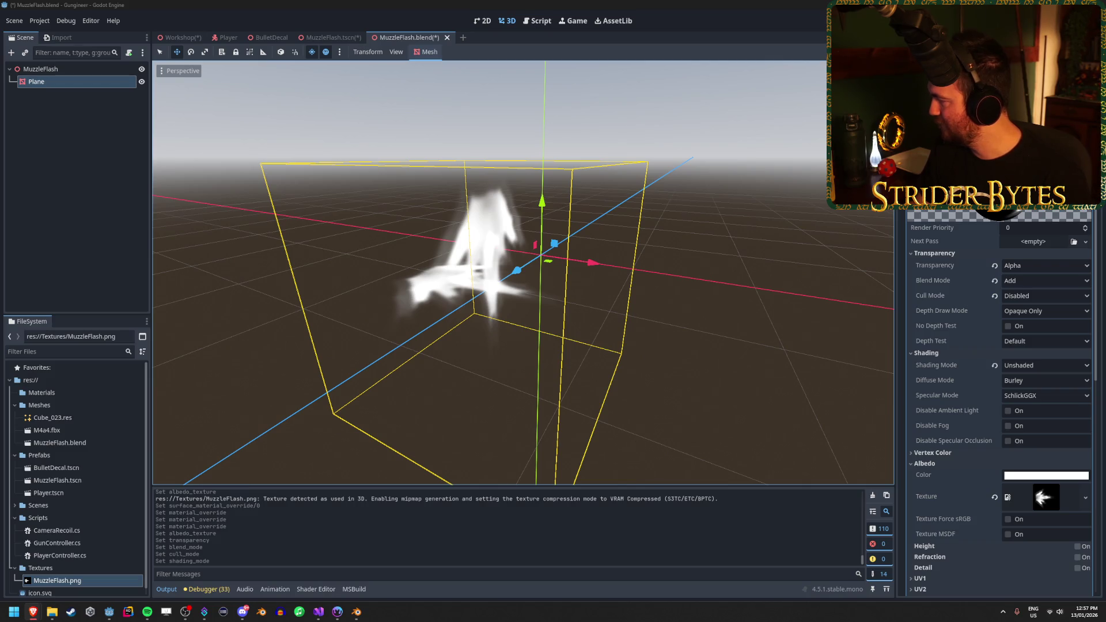
Turn on Vertex Color Use as Albedo and Is sRGB in the flash material, then go to Blender
{"action": "left_click", "coordinate": [926, 352]}
{"action": "left_click", "coordinate": [933, 254]}
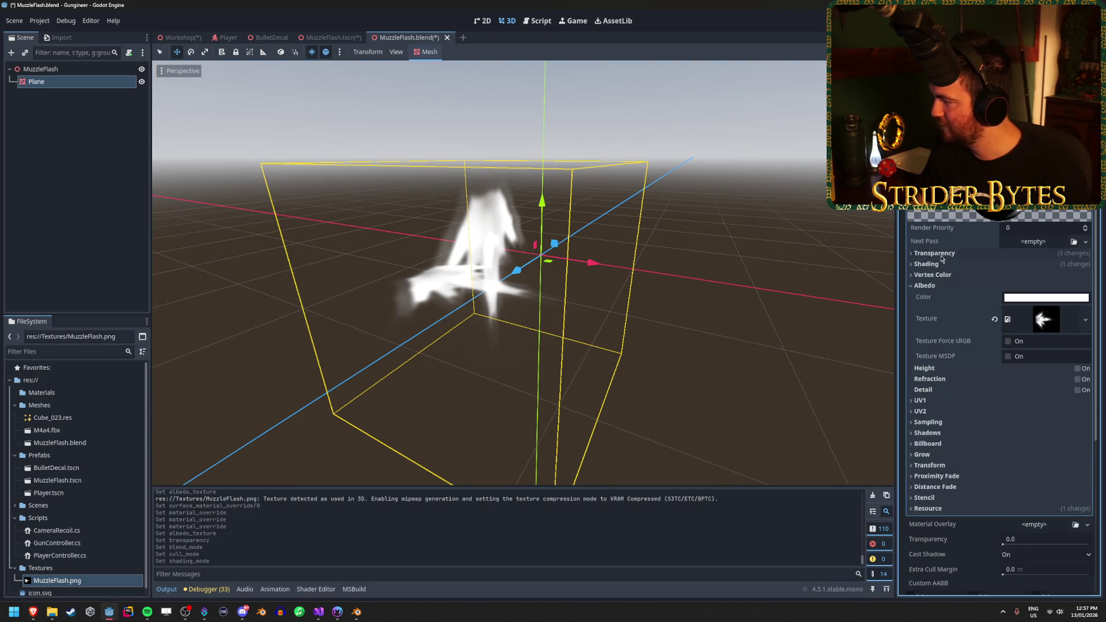
{"action": "left_click", "coordinate": [933, 276]}
{"action": "left_click", "coordinate": [925, 314]}
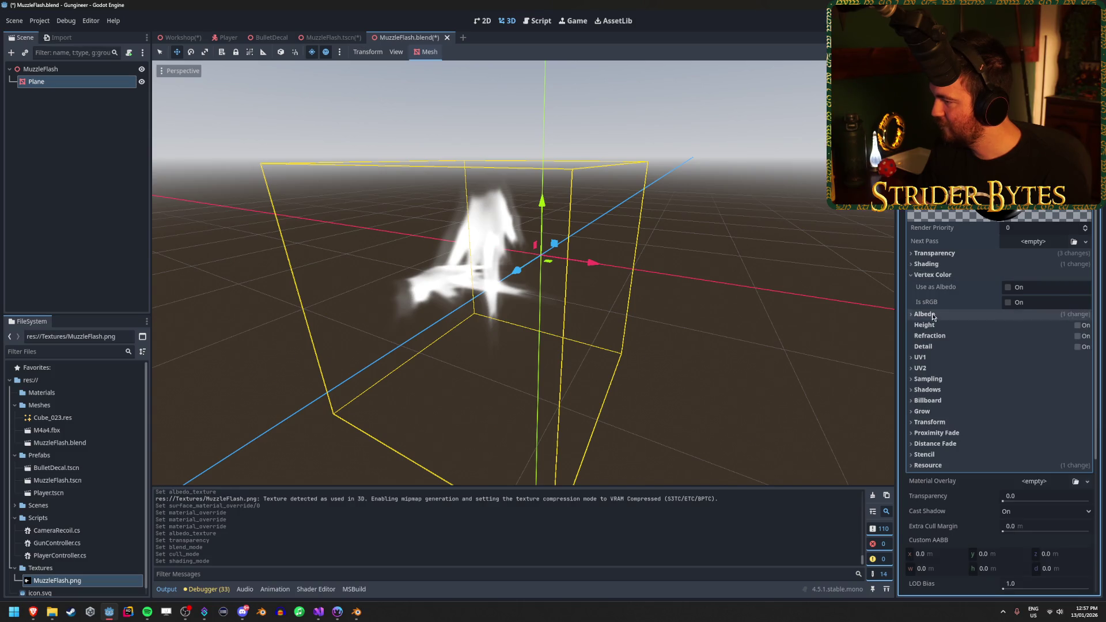
{"action": "left_click", "coordinate": [1008, 286]}
{"action": "left_click", "coordinate": [1008, 303]}
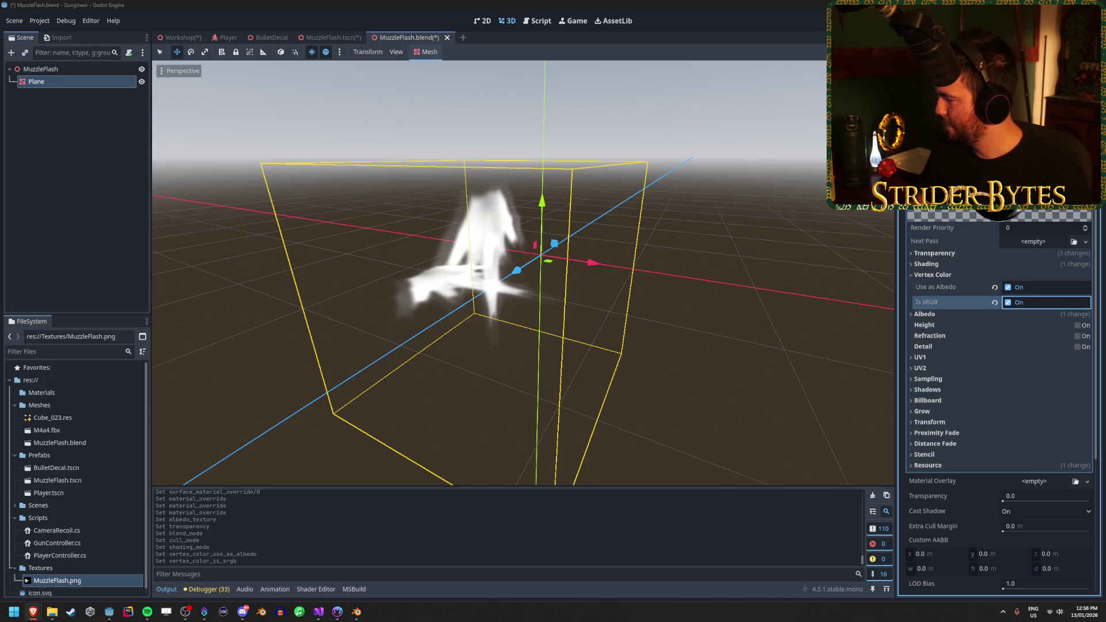
{"action": "left_click", "coordinate": [358, 612]}
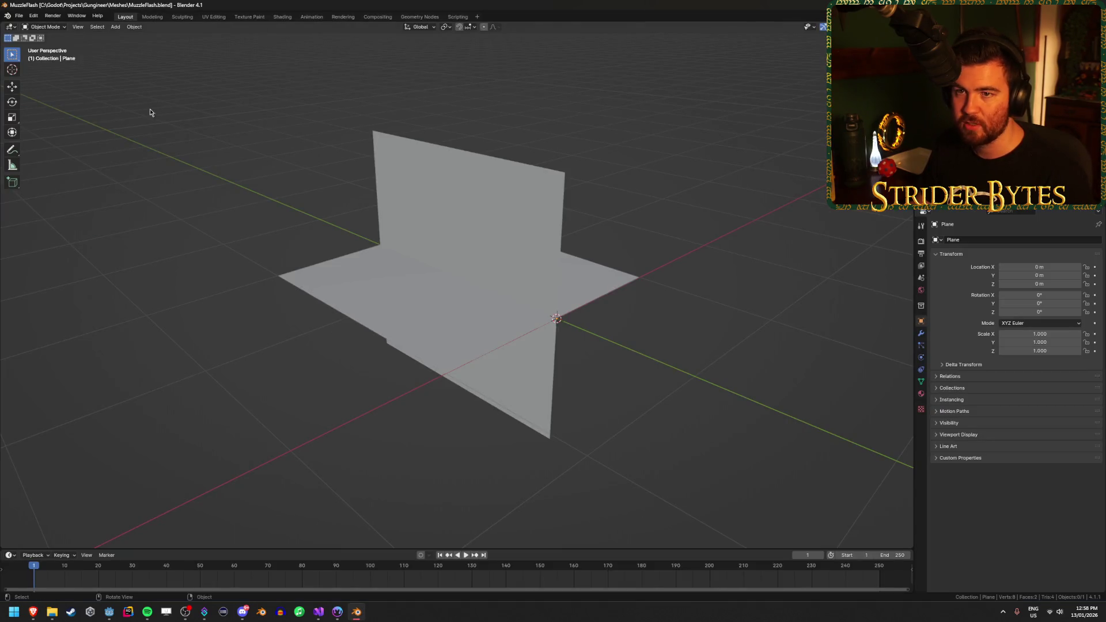
Select the crossed planes in the UV Editing workspace with UV Sync Selection enabled
{"action": "left_click", "coordinate": [434, 240]}
{"action": "left_click", "coordinate": [213, 16]}
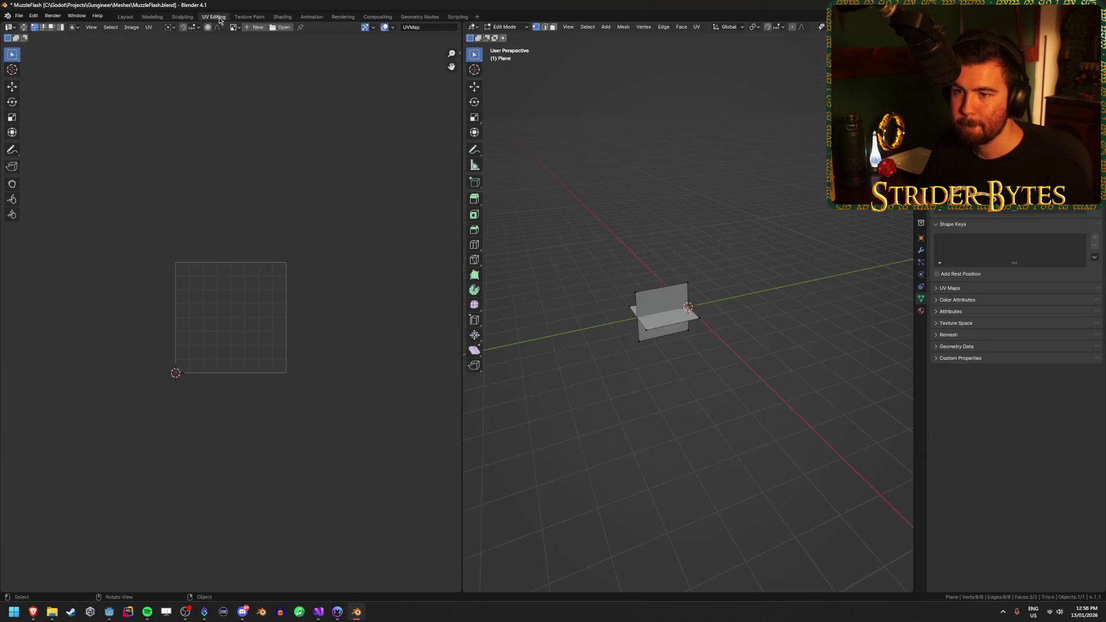
{"action": "scroll", "coordinate": [172, 264], "scroll_direction": "down", "scroll_amount": 1}
{"action": "left_click", "coordinate": [24, 27]}
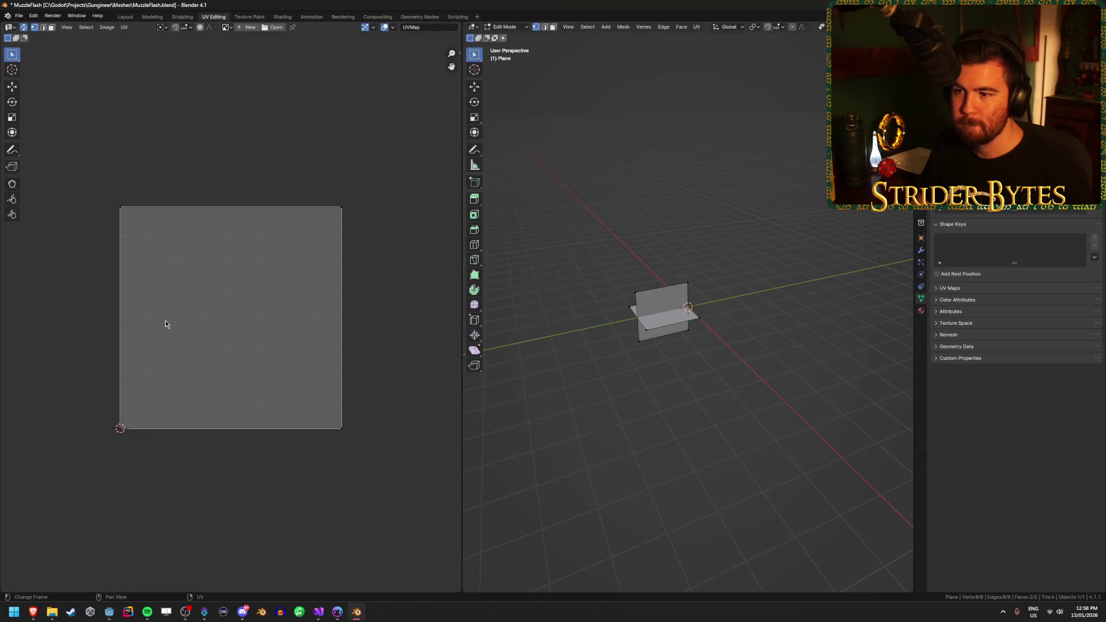
{"action": "scroll", "coordinate": [682, 338], "scroll_direction": "up", "scroll_amount": 3}
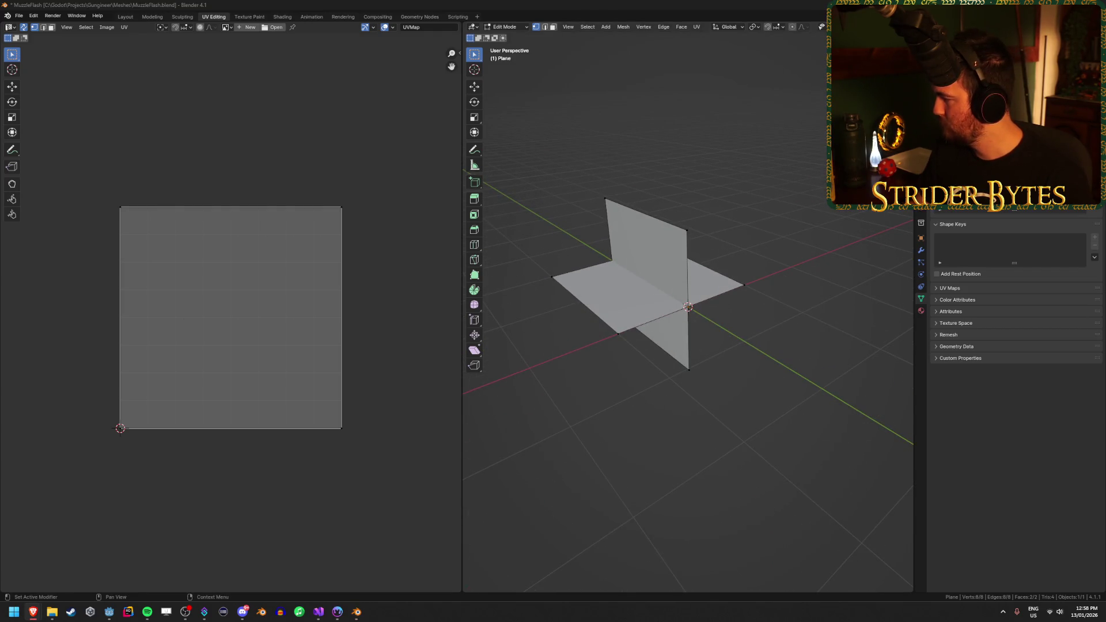
Rotate all the planes' UVs by -90° and re-save MuzzleFlash.blend
{"action": "left_click", "coordinate": [688, 230]}
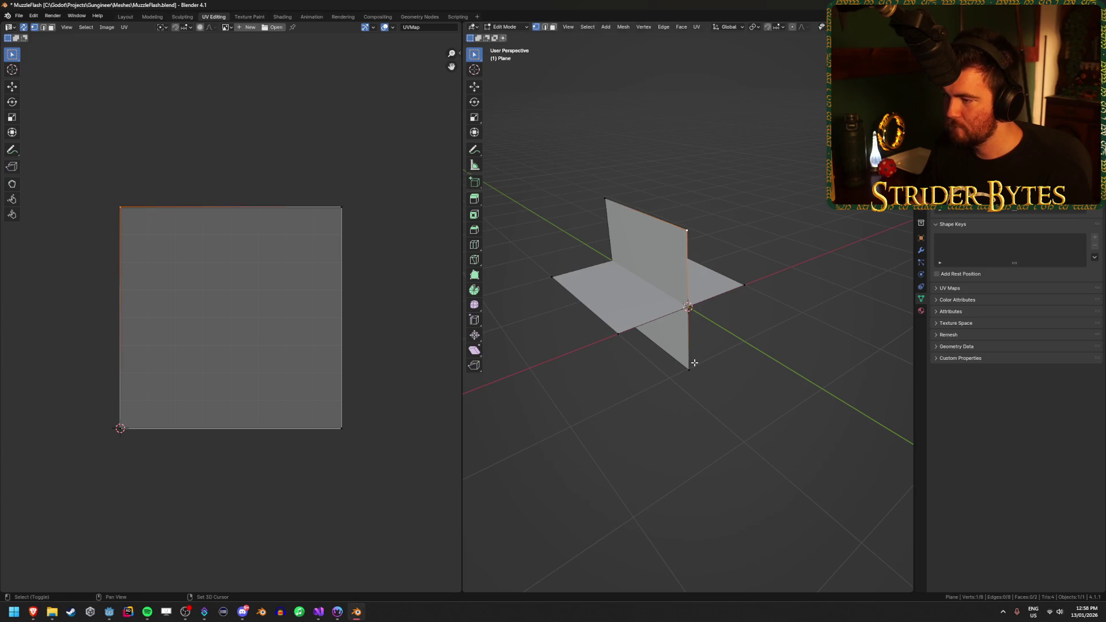
{"action": "left_click", "coordinate": [690, 370], "text": "shift"}
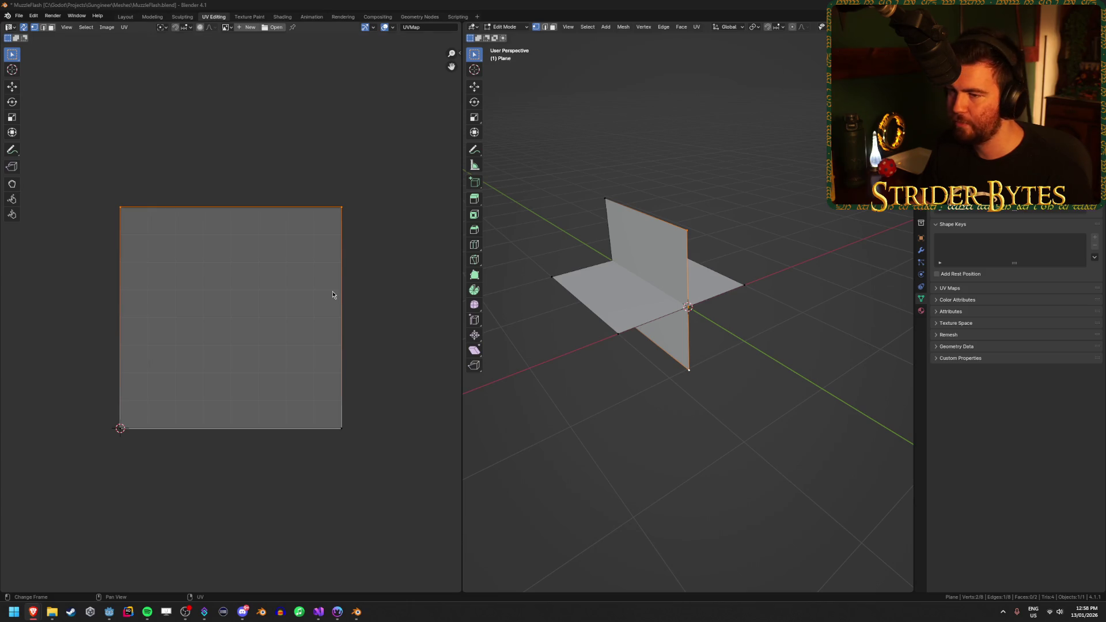
{"action": "mouse_move", "coordinate": [403, 175]}
{"action": "left_mouse_down"}
{"action": "mouse_move", "coordinate": [321, 242]}
{"action": "mouse_move", "coordinate": [80, 507]}
{"action": "left_mouse_up"}
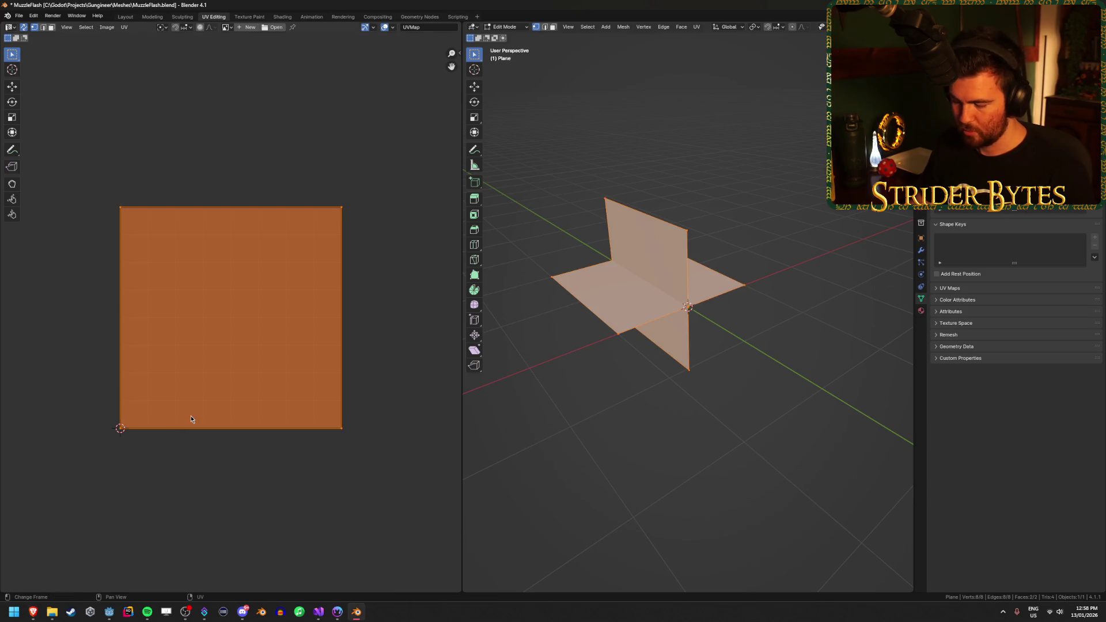
{"action": "key", "text": "r"}
{"action": "key", "text": "Return"}
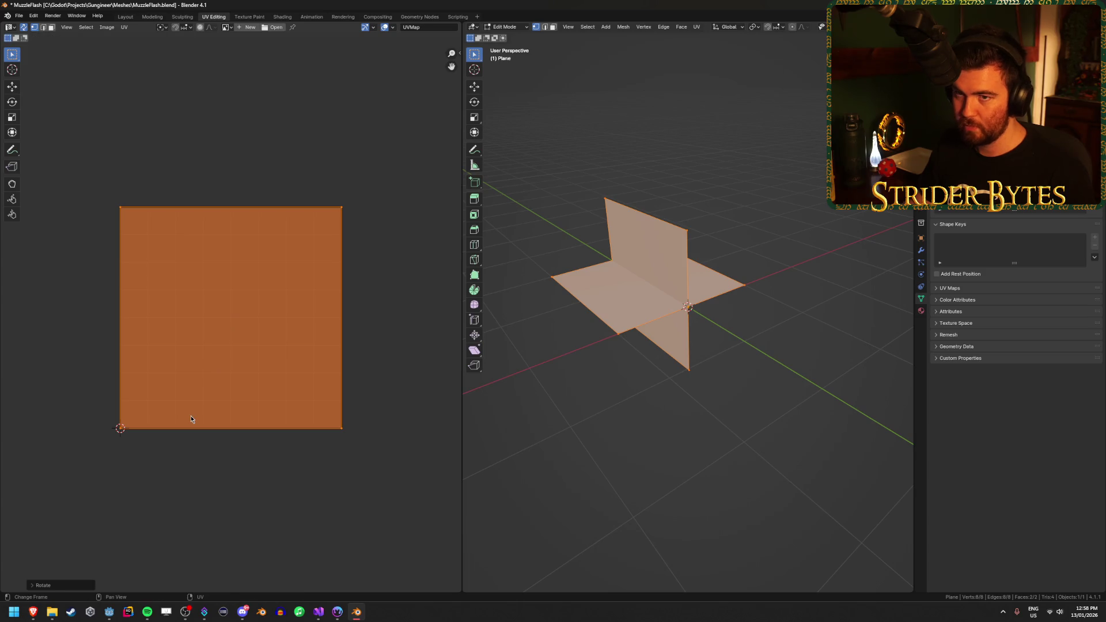
{"action": "key", "text": "ctrl+s"}
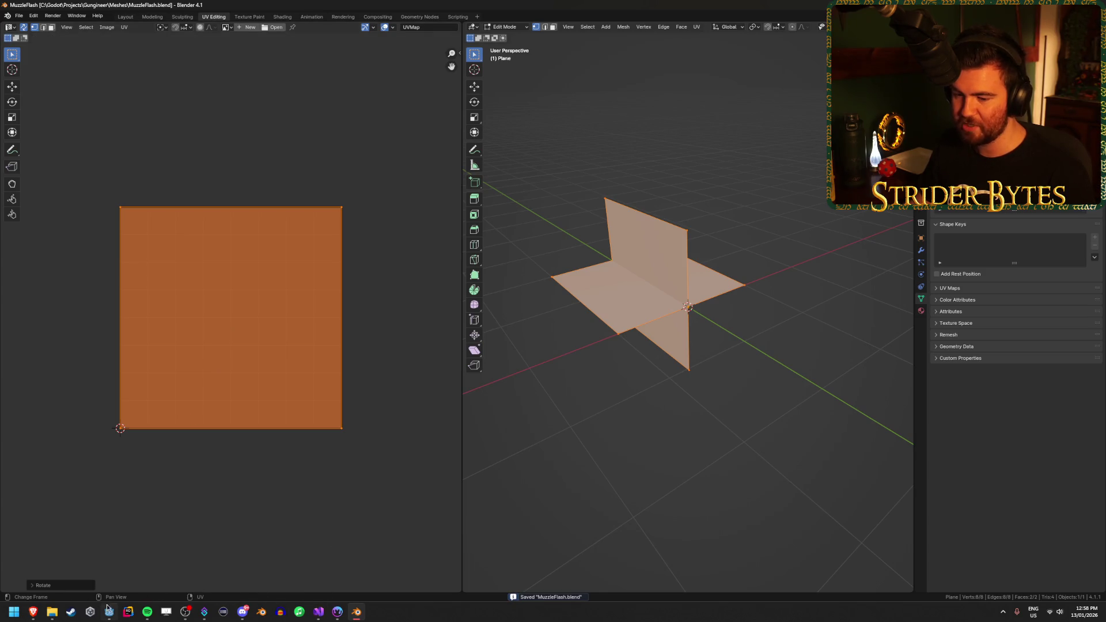
{"action": "left_click", "coordinate": [109, 612]}
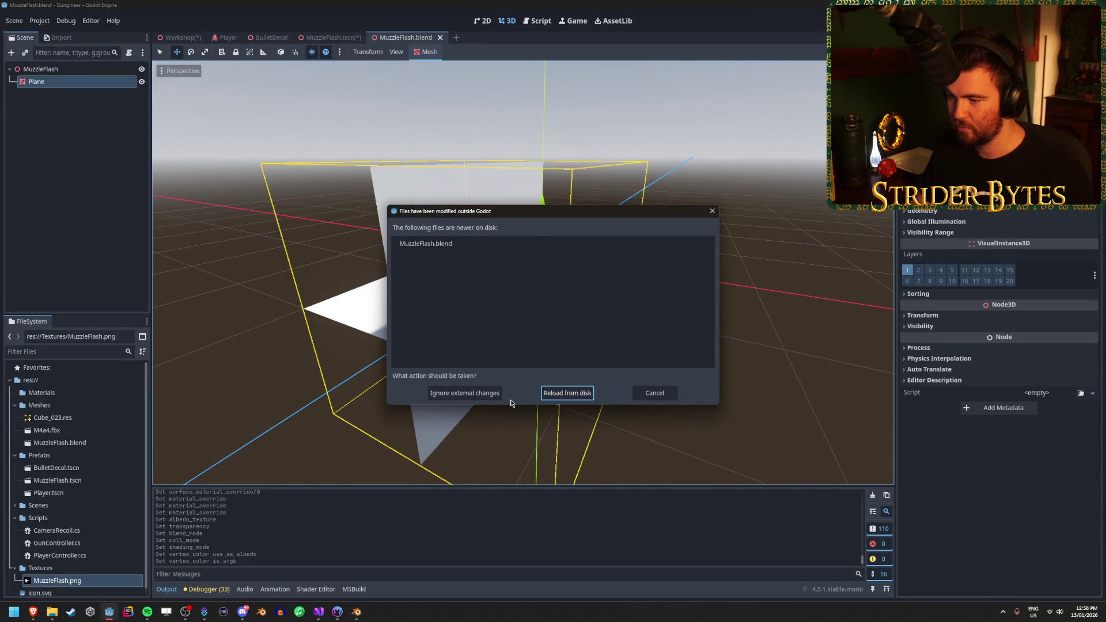
Reload the modified MuzzleFlash.blend from disk and expand the Plane's Geometry section in the Inspector
{"action": "left_click", "coordinate": [553, 393]}
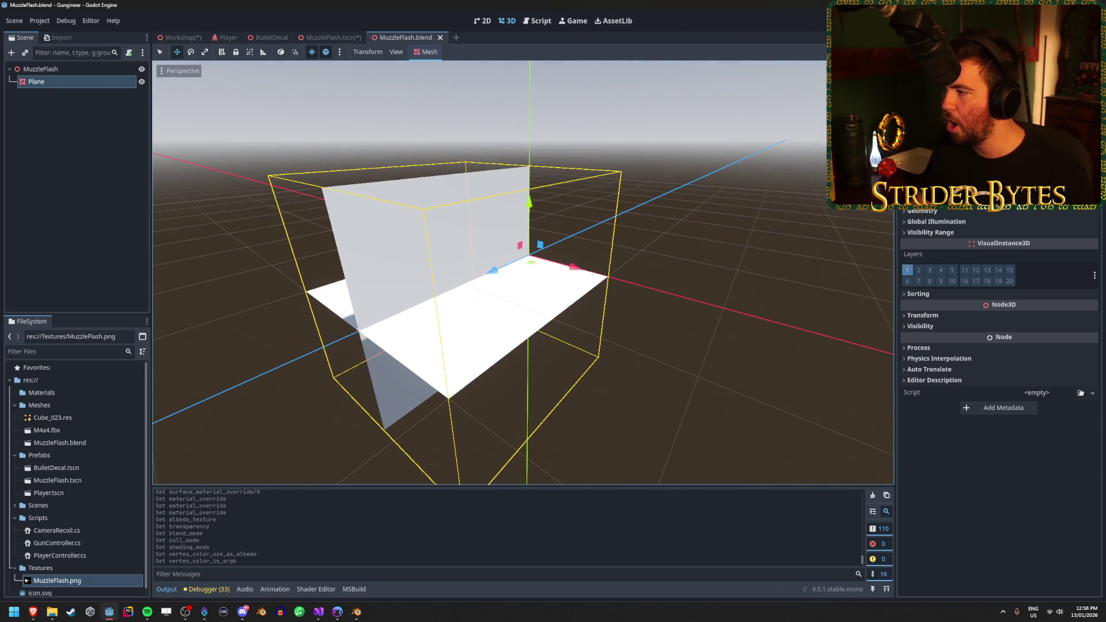
{"action": "left_click", "coordinate": [945, 215]}
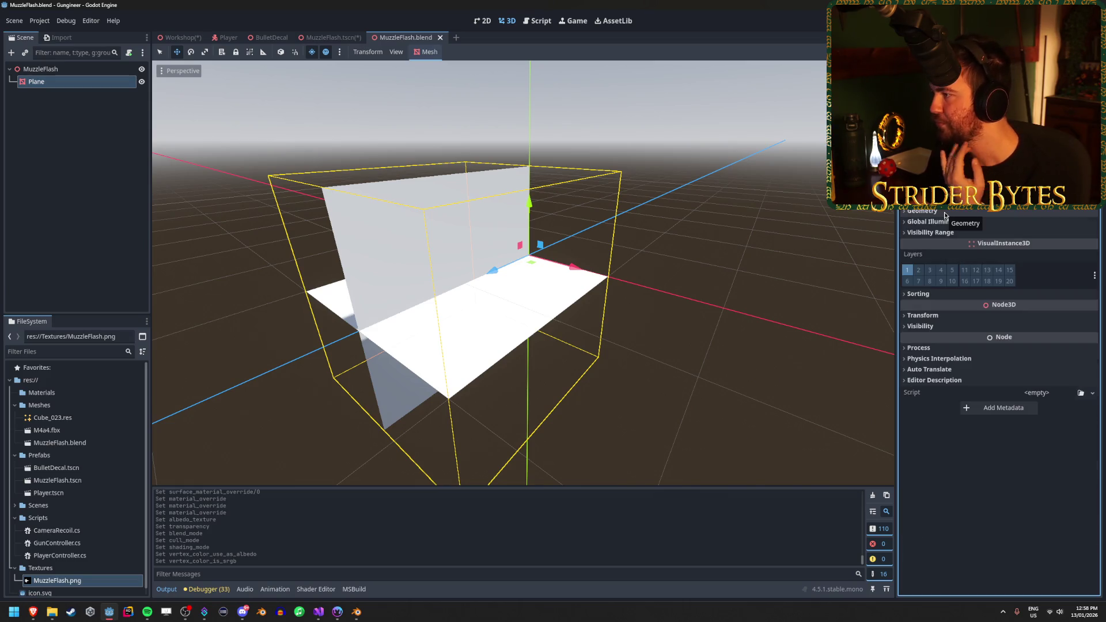
{"action": "left_click", "coordinate": [945, 213]}
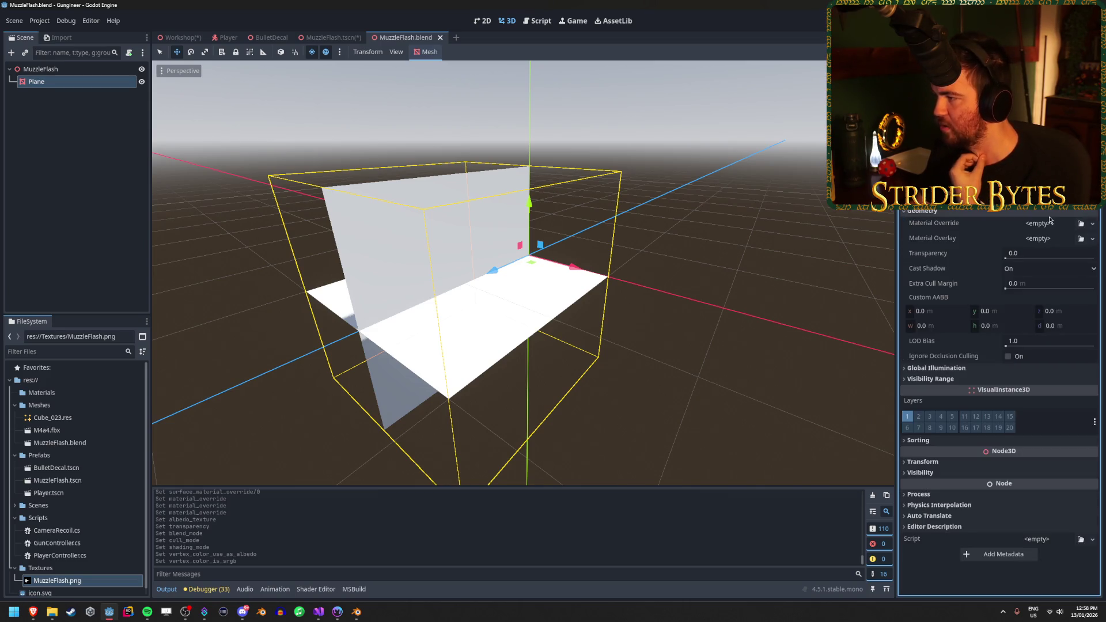
{"action": "scroll", "coordinate": [40, 584], "scroll_direction": "down", "scroll_amount": 1}
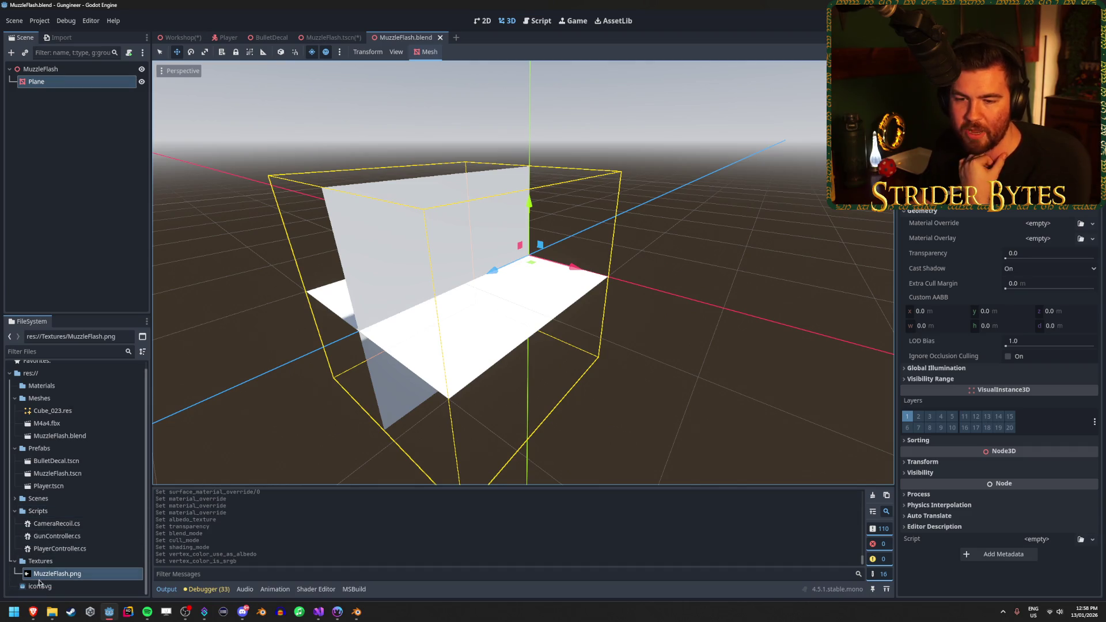
{"action": "left_click", "coordinate": [15, 561]}
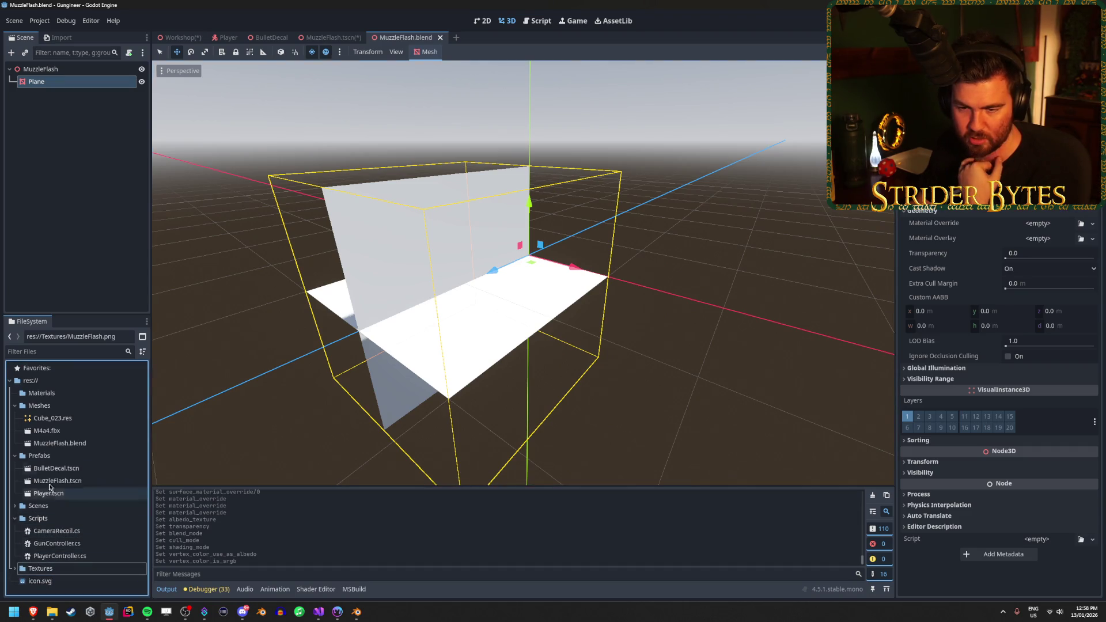
{"action": "left_click", "coordinate": [44, 393]}
{"action": "right_click", "coordinate": [44, 393]}
Create a StandardMaterial3D resource named MuzzleFlash.tres in the Materials folder and select it
{"action": "right_click", "coordinate": [44, 394]}
{"action": "right_click", "coordinate": [44, 396]}
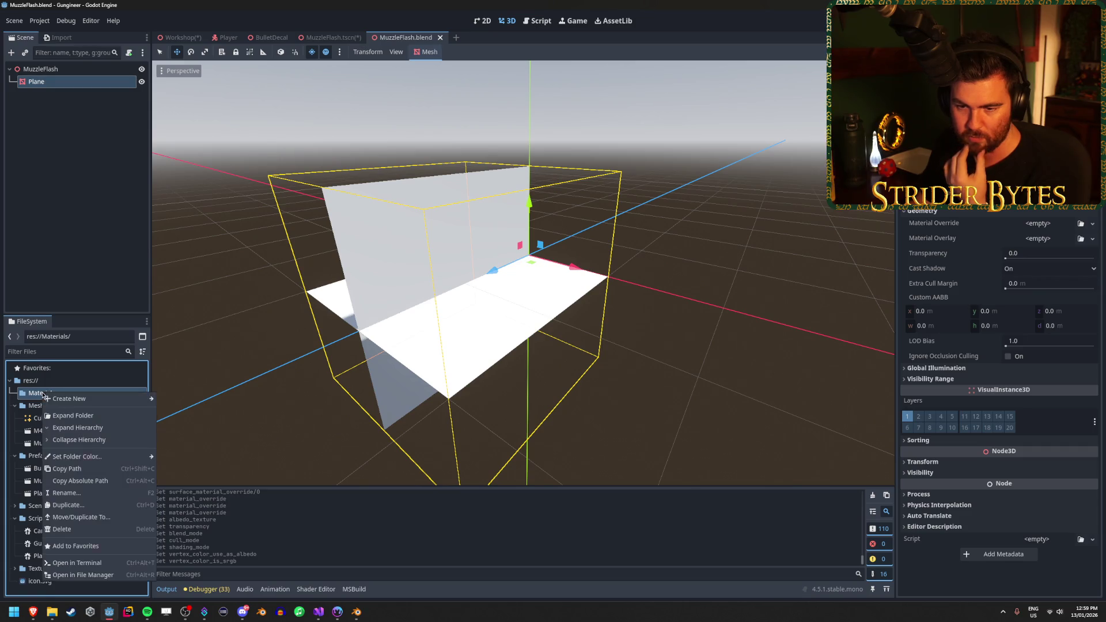
{"action": "mouse_move", "coordinate": [73, 400]}
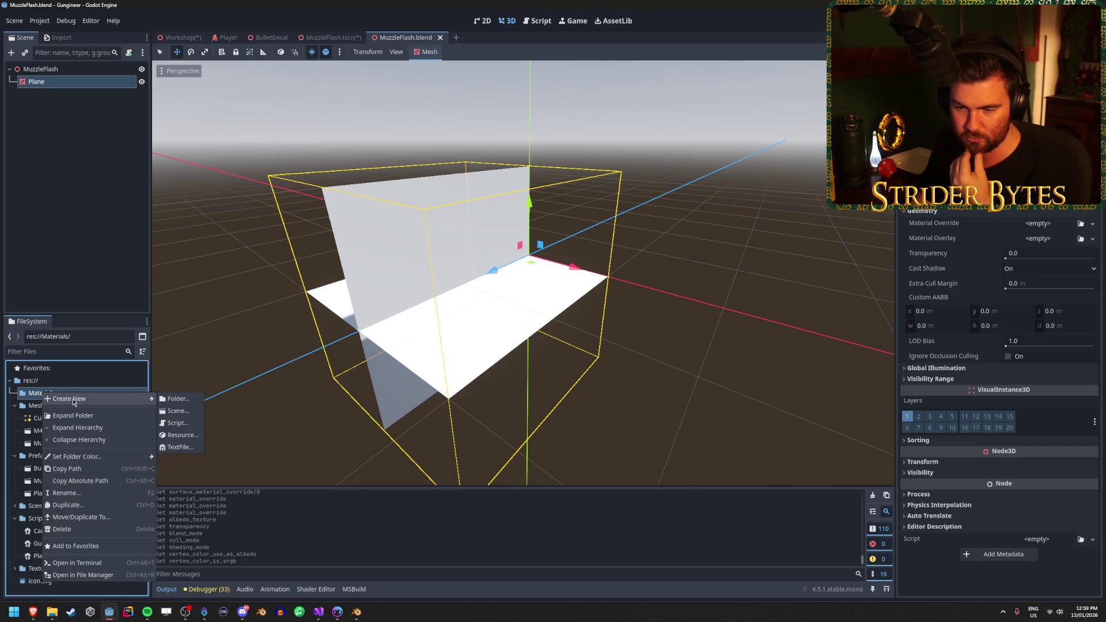
{"action": "left_click", "coordinate": [179, 435]}
{"action": "type", "text": "material"}
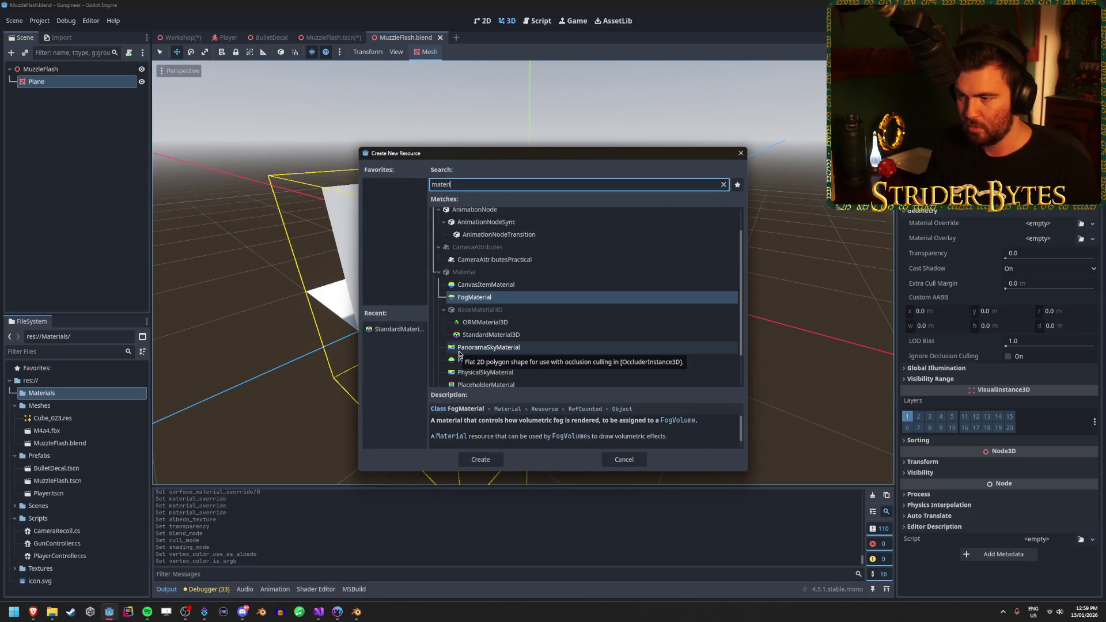
{"action": "double_click", "coordinate": [490, 316]}
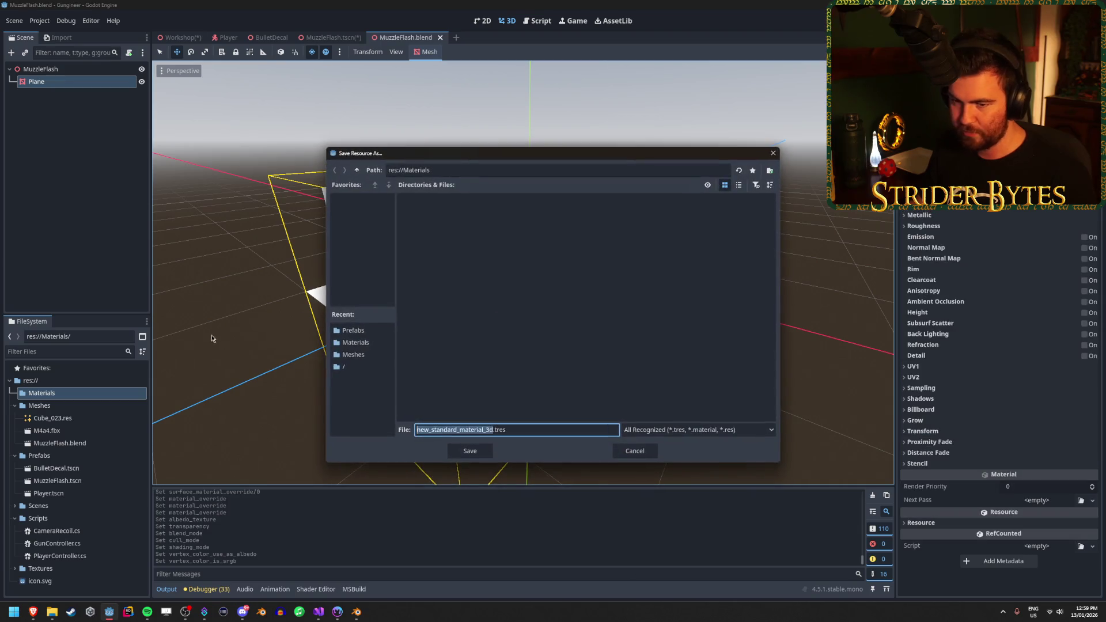
{"action": "type", "text": "MuzzleF"}
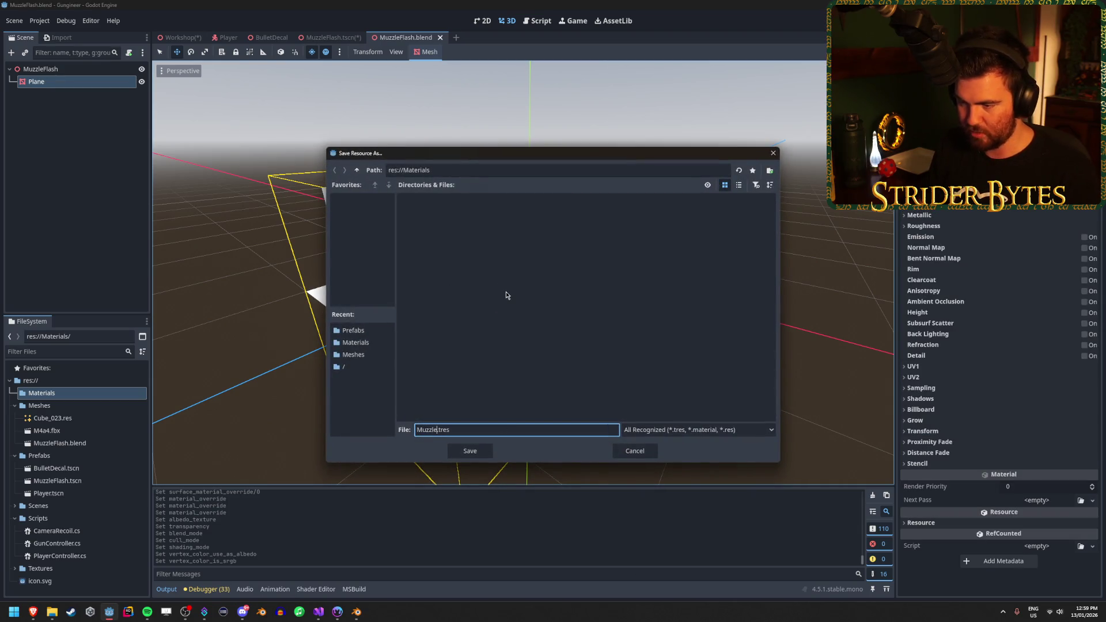
{"action": "type", "text": "lash"}
{"action": "key", "text": "Return"}
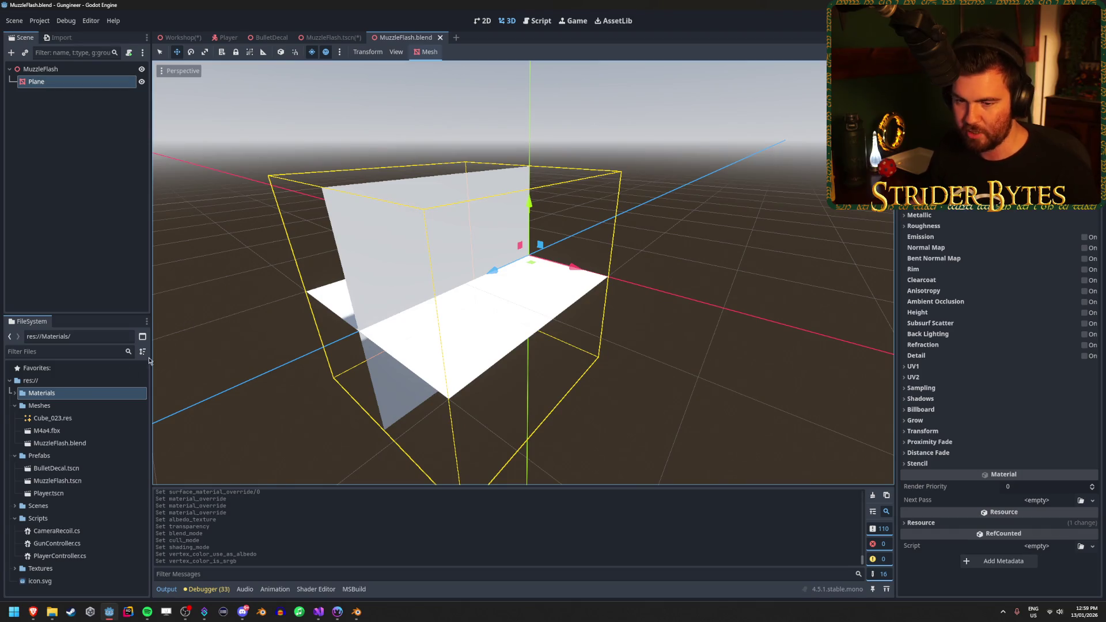
{"action": "left_click", "coordinate": [14, 392]}
{"action": "left_click", "coordinate": [64, 400]}
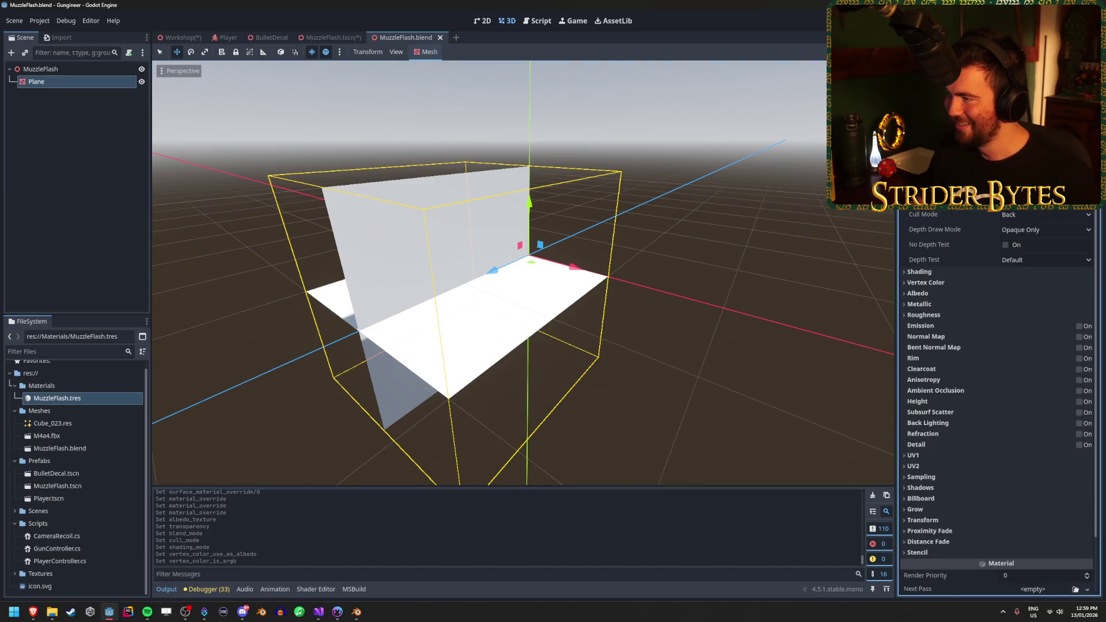
Make the material transparent, set its blend mode, and disable culling so both faces render
{"action": "scroll", "coordinate": [999, 403], "scroll_direction": "up", "scroll_amount": 3}
{"action": "left_click", "coordinate": [1042, 185]}
{"action": "left_click", "coordinate": [1023, 213]}
{"action": "left_click", "coordinate": [1043, 199]}
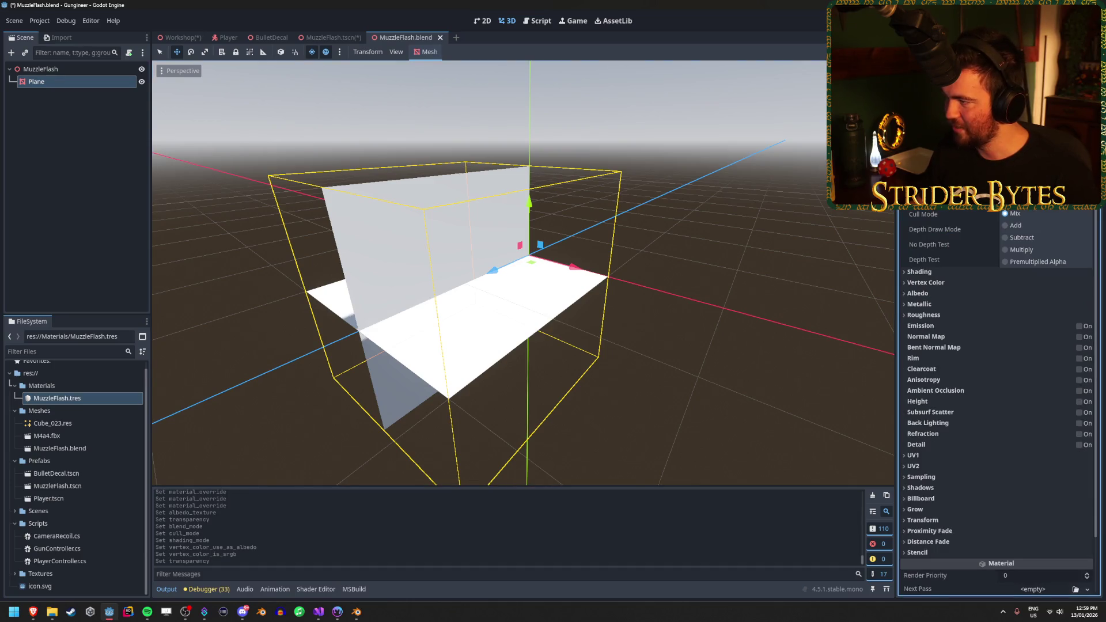
{"action": "left_click", "coordinate": [1023, 232]}
{"action": "left_click", "coordinate": [1051, 214]}
{"action": "left_click", "coordinate": [1034, 254]}
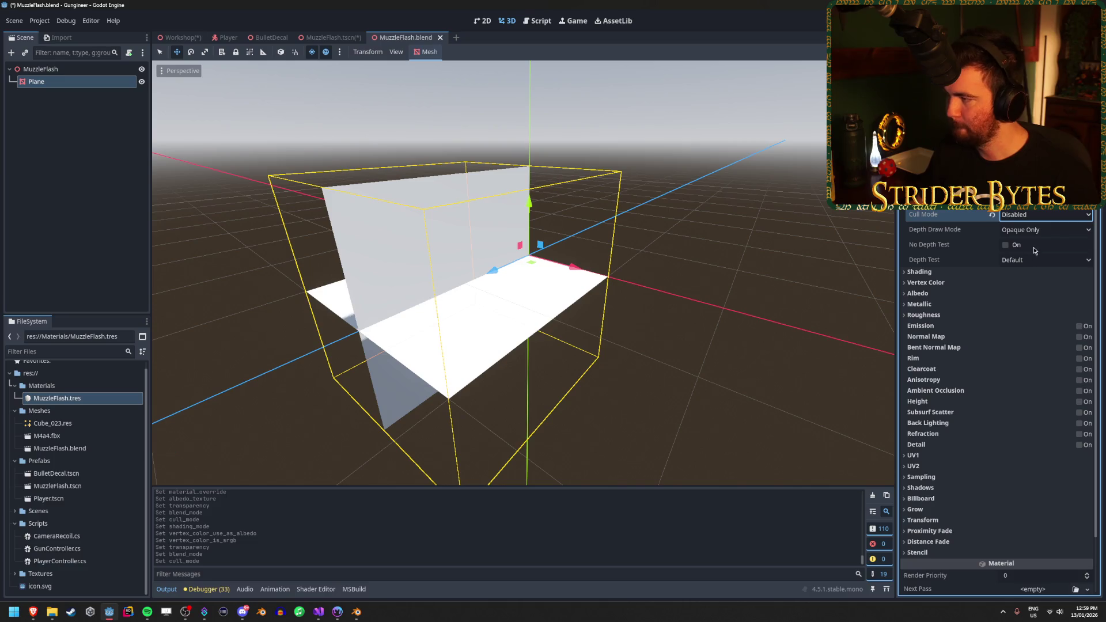
Change the material's shading mode in the Shading section
{"action": "left_click", "coordinate": [919, 271]}
{"action": "scroll", "coordinate": [1000, 374], "scroll_direction": "down", "scroll_amount": 2}
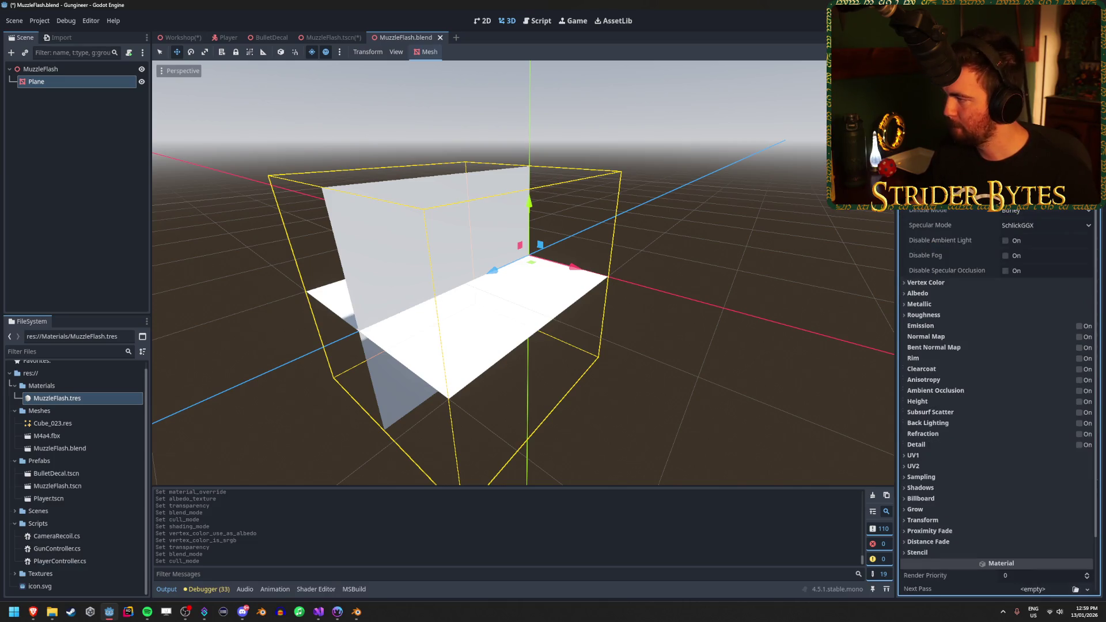
{"action": "left_click", "coordinate": [1046, 196]}
{"action": "left_click", "coordinate": [1024, 212]}
Enable Vertex Color Use as Albedo and Is sRGB, then save the material
{"action": "scroll", "coordinate": [999, 375], "scroll_direction": "down", "scroll_amount": 2}
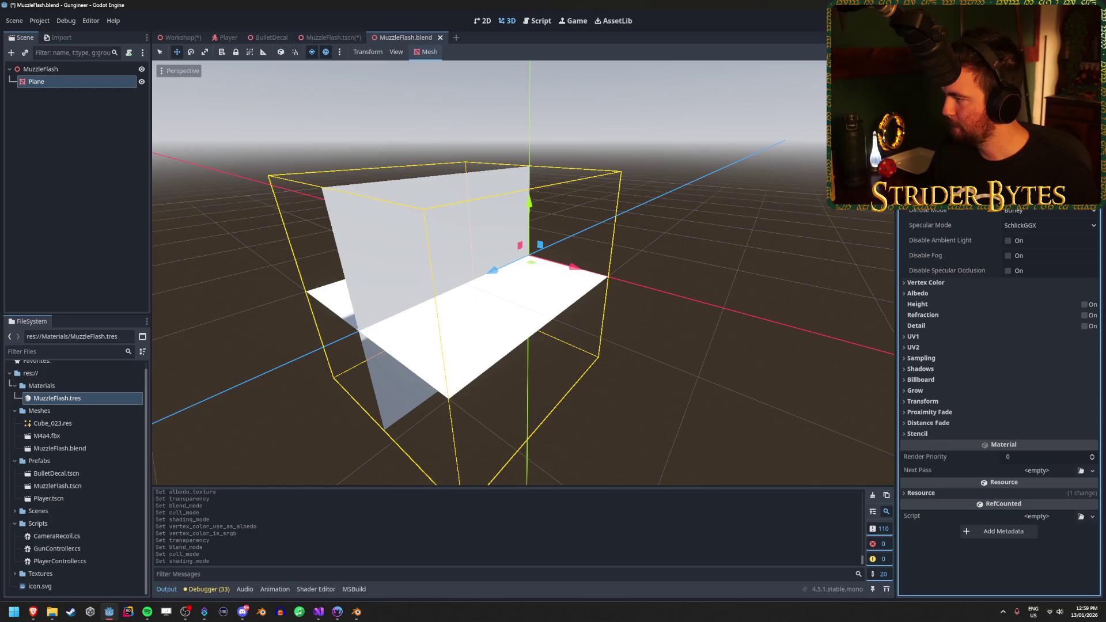
{"action": "scroll", "coordinate": [1000, 374], "scroll_direction": "down", "scroll_amount": 2}
{"action": "scroll", "coordinate": [999, 375], "scroll_direction": "up", "scroll_amount": 1}
{"action": "left_click", "coordinate": [1007, 210]}
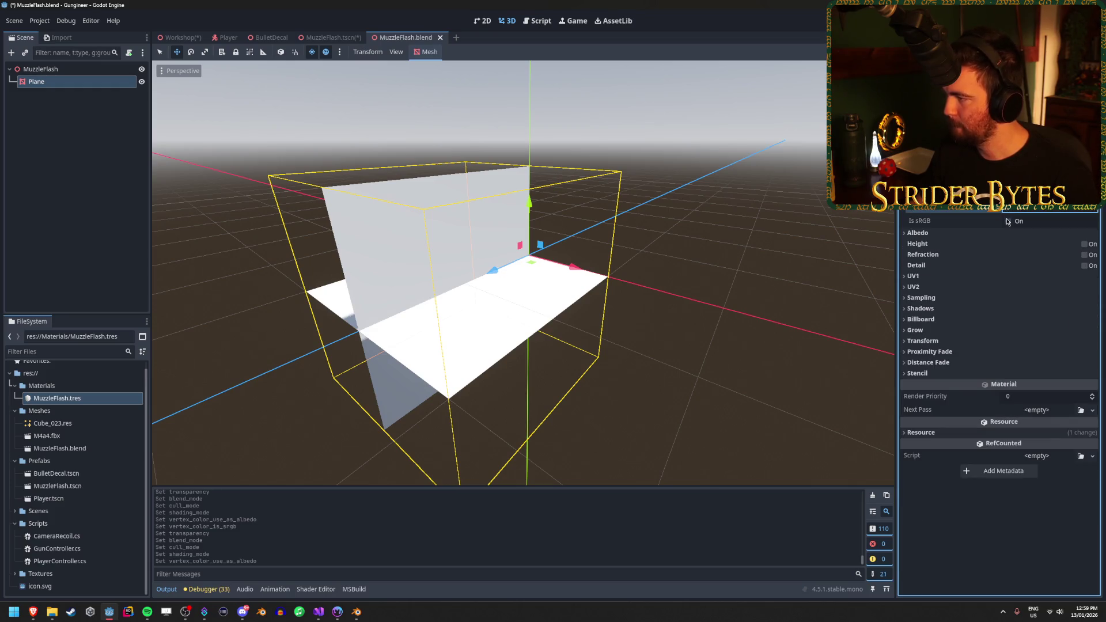
{"action": "left_click", "coordinate": [1008, 221]}
{"action": "key", "text": "ctrl+s"}
{"action": "key", "text": "Return"}
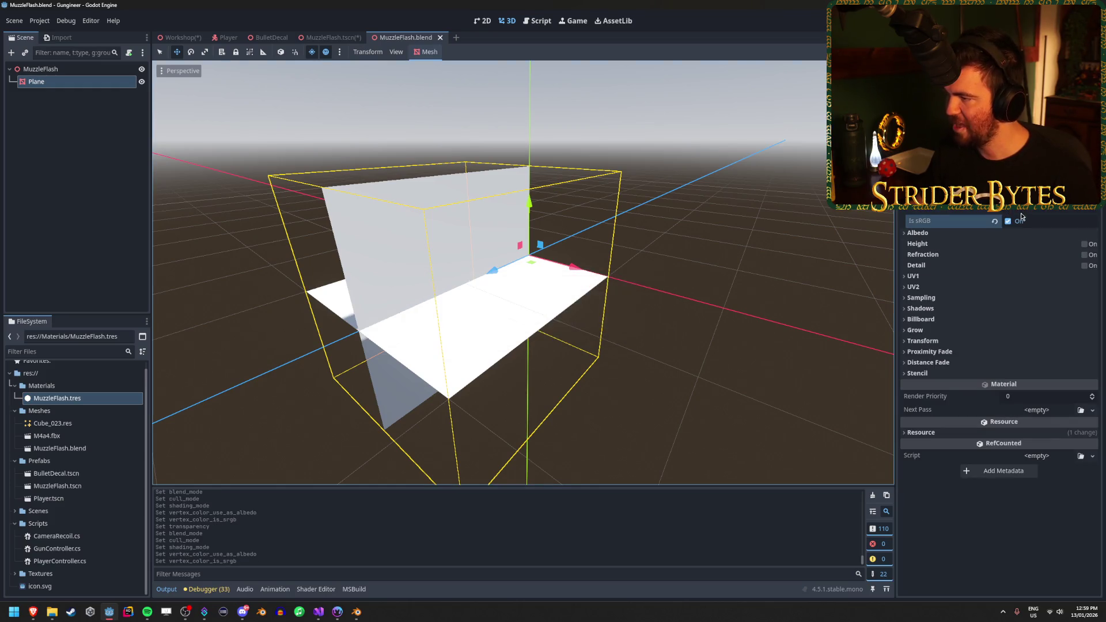
Set MuzzleFlash.png as the albedo texture and drop the material onto the plane mesh
{"action": "left_click", "coordinate": [953, 235]}
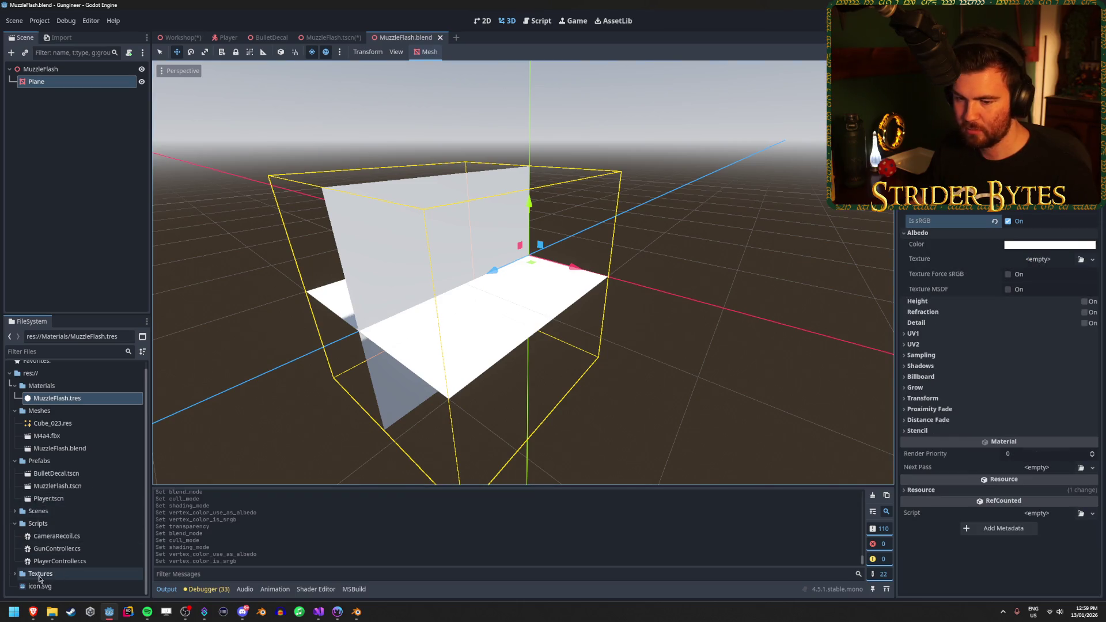
{"action": "left_click", "coordinate": [16, 574]}
{"action": "left_click_drag", "start_coordinate": [57, 573], "coordinate": [1035, 263]}
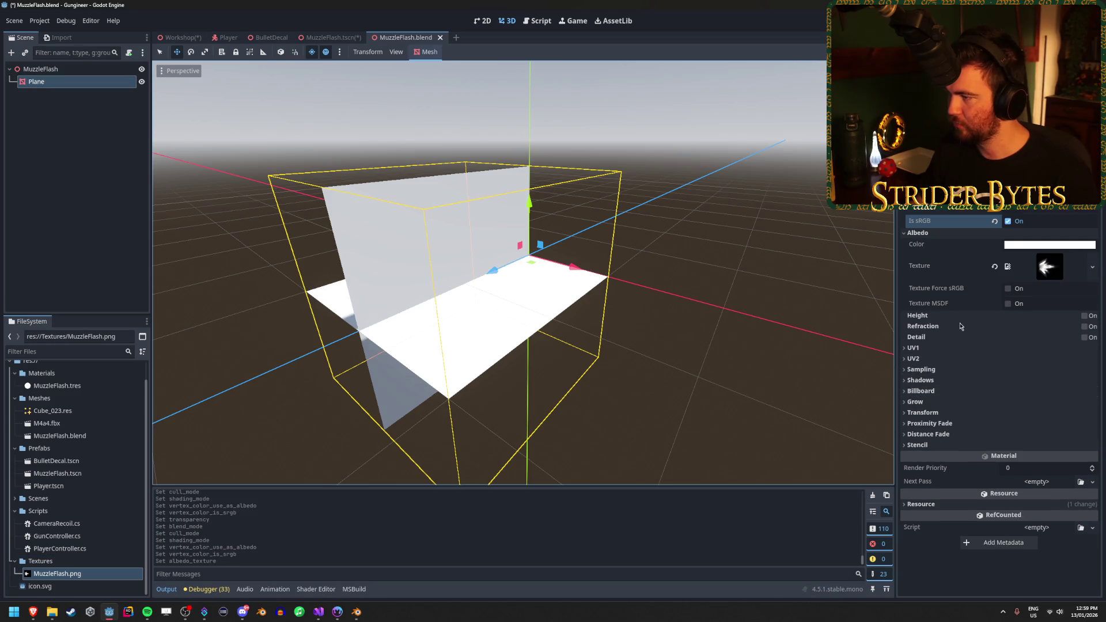
{"action": "mouse_move", "coordinate": [55, 387]}
{"action": "left_mouse_down"}
{"action": "mouse_move", "coordinate": [384, 306]}
{"action": "mouse_move", "coordinate": [461, 231]}
{"action": "mouse_move", "coordinate": [663, 298]}
{"action": "left_mouse_up"}
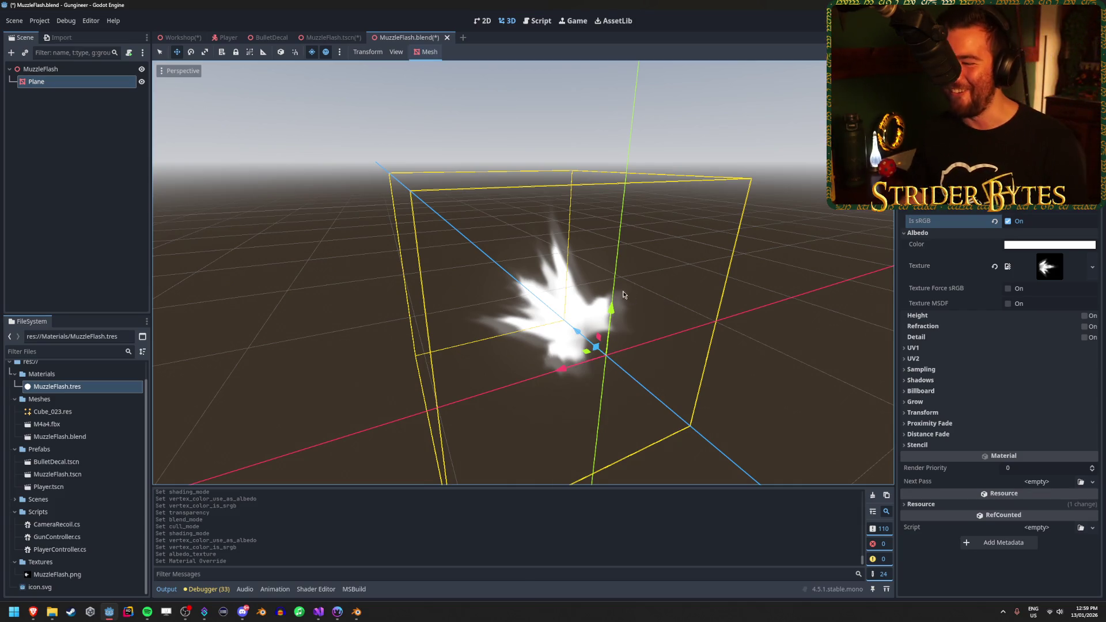
Orbit the viewport to inspect the textured muzzle flash on the plane
{"action": "mouse_move", "coordinate": [662, 298]}
{"action": "left_mouse_down"}
{"action": "mouse_move", "coordinate": [604, 288]}
{"action": "mouse_move", "coordinate": [576, 264]}
{"action": "mouse_move", "coordinate": [553, 276]}
{"action": "mouse_move", "coordinate": [576, 288]}
{"action": "mouse_move", "coordinate": [599, 271]}
{"action": "mouse_move", "coordinate": [576, 276]}
{"action": "mouse_move", "coordinate": [530, 259]}
{"action": "mouse_move", "coordinate": [519, 271]}
{"action": "mouse_move", "coordinate": [542, 282]}
{"action": "mouse_move", "coordinate": [553, 271]}
{"action": "mouse_move", "coordinate": [541, 259]}
{"action": "mouse_move", "coordinate": [594, 265]}
{"action": "mouse_move", "coordinate": [576, 259]}
{"action": "mouse_move", "coordinate": [518, 282]}
{"action": "mouse_move", "coordinate": [576, 259]}
{"action": "mouse_move", "coordinate": [553, 270]}
{"action": "left_mouse_up"}
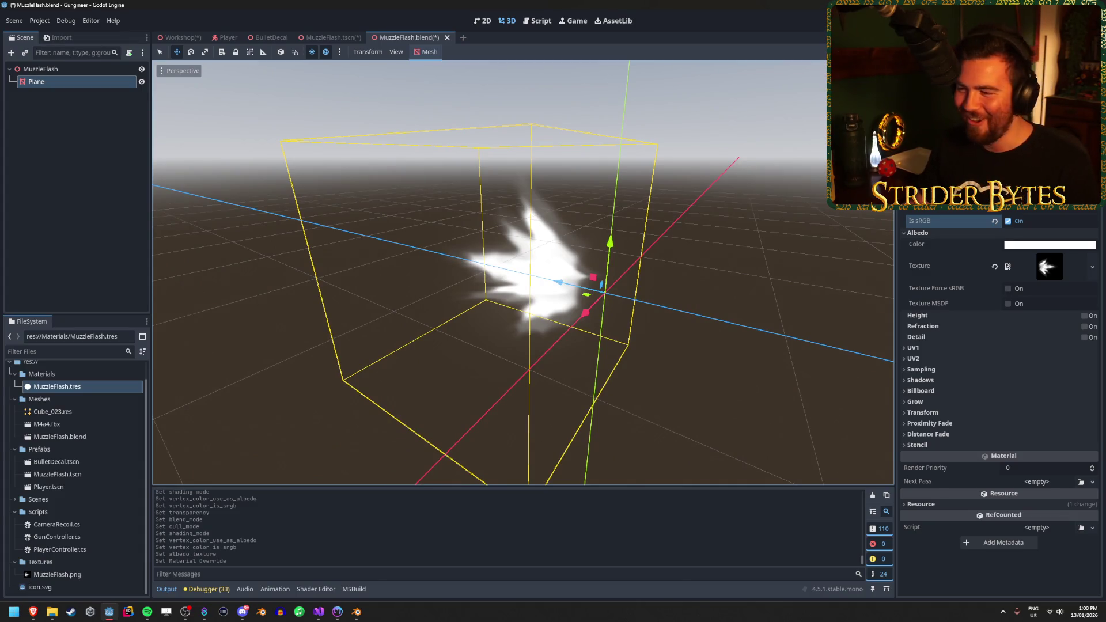
{"action": "key", "text": "alt+Tab"}
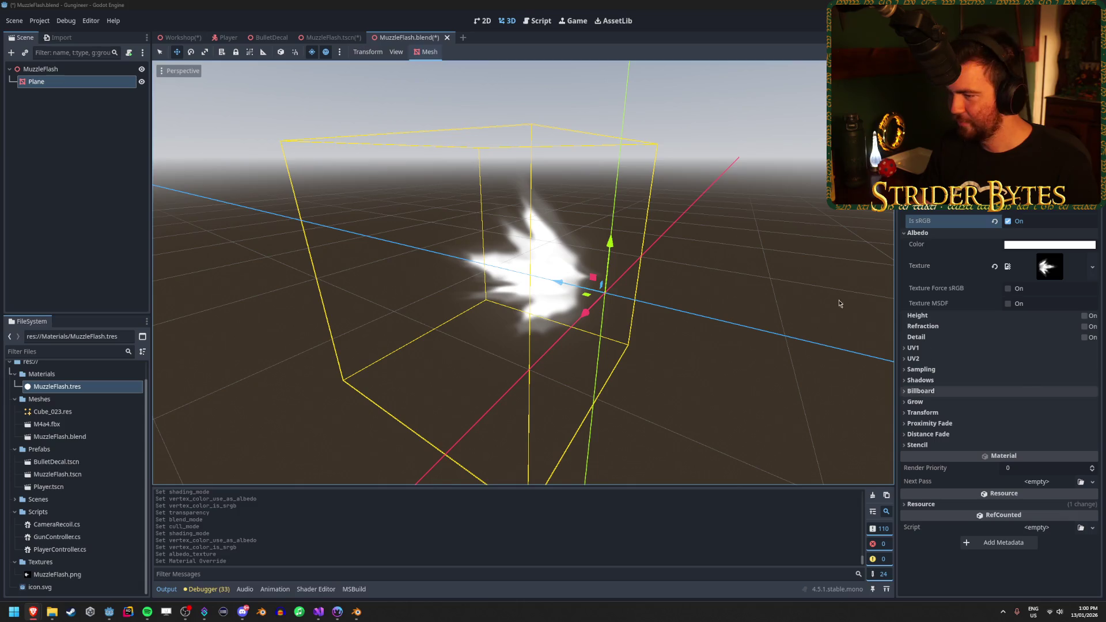
{"action": "left_click_drag", "start_coordinate": [523, 274], "coordinate": [443, 262]}
{"action": "scroll", "coordinate": [576, 279], "scroll_direction": "up", "scroll_amount": 3}
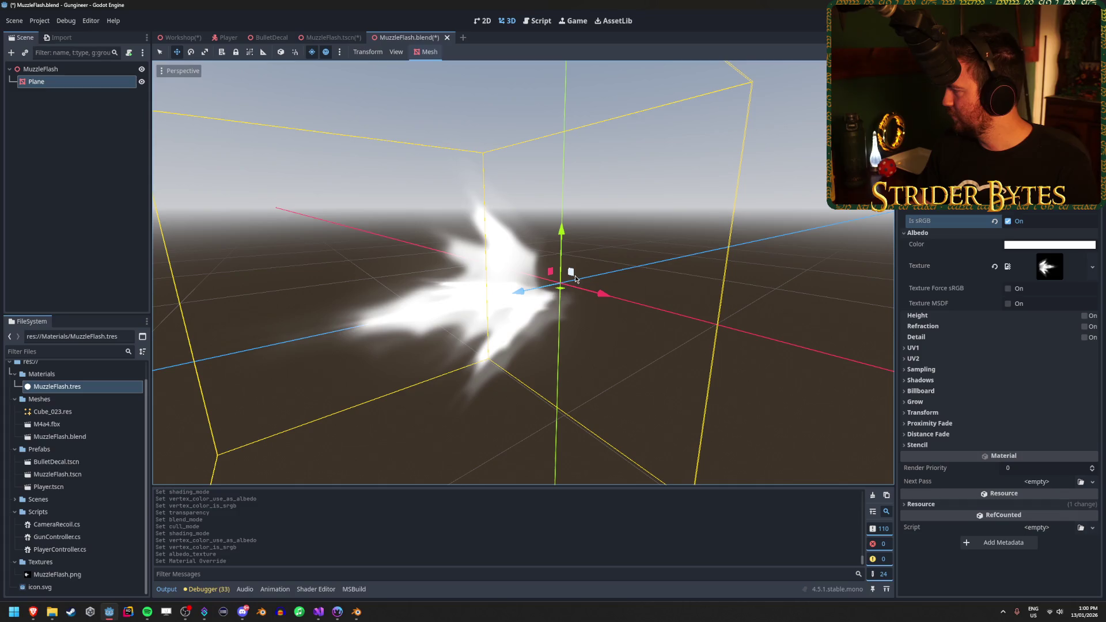
{"action": "key", "text": "alt+Tab"}
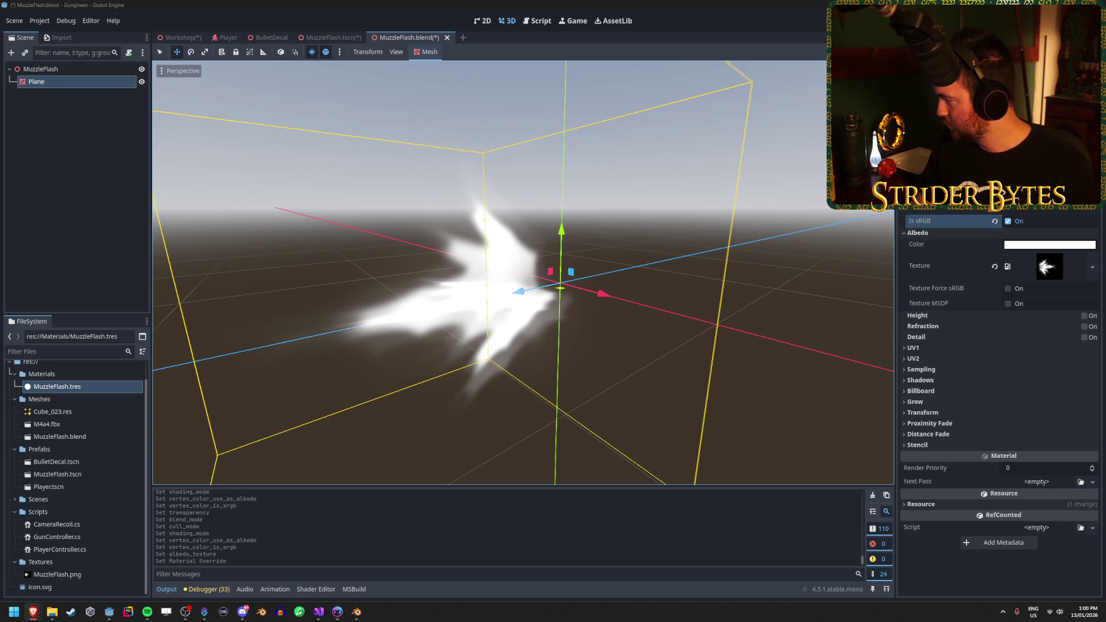
Reselect the Plane node, attempt a save, and dismiss the unknown-format alert
{"action": "left_click", "coordinate": [68, 111]}
{"action": "left_click", "coordinate": [68, 85]}
{"action": "key", "text": "ctrl+s"}
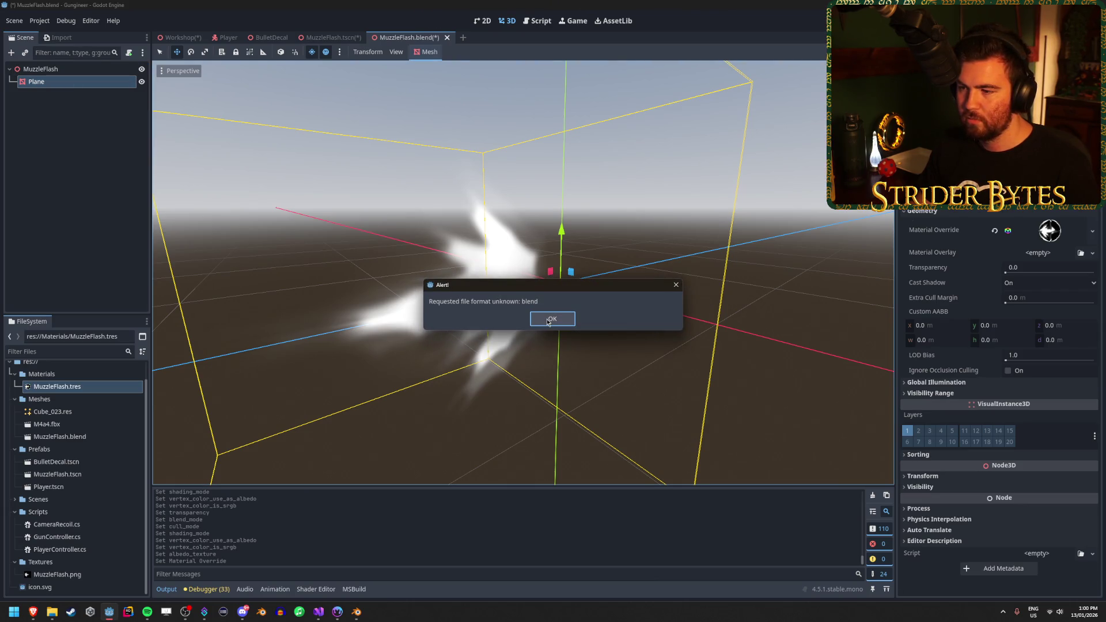
{"action": "left_click", "coordinate": [548, 322]}
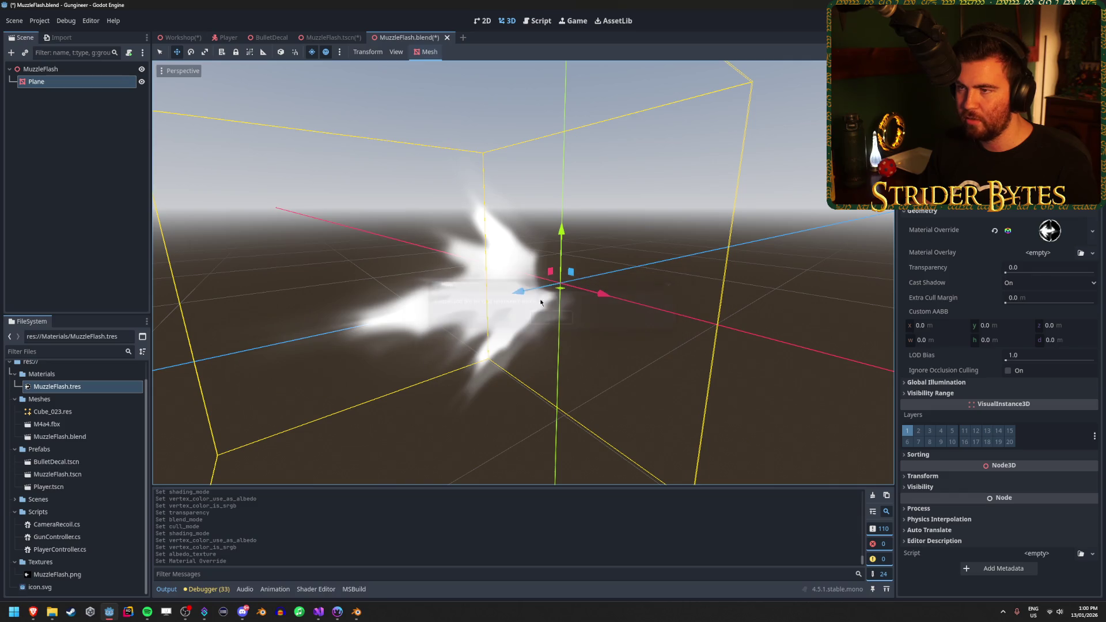
Close the MuzzleFlash.blend tab without saving, returning to the MuzzleFlash scene
{"action": "left_click", "coordinate": [447, 41]}
{"action": "left_click", "coordinate": [496, 336]}
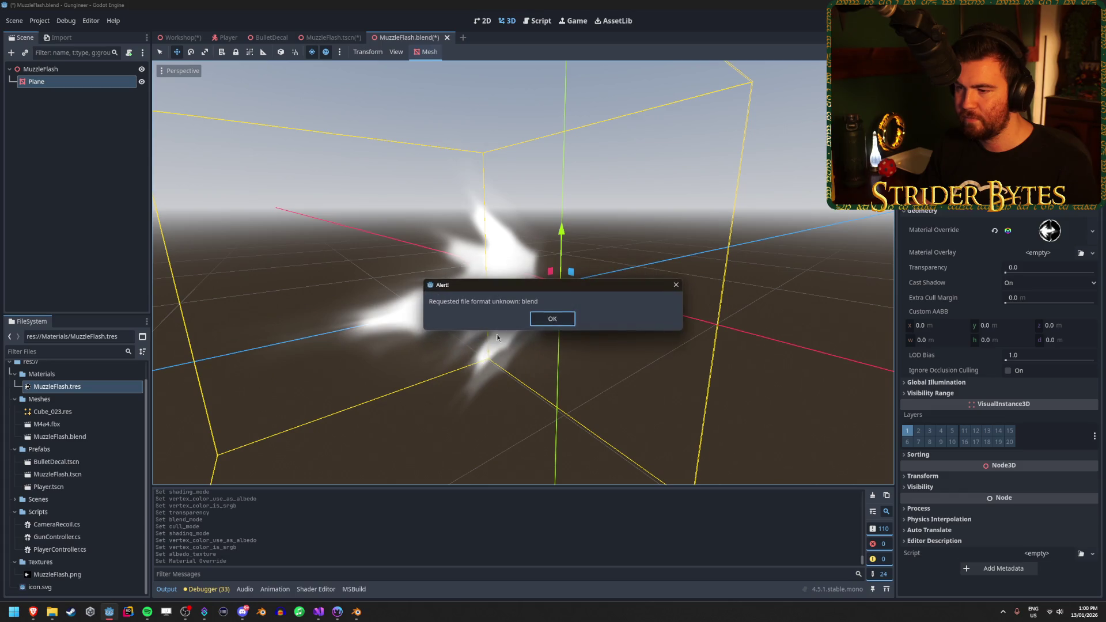
{"action": "left_click", "coordinate": [552, 319]}
{"action": "left_click", "coordinate": [447, 37]}
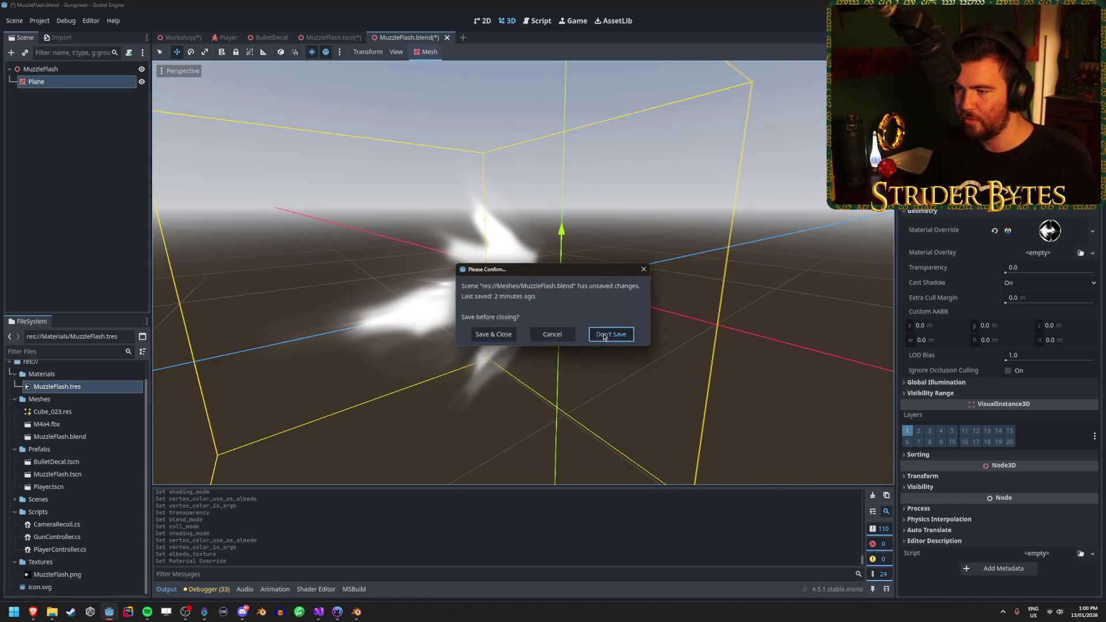
{"action": "left_click", "coordinate": [604, 336]}
{"action": "left_click", "coordinate": [88, 81]}
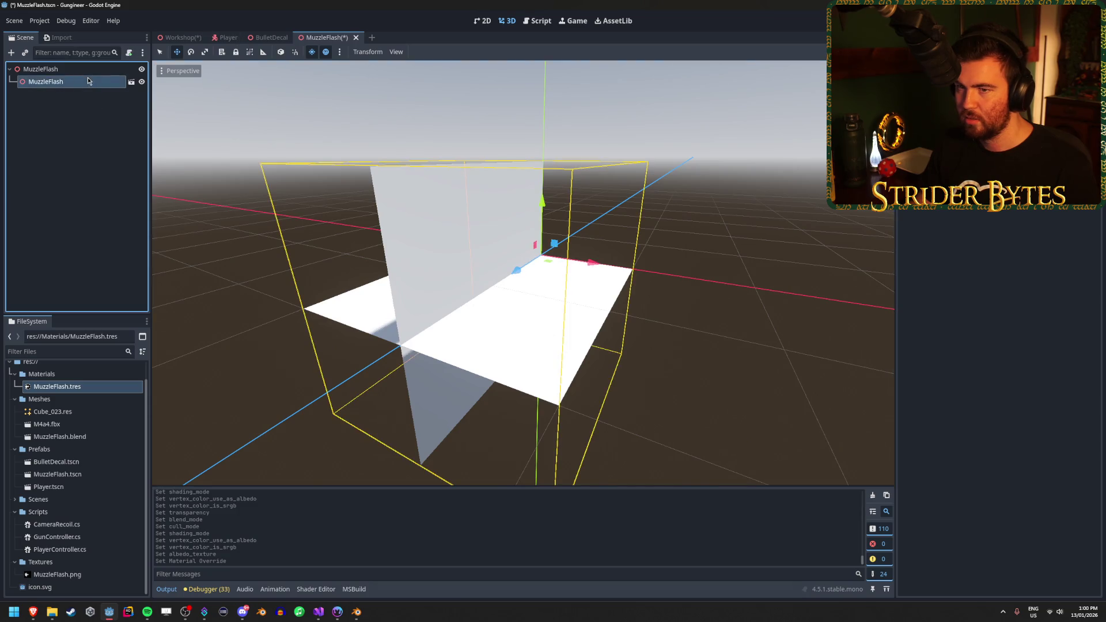
Delete the instanced MuzzleFlash child and add a GPUParticles3D child under the root
{"action": "key", "text": "Delete"}
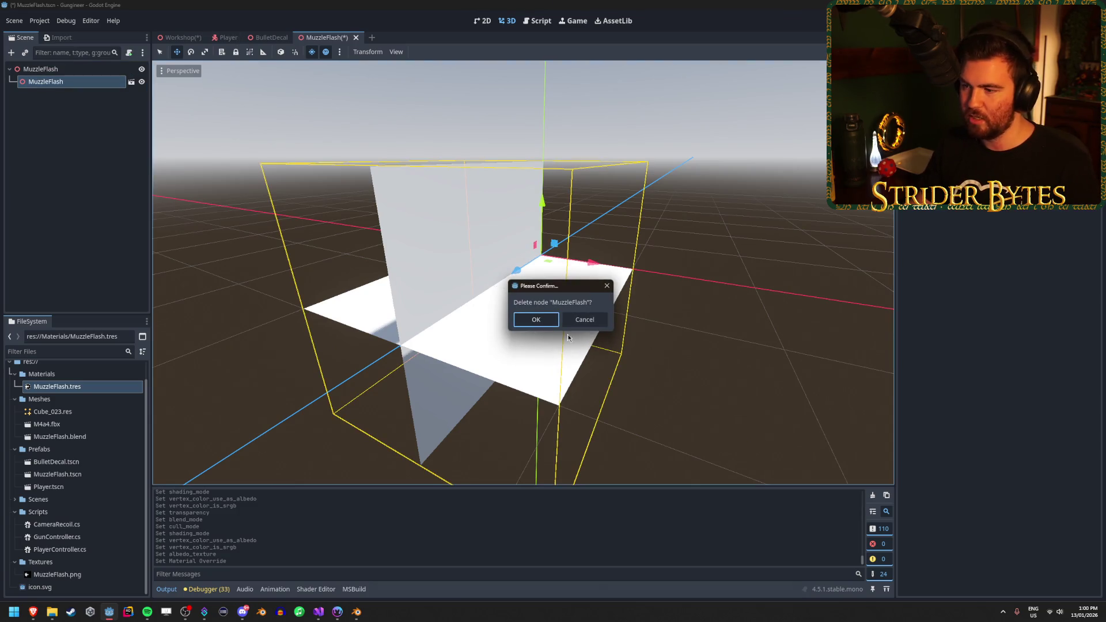
{"action": "key", "text": "Return"}
{"action": "right_click", "coordinate": [79, 69]}
{"action": "left_click", "coordinate": [97, 77]}
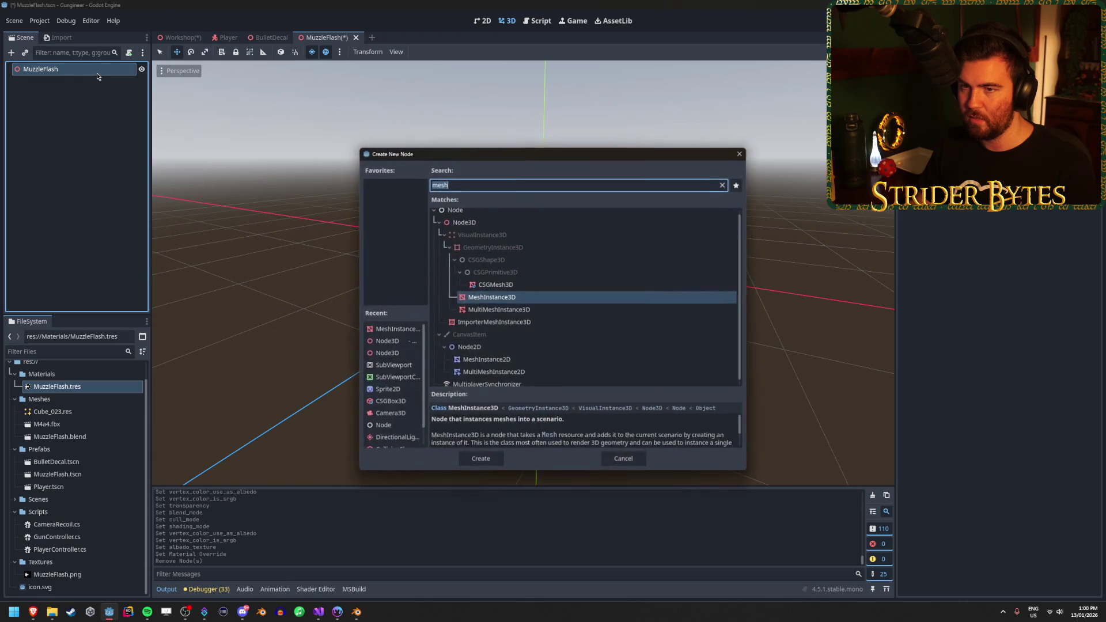
{"action": "type", "text": "gpu[a"}
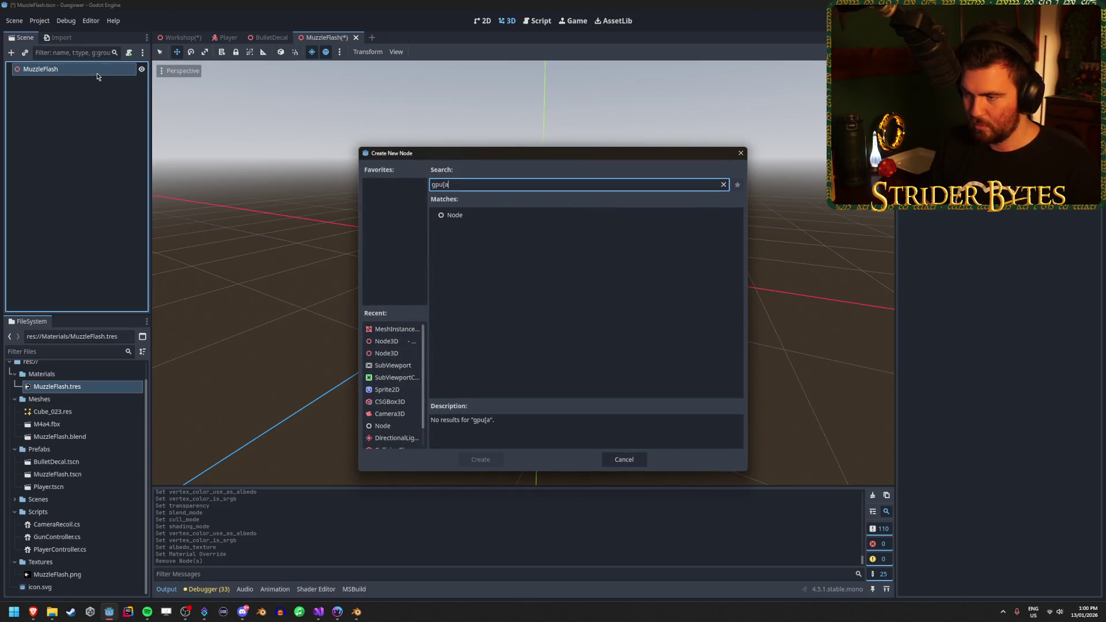
{"action": "key", "text": "BackSpace"}
{"action": "key", "text": "BackSpace"}
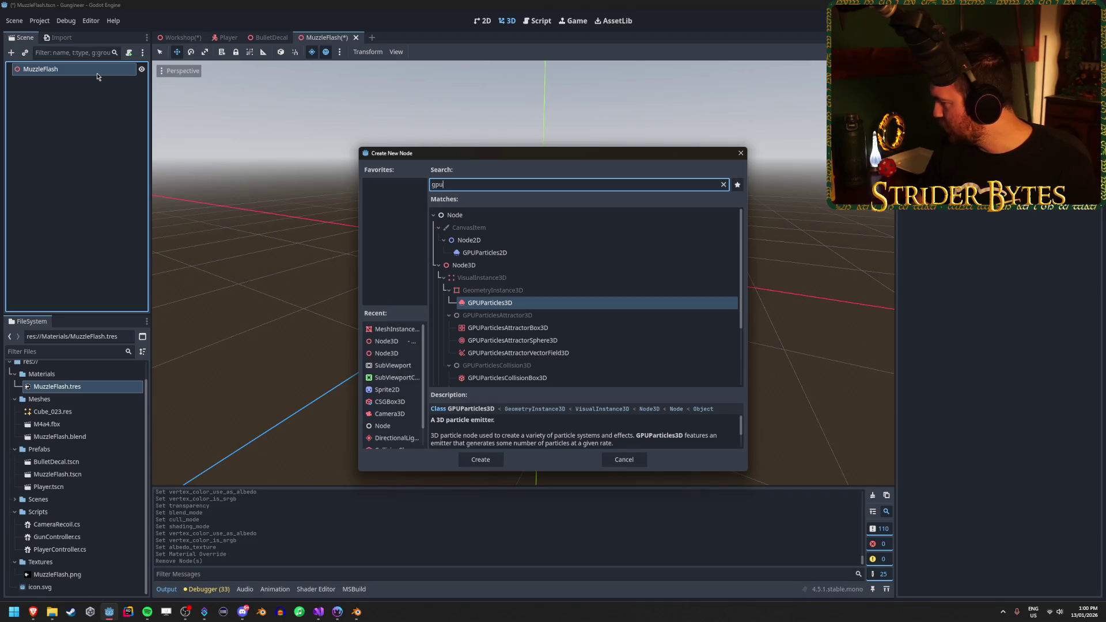
{"action": "key", "text": "Return"}
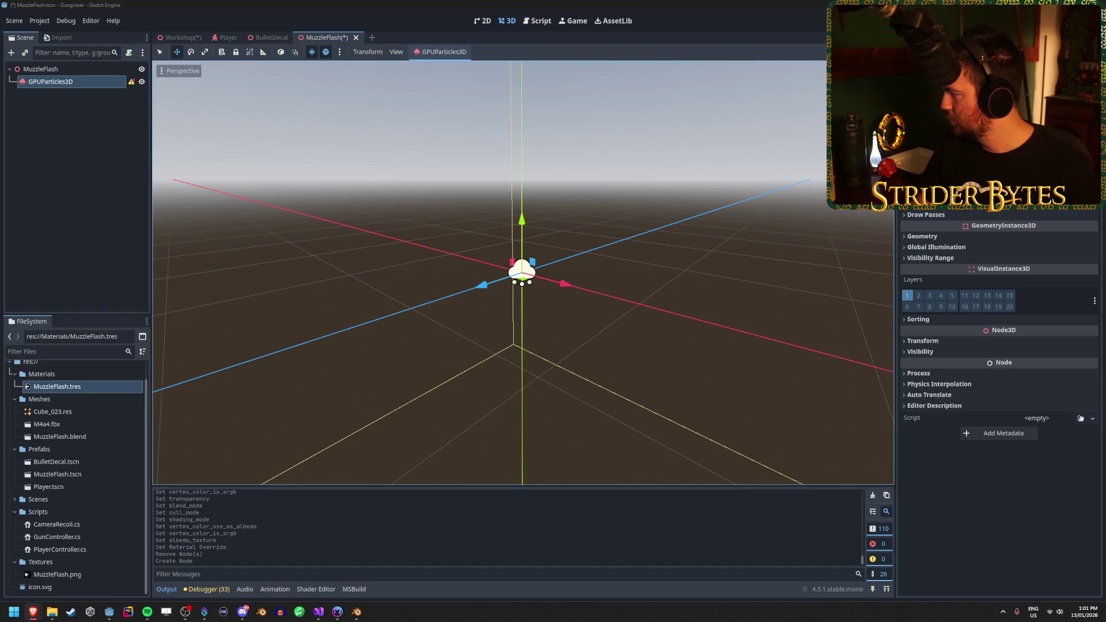
Expand Draw Passes and try assigning MuzzleFlash.blend to Pass 1, leaving it empty
{"action": "left_click", "coordinate": [935, 213]}
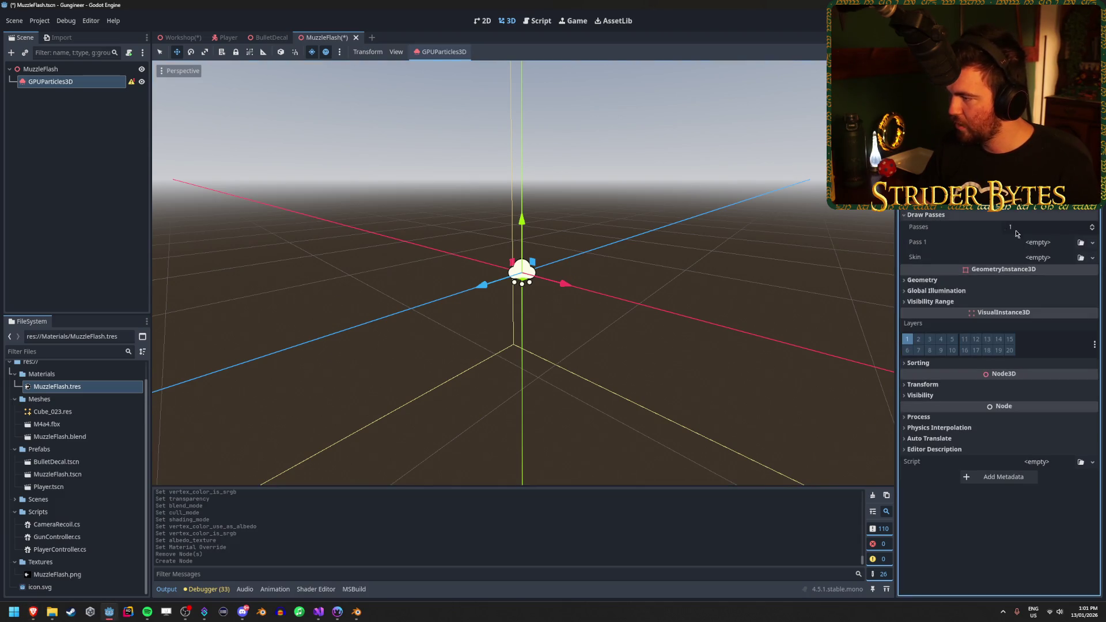
{"action": "mouse_move", "coordinate": [72, 440]}
{"action": "left_mouse_down"}
{"action": "mouse_move", "coordinate": [576, 323]}
{"action": "mouse_move", "coordinate": [1065, 241]}
{"action": "mouse_move", "coordinate": [1036, 242]}
{"action": "left_mouse_up"}
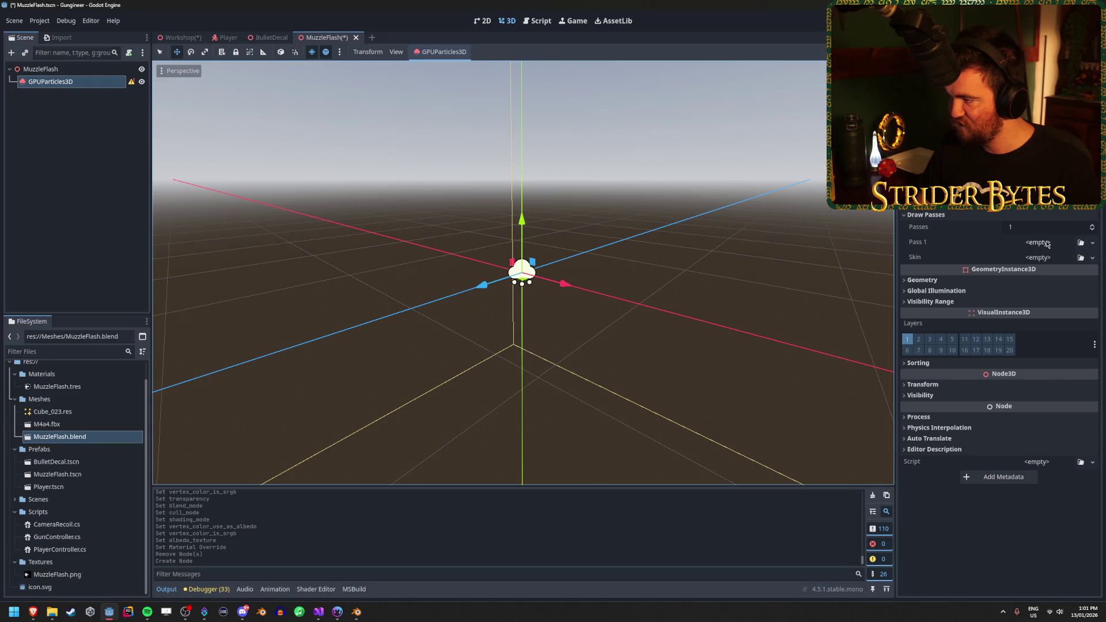
{"action": "left_click", "coordinate": [1092, 243]}
{"action": "left_click", "coordinate": [1060, 454]}
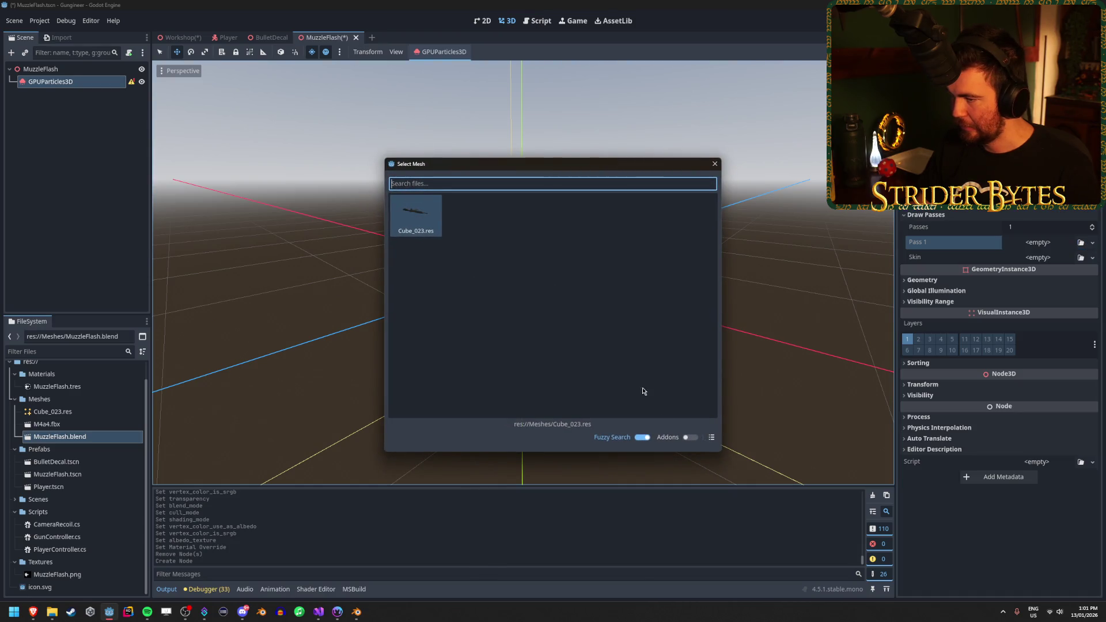
{"action": "left_click", "coordinate": [714, 164]}
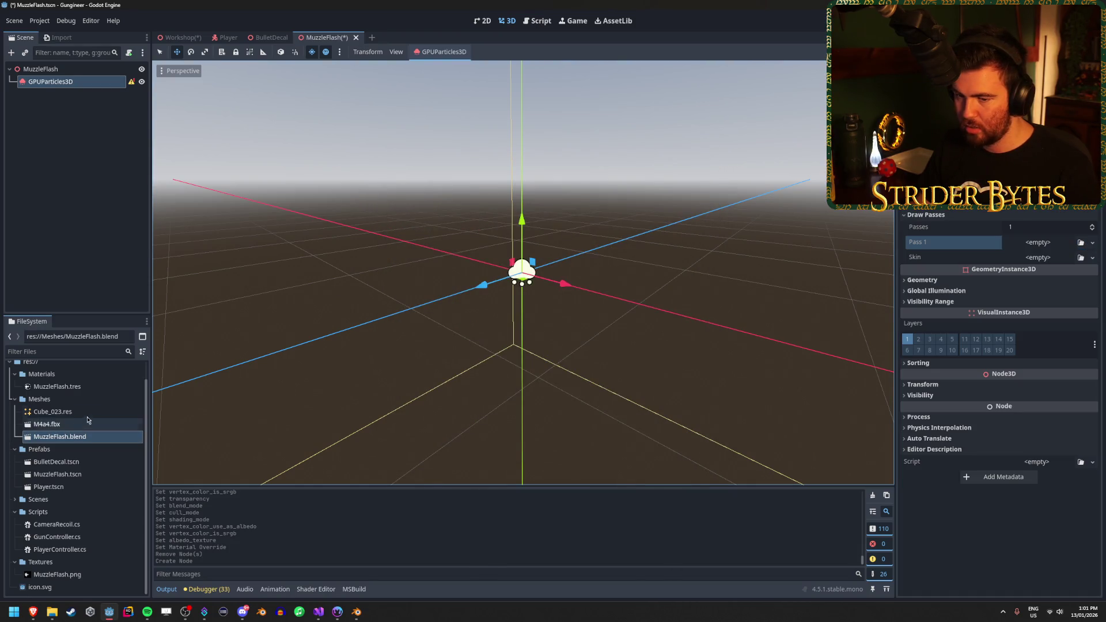
{"action": "key", "text": "alt+Tab"}
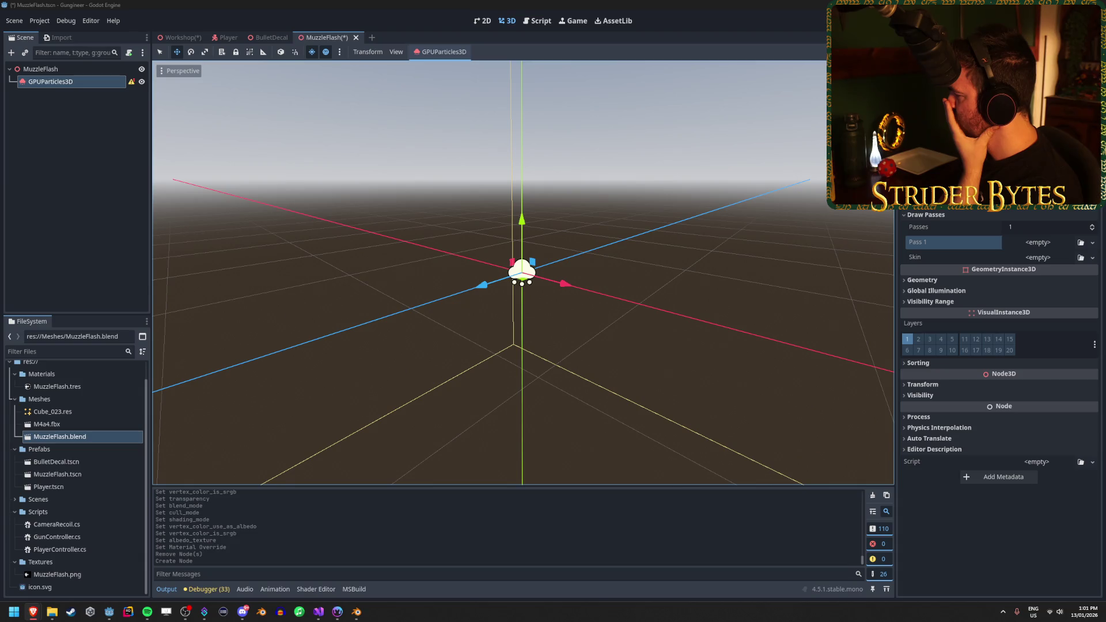
{"action": "double_click", "coordinate": [86, 436]}
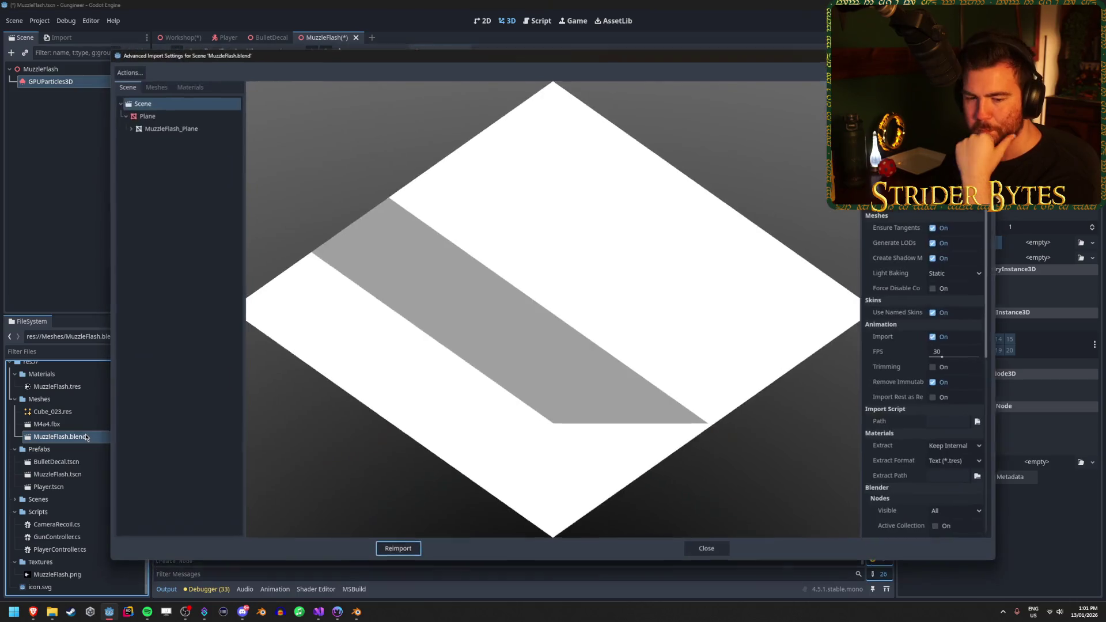
Inspect the MuzzleFlash.blend import preview and select its MuzzleFlash_Plane mesh
{"action": "mouse_move", "coordinate": [524, 344]}
{"action": "left_mouse_down"}
{"action": "mouse_move", "coordinate": [407, 277]}
{"action": "mouse_move", "coordinate": [518, 292]}
{"action": "mouse_move", "coordinate": [503, 282]}
{"action": "left_mouse_up"}
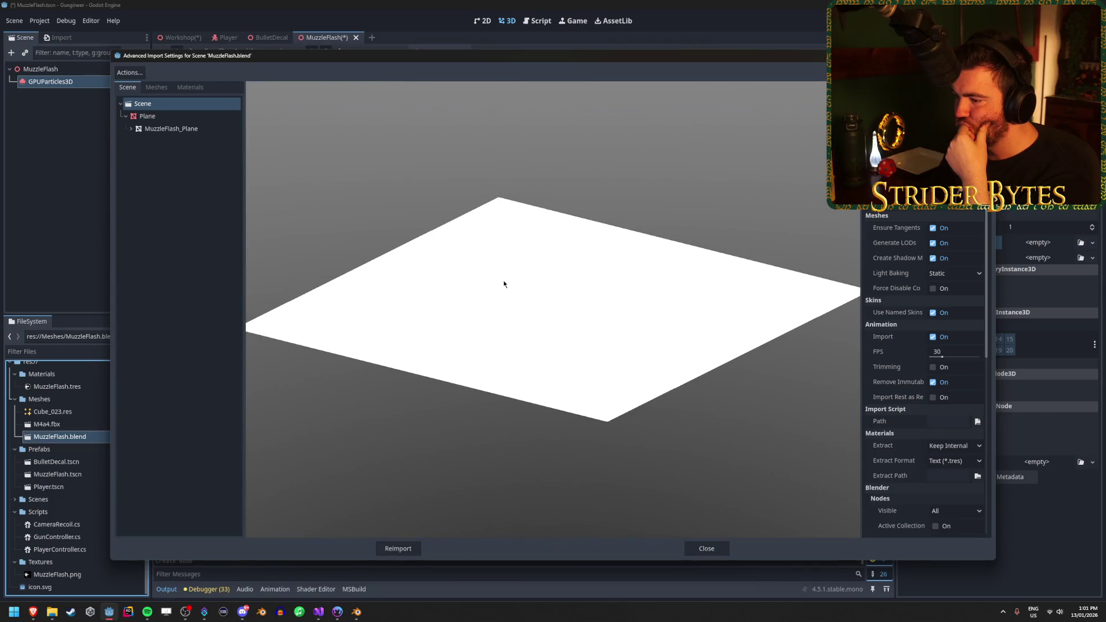
{"action": "left_click", "coordinate": [974, 447]}
{"action": "left_click", "coordinate": [974, 447]}
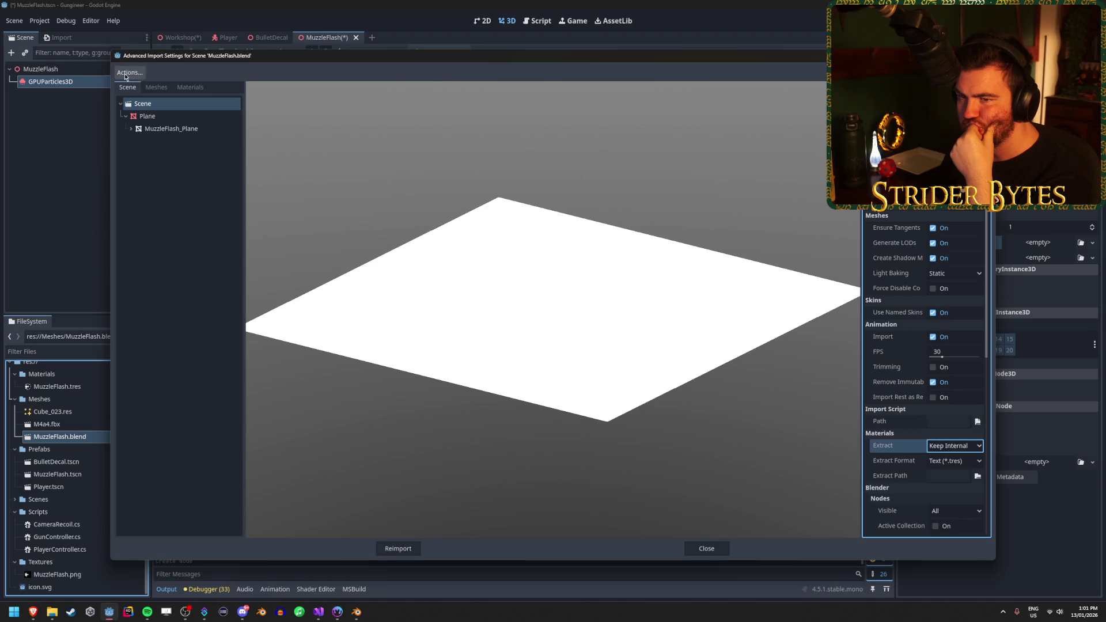
{"action": "left_click", "coordinate": [156, 87]}
{"action": "left_click", "coordinate": [168, 105]}
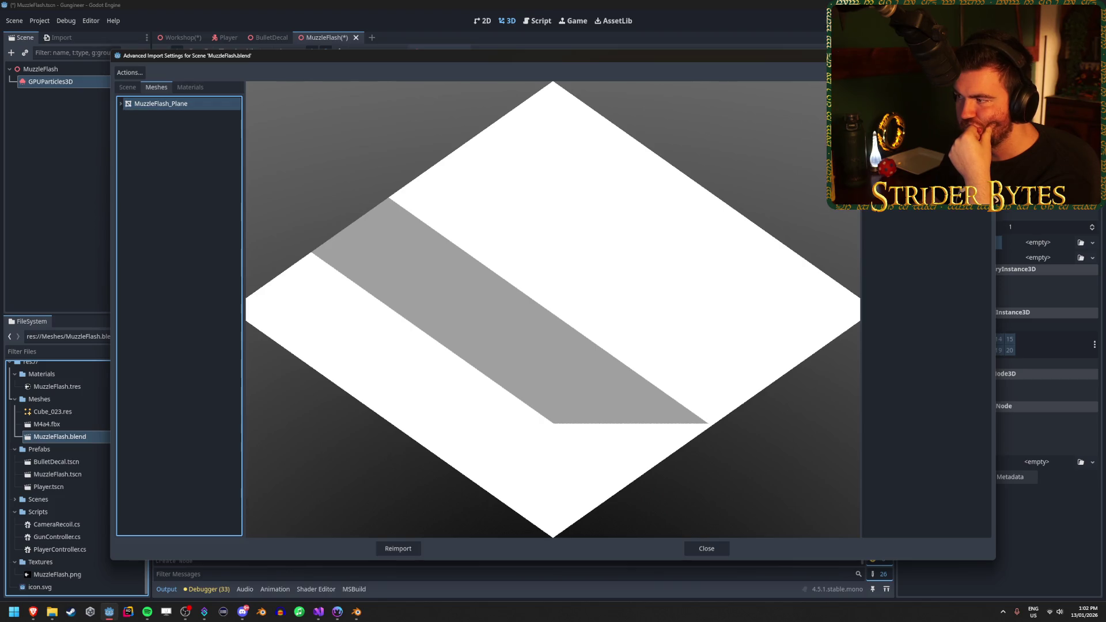
{"action": "key", "text": "Escape"}
Check M4a4.fbx's import materials and Cube_023 mesh, then reopen MuzzleFlash.blend's import settings
{"action": "double_click", "coordinate": [72, 425]}
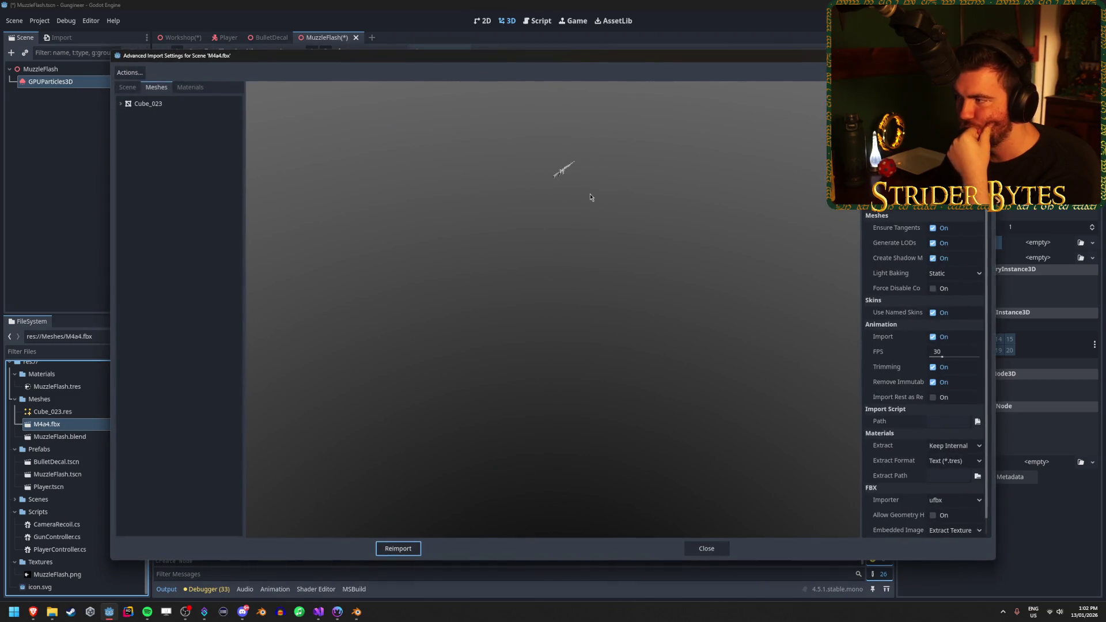
{"action": "left_click", "coordinate": [190, 87]}
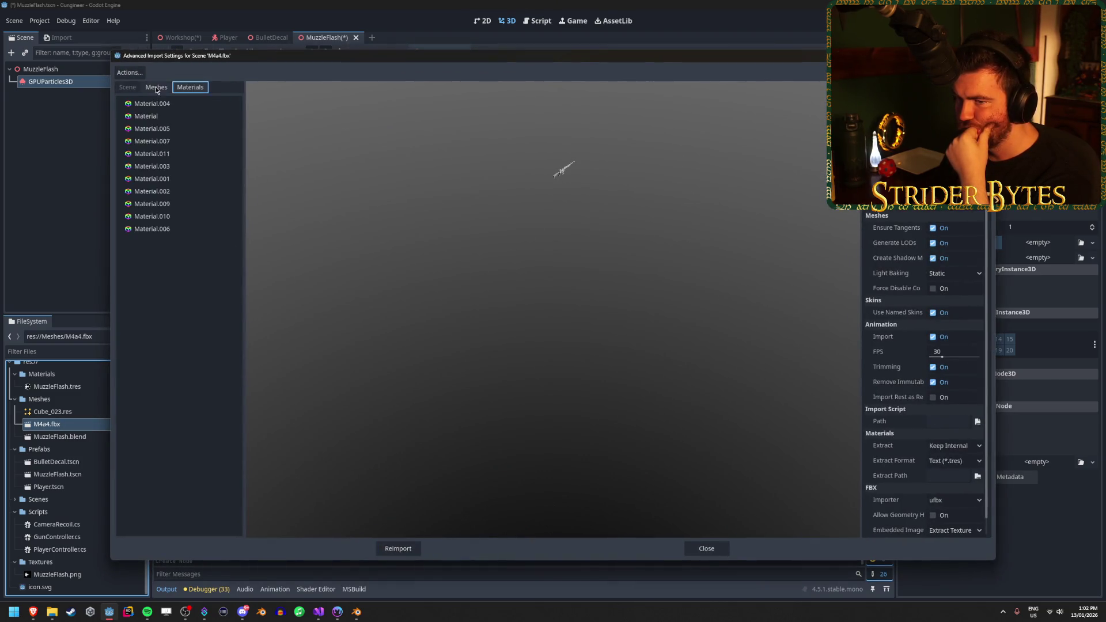
{"action": "left_click", "coordinate": [156, 87]}
{"action": "left_click", "coordinate": [156, 104]}
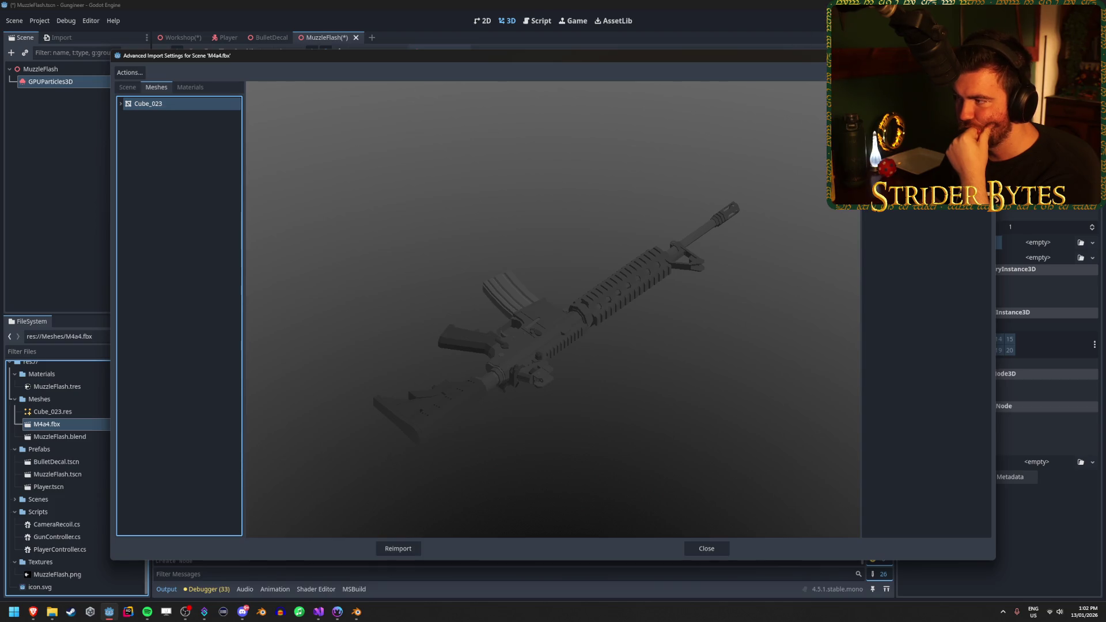
{"action": "key", "text": "Escape"}
{"action": "double_click", "coordinate": [59, 436]}
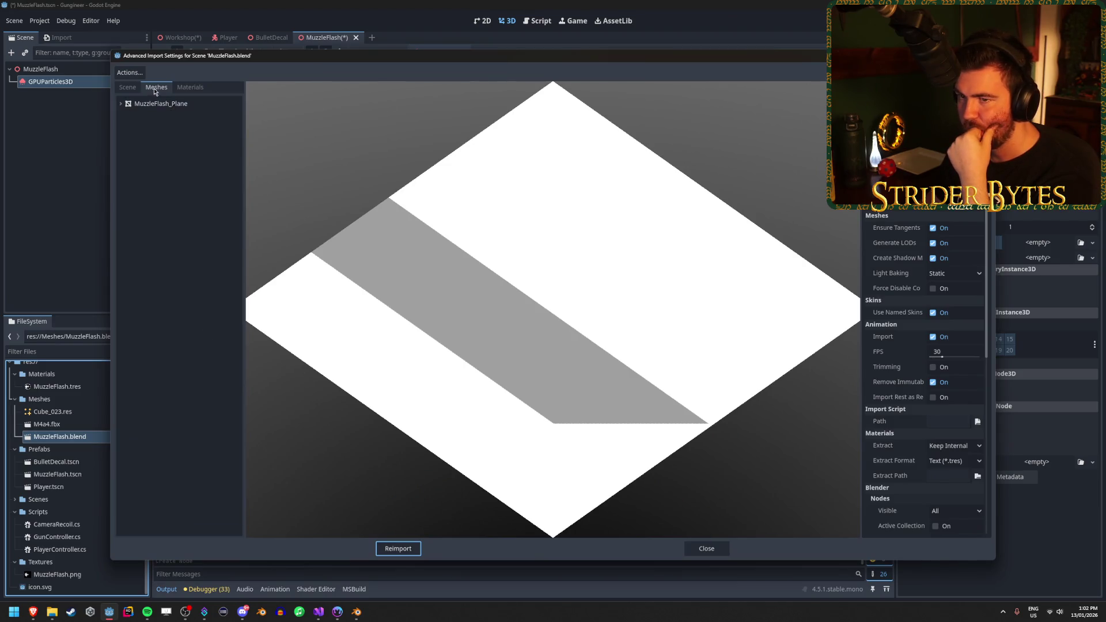
Enable Save to File for MuzzleFlash_Plane, give the mesh file a name, and reimport
{"action": "left_click", "coordinate": [230, 104]}
{"action": "left_click", "coordinate": [926, 375]}
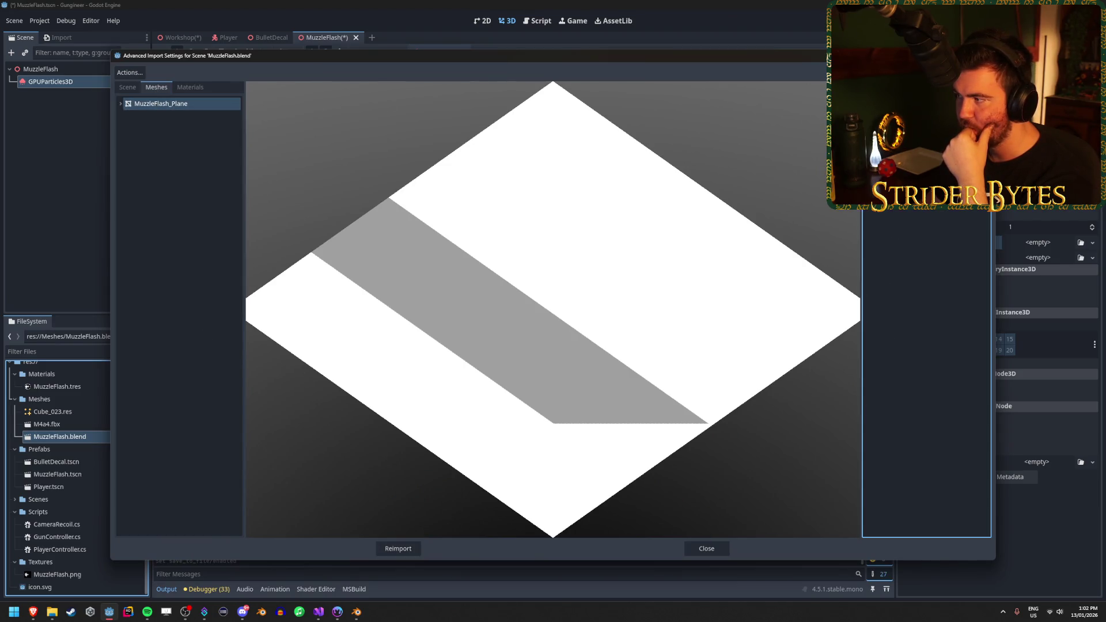
{"action": "left_click", "coordinate": [950, 172]}
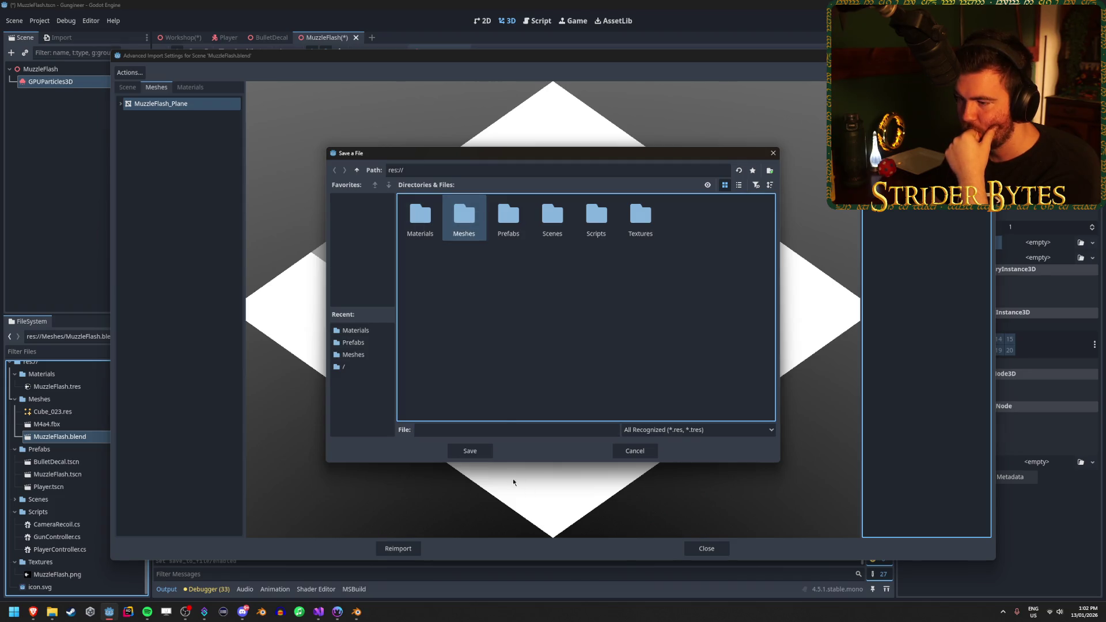
{"action": "left_click", "coordinate": [469, 451]}
{"action": "left_click", "coordinate": [541, 321]}
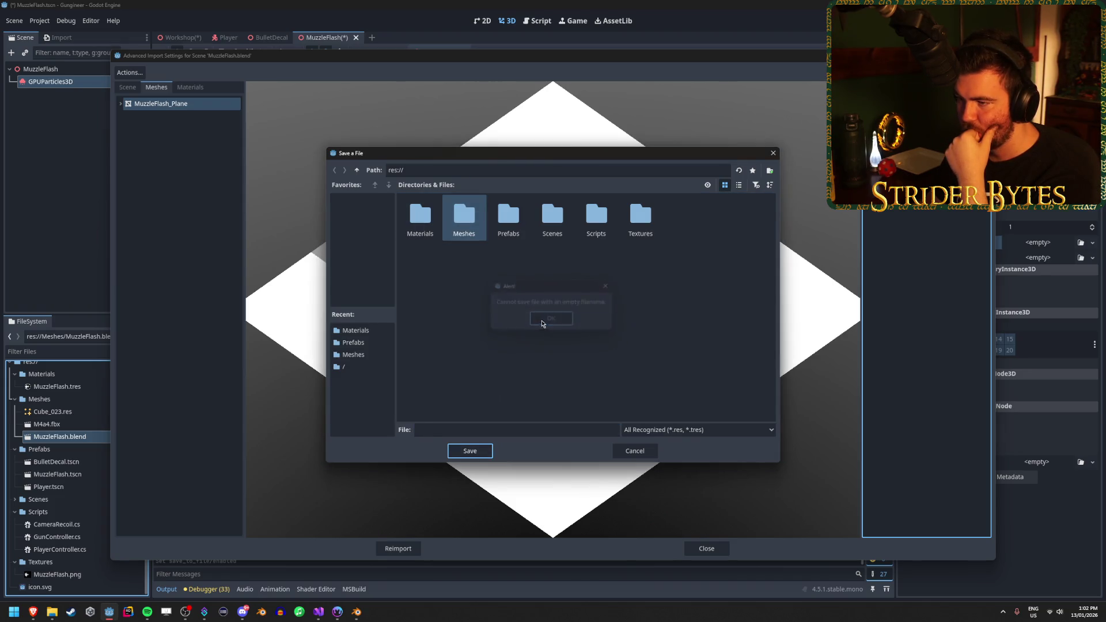
{"action": "left_click", "coordinate": [485, 426]}
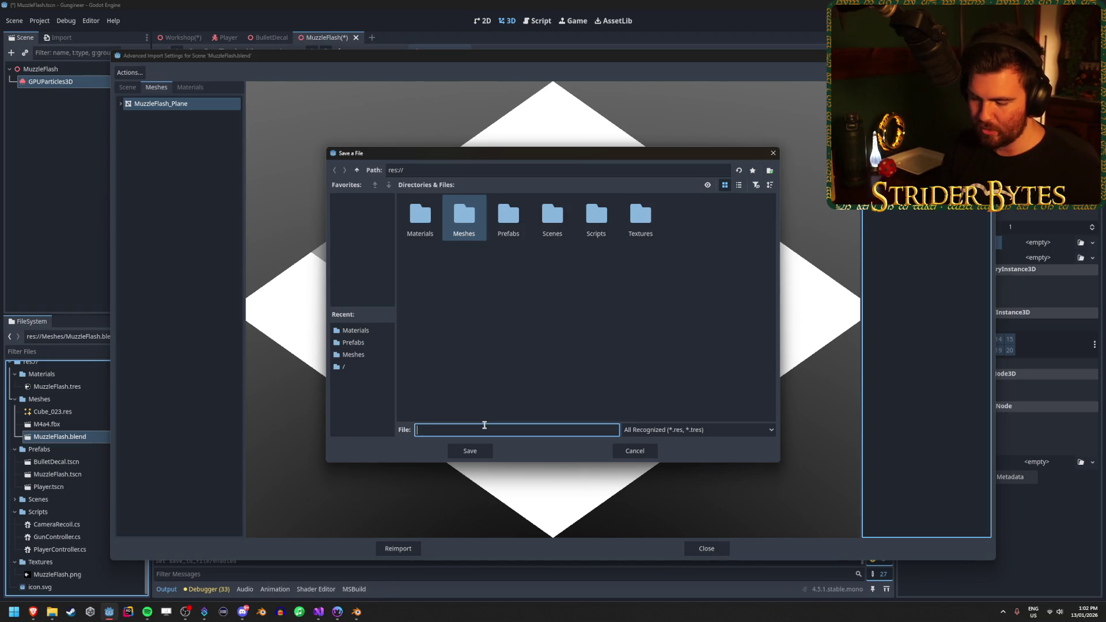
{"action": "type", "text": "MuzzleF"}
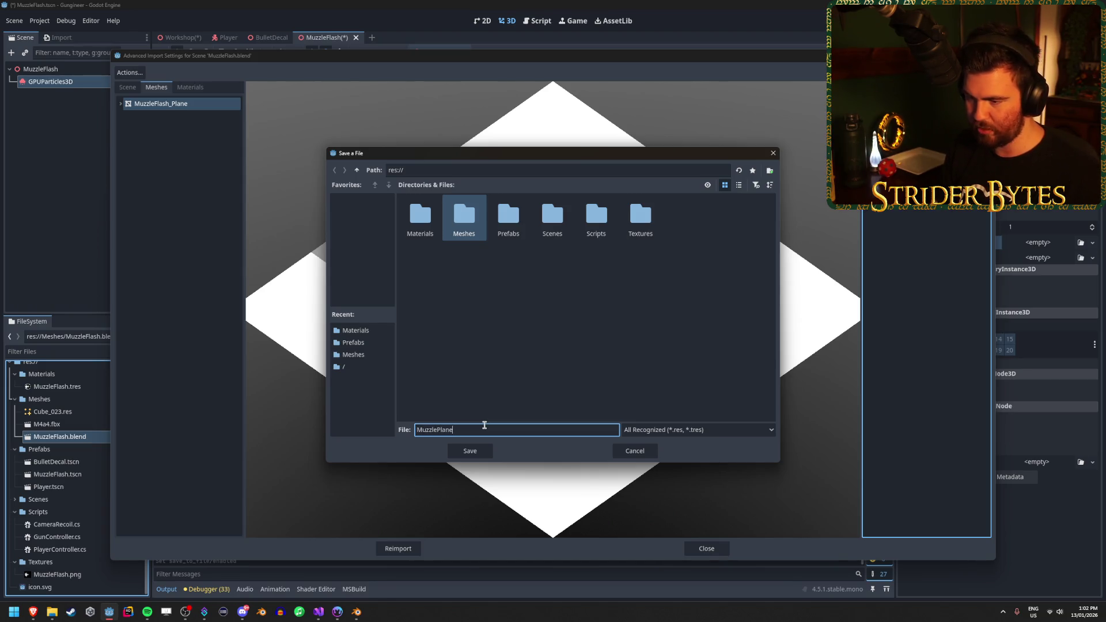
{"action": "left_click", "coordinate": [468, 453]}
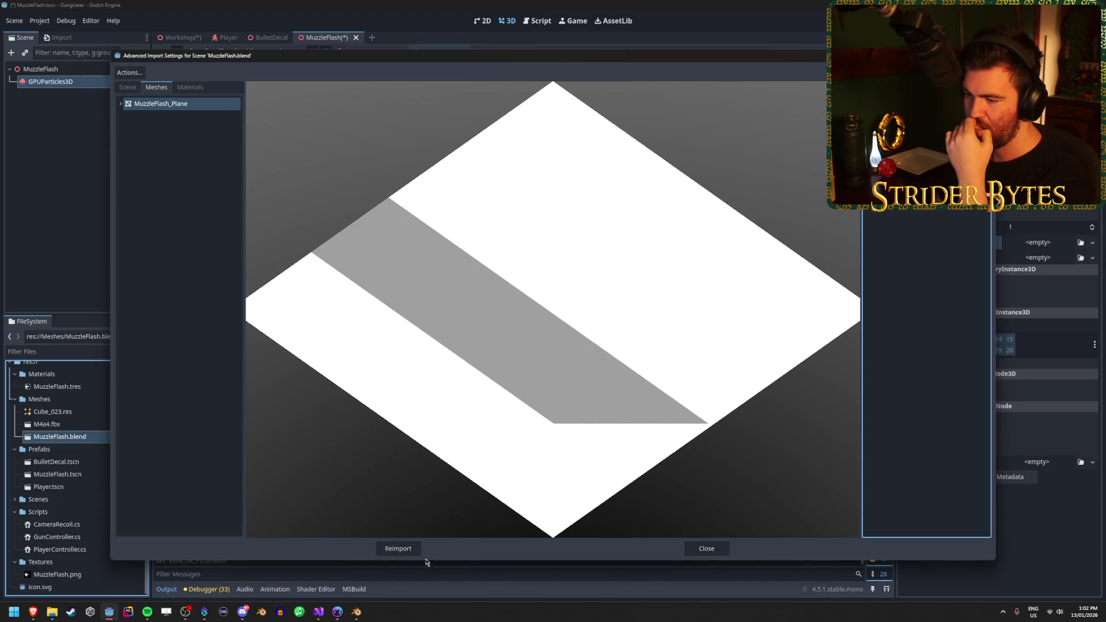
{"action": "left_click", "coordinate": [403, 549]}
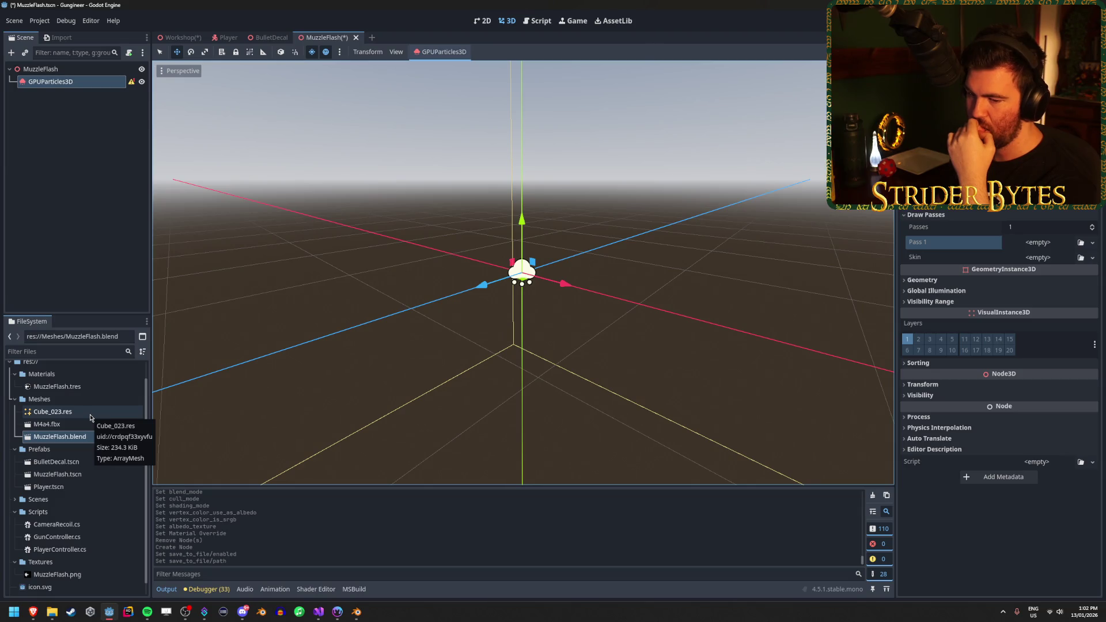
Change the plane mesh's save path to Meshes/MuzzlePlanes.res and reimport
{"action": "double_click", "coordinate": [75, 440]}
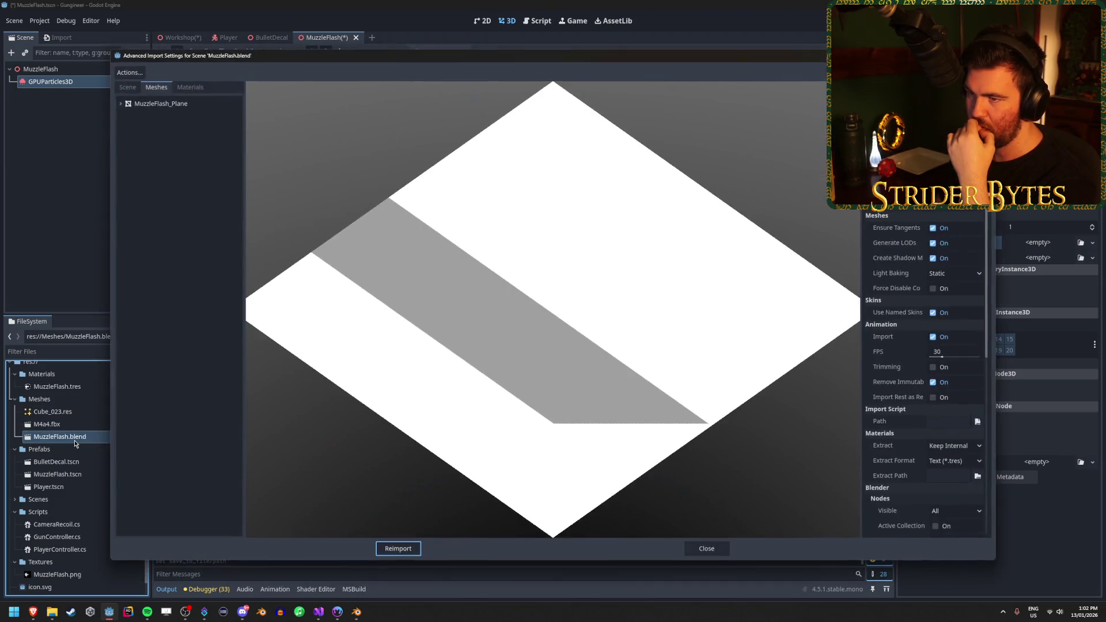
{"action": "left_click", "coordinate": [144, 105]}
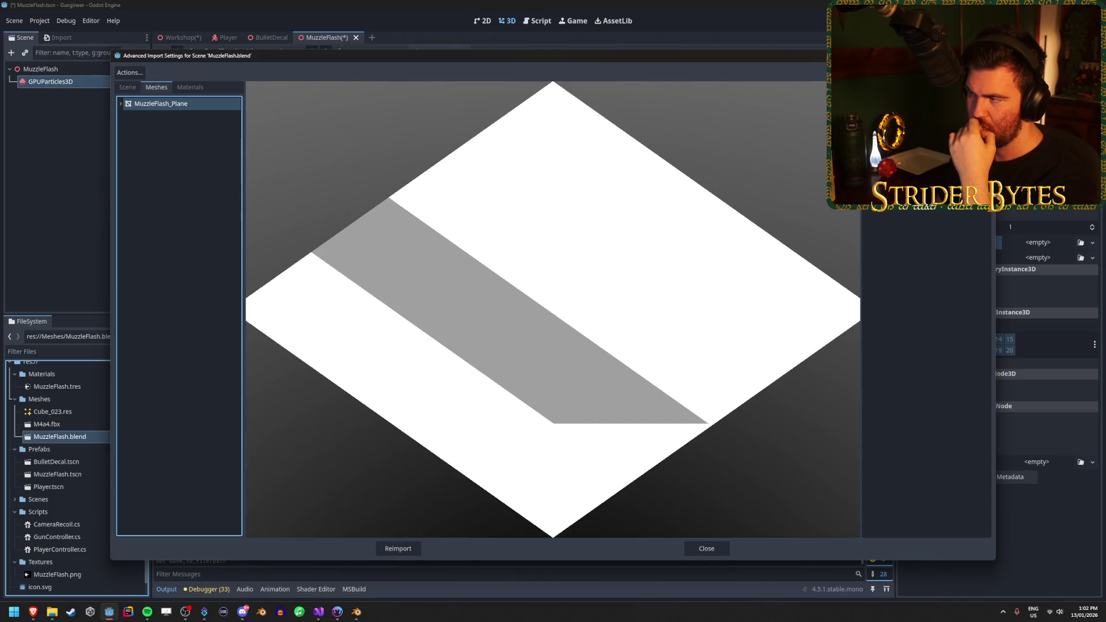
{"action": "left_click", "coordinate": [927, 121]}
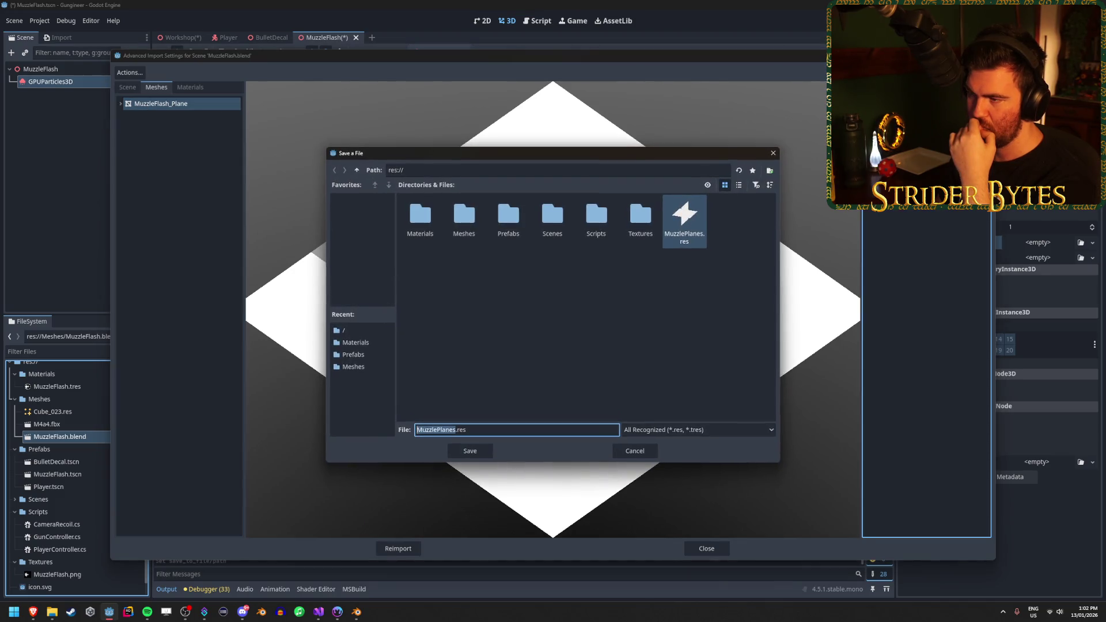
{"action": "left_click", "coordinate": [684, 220]}
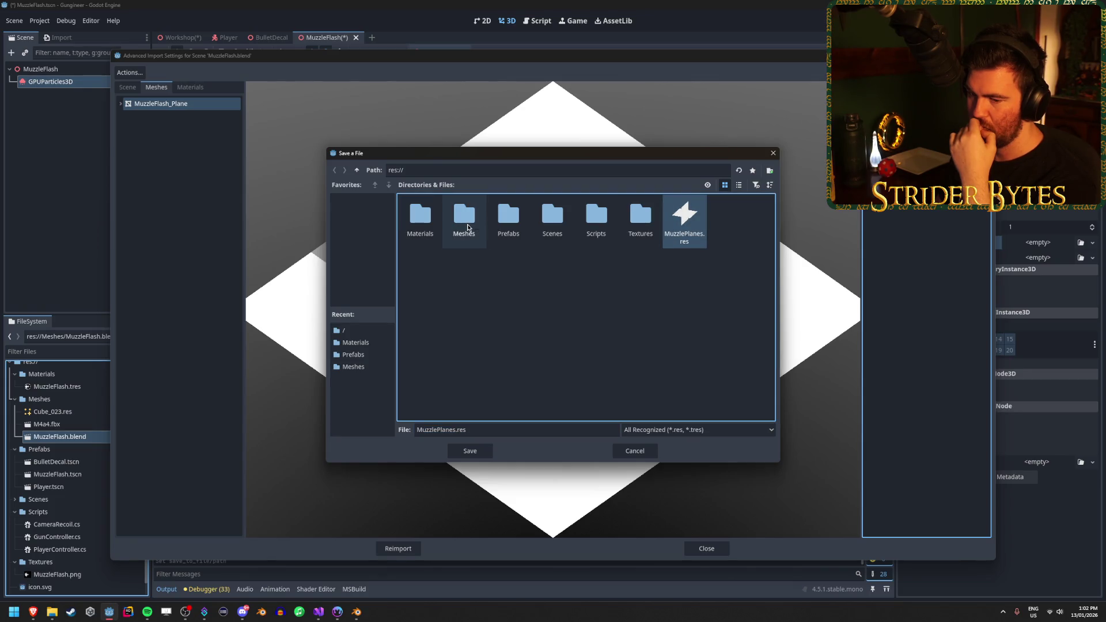
{"action": "left_click", "coordinate": [457, 205]}
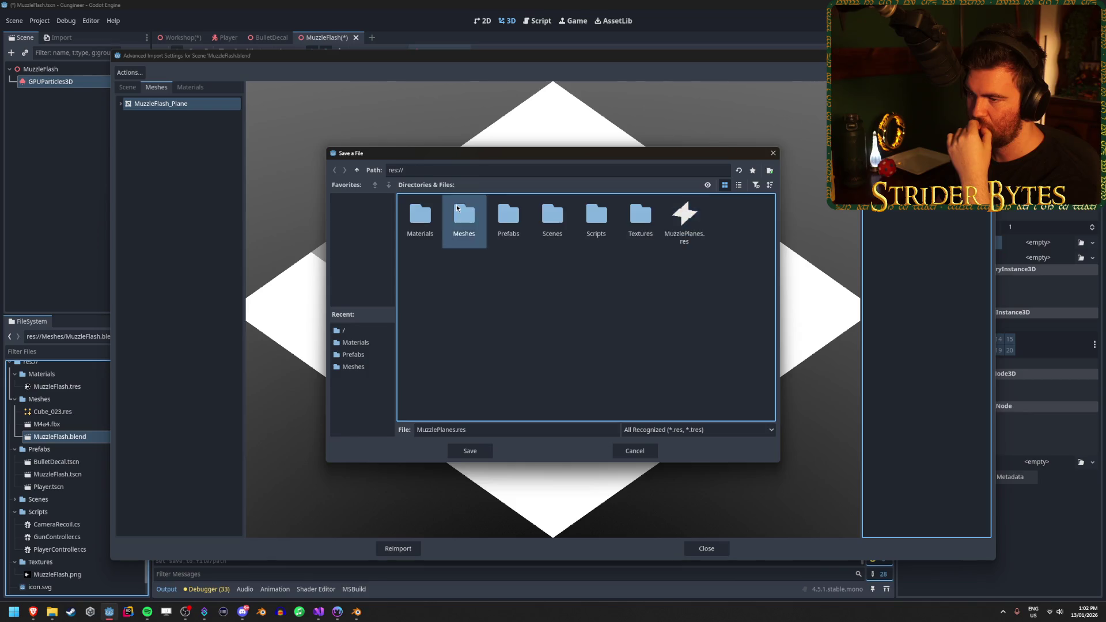
{"action": "double_click", "coordinate": [456, 205]}
{"action": "left_click", "coordinate": [471, 452]}
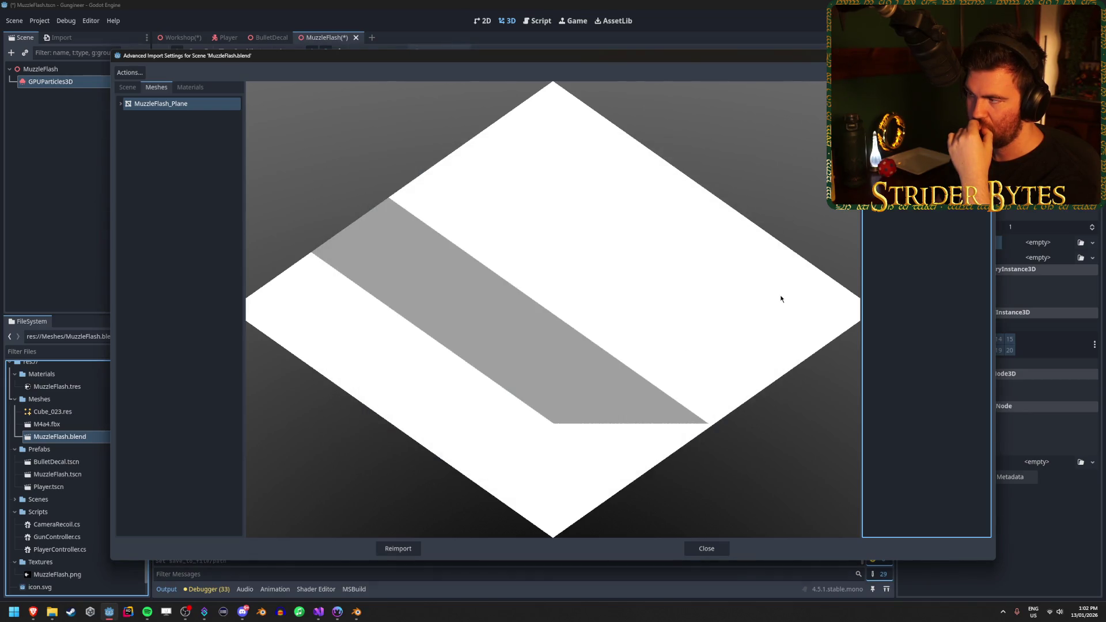
{"action": "left_click", "coordinate": [398, 548]}
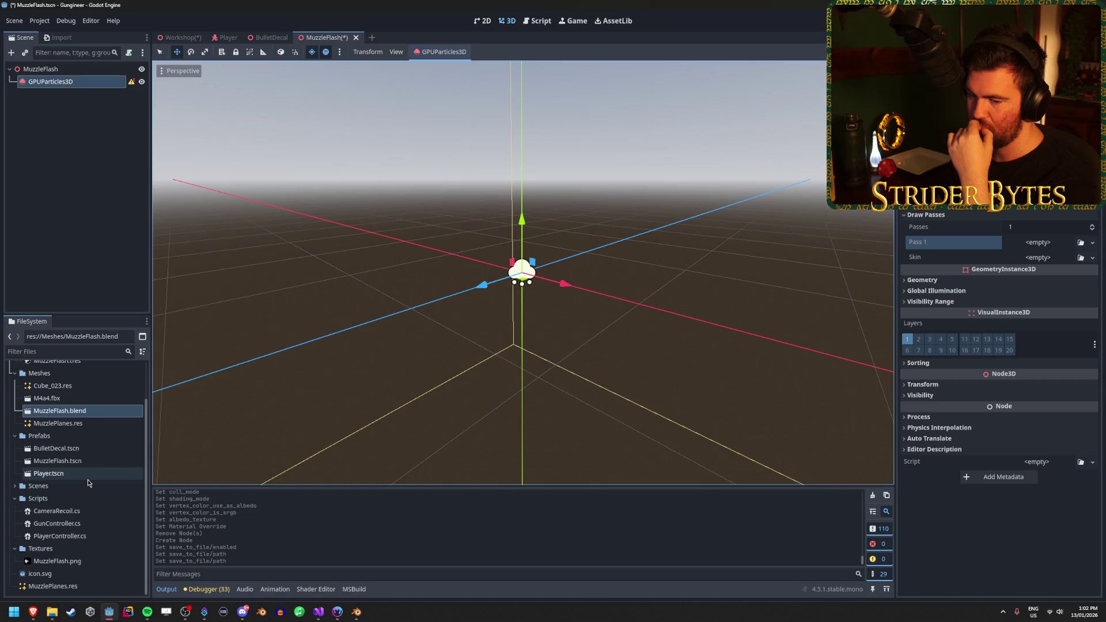
Delete the stray MuzzlePlanes.res from the project root
{"action": "left_click", "coordinate": [80, 586]}
{"action": "key", "text": "Delete"}
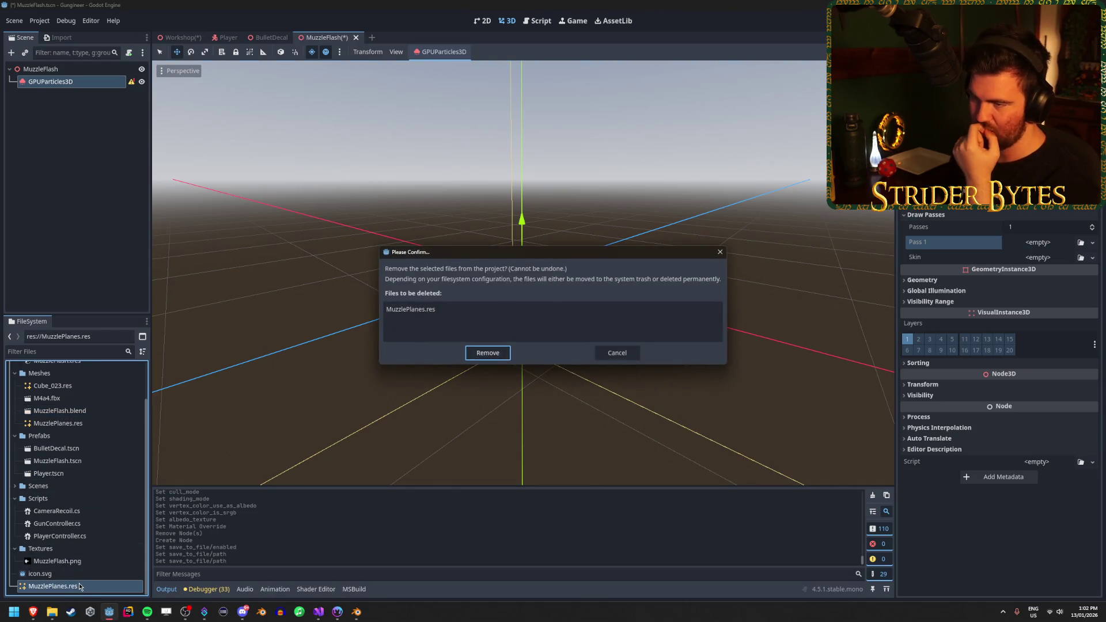
{"action": "key", "text": "Return"}
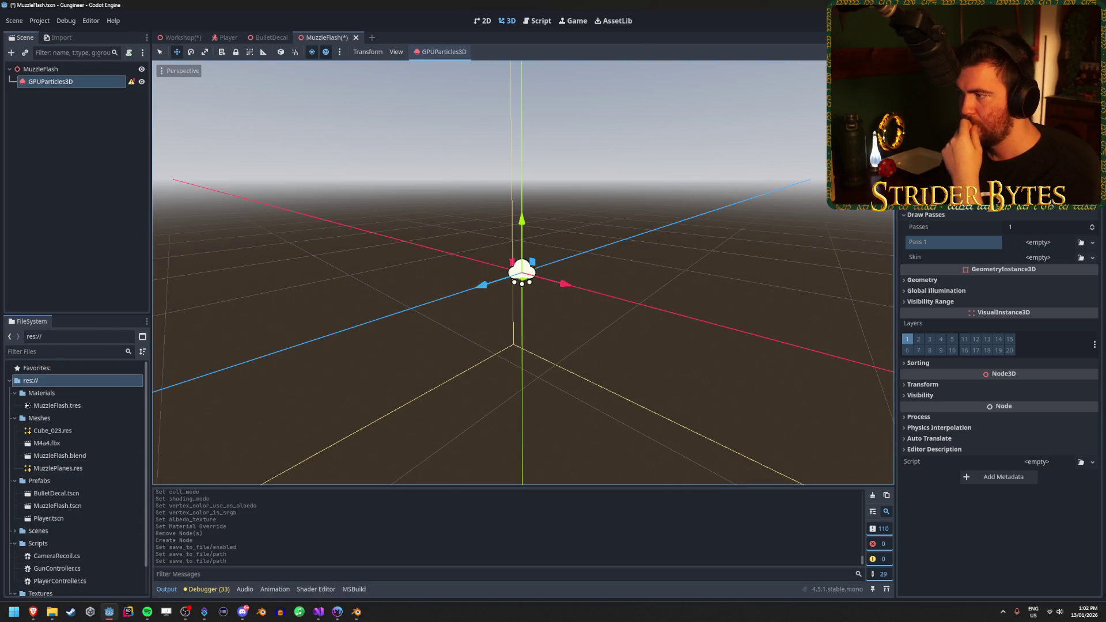
Assign Meshes/MuzzlePlanes.res to the particles' Draw Passes Pass 1 and frame the view
{"action": "mouse_move", "coordinate": [58, 468]}
{"action": "left_mouse_down"}
{"action": "mouse_move", "coordinate": [824, 336]}
{"action": "mouse_move", "coordinate": [1037, 242]}
{"action": "left_mouse_up"}
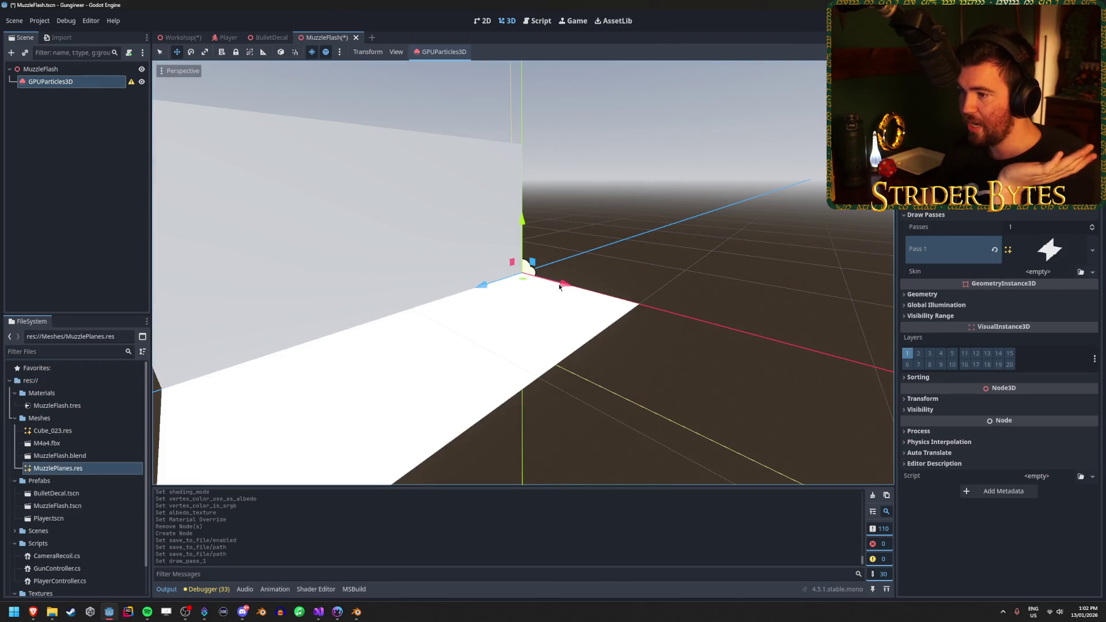
{"action": "key", "text": "f"}
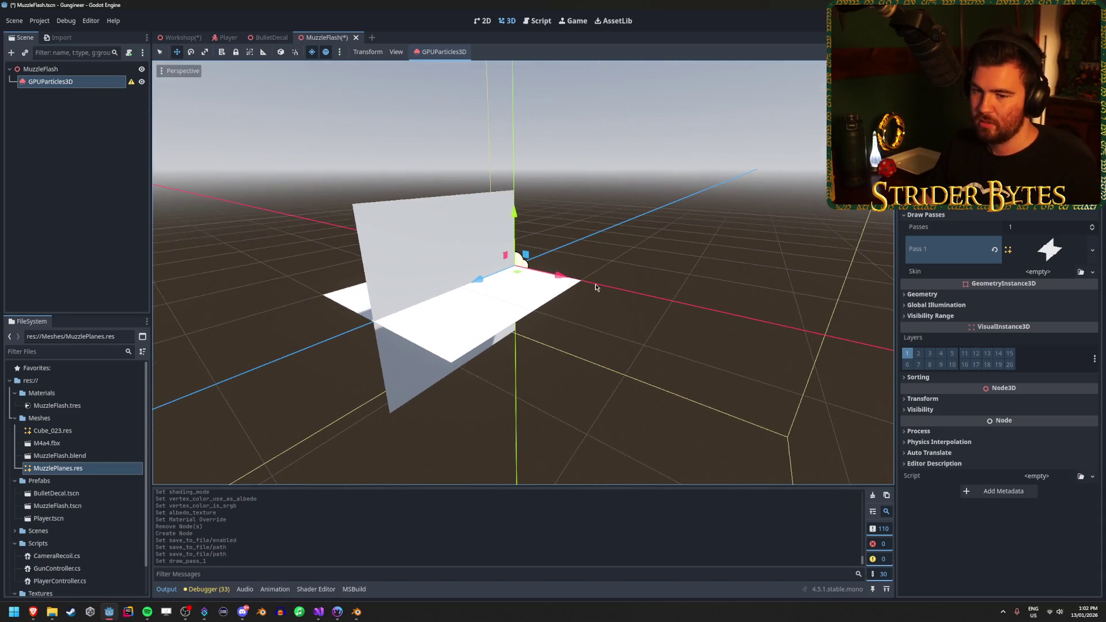
{"action": "key", "text": "alt+Tab"}
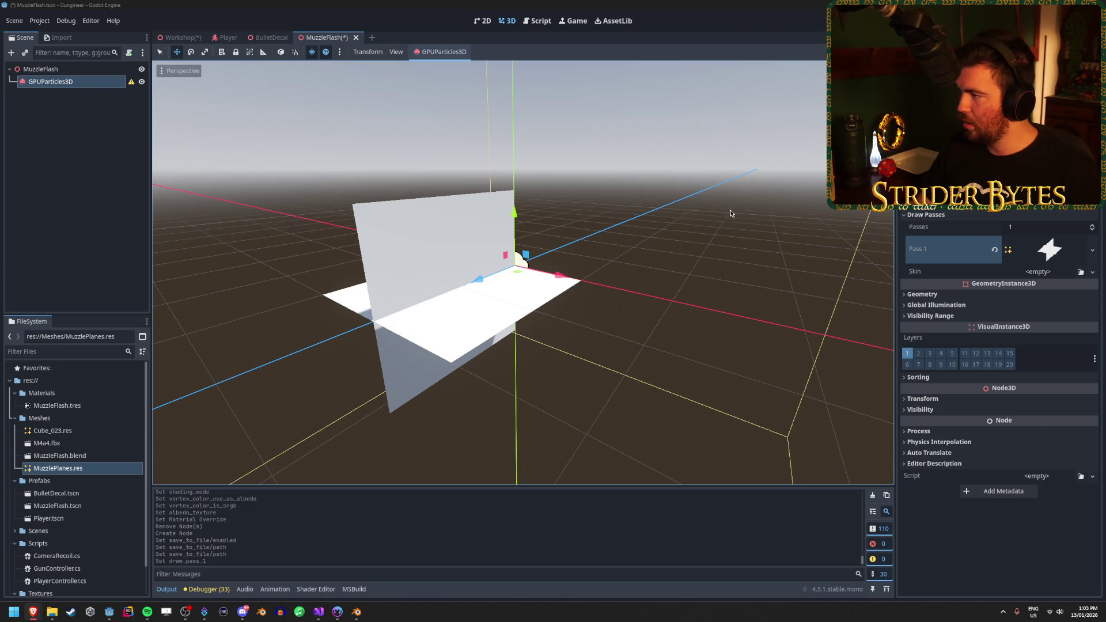
Set MuzzleFlash.tres as the GPUParticles3D Geometry Material Override
{"action": "left_click", "coordinate": [1057, 253]}
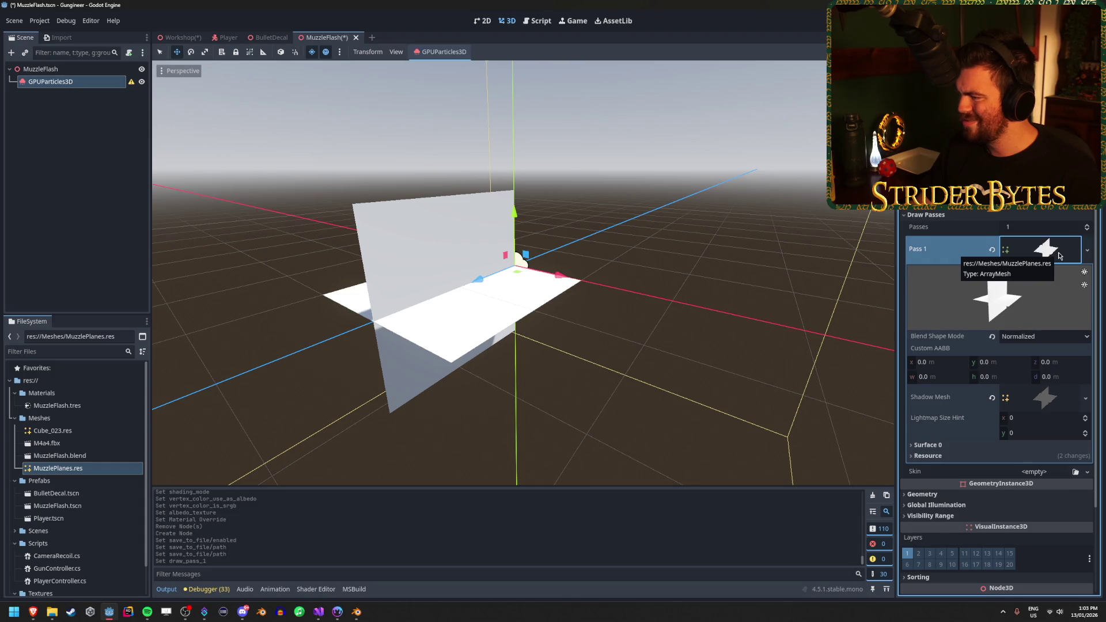
{"action": "left_click", "coordinate": [1059, 255]}
{"action": "left_click", "coordinate": [928, 294]}
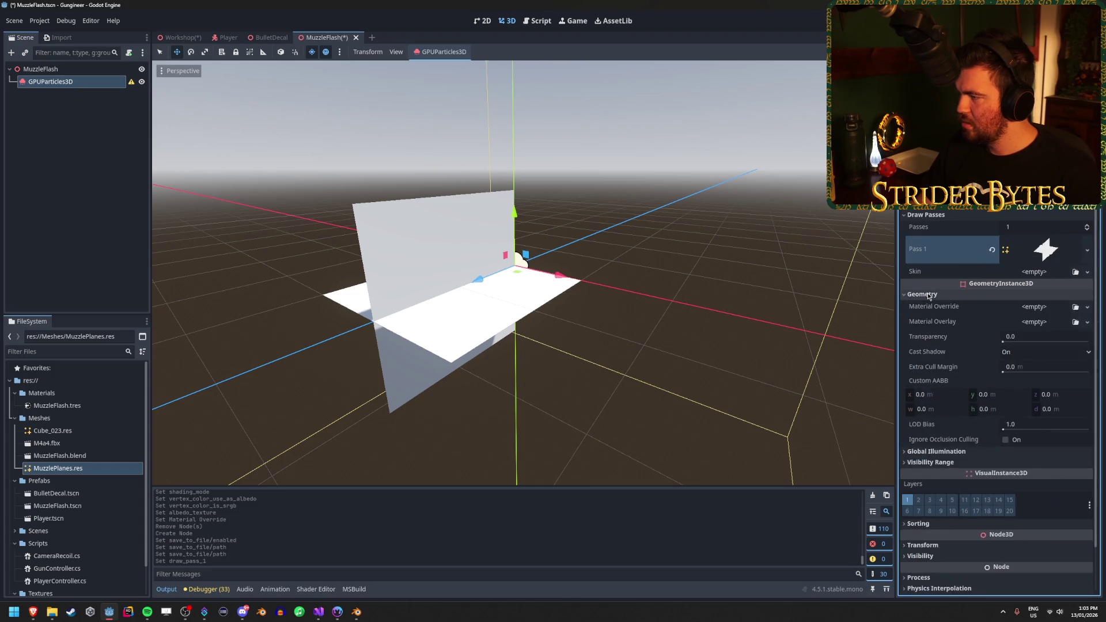
{"action": "scroll", "coordinate": [89, 476], "scroll_direction": "down", "scroll_amount": 1}
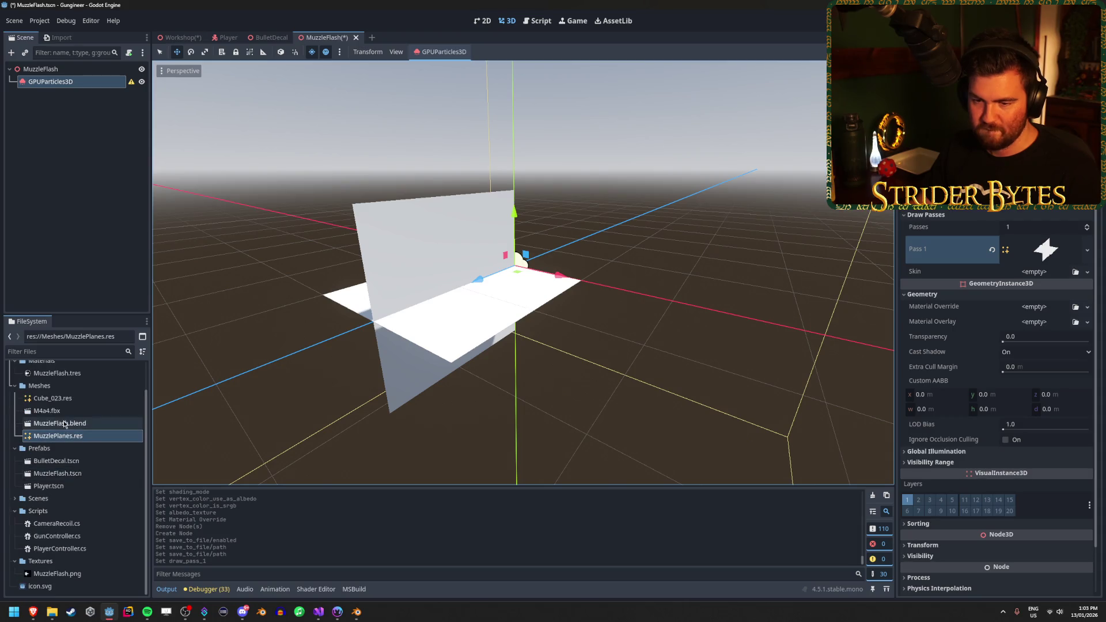
{"action": "mouse_move", "coordinate": [57, 377]}
{"action": "left_mouse_down"}
{"action": "mouse_move", "coordinate": [1024, 366]}
{"action": "mouse_move", "coordinate": [1024, 321]}
{"action": "mouse_move", "coordinate": [1045, 311]}
{"action": "mouse_move", "coordinate": [1037, 307]}
{"action": "left_mouse_up"}
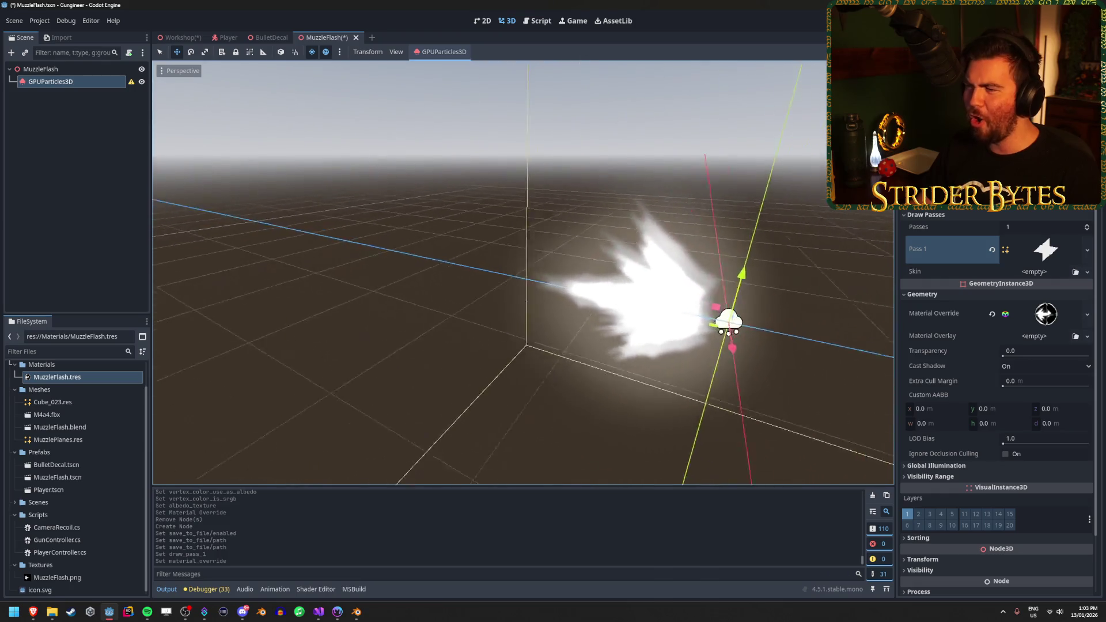
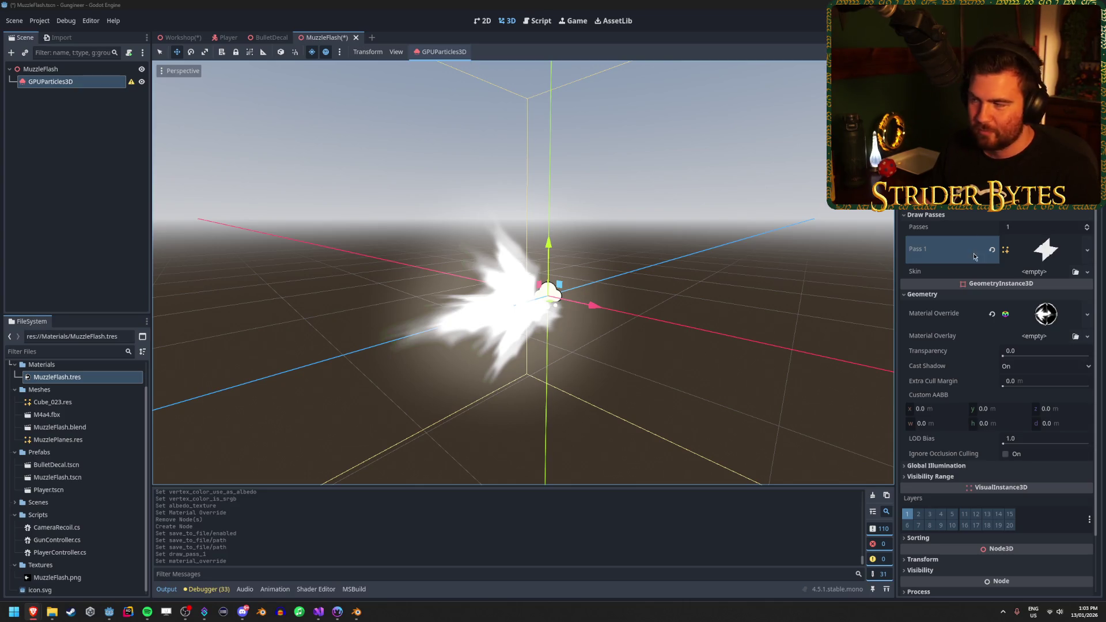
Assign a new ParticleProcessMaterial to the GPUParticles3D node so the particles stream downward
{"action": "left_click", "coordinate": [950, 215]}
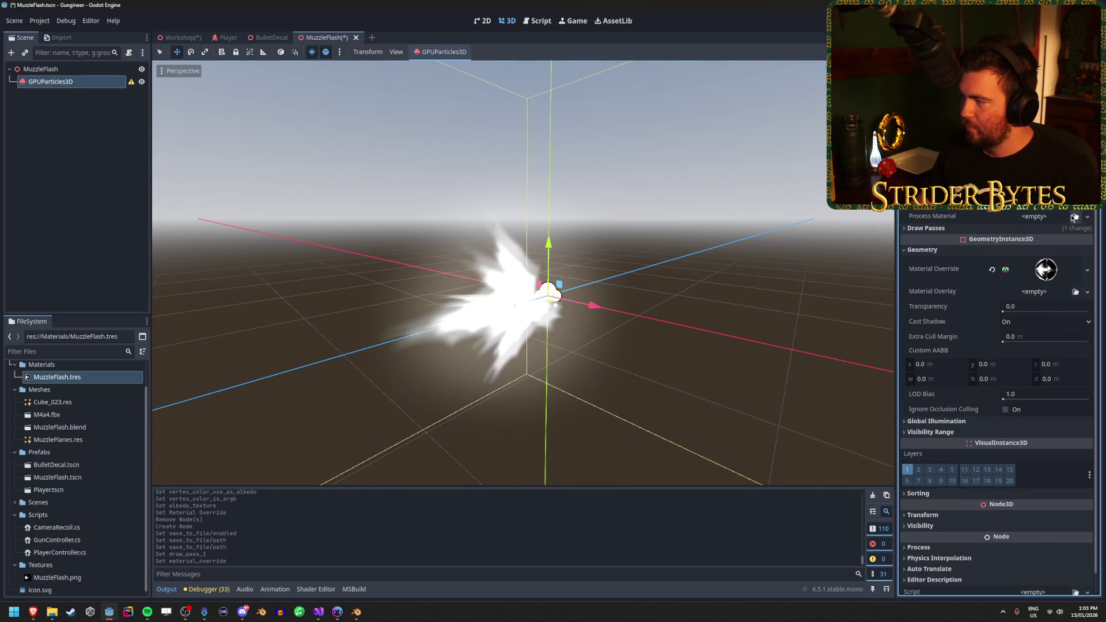
{"action": "left_click", "coordinate": [1085, 217]}
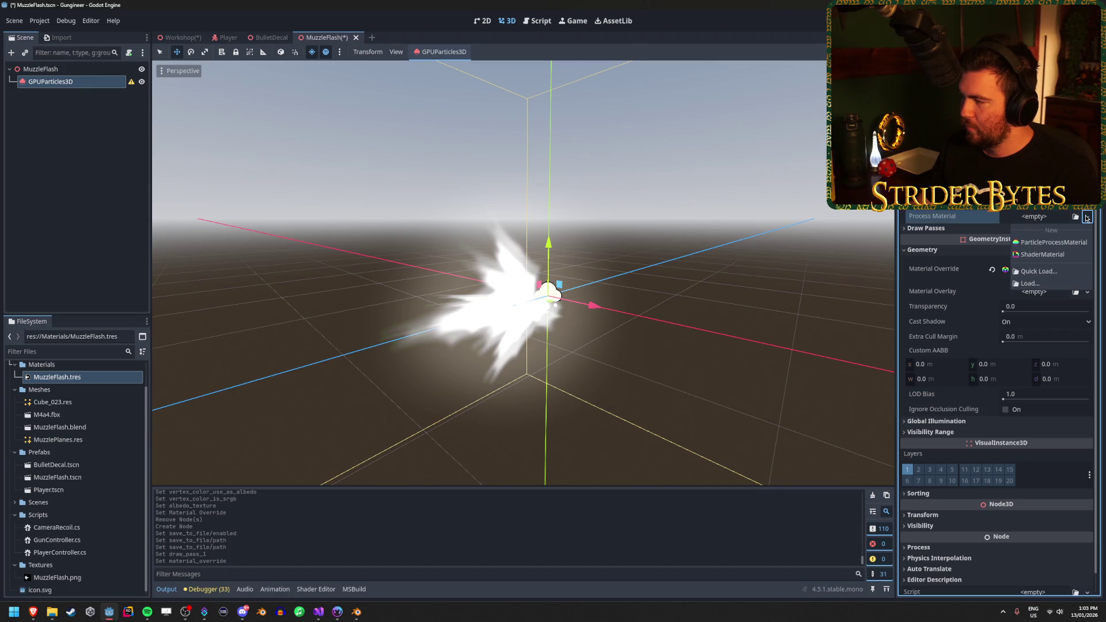
{"action": "left_click", "coordinate": [1085, 241]}
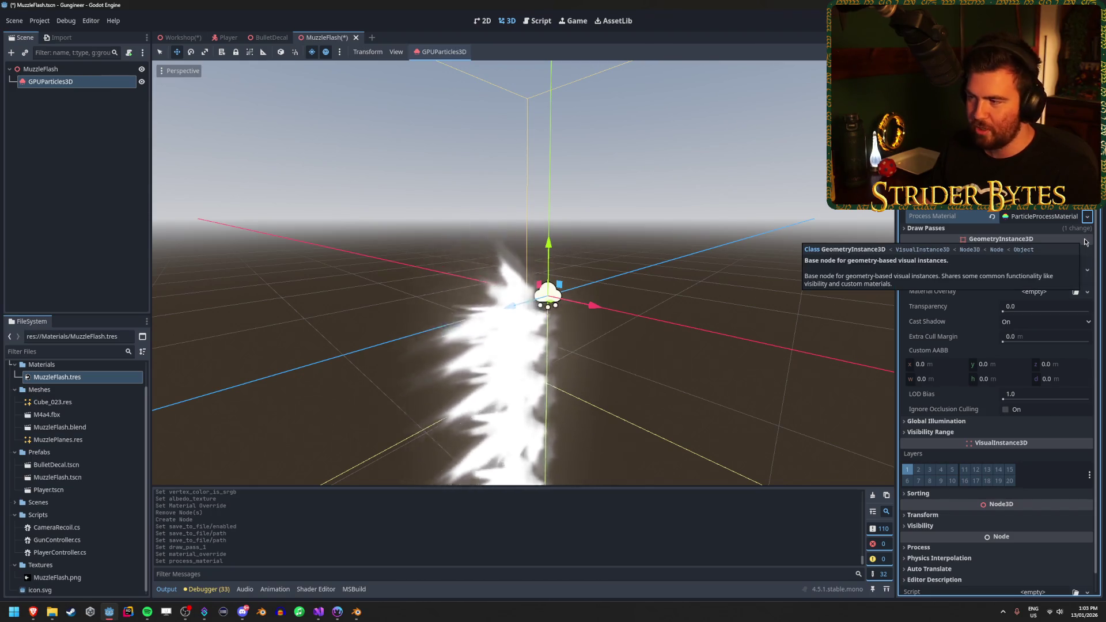
{"action": "left_click_drag", "start_coordinate": [507, 299], "coordinate": [552, 309]}
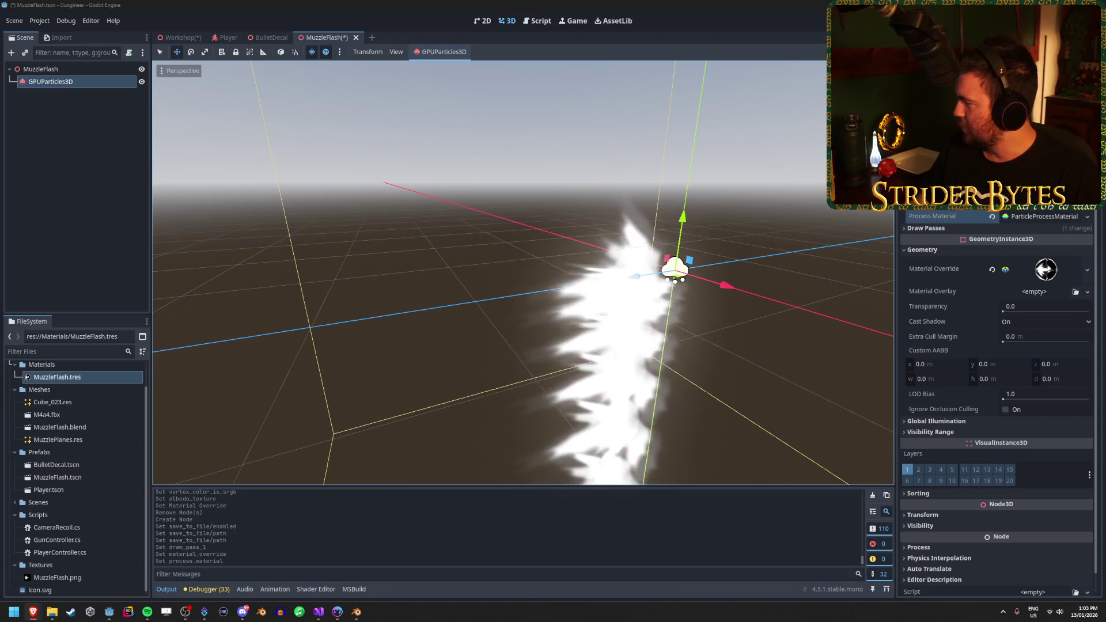
{"action": "left_click", "coordinate": [1071, 217]}
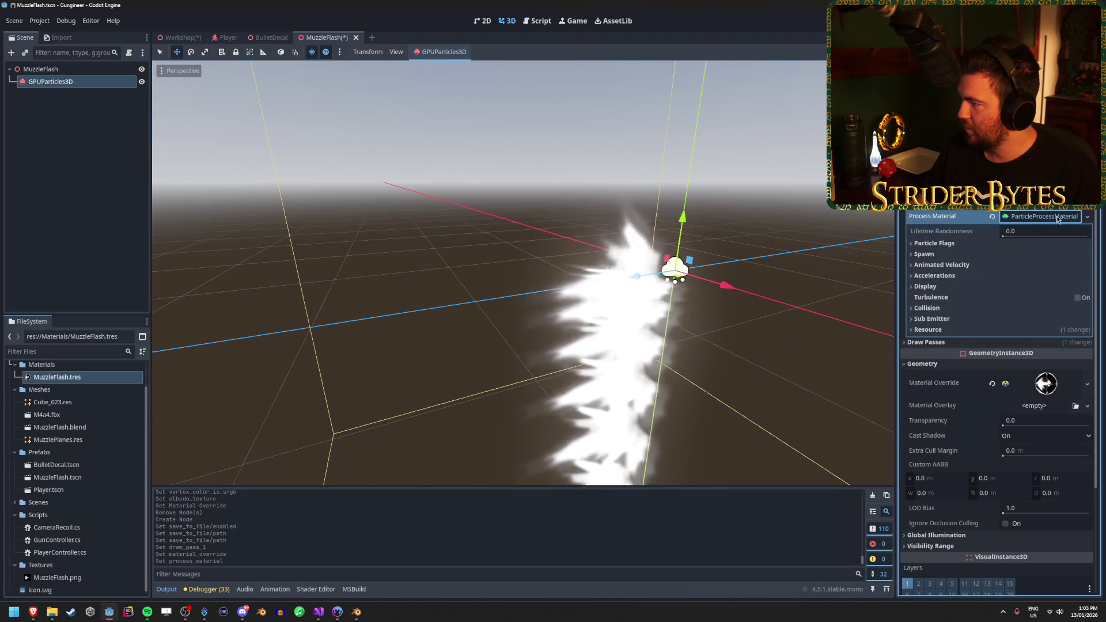
Set the ParticleProcessMaterial's Accelerations gravity to 0, 0, 0
{"action": "left_click", "coordinate": [945, 276]}
{"action": "left_click", "coordinate": [930, 287]}
{"action": "left_click", "coordinate": [1011, 312]}
{"action": "type", "text": "0"}
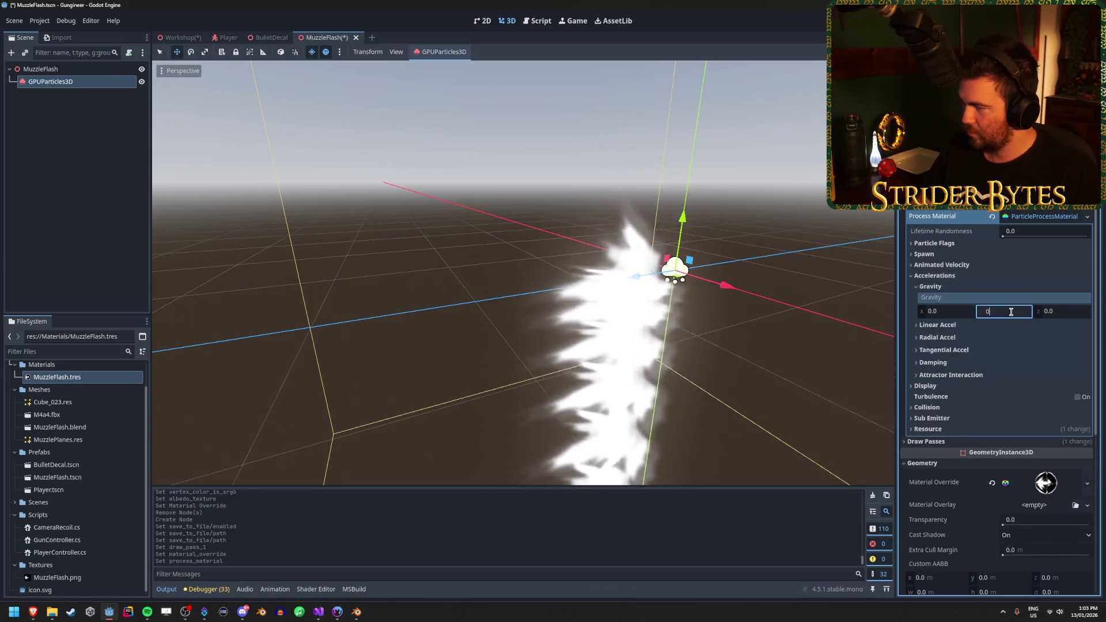
{"action": "key", "text": "Return"}
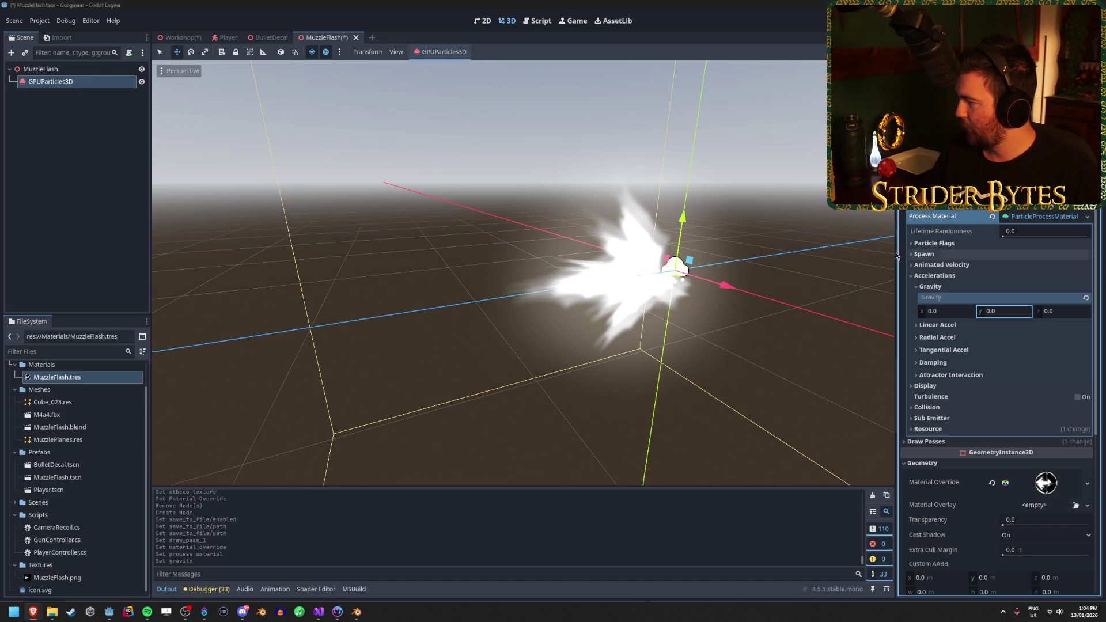
{"action": "left_click", "coordinate": [930, 286]}
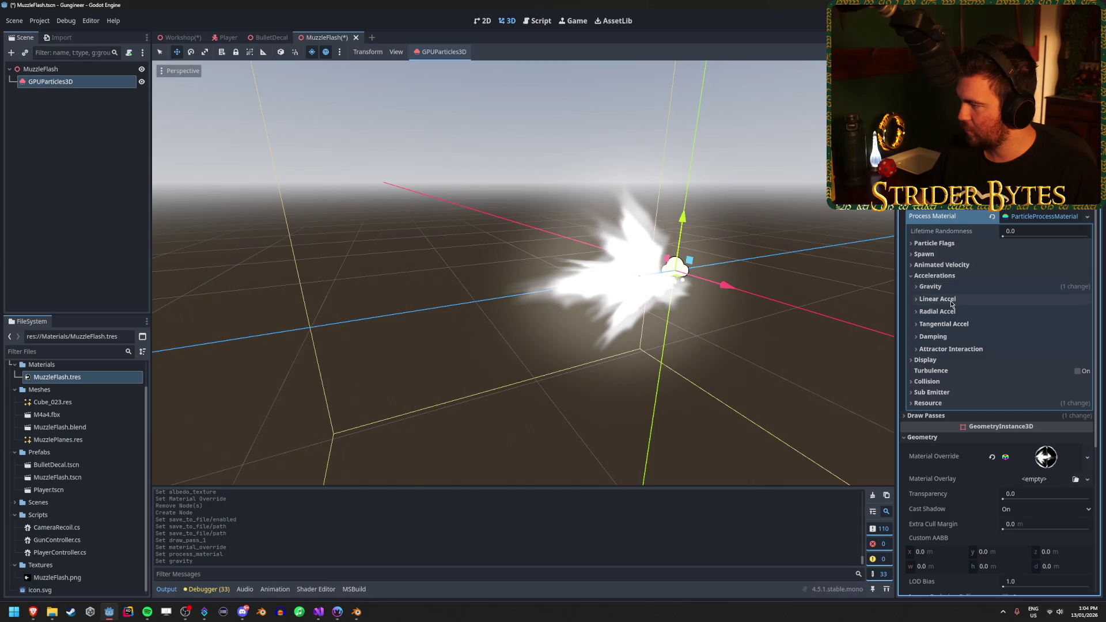
{"action": "left_click", "coordinate": [945, 275]}
Add a CurveTexture as the Display Scale Curve, dragging its start point down to 0
{"action": "left_click", "coordinate": [948, 287]}
{"action": "left_click", "coordinate": [951, 298]}
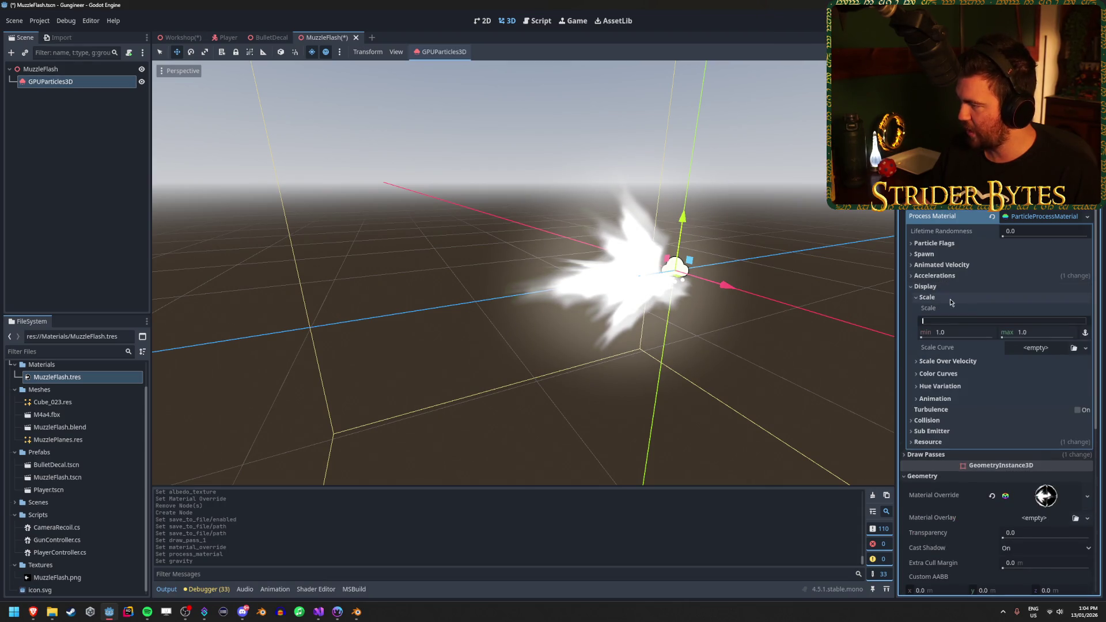
{"action": "left_click", "coordinate": [1087, 350]}
{"action": "left_click", "coordinate": [1054, 369]}
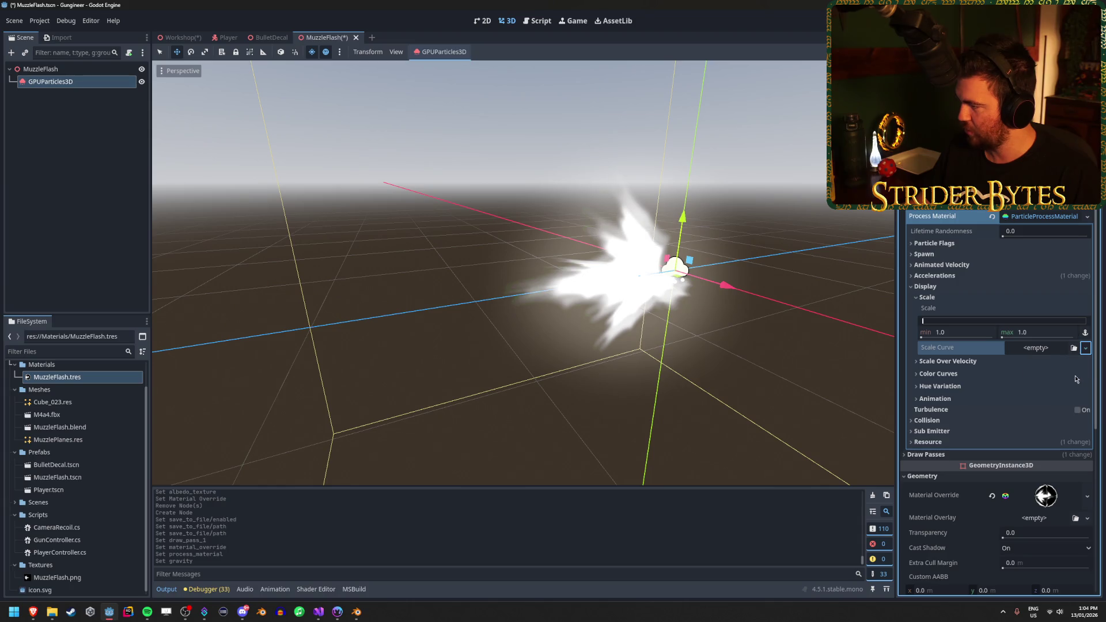
{"action": "left_click", "coordinate": [1040, 350]}
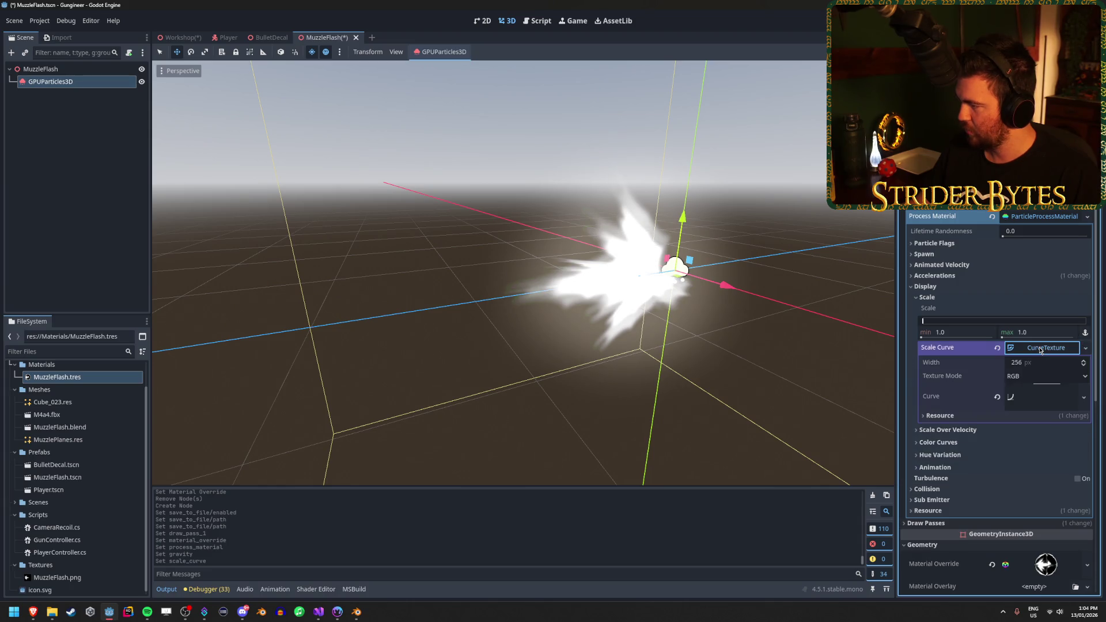
{"action": "left_click", "coordinate": [1024, 403]}
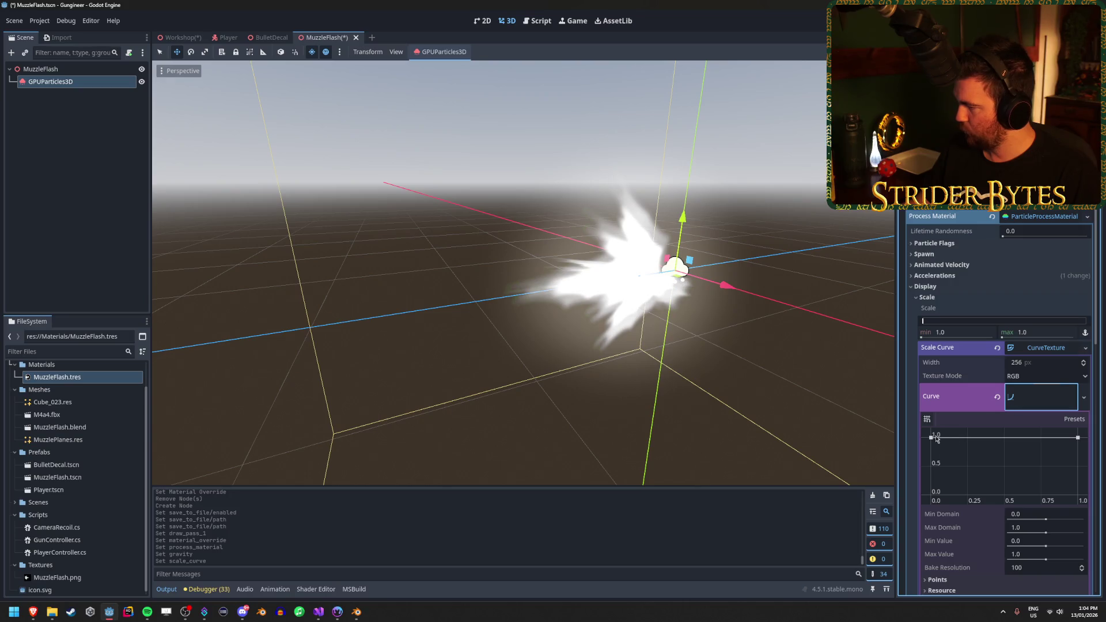
{"action": "left_click_drag", "start_coordinate": [936, 439], "coordinate": [933, 494]}
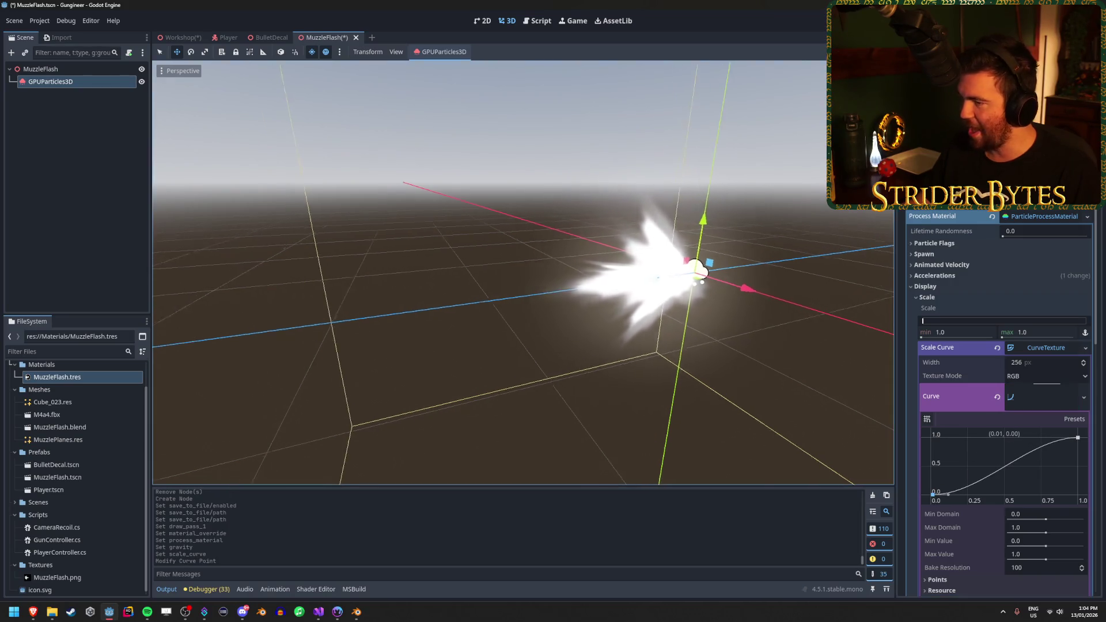
{"action": "left_click_drag", "start_coordinate": [720, 311], "coordinate": [789, 315]}
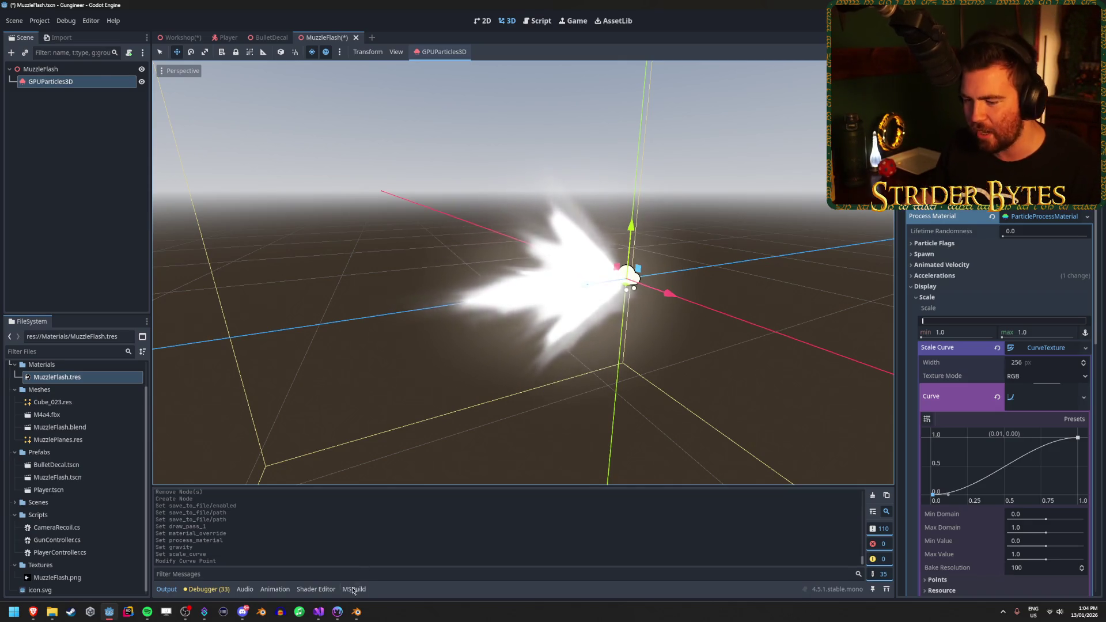
{"action": "left_click", "coordinate": [338, 612]}
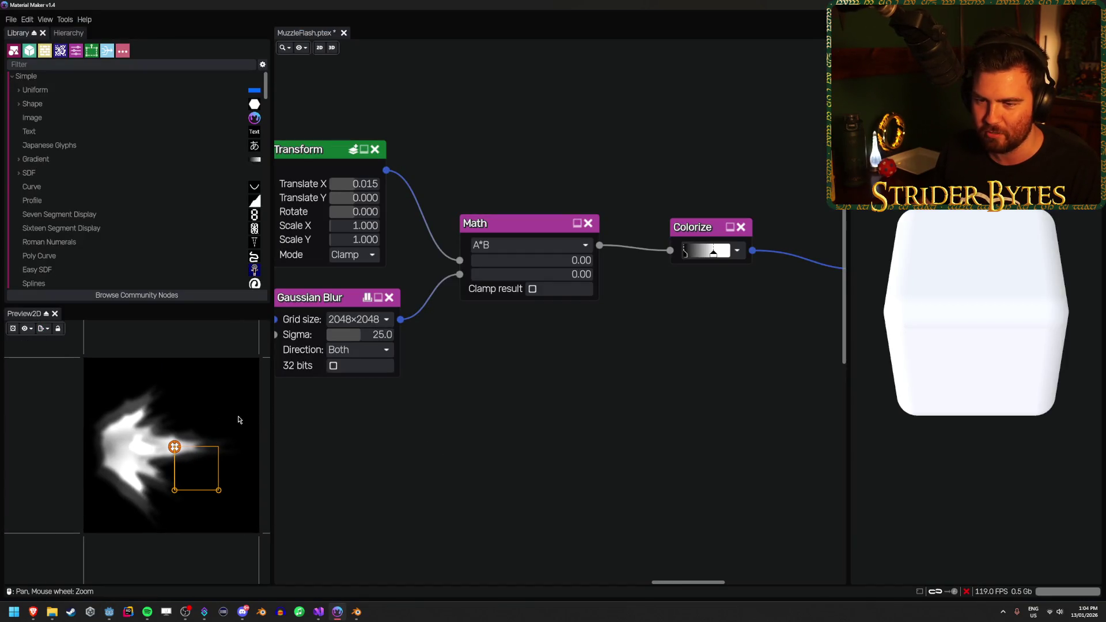
Preview the early Material Maker nodes: the pink node, Box, Shape circle, Invert and Tiler
{"action": "scroll", "coordinate": [552, 392], "scroll_direction": "down", "scroll_amount": 5}
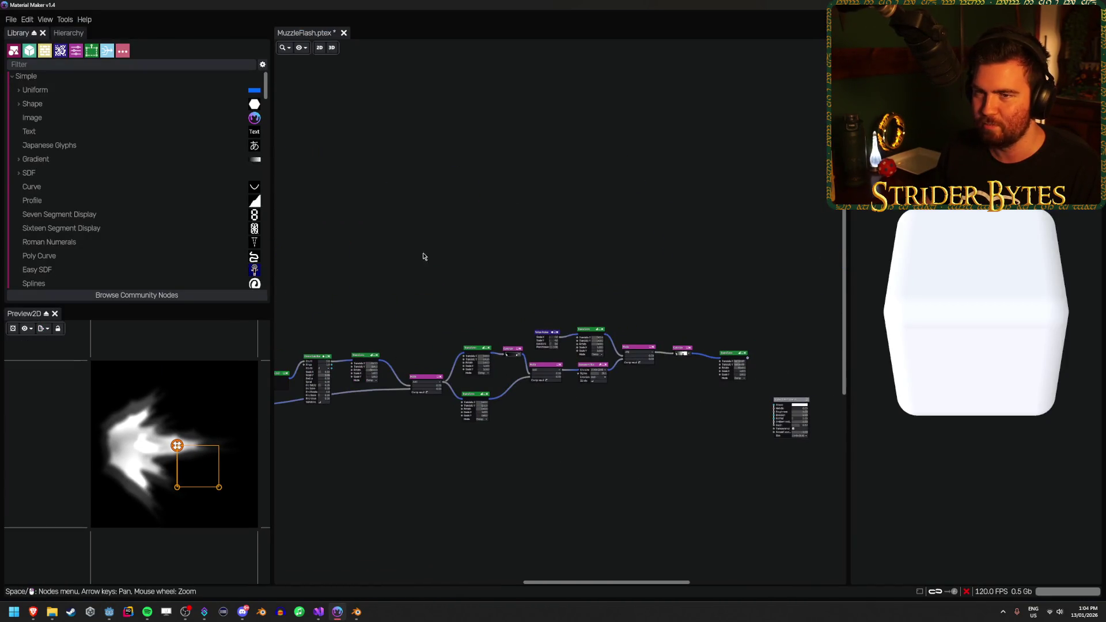
{"action": "key", "text": "Left"}
{"action": "key", "text": "Down"}
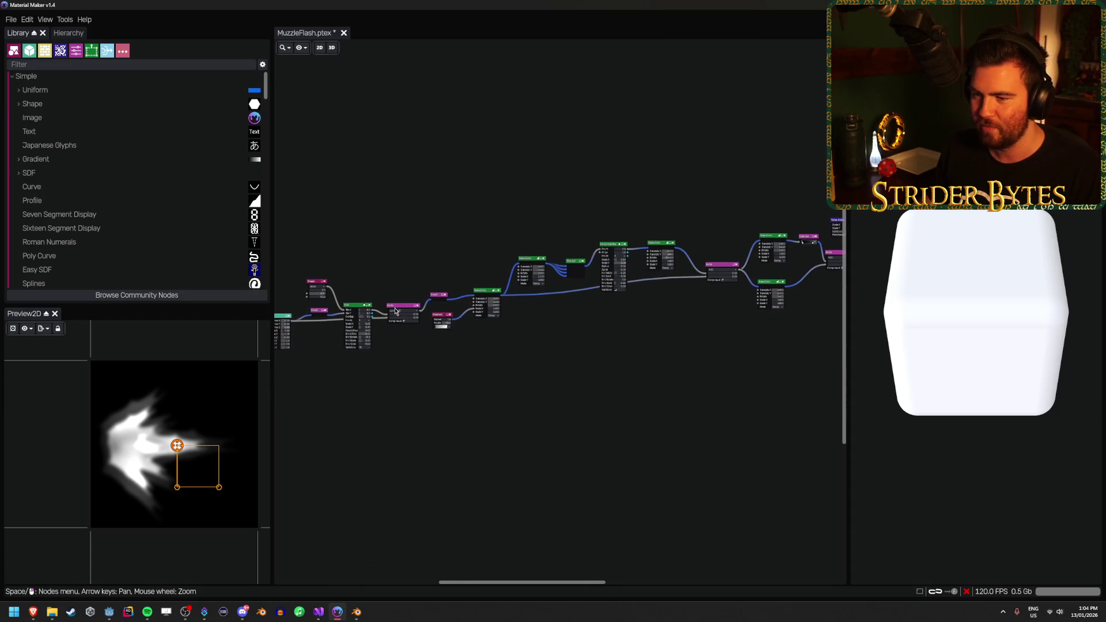
{"action": "left_click", "coordinate": [396, 311]}
{"action": "scroll", "coordinate": [353, 310], "scroll_direction": "up", "scroll_amount": 3}
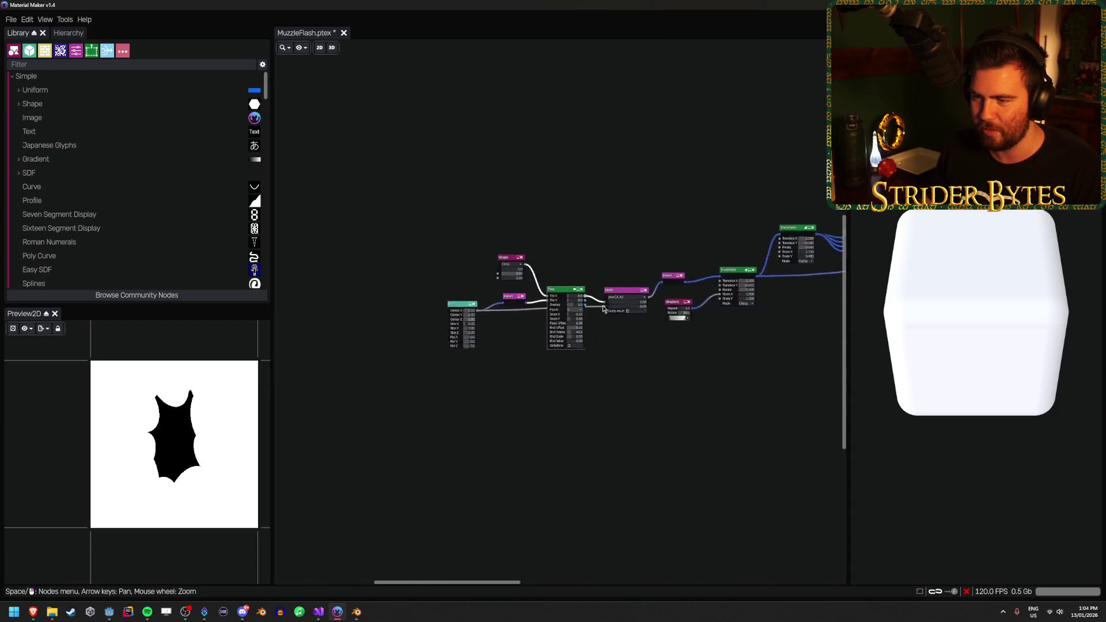
{"action": "left_click", "coordinate": [486, 292]}
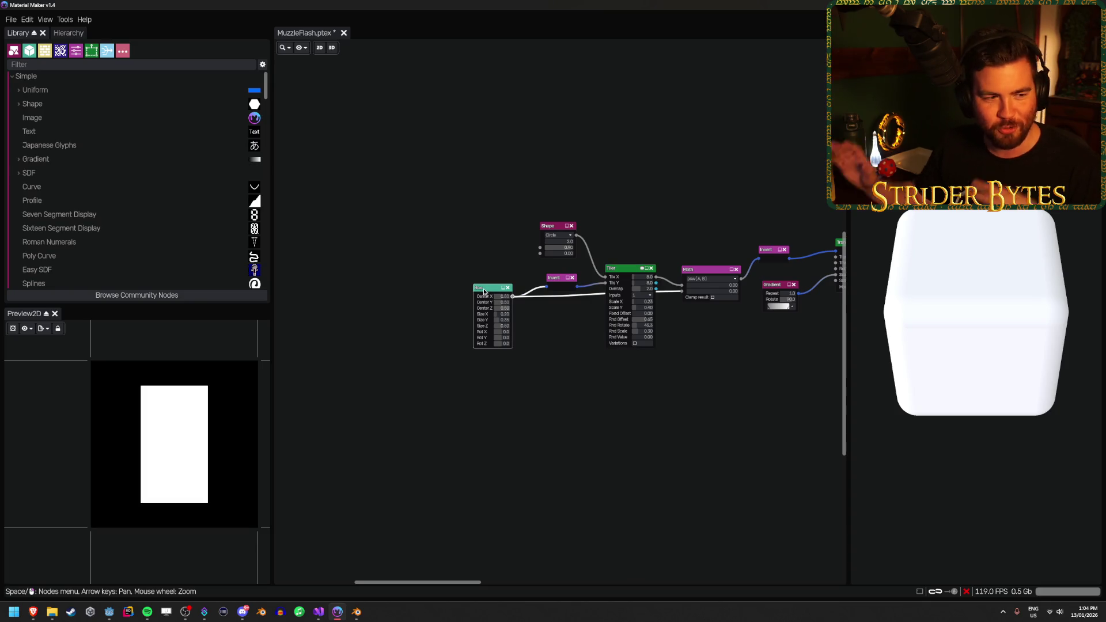
{"action": "scroll", "coordinate": [698, 340], "scroll_direction": "up", "scroll_amount": 2}
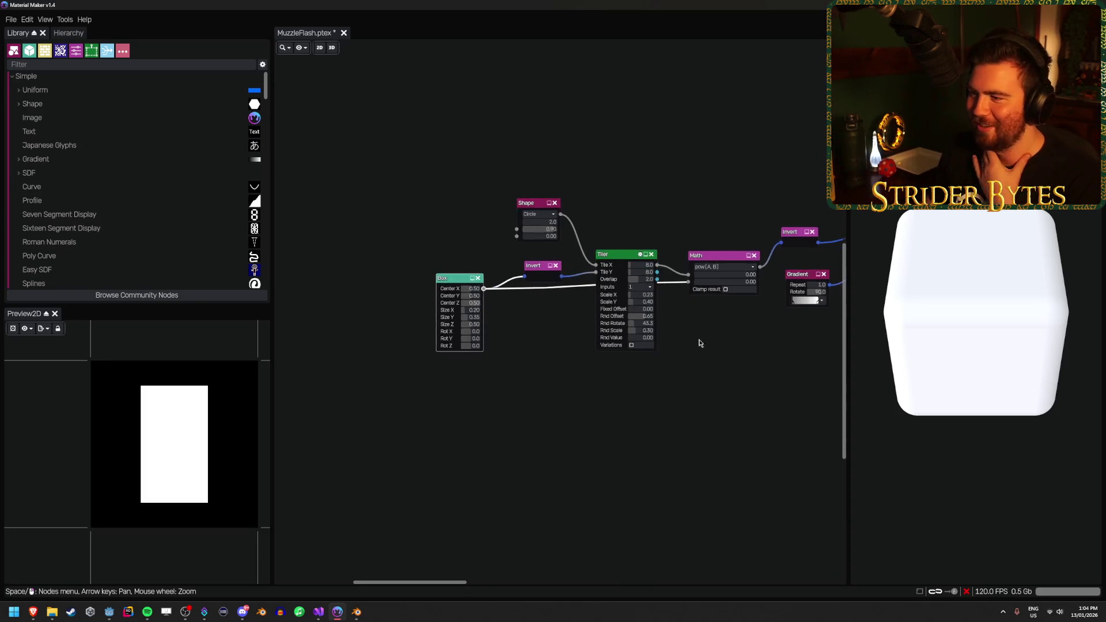
{"action": "left_click", "coordinate": [418, 238]}
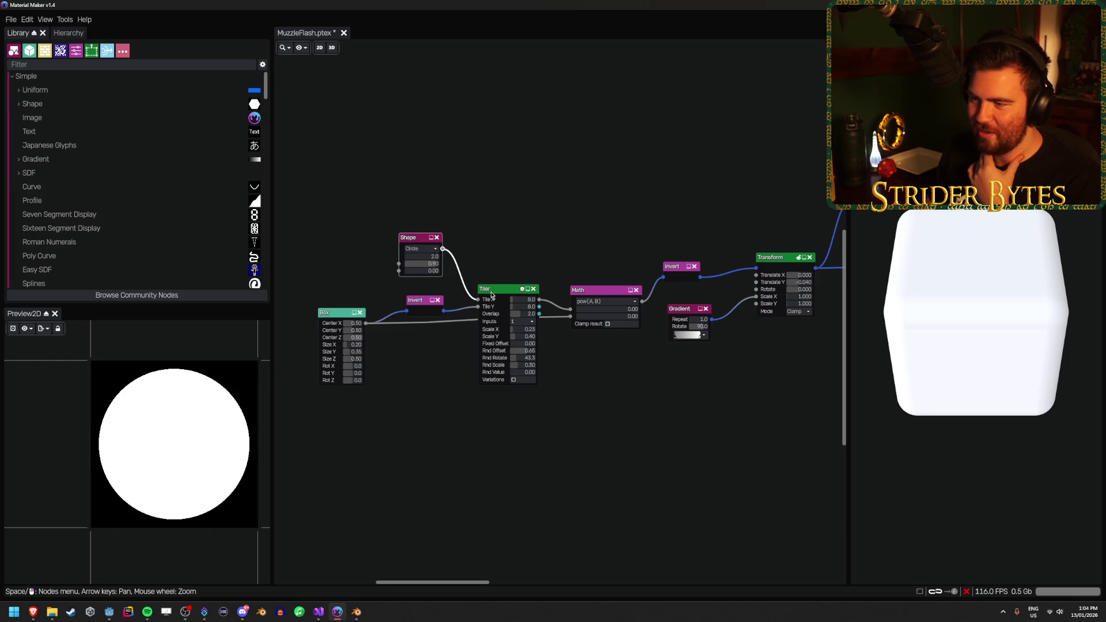
{"action": "left_click", "coordinate": [420, 301]}
{"action": "left_click", "coordinate": [421, 303]}
{"action": "left_click", "coordinate": [503, 290]}
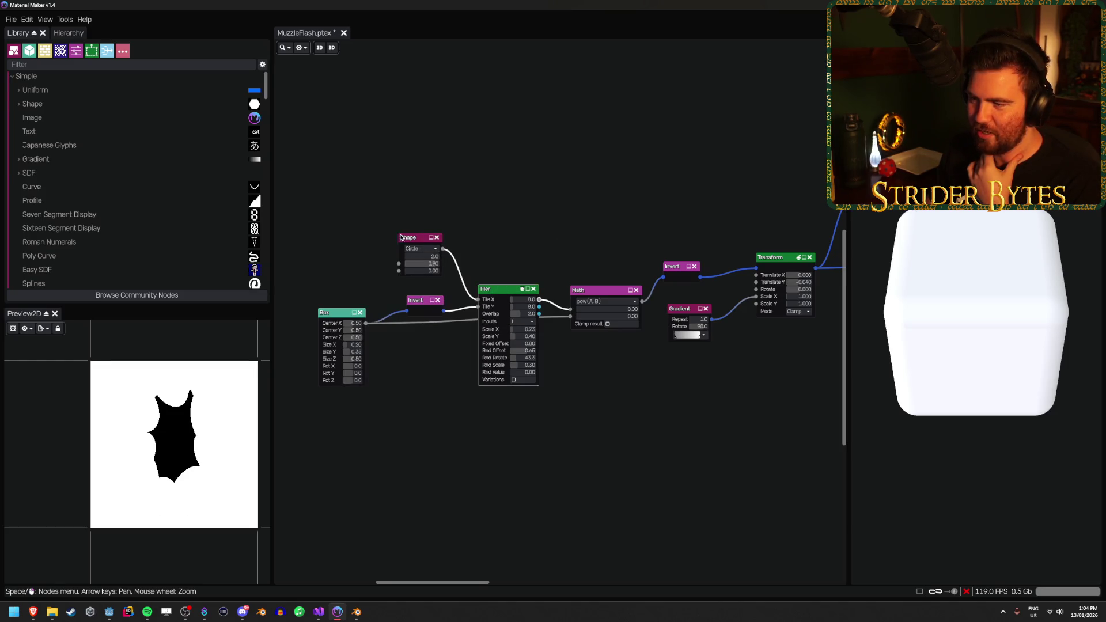
{"action": "left_click", "coordinate": [412, 238]}
{"action": "left_click", "coordinate": [504, 293]}
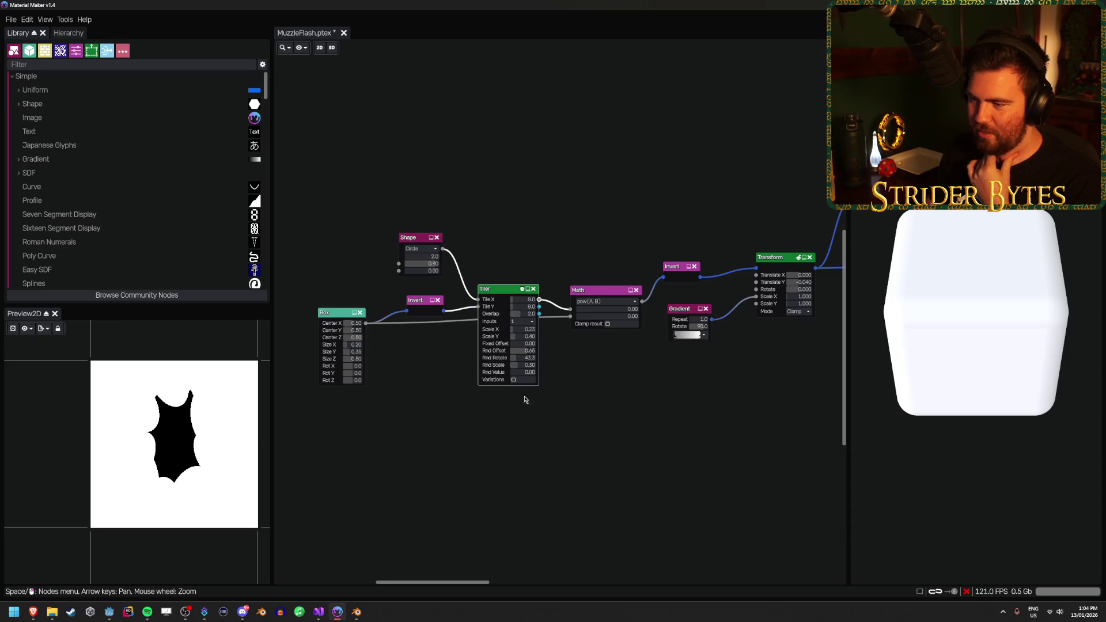
Preview the middle of the graph: Circle Splatter, the spiky Transform outputs and the combined Math shape
{"action": "left_click_drag", "start_coordinate": [612, 247], "coordinate": [519, 248]}
{"action": "left_click", "coordinate": [593, 312]}
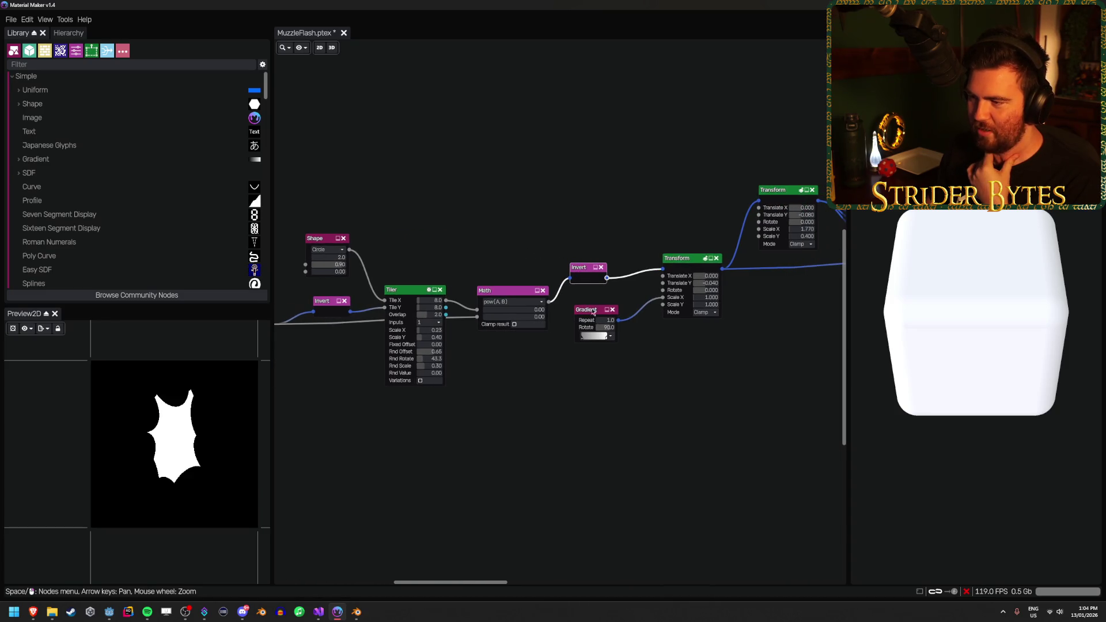
{"action": "left_click_drag", "start_coordinate": [594, 312], "coordinate": [369, 345]}
{"action": "left_click", "coordinate": [519, 242]}
{"action": "left_click_drag", "start_coordinate": [691, 173], "coordinate": [463, 247]}
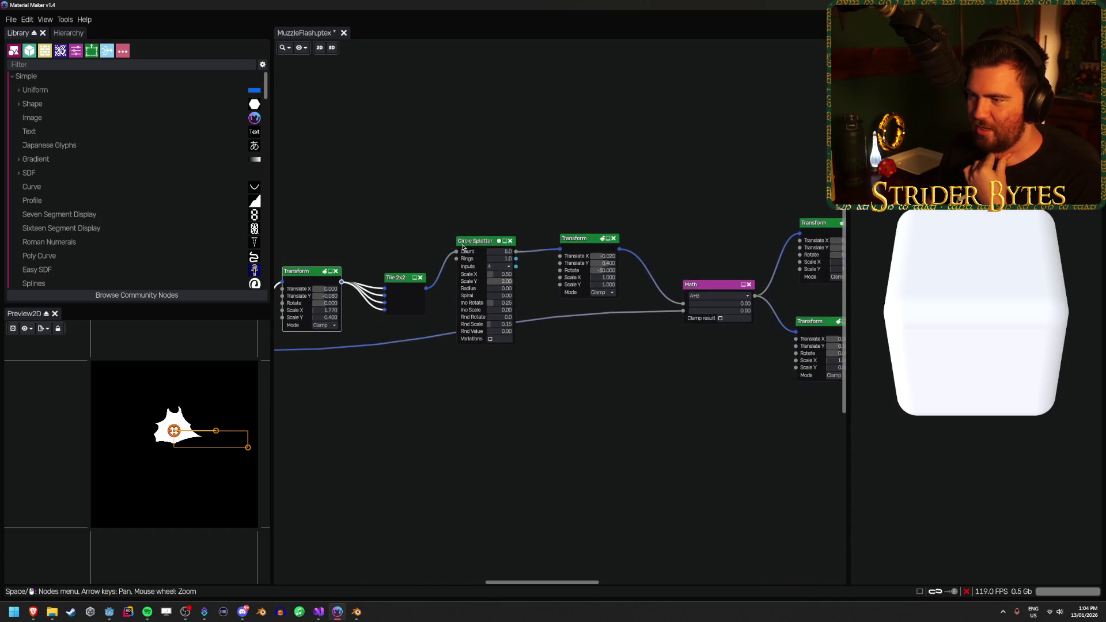
{"action": "left_click", "coordinate": [463, 245]}
{"action": "left_click", "coordinate": [582, 238]}
{"action": "left_click_drag", "start_coordinate": [720, 342], "coordinate": [504, 361]}
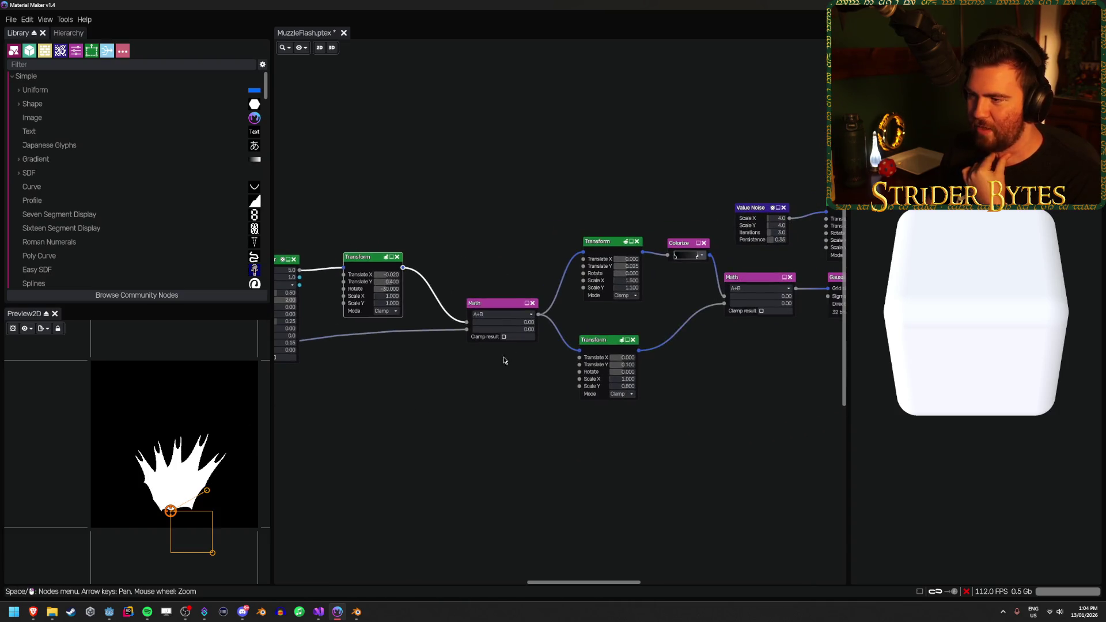
{"action": "left_click", "coordinate": [606, 246]}
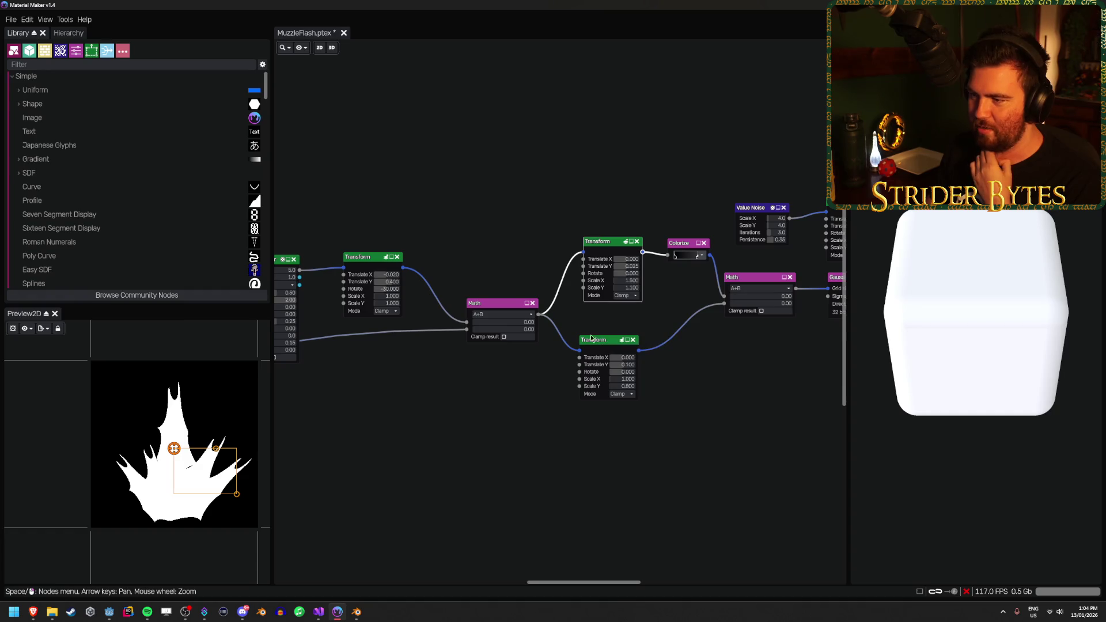
{"action": "left_click", "coordinate": [513, 308]}
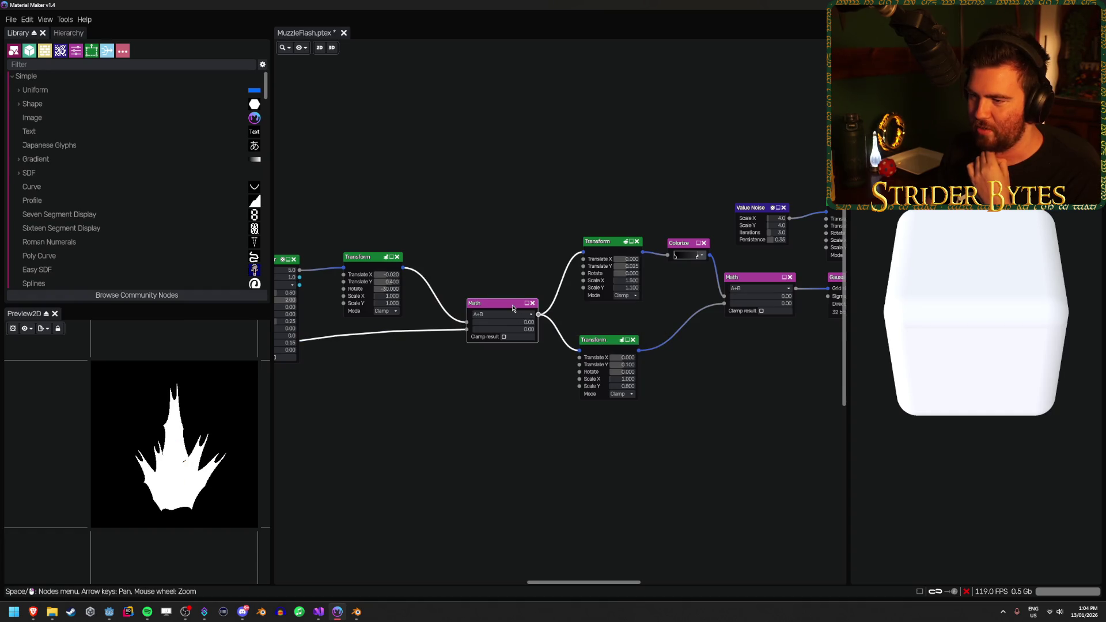
{"action": "left_click", "coordinate": [362, 256]}
{"action": "left_click", "coordinate": [496, 304]}
{"action": "left_click", "coordinate": [606, 341]}
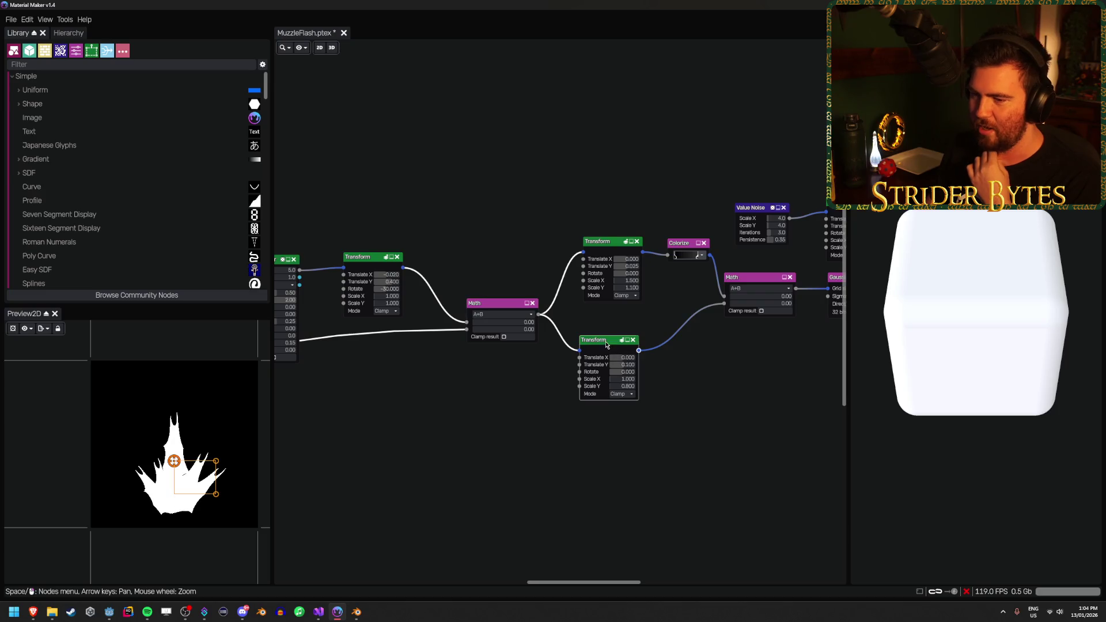
Preview the later stages (Math result, blurred flame, Colorize, rotated Transform), then return to Godot
{"action": "key", "text": "Right"}
{"action": "key", "text": "Up"}
{"action": "left_click", "coordinate": [654, 294]}
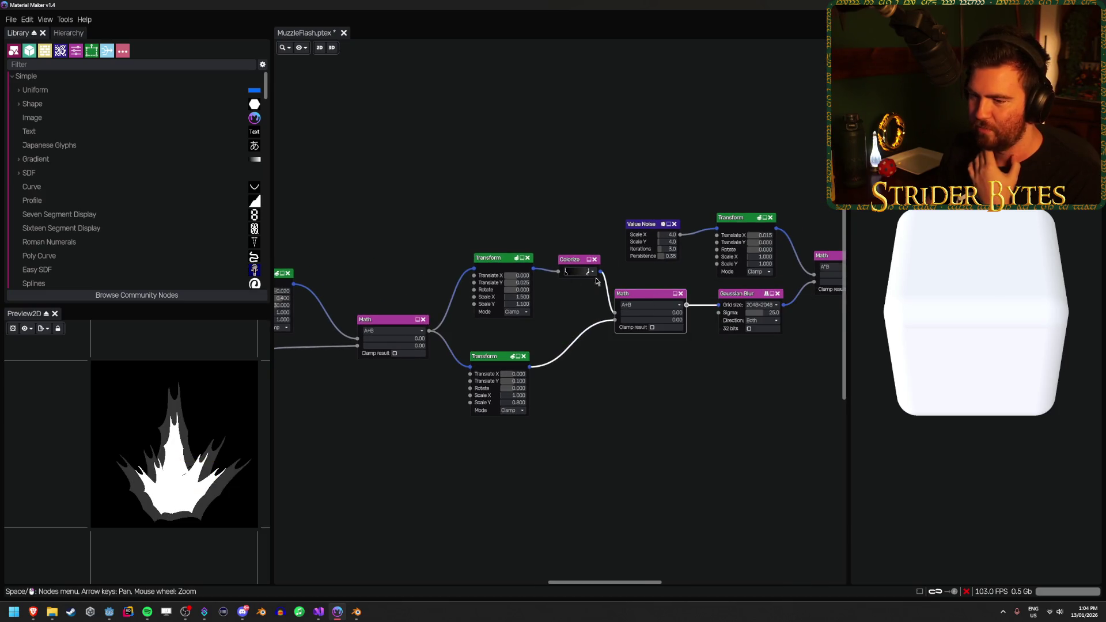
{"action": "key", "text": "Right"}
{"action": "key", "text": "Right"}
{"action": "key", "text": "Up"}
{"action": "left_click", "coordinate": [505, 336]}
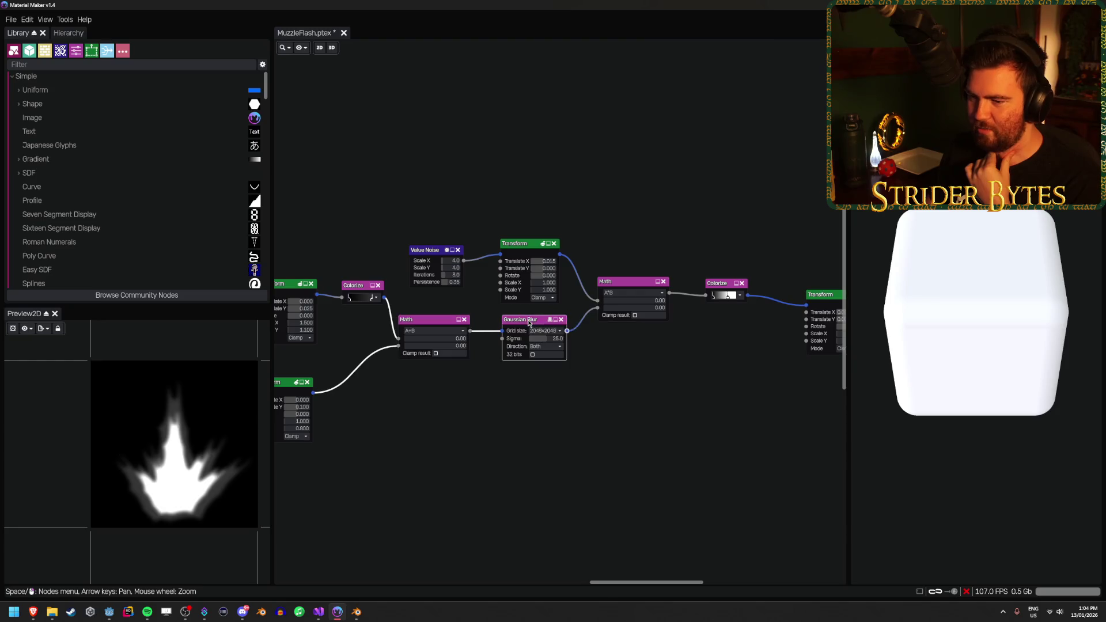
{"action": "left_click", "coordinate": [634, 283]}
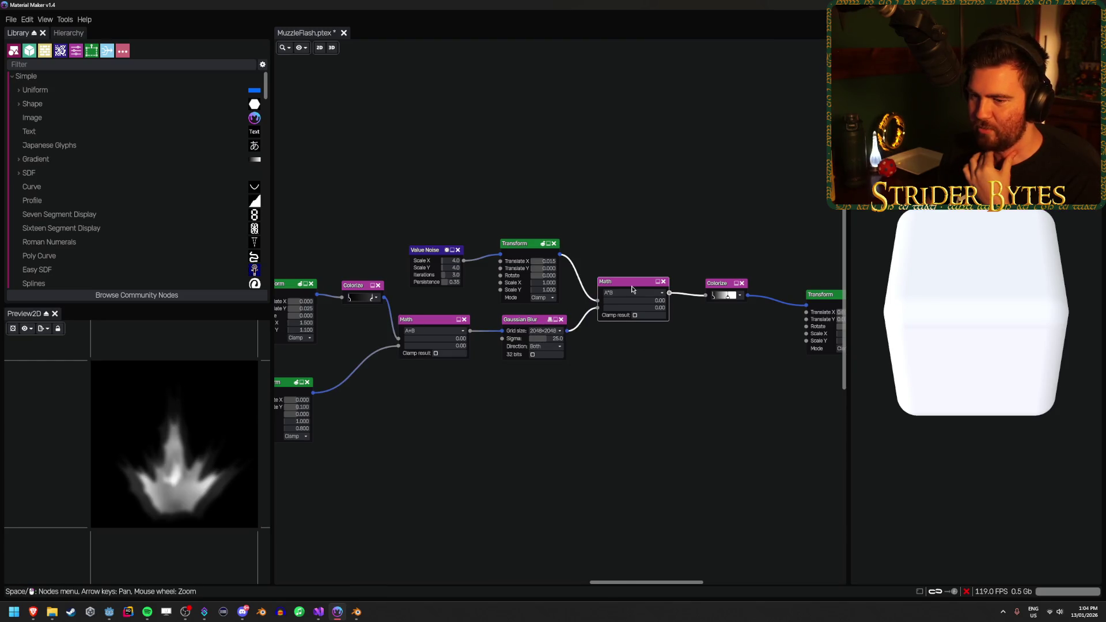
{"action": "key", "text": "Right"}
{"action": "left_click", "coordinate": [602, 288]}
{"action": "left_click", "coordinate": [707, 300]}
{"action": "key", "text": "Right"}
{"action": "key", "text": "Right"}
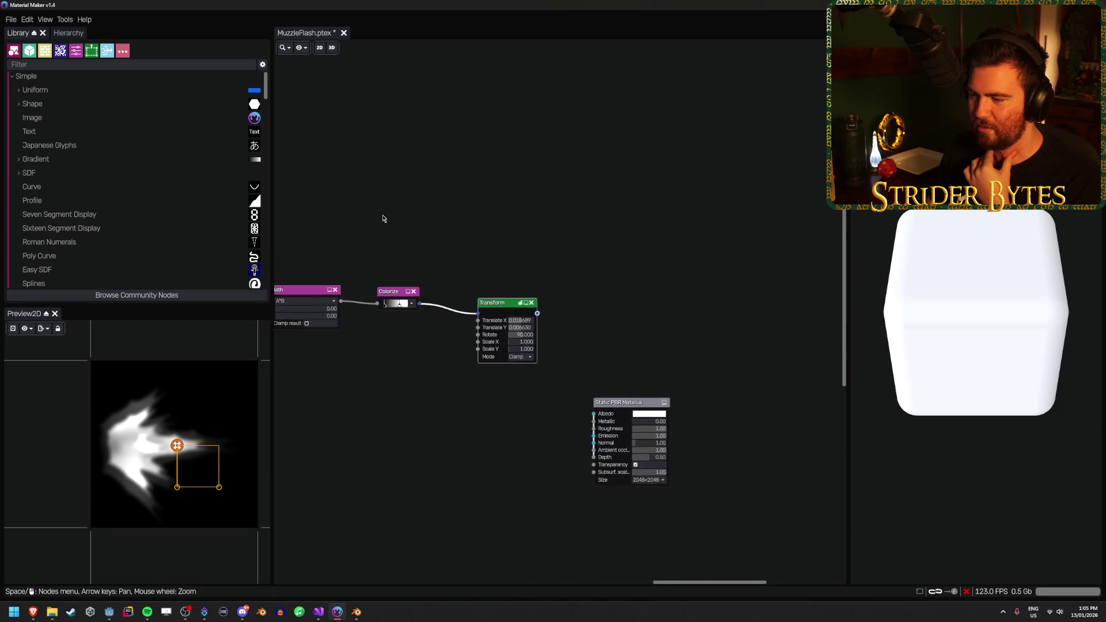
{"action": "key", "text": "alt+Tab"}
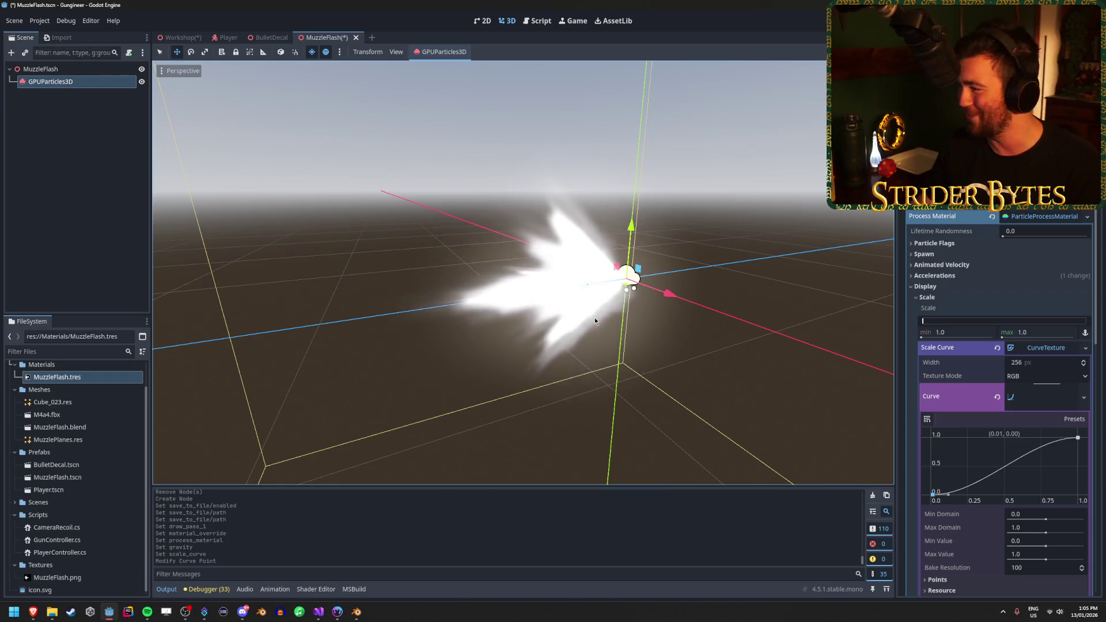
Reshape the scale curve to rise steeply then level off, and change the particle Amount and Lifetime
{"action": "left_click_drag", "start_coordinate": [837, 304], "coordinate": [644, 302]}
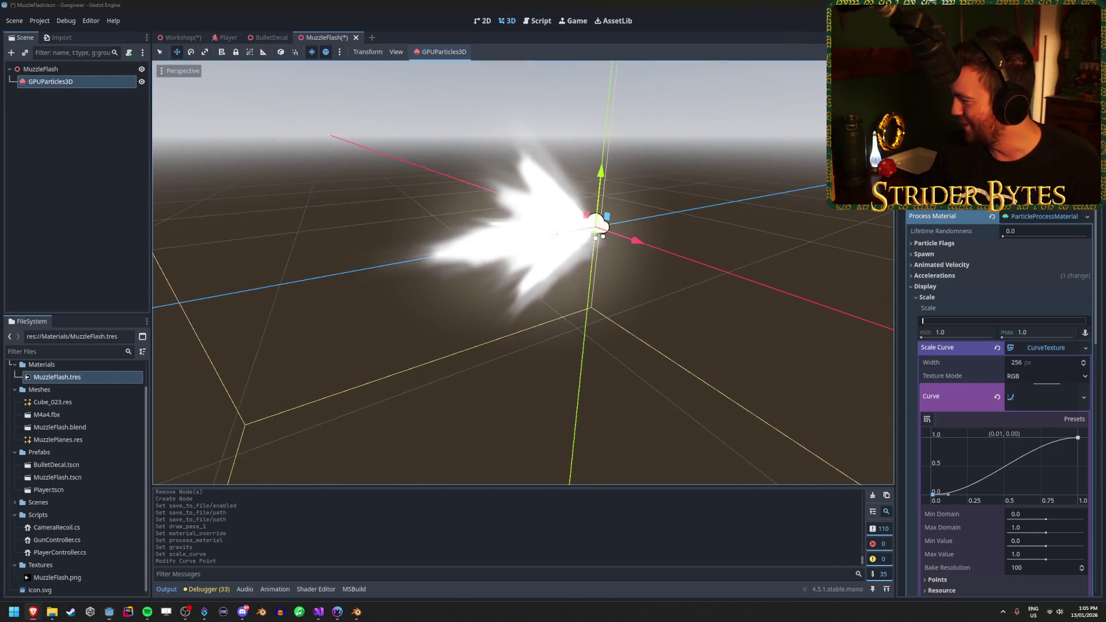
{"action": "key", "text": "alt+Tab"}
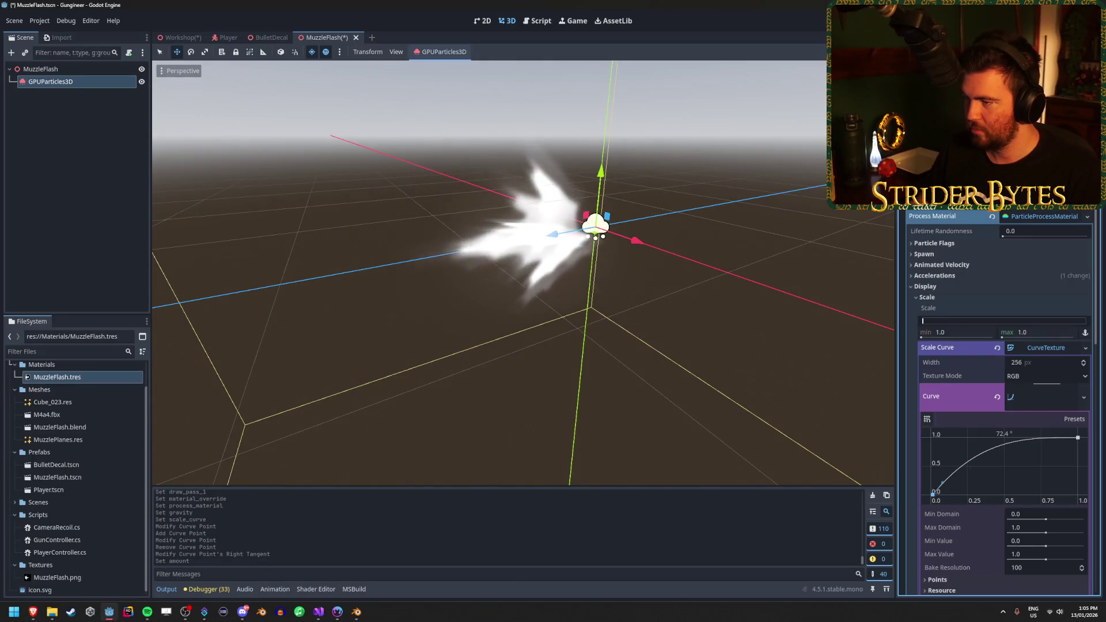
{"action": "key", "text": "alt+Tab"}
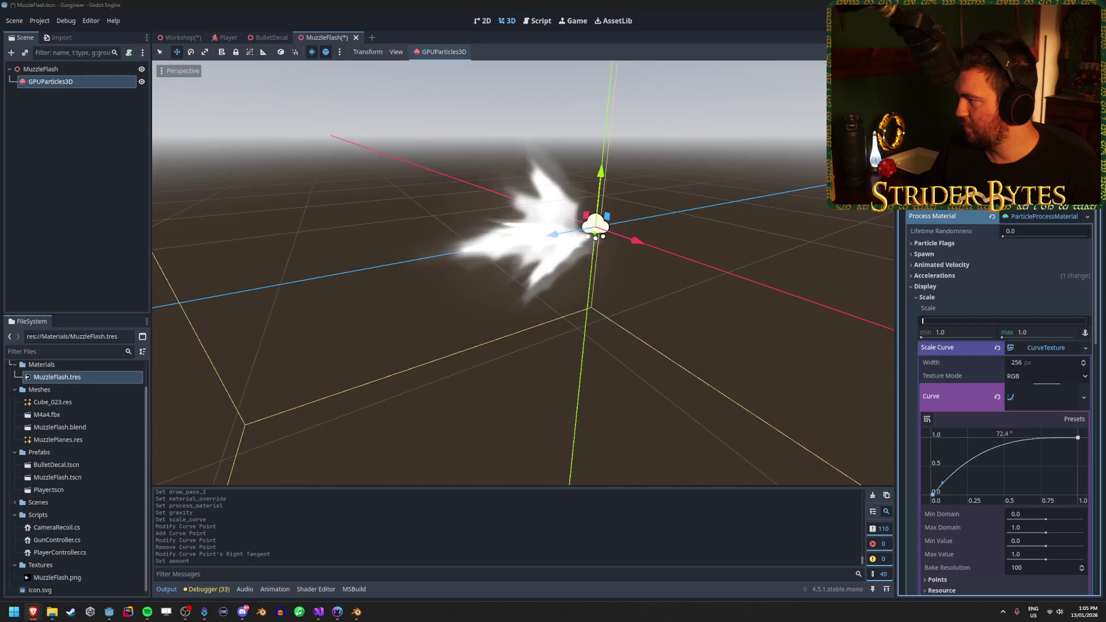
{"action": "scroll", "coordinate": [999, 403], "scroll_direction": "up", "scroll_amount": 3}
{"action": "key", "text": "Return"}
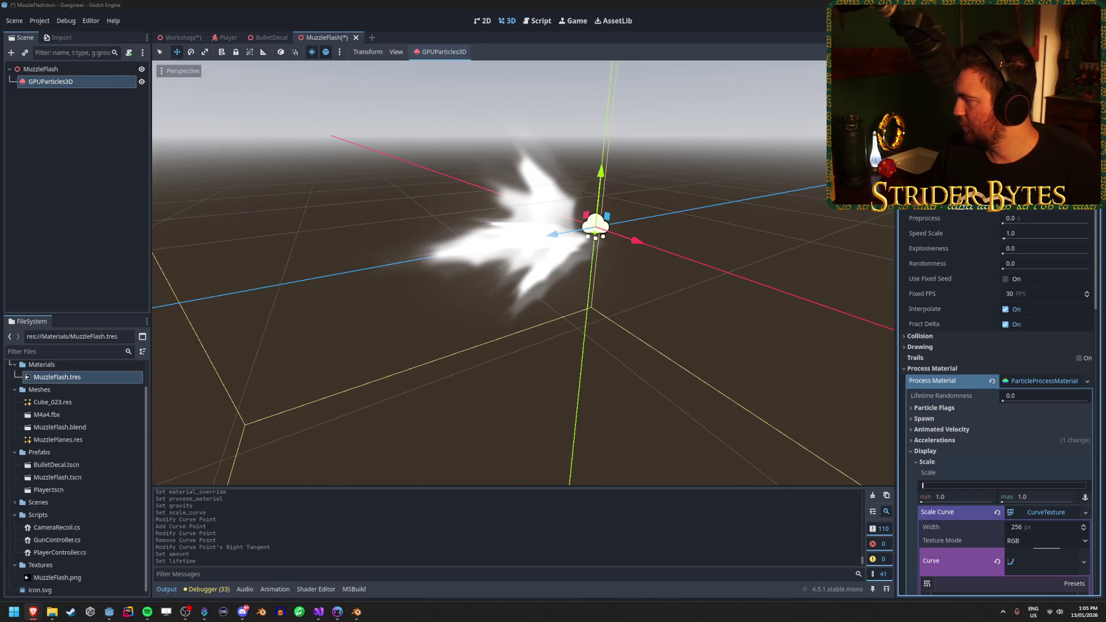
Set particle Randomness to 1.0, turn off Fract Delta, and set Fixed FPS to 60
{"action": "left_click", "coordinate": [1018, 265]}
{"action": "type", "text": "1.0"}
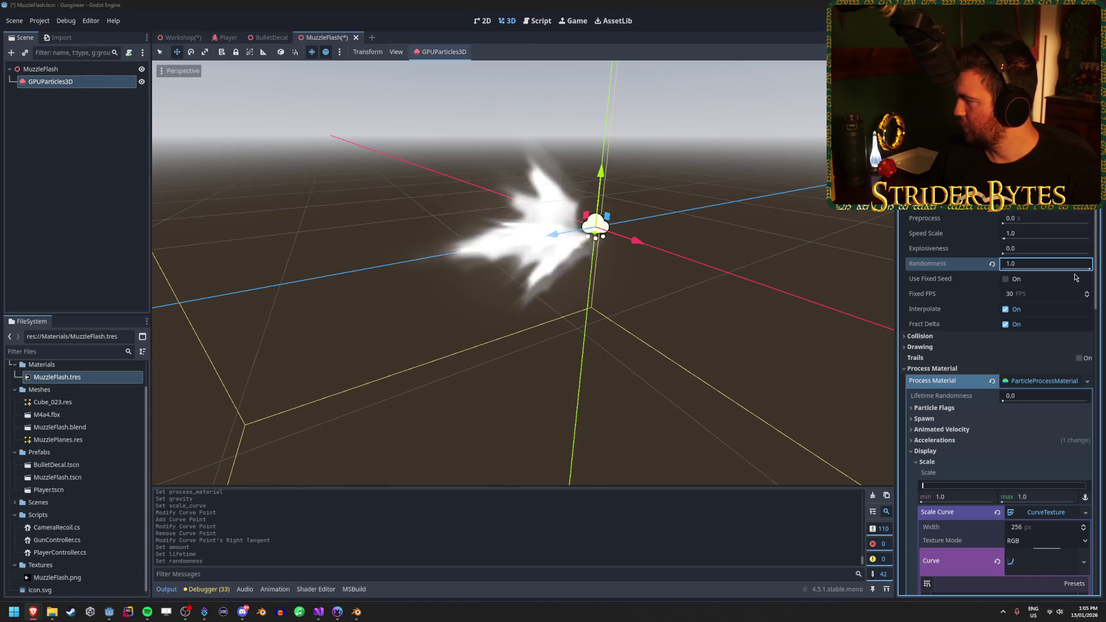
{"action": "left_click", "coordinate": [1006, 325]}
{"action": "left_click", "coordinate": [1036, 294]}
{"action": "type", "text": "60"}
{"action": "key", "text": "Return"}
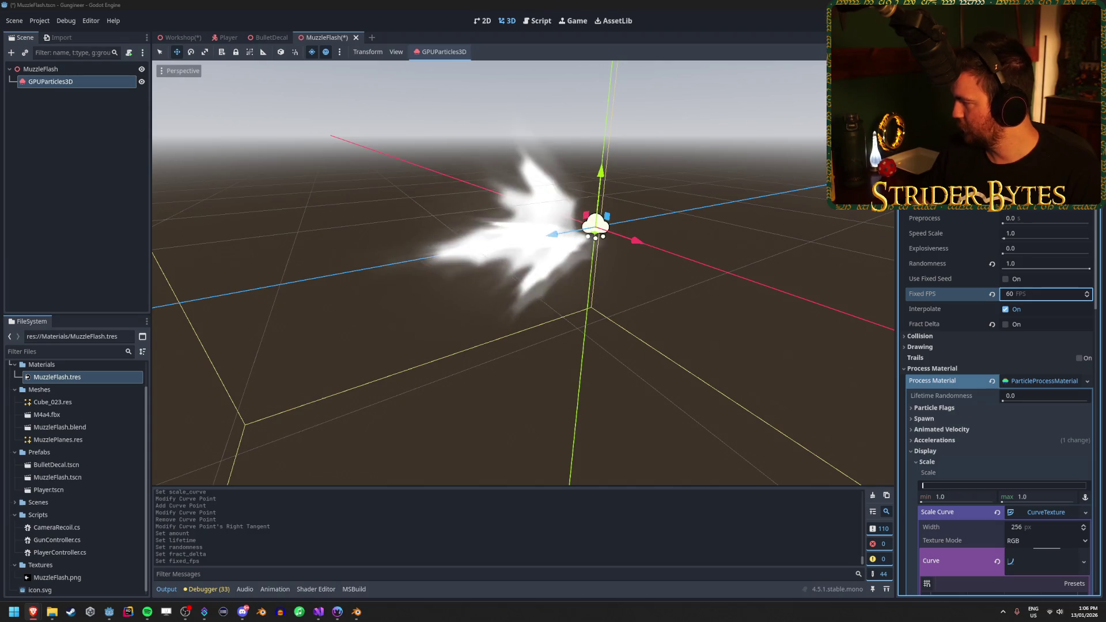
Compare against the reference tutorial video, then reselect the GPUParticles3D emitter
{"action": "scroll", "coordinate": [950, 305], "scroll_direction": "down", "scroll_amount": 2}
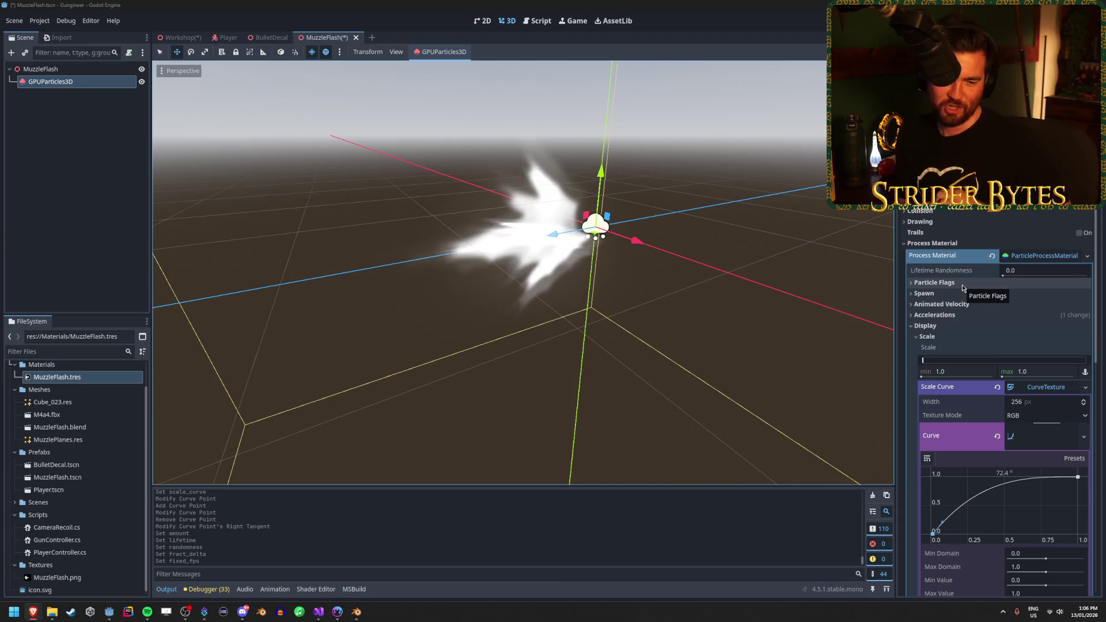
{"action": "left_click", "coordinate": [498, 366]}
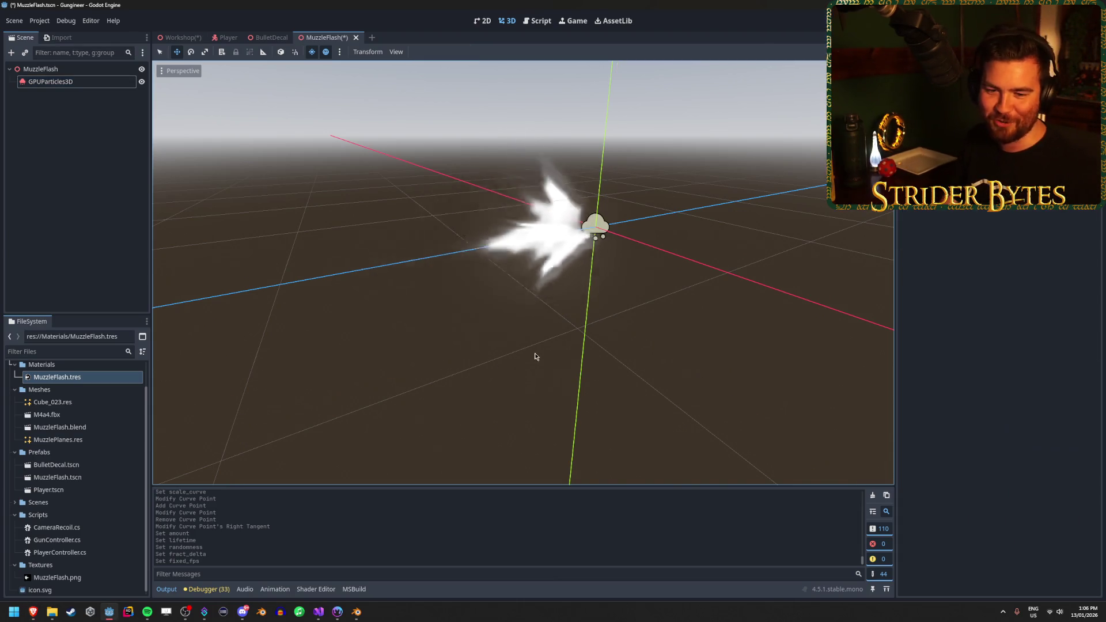
{"action": "key", "text": "alt+Tab"}
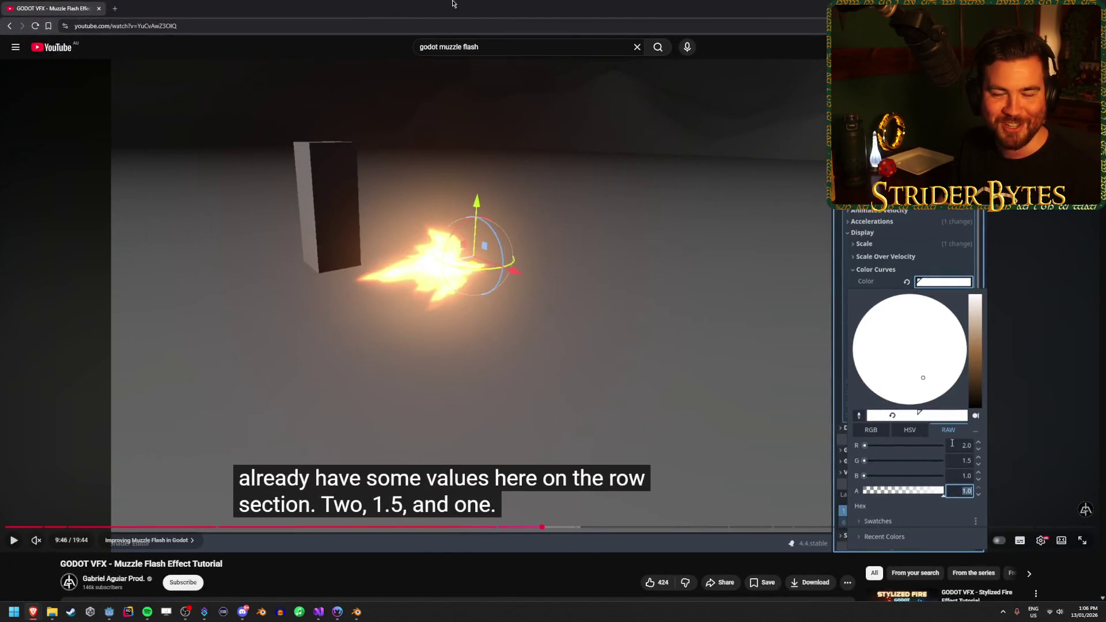
{"action": "key", "text": "alt+Tab"}
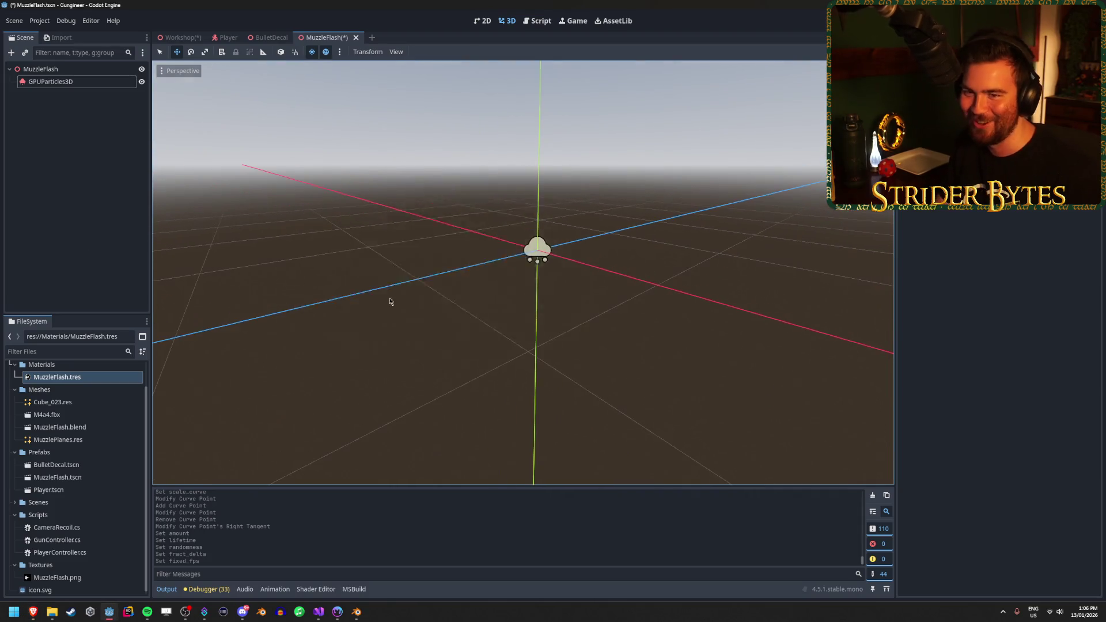
{"action": "left_click", "coordinate": [472, 276]}
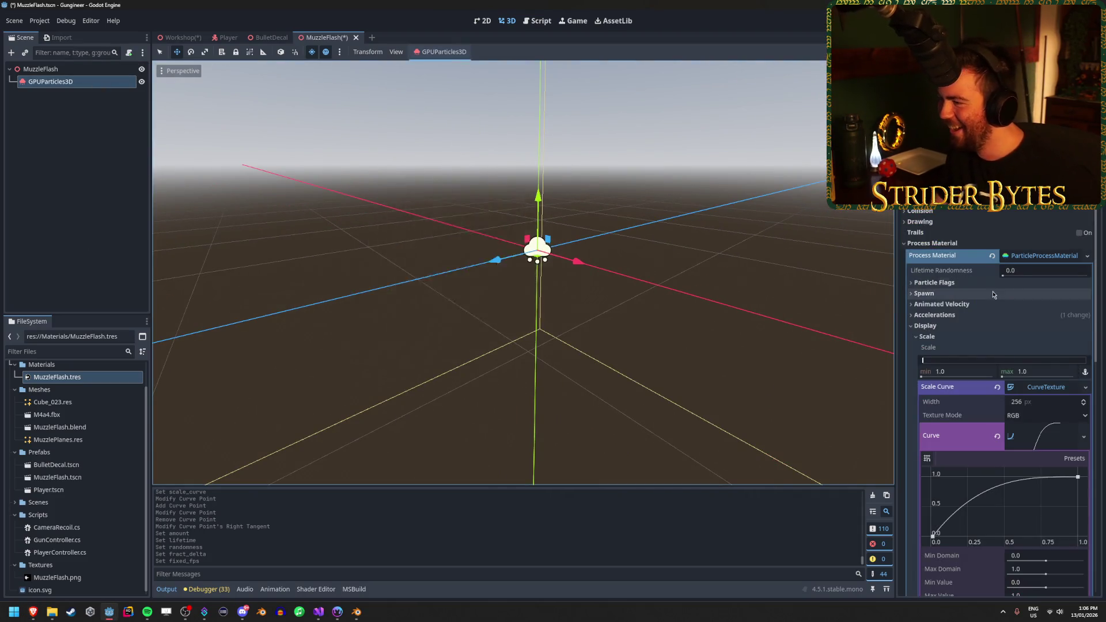
Toggle Emitting to replay the burst, collapse the Scale section, then deselect the planes' faces in Blender
{"action": "scroll", "coordinate": [958, 326], "scroll_direction": "up", "scroll_amount": 4}
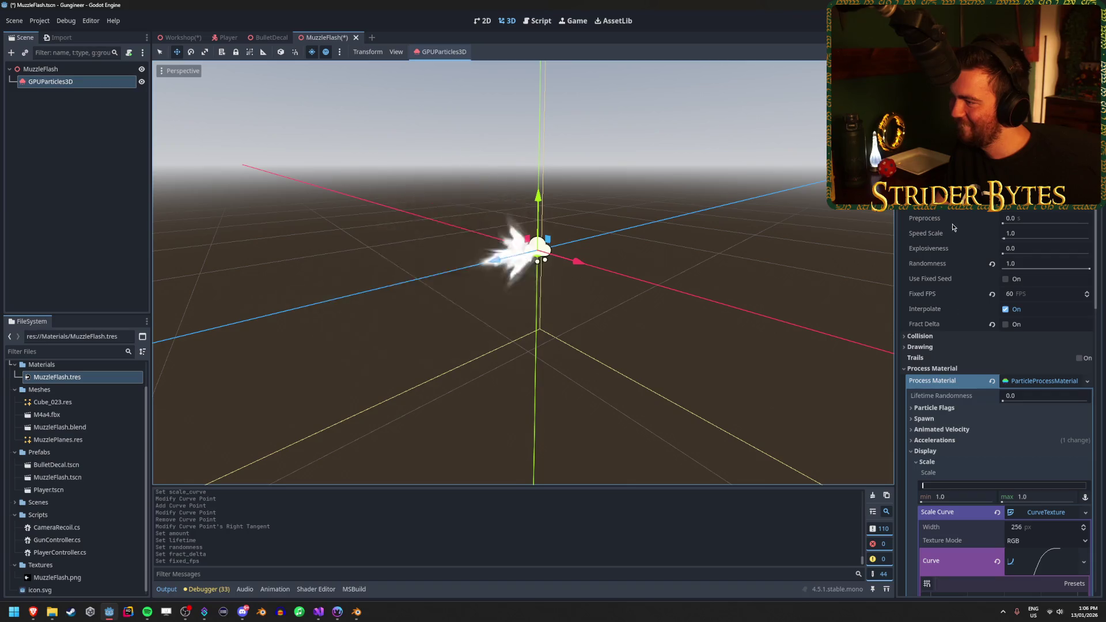
{"action": "left_click", "coordinate": [1005, 105]}
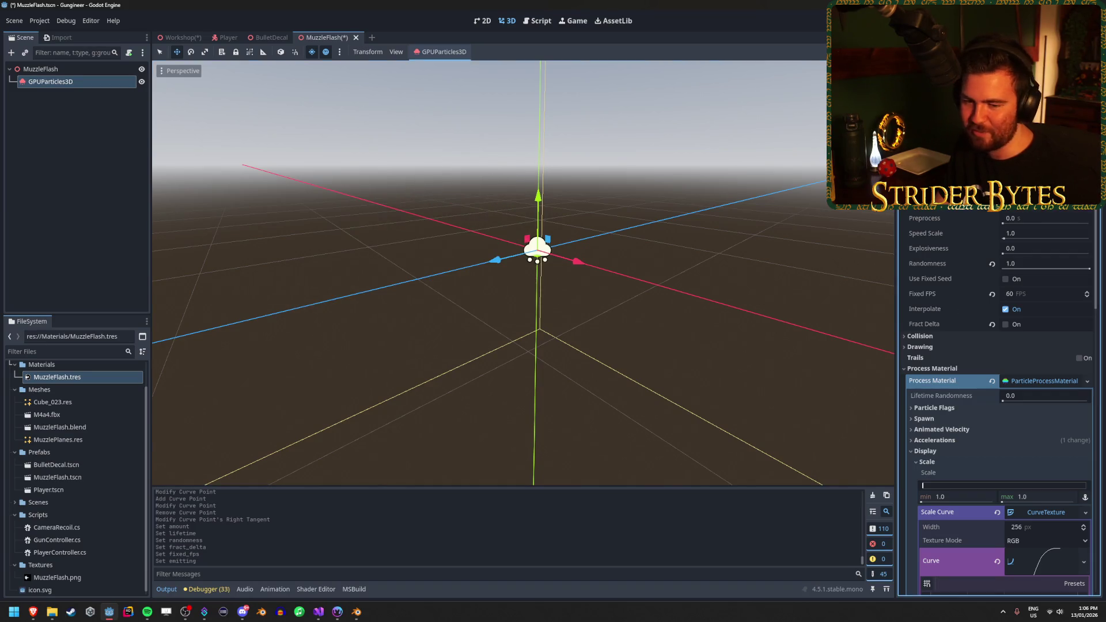
{"action": "key", "text": "alt+Tab"}
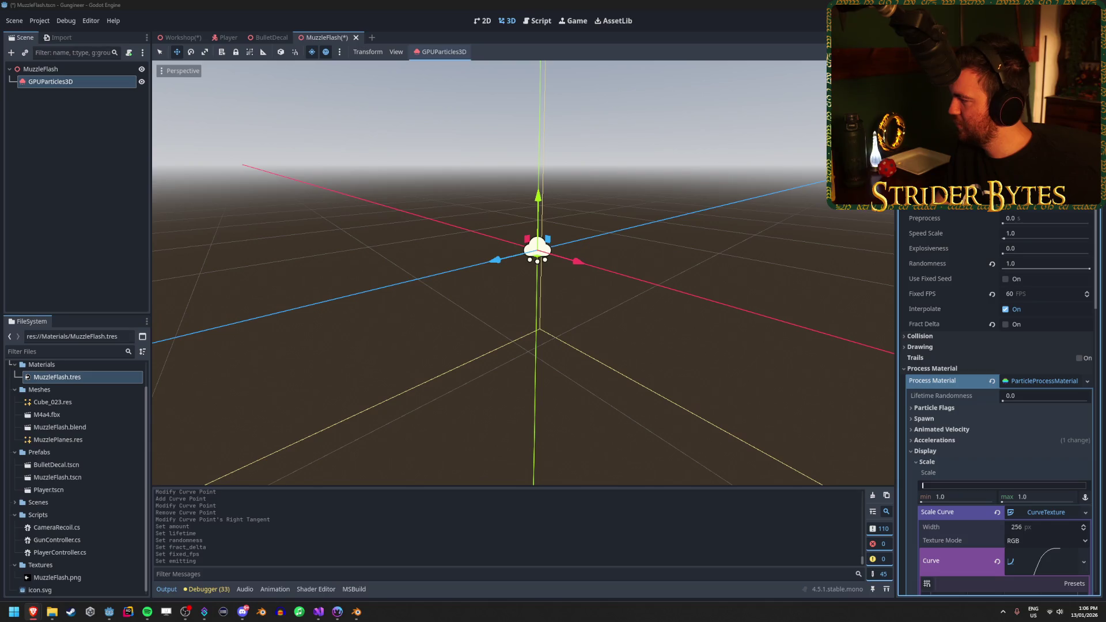
{"action": "scroll", "coordinate": [922, 269], "scroll_direction": "down", "scroll_amount": 6}
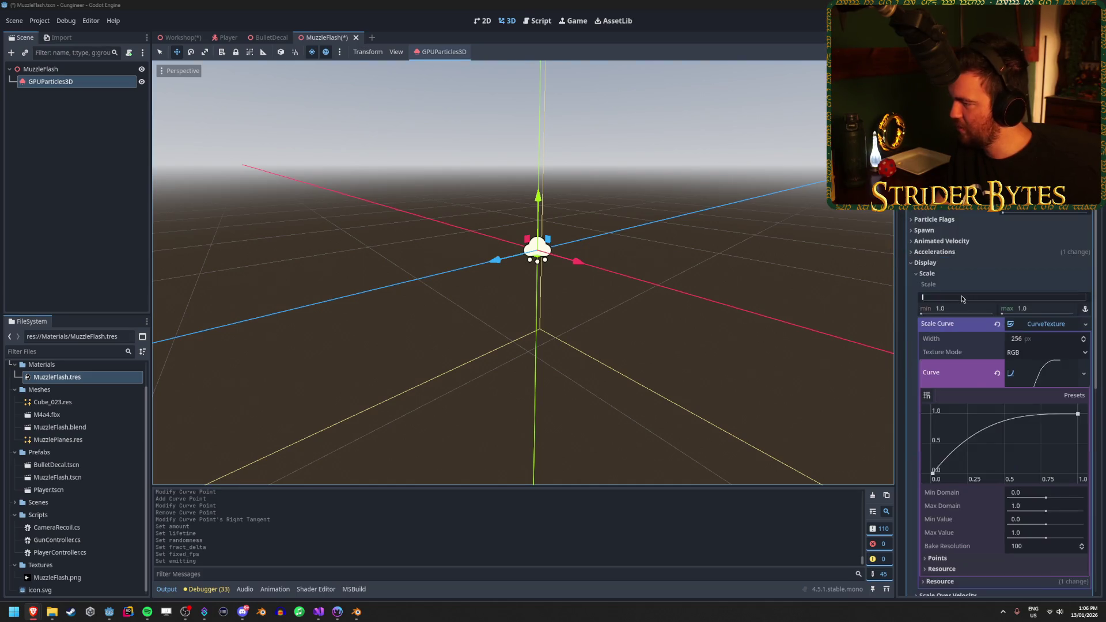
{"action": "left_click", "coordinate": [925, 274]}
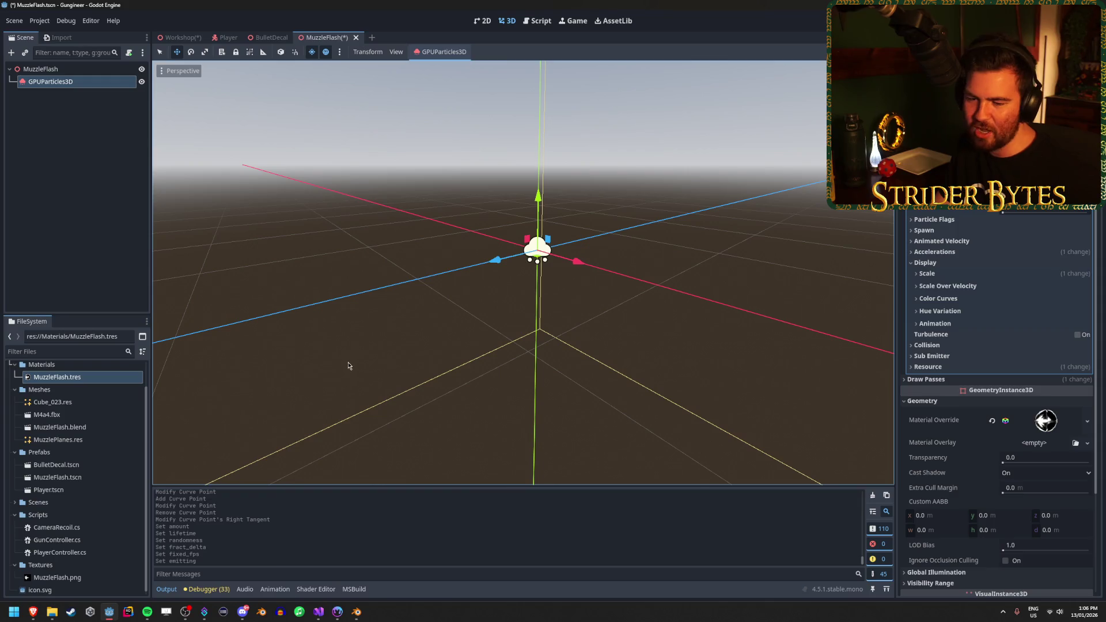
{"action": "left_click", "coordinate": [356, 612]}
{"action": "left_click", "coordinate": [657, 419]}
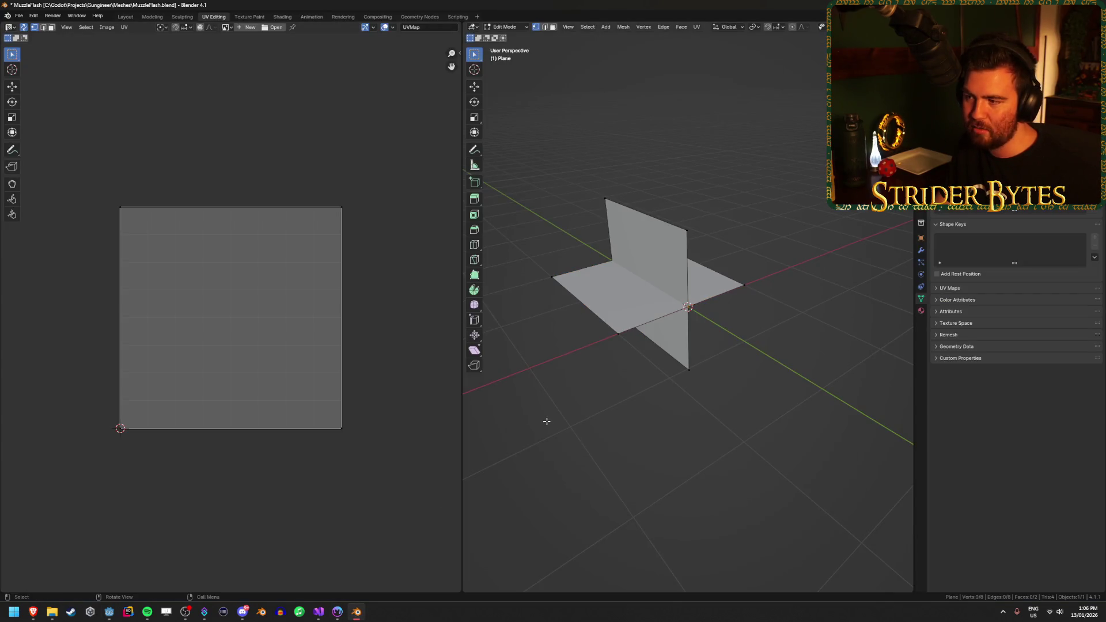
Save MuzzleFlash.blend, select the plane in the Layout workspace, and quit Blender saving changes
{"action": "left_click_drag", "start_coordinate": [547, 422], "coordinate": [434, 330]}
{"action": "key", "text": "ctrl+s"}
{"action": "mouse_move", "coordinate": [677, 388]}
{"action": "left_mouse_down"}
{"action": "mouse_move", "coordinate": [703, 368]}
{"action": "mouse_move", "coordinate": [622, 295]}
{"action": "left_mouse_up"}
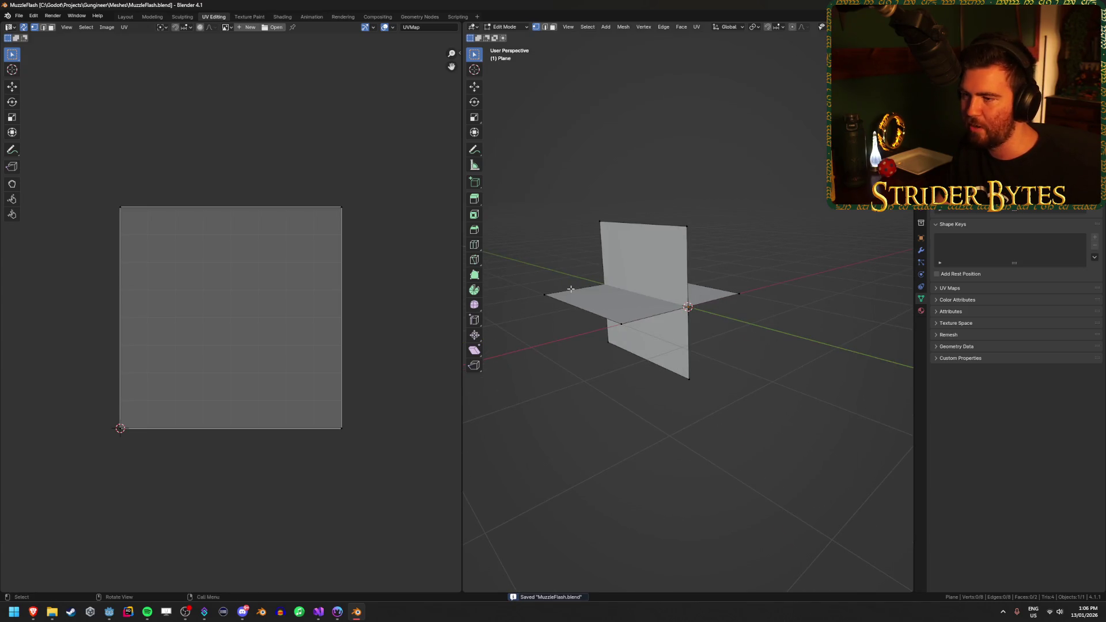
{"action": "left_click", "coordinate": [122, 17]}
{"action": "left_click", "coordinate": [656, 280]}
{"action": "left_click", "coordinate": [493, 204]}
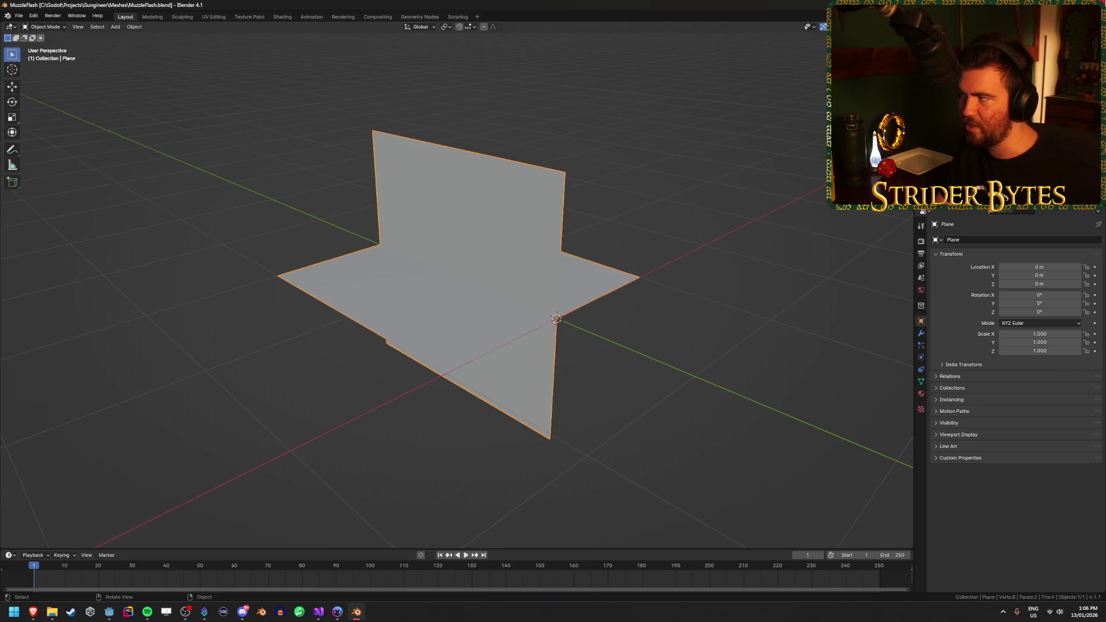
{"action": "key", "text": "ctrl+q"}
{"action": "left_click", "coordinate": [505, 325]}
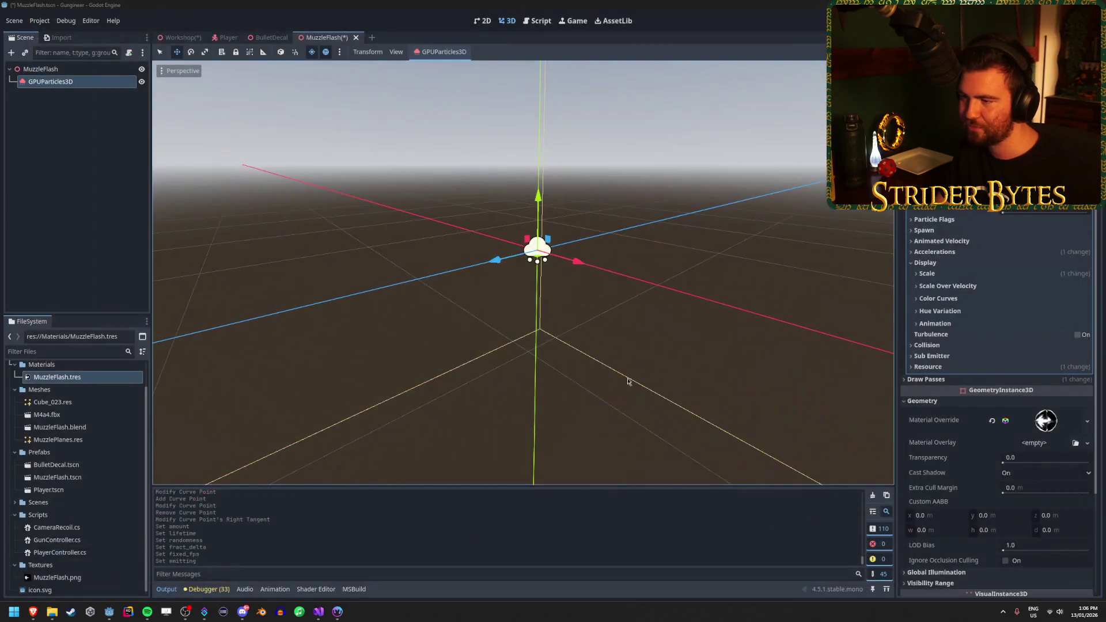
After the planes reimport, replay the particle burst with Ctrl+R and reopen the Display settings
{"action": "scroll", "coordinate": [997, 403], "scroll_direction": "up", "scroll_amount": 3}
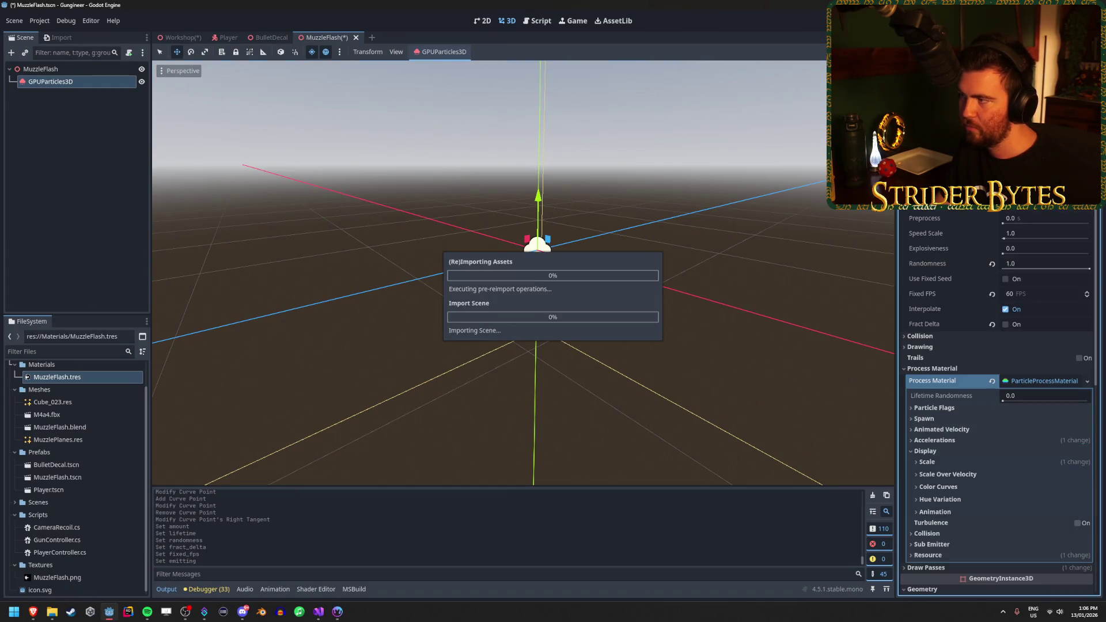
{"action": "key", "text": "ctrl+r"}
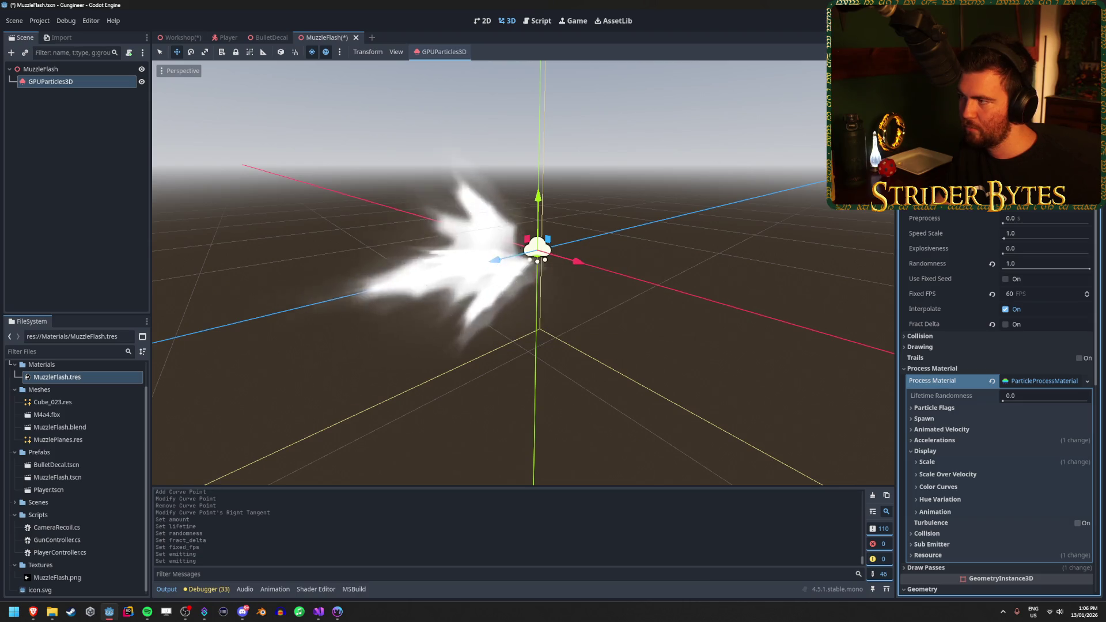
{"action": "scroll", "coordinate": [1040, 257], "scroll_direction": "down", "scroll_amount": 4}
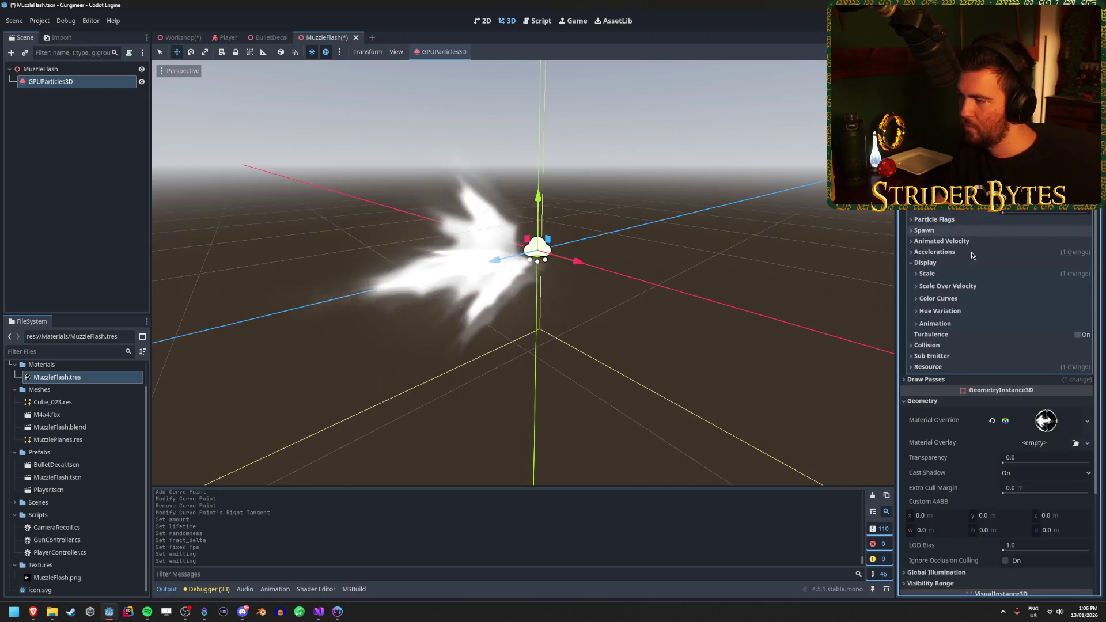
{"action": "left_click", "coordinate": [934, 266]}
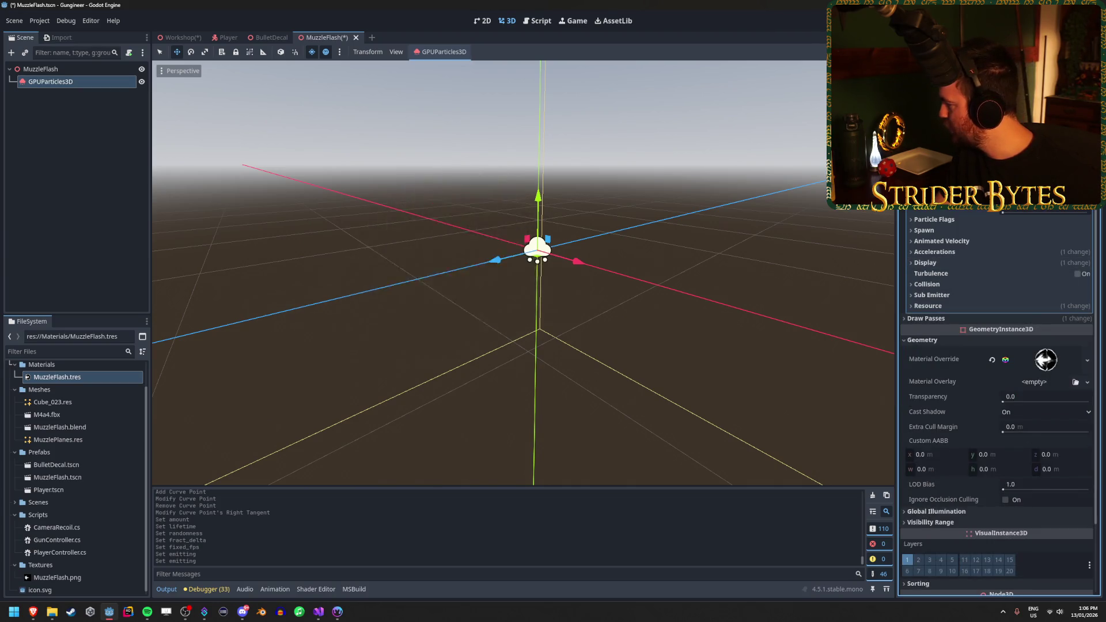
{"action": "left_click", "coordinate": [931, 261]}
Set the particle Color under Color Curves to warm orange ffce7c
{"action": "left_click", "coordinate": [938, 298]}
{"action": "left_click", "coordinate": [1058, 311]}
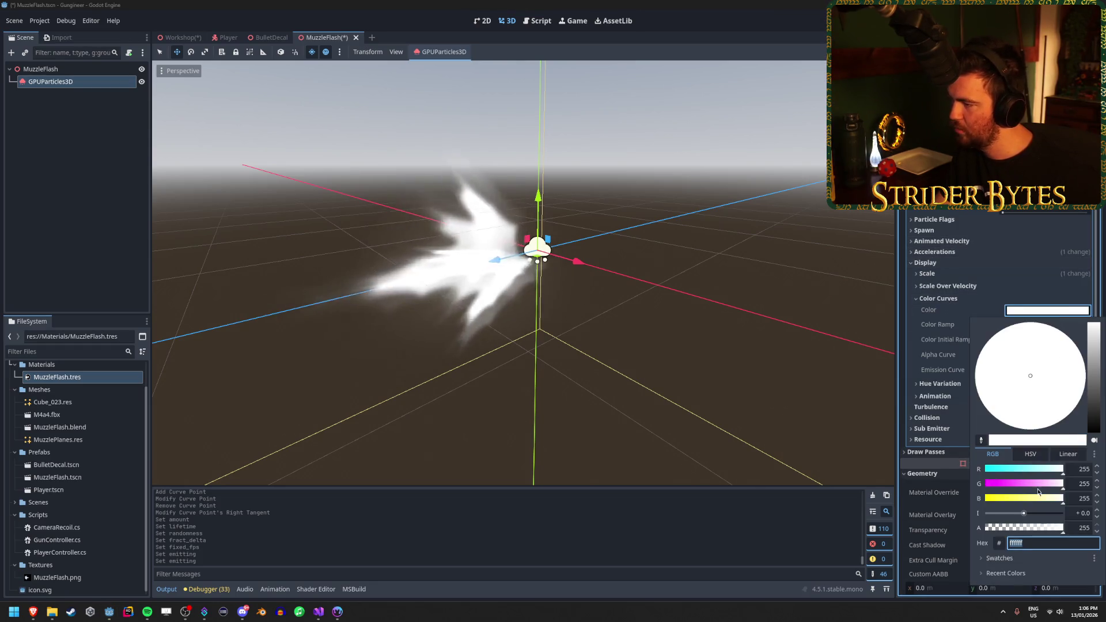
{"action": "left_click", "coordinate": [1028, 381]}
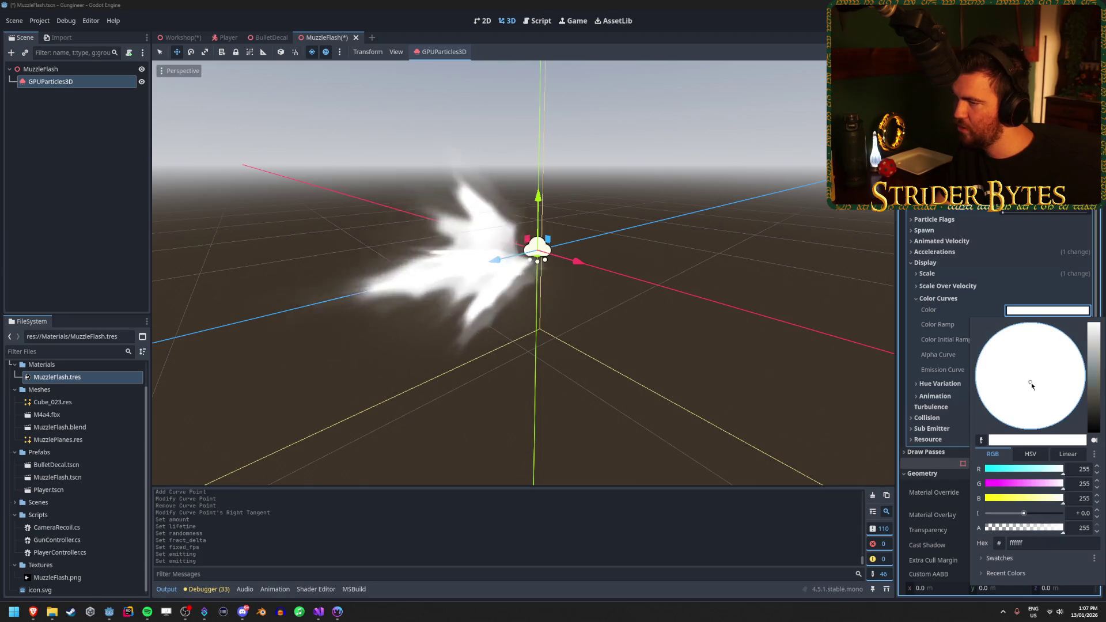
{"action": "mouse_move", "coordinate": [1051, 486]}
{"action": "left_mouse_down"}
{"action": "mouse_move", "coordinate": [986, 490]}
{"action": "mouse_move", "coordinate": [992, 503]}
{"action": "mouse_move", "coordinate": [1009, 486]}
{"action": "mouse_move", "coordinate": [1059, 488]}
{"action": "mouse_move", "coordinate": [1025, 502]}
{"action": "mouse_move", "coordinate": [1016, 468]}
{"action": "mouse_move", "coordinate": [1063, 469]}
{"action": "left_mouse_up"}
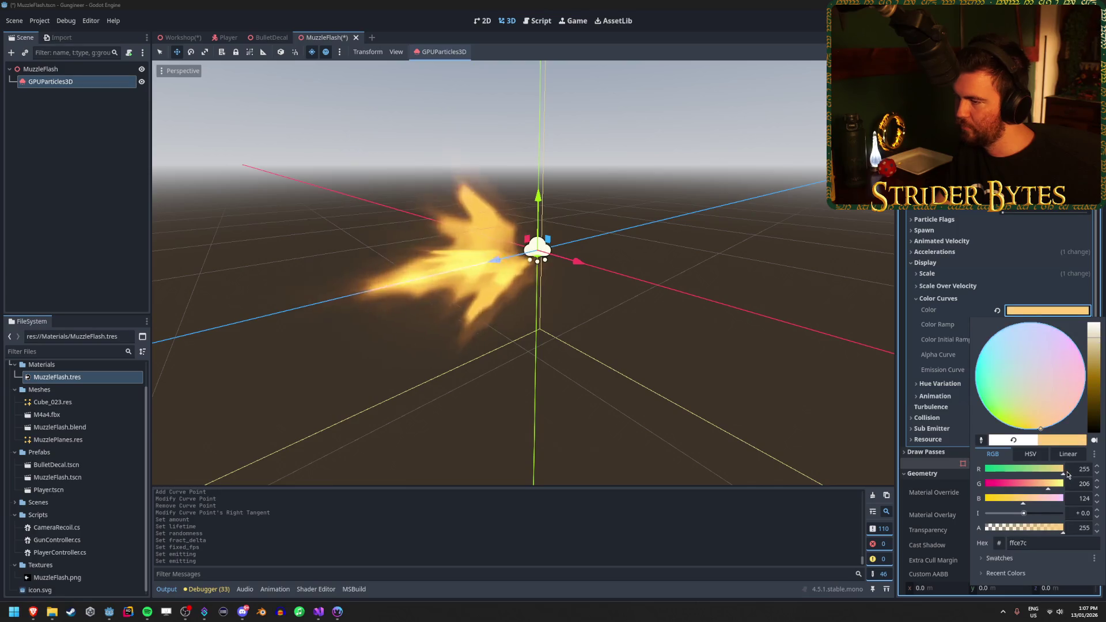
{"action": "key", "text": "Escape"}
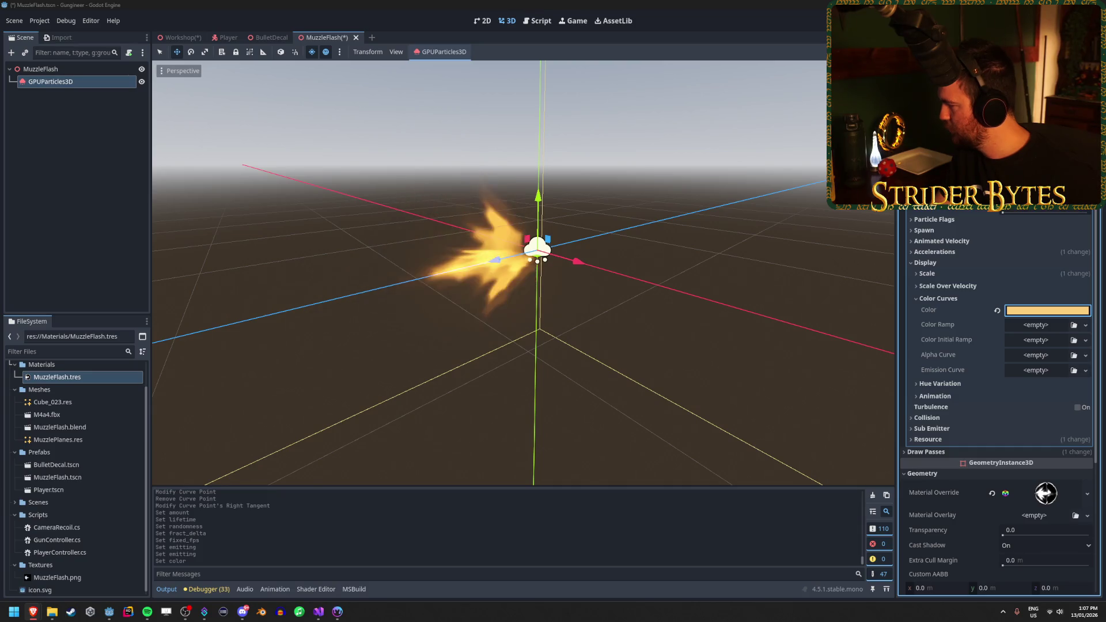
Reopen the particle colour picker to view its values in linear form, then close it
{"action": "left_click", "coordinate": [1037, 314]}
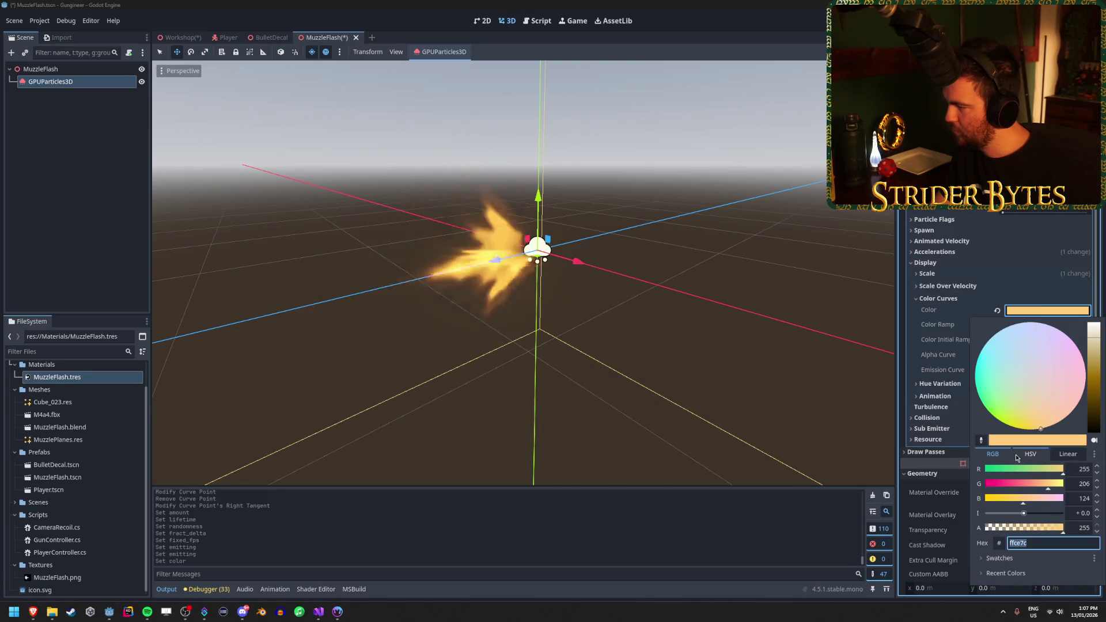
{"action": "left_click", "coordinate": [1017, 458]}
{"action": "left_click", "coordinate": [1066, 455]}
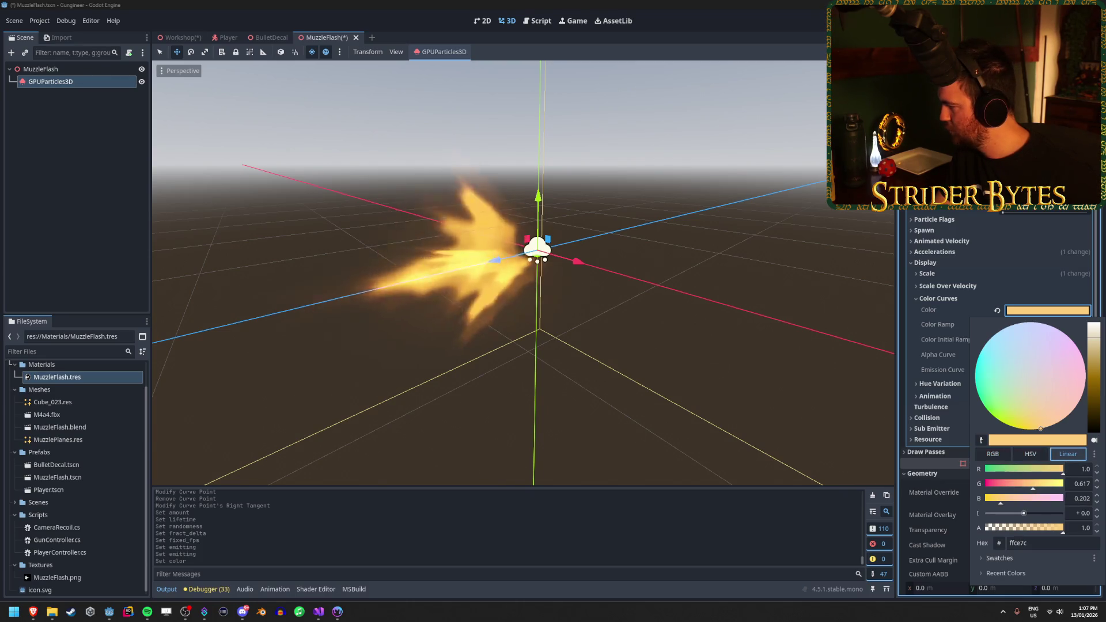
{"action": "key", "text": "Escape"}
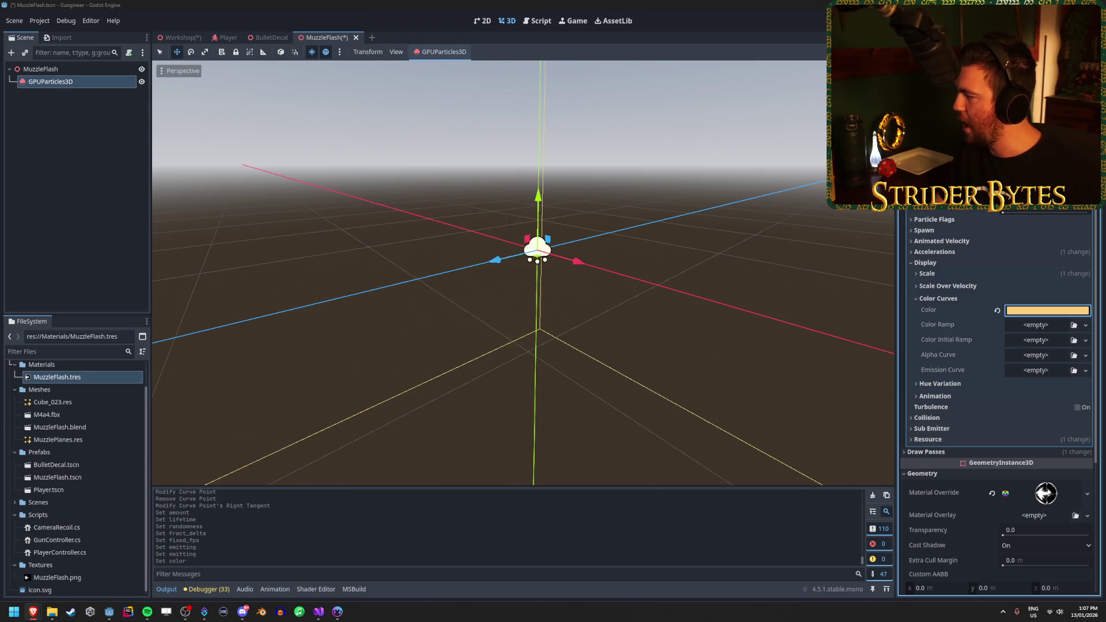
Raise the particle colour's red to 2 and boost its intensity to about 3
{"action": "left_click", "coordinate": [1047, 311]}
{"action": "left_click", "coordinate": [1081, 467]}
{"action": "type", "text": "2"}
{"action": "key", "text": "Tab"}
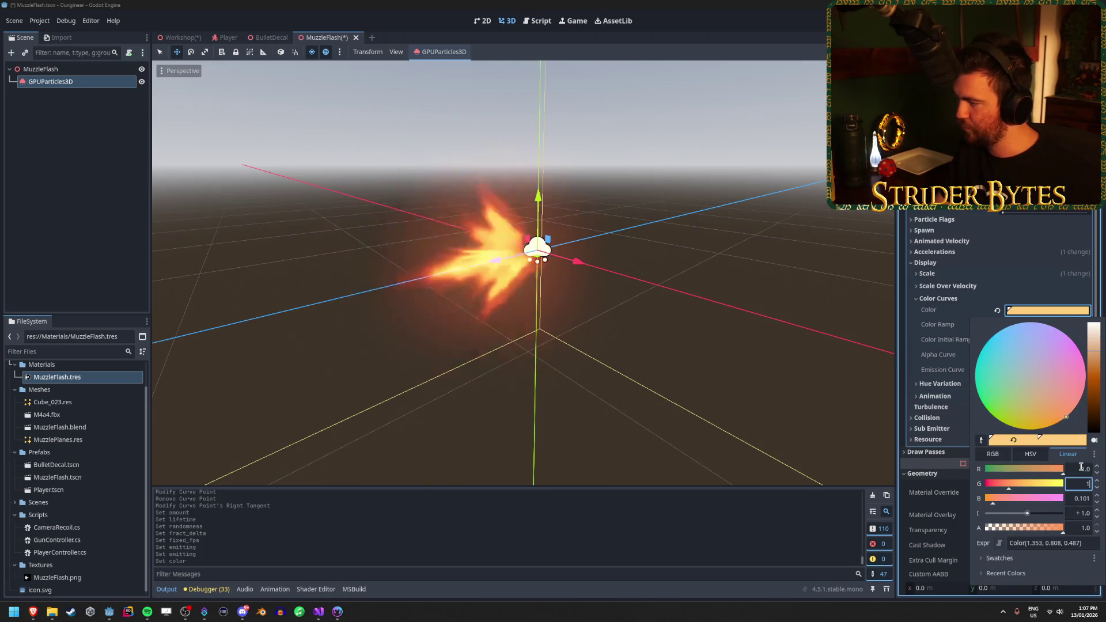
{"action": "key", "text": "Tab"}
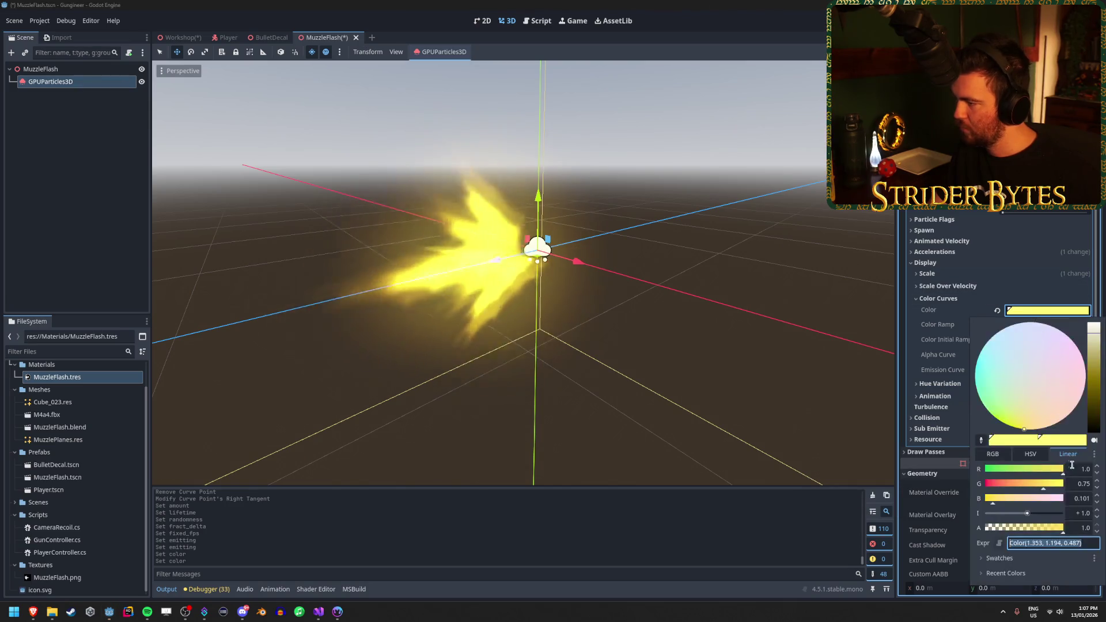
{"action": "left_click", "coordinate": [1079, 468]}
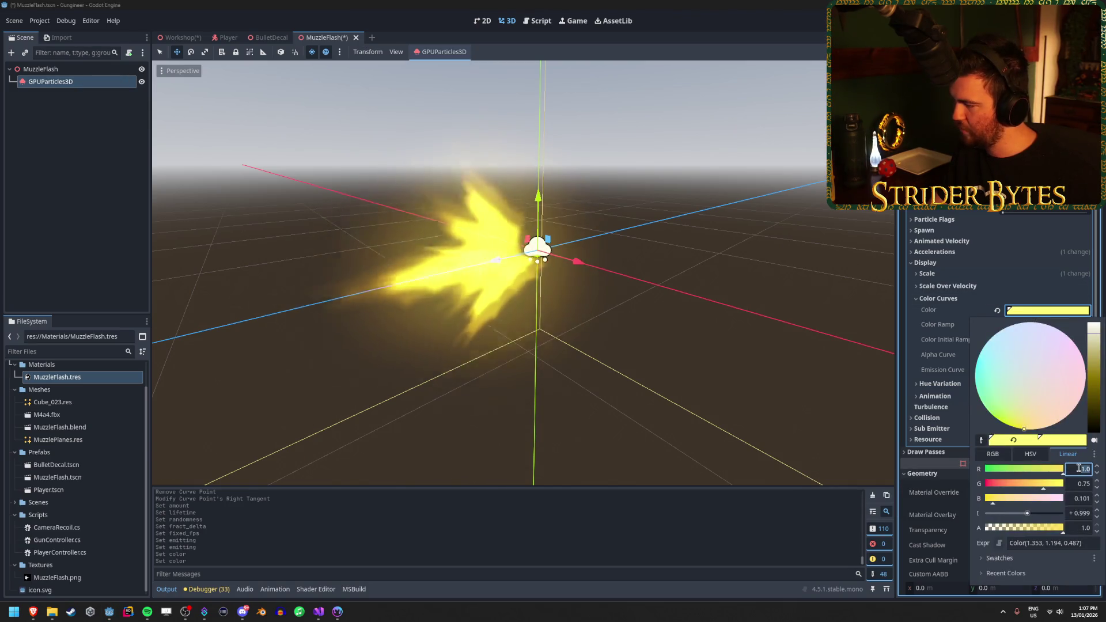
{"action": "left_click_drag", "start_coordinate": [1027, 513], "coordinate": [1036, 515]}
{"action": "left_click", "coordinate": [1071, 513]}
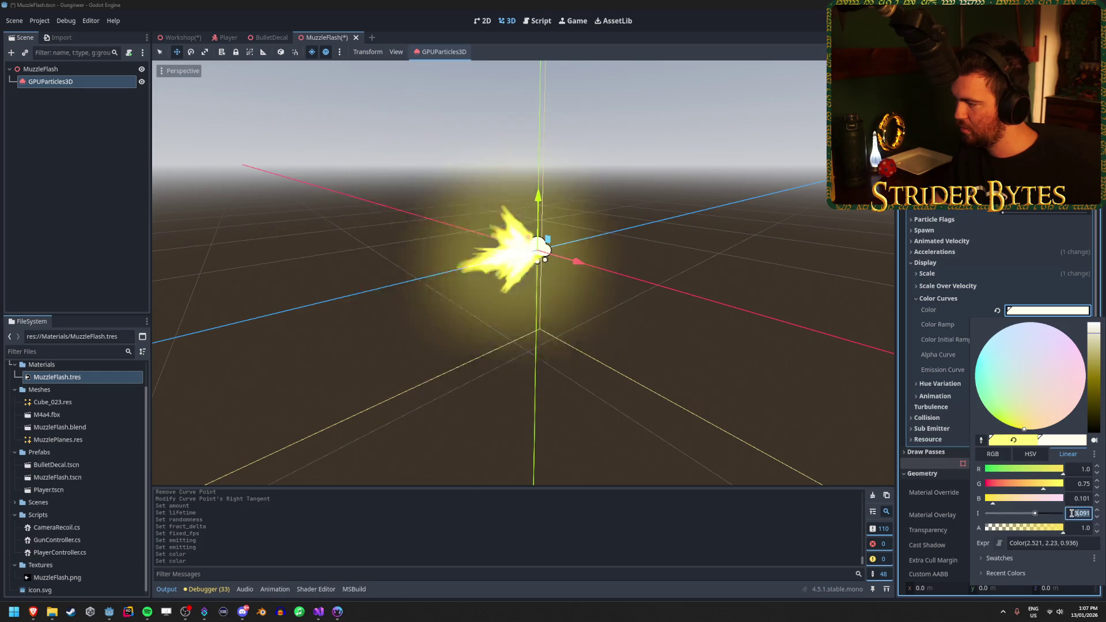
{"action": "key", "text": "Return"}
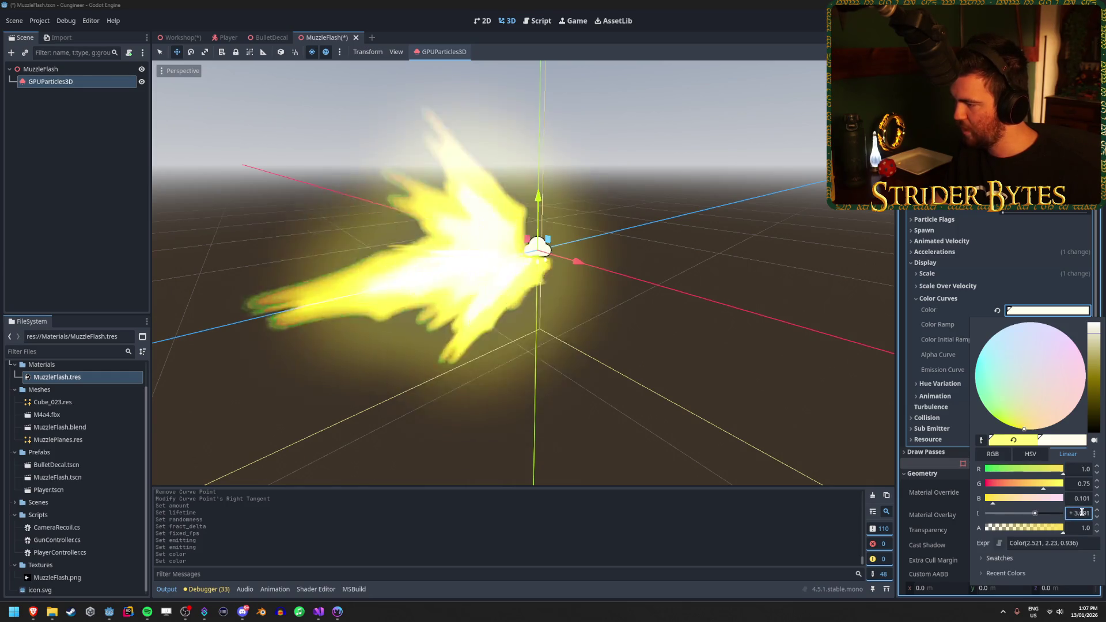
{"action": "key", "text": "Escape"}
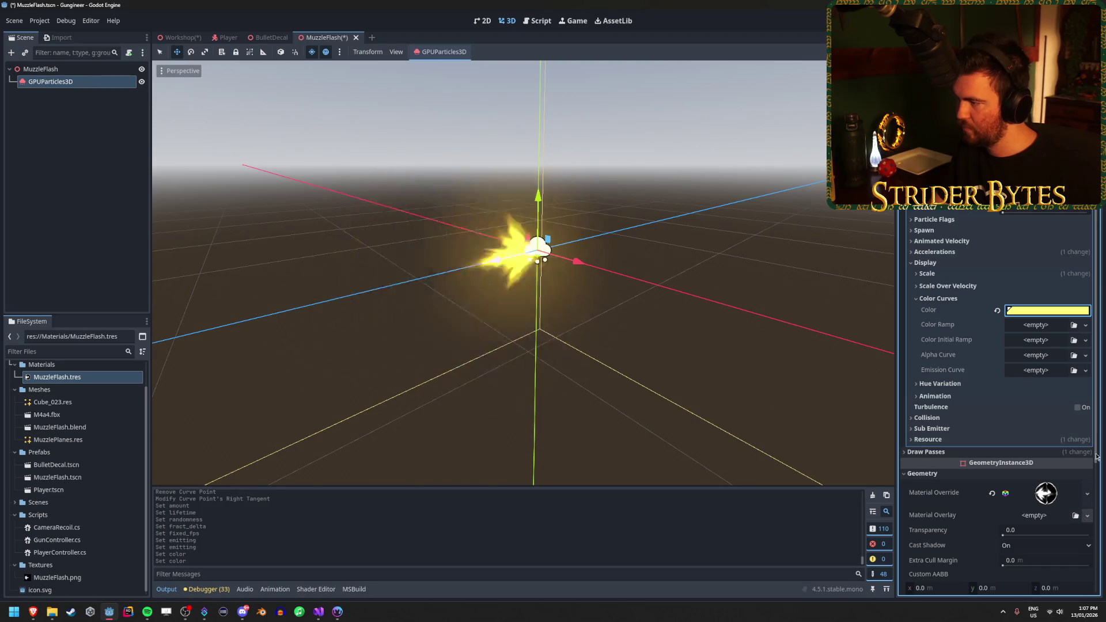
Switch the colour picker to Linear and lower red and green toward orange-yellow
{"action": "left_click", "coordinate": [1046, 312]}
{"action": "left_click", "coordinate": [1021, 452]}
{"action": "left_click", "coordinate": [1071, 454]}
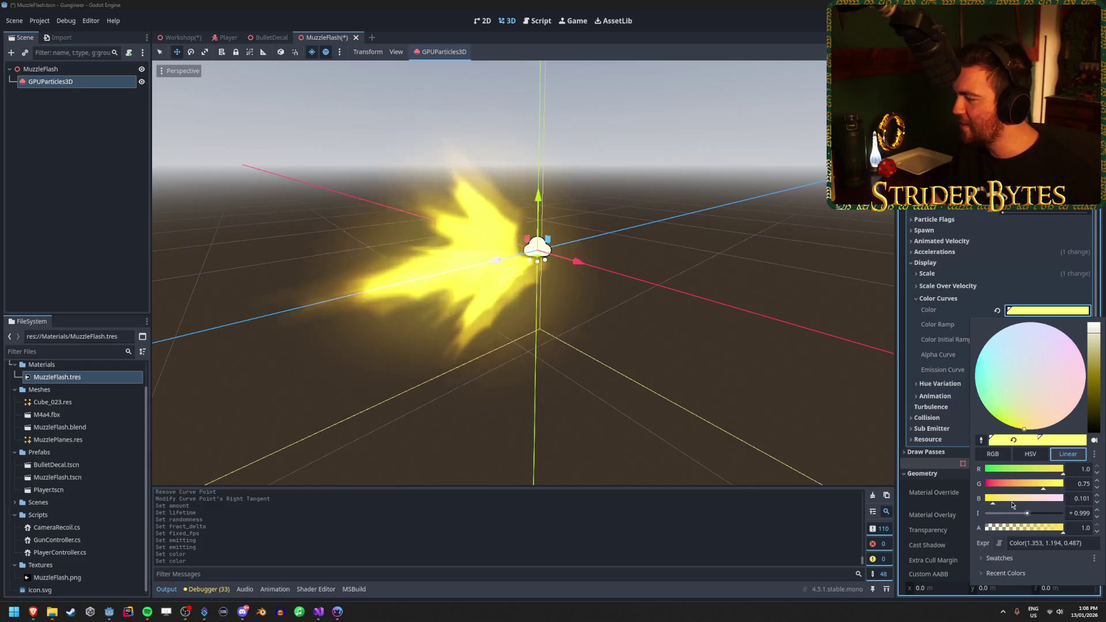
{"action": "left_click_drag", "start_coordinate": [1063, 468], "coordinate": [1043, 483]}
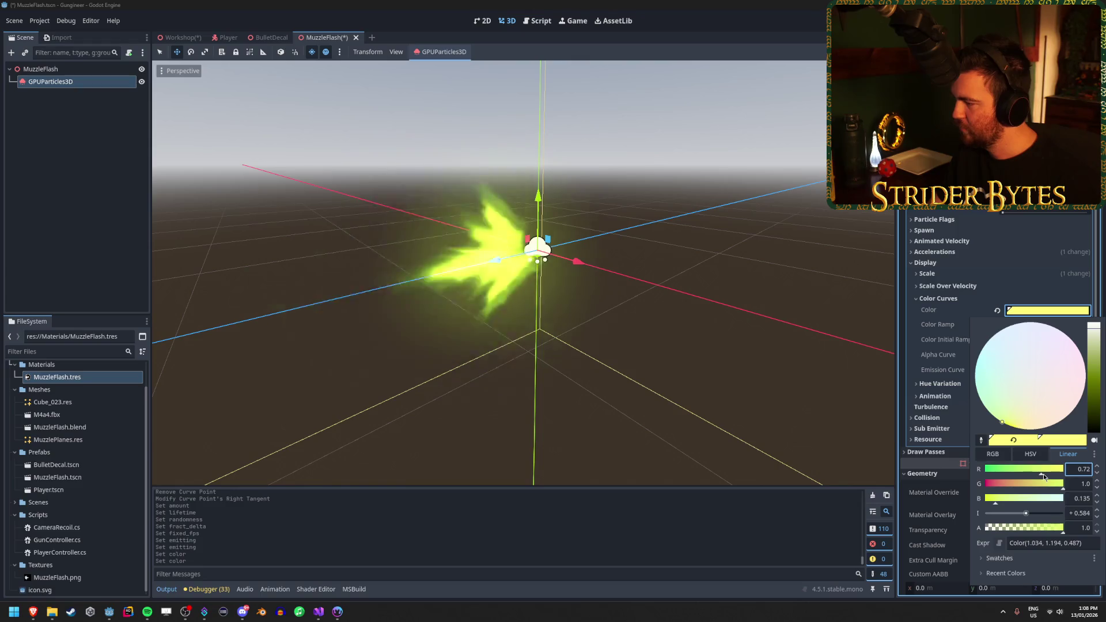
{"action": "left_click_drag", "start_coordinate": [1052, 483], "coordinate": [958, 505]}
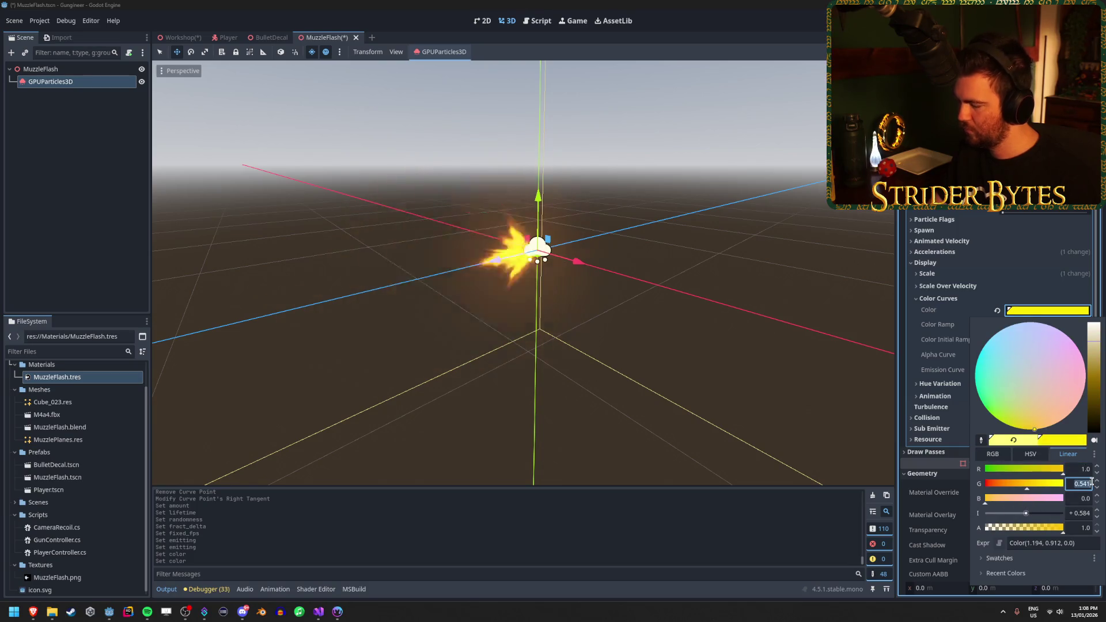
{"action": "key", "text": "Escape"}
{"action": "key", "text": "alt+Tab"}
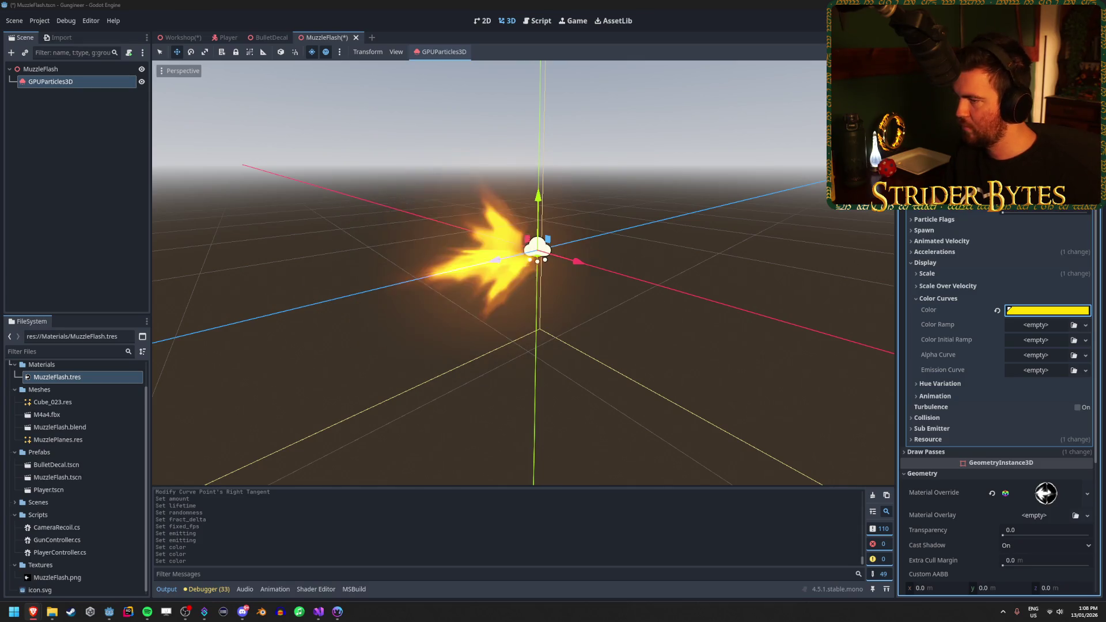
{"action": "key", "text": "alt+Tab"}
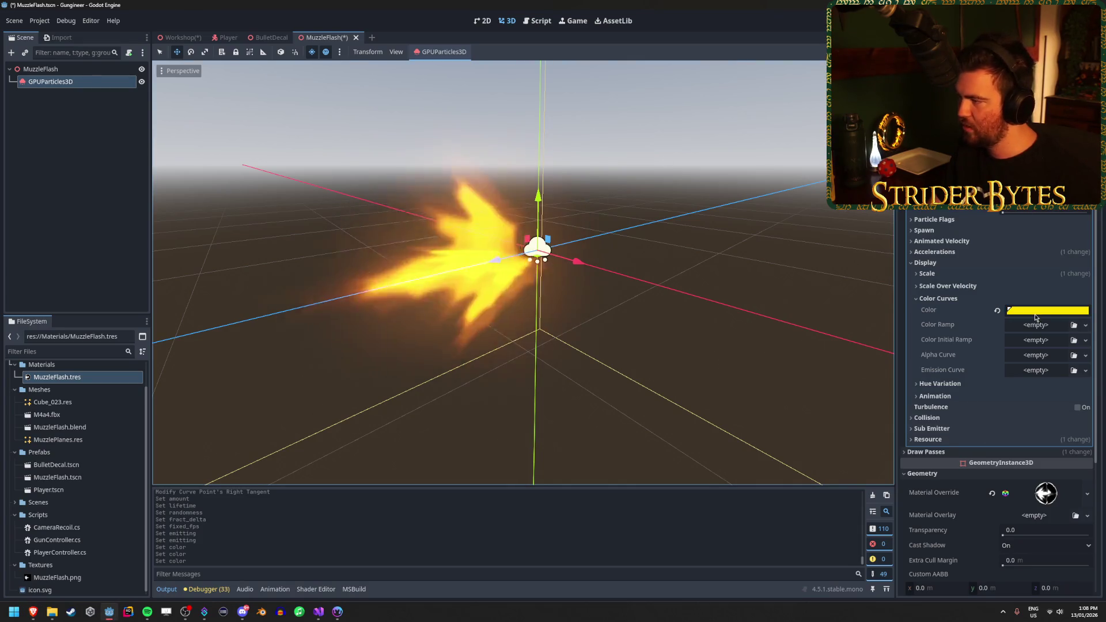
Fine-tune green and blue until the colour reads Color(1.194, 0.997, 0.734)
{"action": "left_click", "coordinate": [1047, 310]}
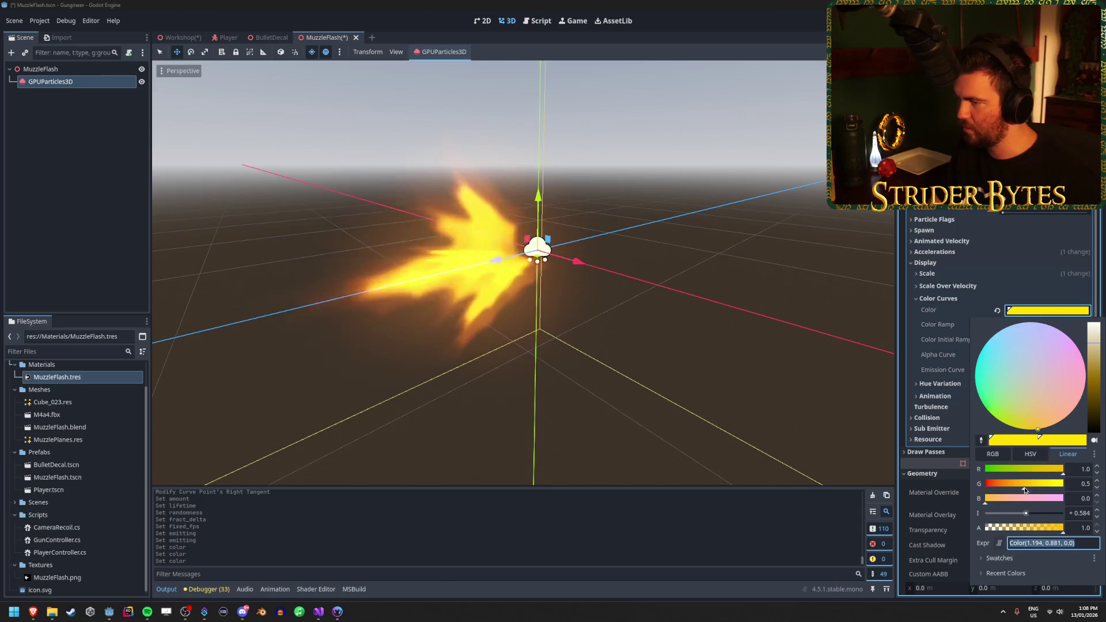
{"action": "left_click_drag", "start_coordinate": [1024, 490], "coordinate": [1048, 483]}
{"action": "left_click_drag", "start_coordinate": [989, 504], "coordinate": [1017, 503]}
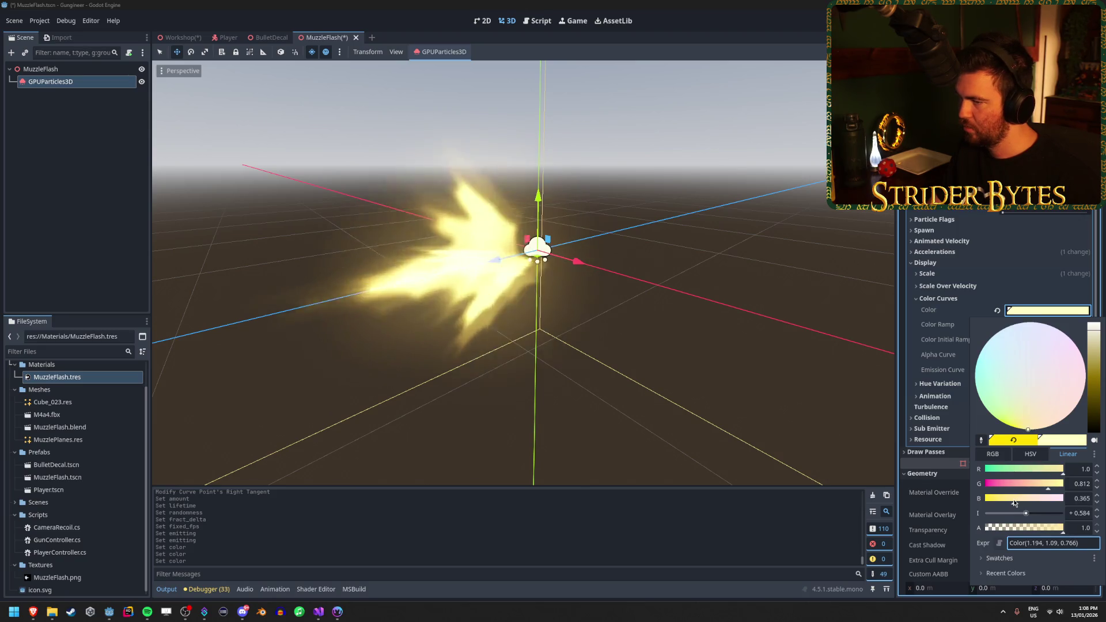
{"action": "left_click", "coordinate": [1040, 489]}
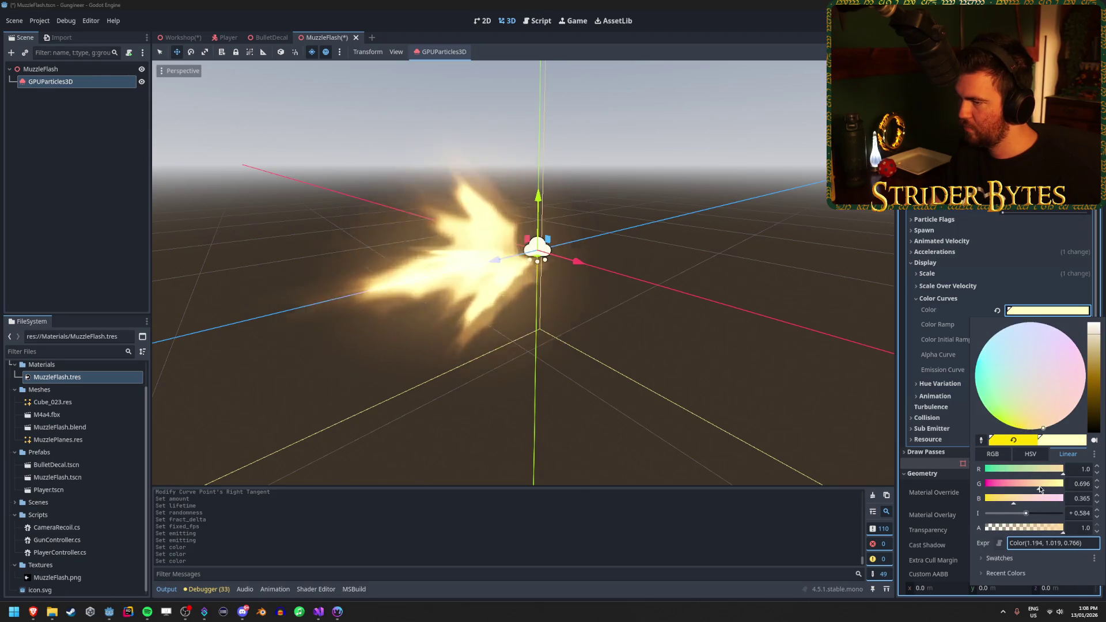
{"action": "left_click", "coordinate": [1037, 489]}
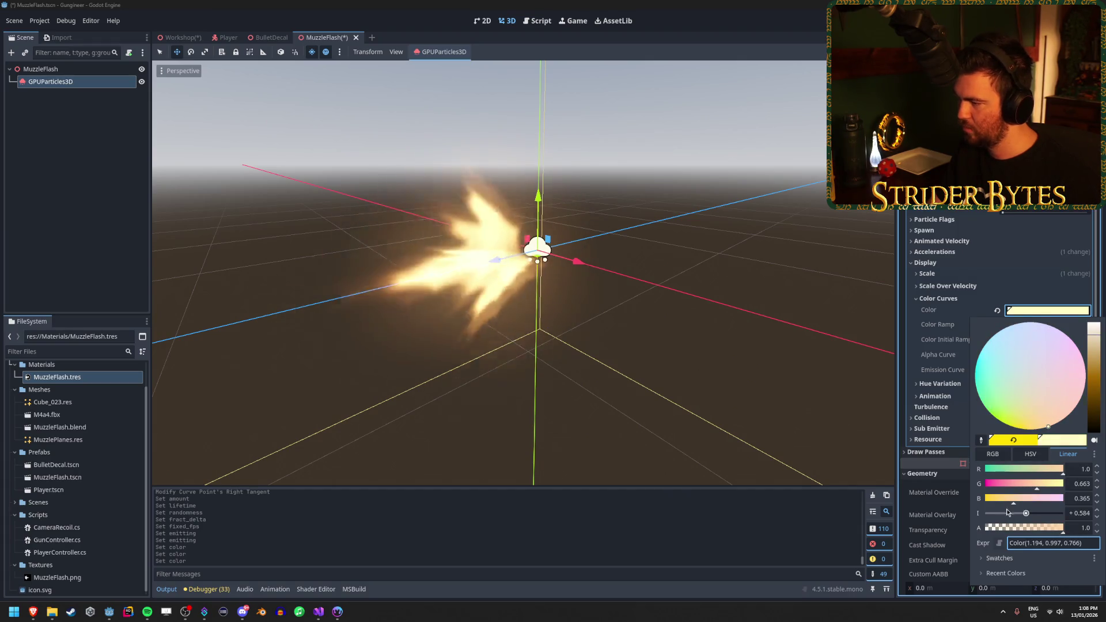
{"action": "left_click_drag", "start_coordinate": [1016, 502], "coordinate": [1012, 502]}
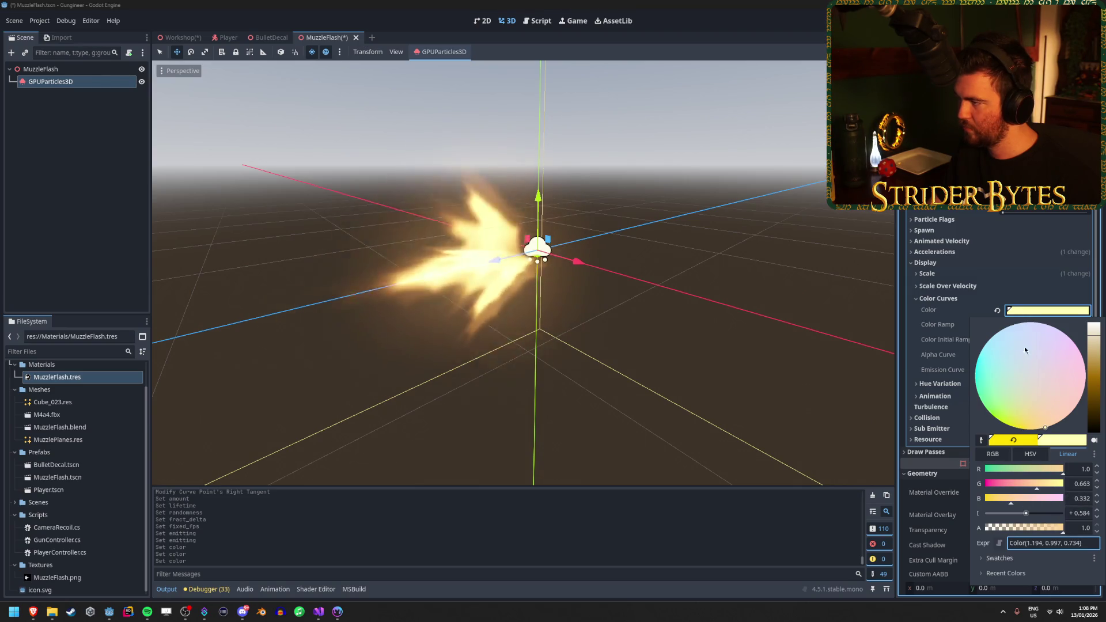
{"action": "left_click", "coordinate": [925, 275]}
{"action": "left_click", "coordinate": [923, 275]}
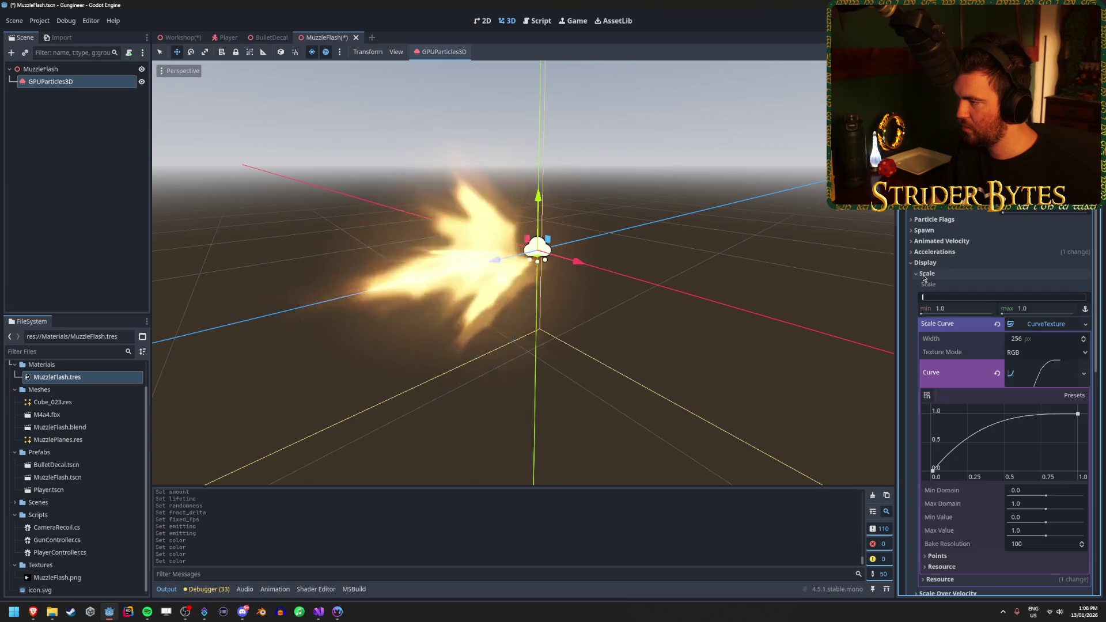
{"action": "left_click", "coordinate": [927, 274]}
{"action": "scroll", "coordinate": [992, 230], "scroll_direction": "up", "scroll_amount": 3}
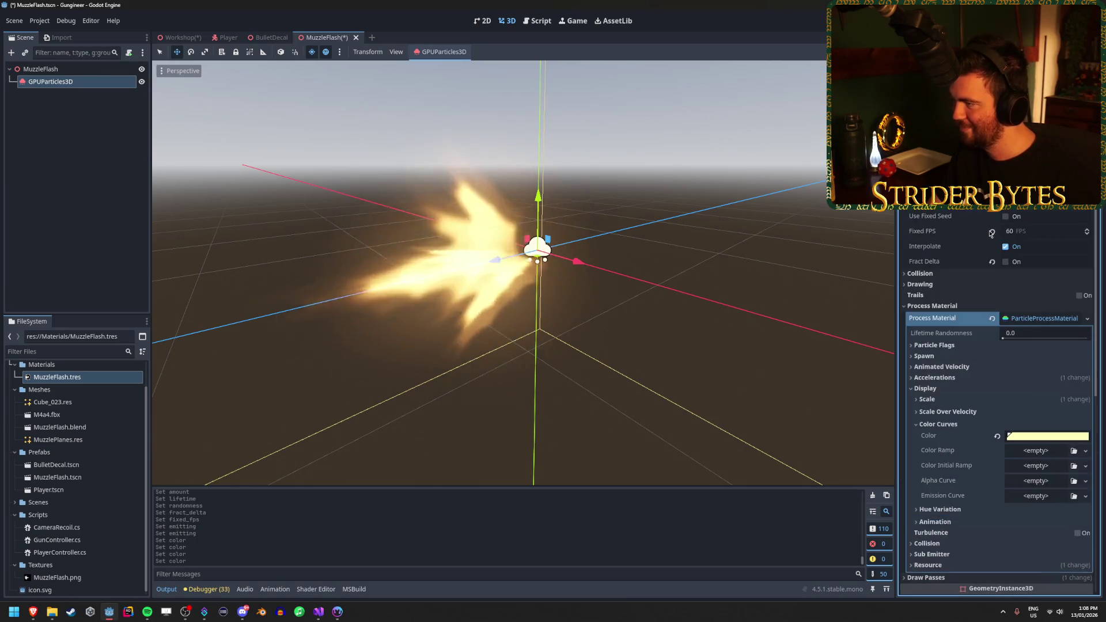
{"action": "scroll", "coordinate": [932, 330], "scroll_direction": "up", "scroll_amount": 2}
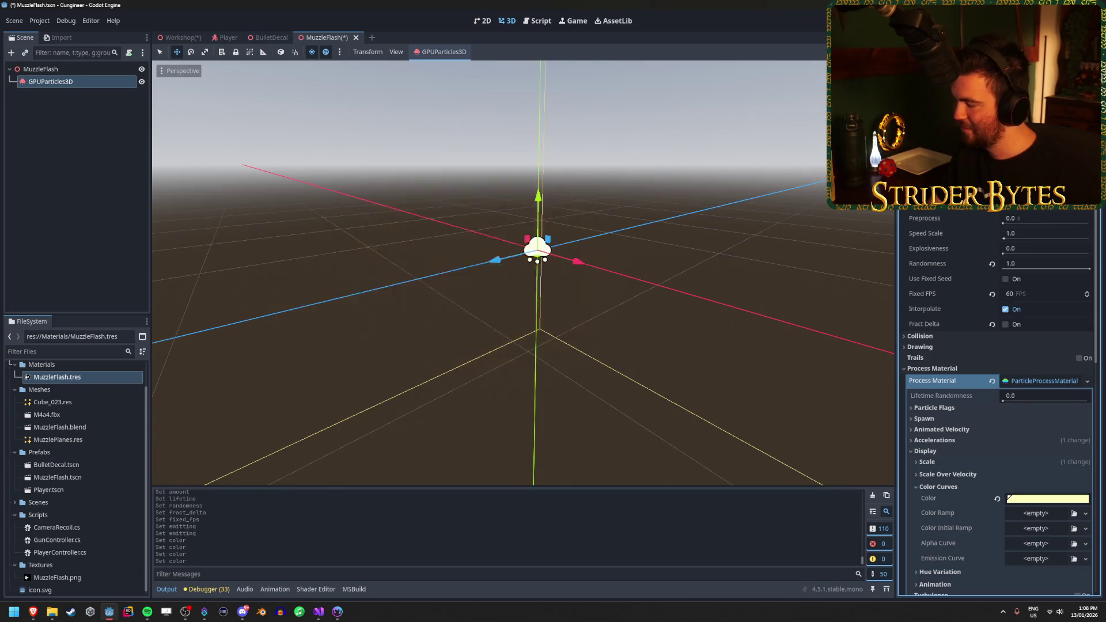
{"action": "scroll", "coordinate": [999, 346], "scroll_direction": "down", "scroll_amount": 10}
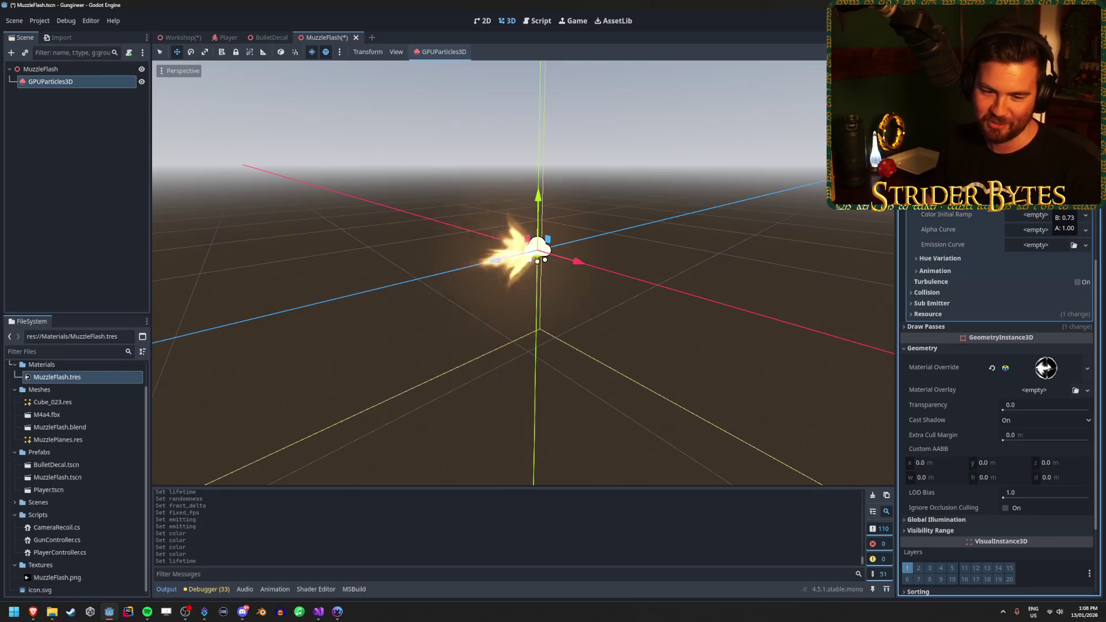
Lower blue and green slightly so the particle colour becomes Color(1.194, 0.881, 0.701)
{"action": "left_click", "coordinate": [1045, 202]}
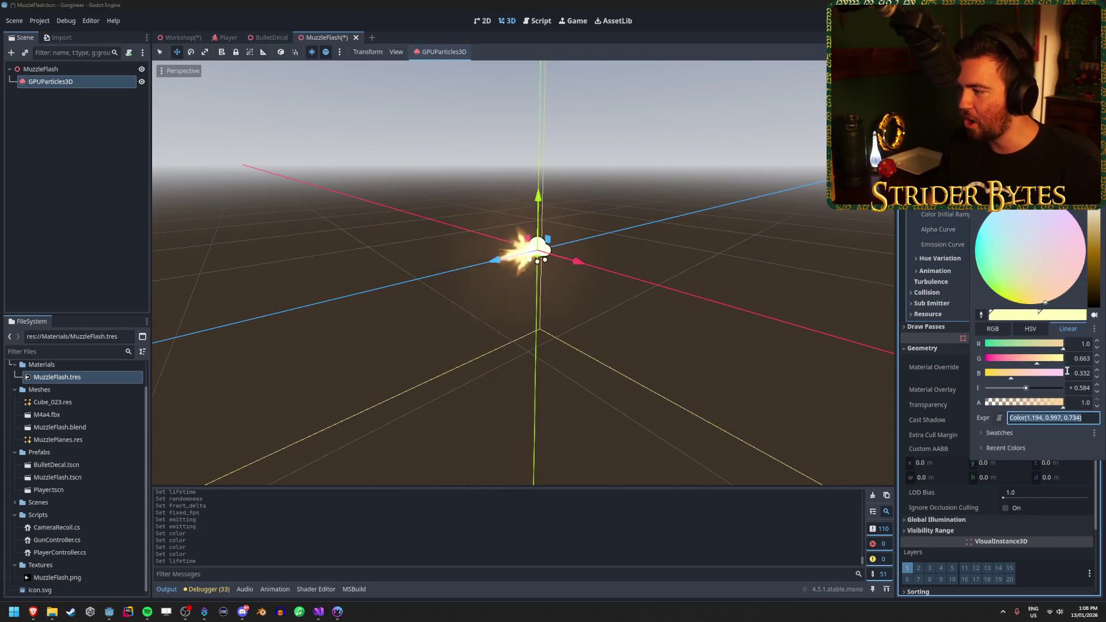
{"action": "left_click_drag", "start_coordinate": [1012, 380], "coordinate": [1008, 378]}
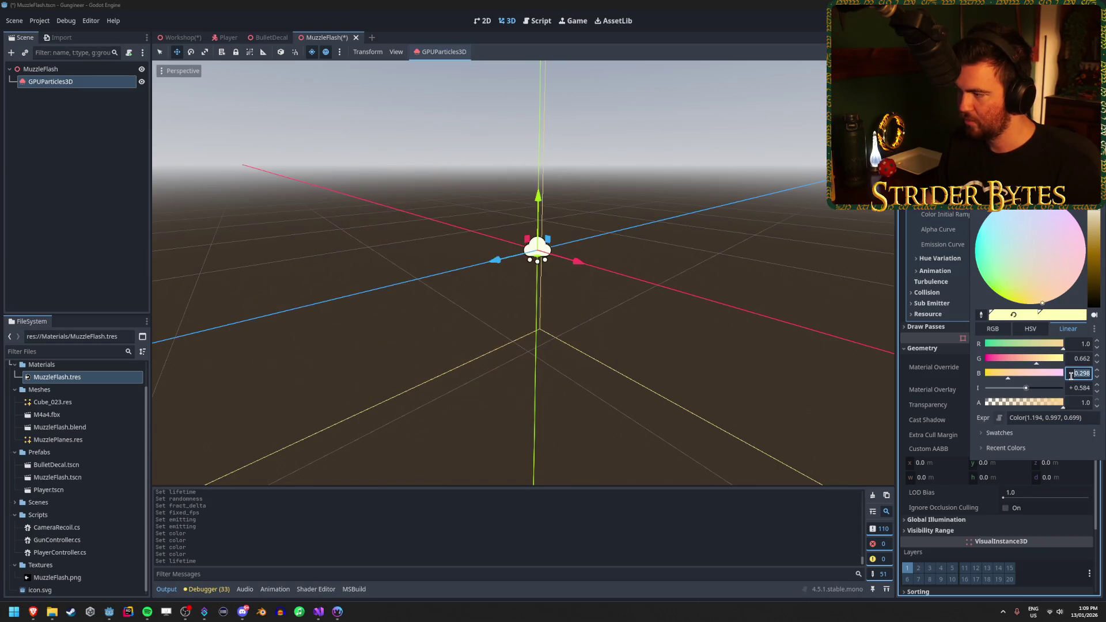
{"action": "key", "text": "Escape"}
{"action": "type", "text": "0.3"}
{"action": "left_click", "coordinate": [1079, 358]}
{"action": "mouse_move", "coordinate": [1037, 365]}
{"action": "left_mouse_down"}
{"action": "mouse_move", "coordinate": [1008, 365]}
{"action": "mouse_move", "coordinate": [1058, 365]}
{"action": "mouse_move", "coordinate": [1029, 367]}
{"action": "left_mouse_up"}
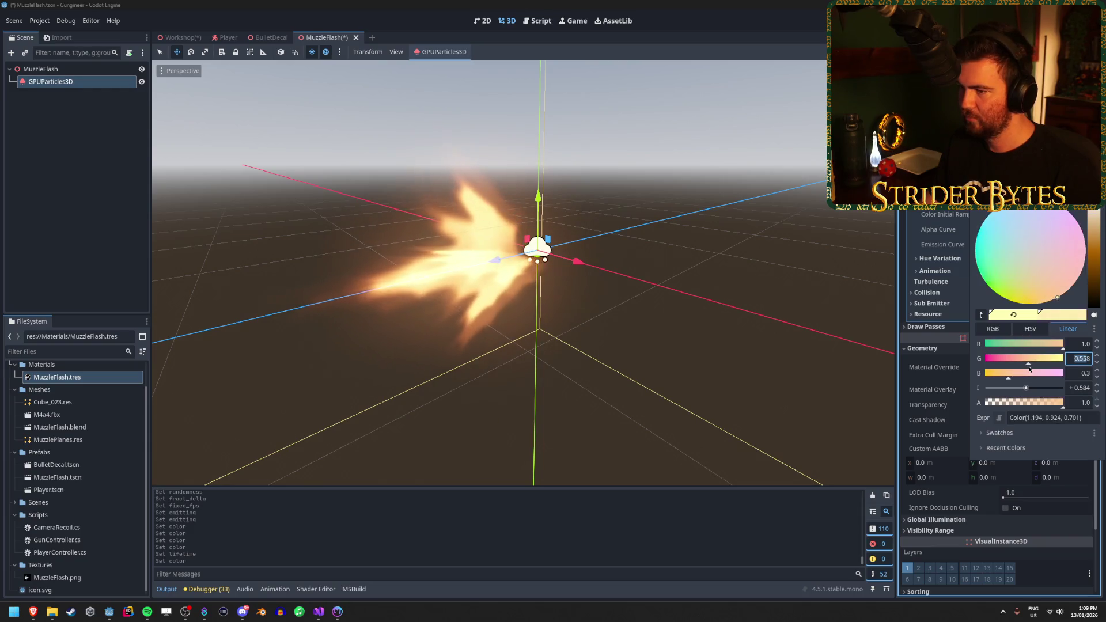
{"action": "left_click", "coordinate": [1078, 360]}
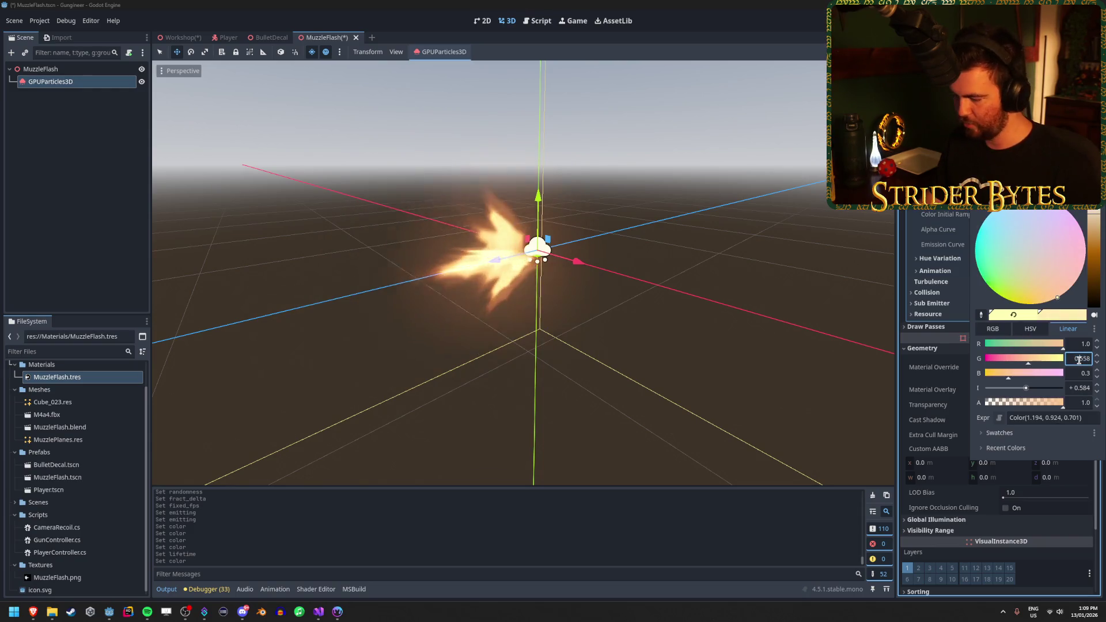
{"action": "key", "text": "Escape"}
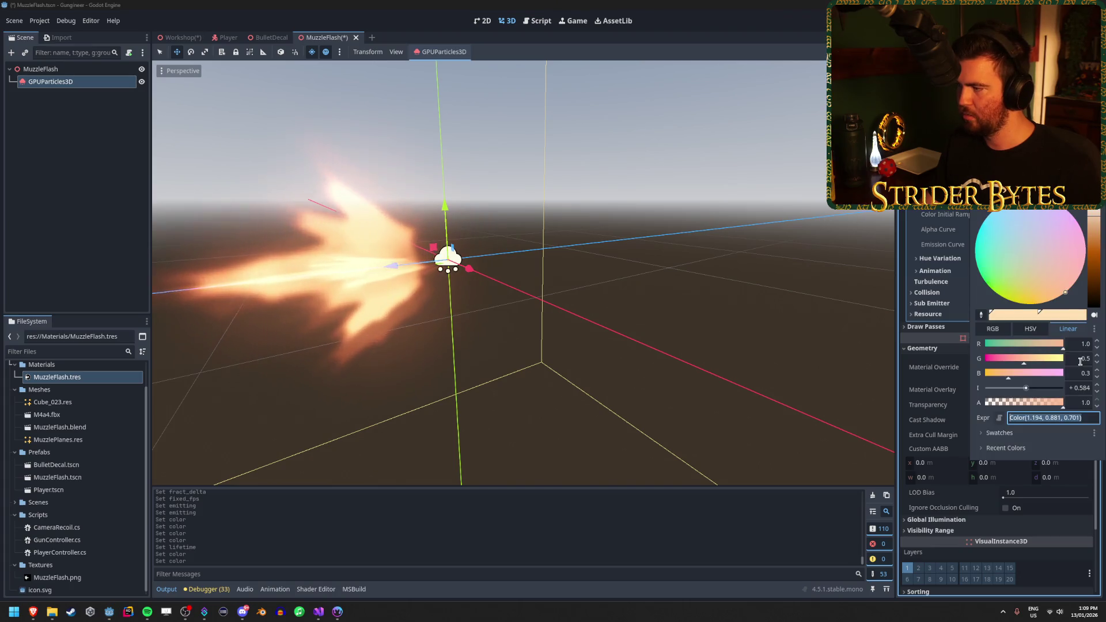
{"action": "key", "text": "Escape"}
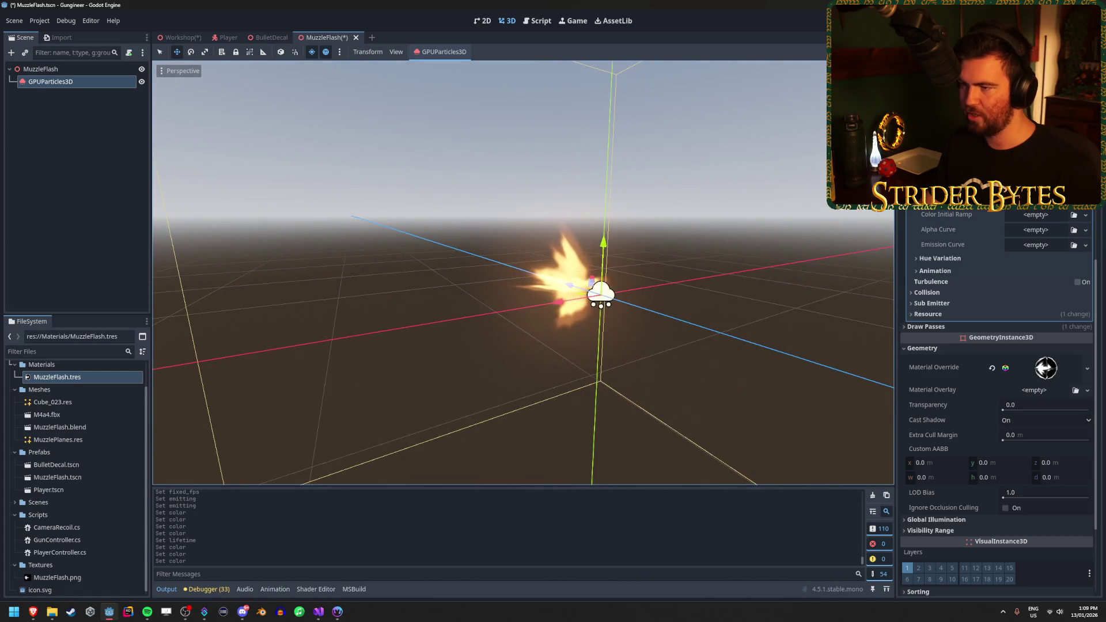
{"action": "scroll", "coordinate": [1007, 256], "scroll_direction": "up", "scroll_amount": 3}
{"action": "scroll", "coordinate": [1008, 253], "scroll_direction": "up", "scroll_amount": 2}
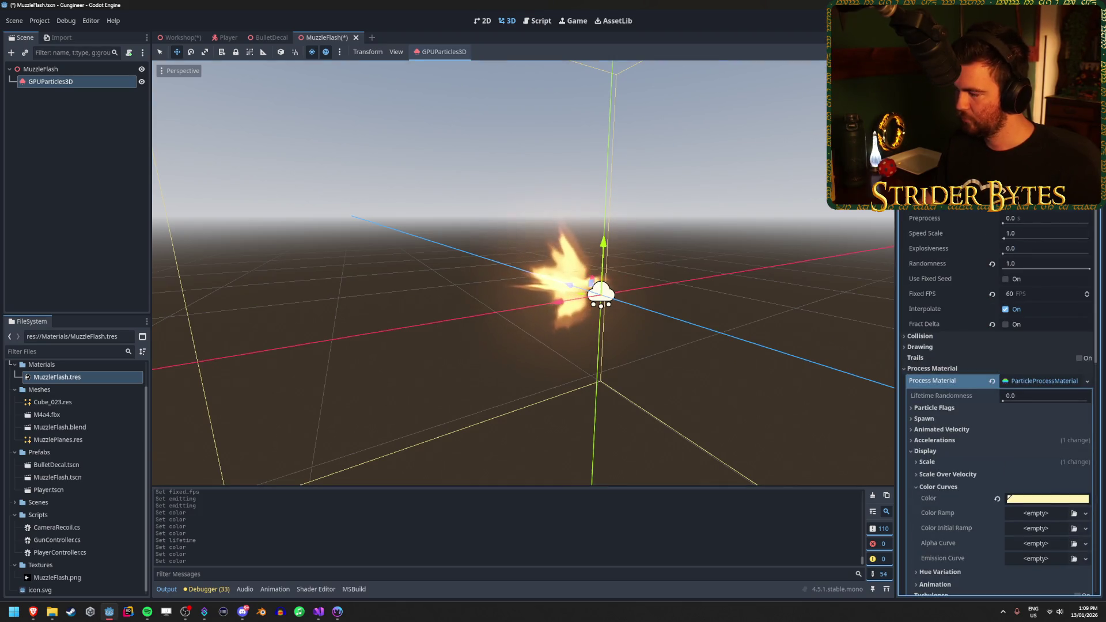
{"action": "left_click_drag", "start_coordinate": [518, 345], "coordinate": [599, 326]}
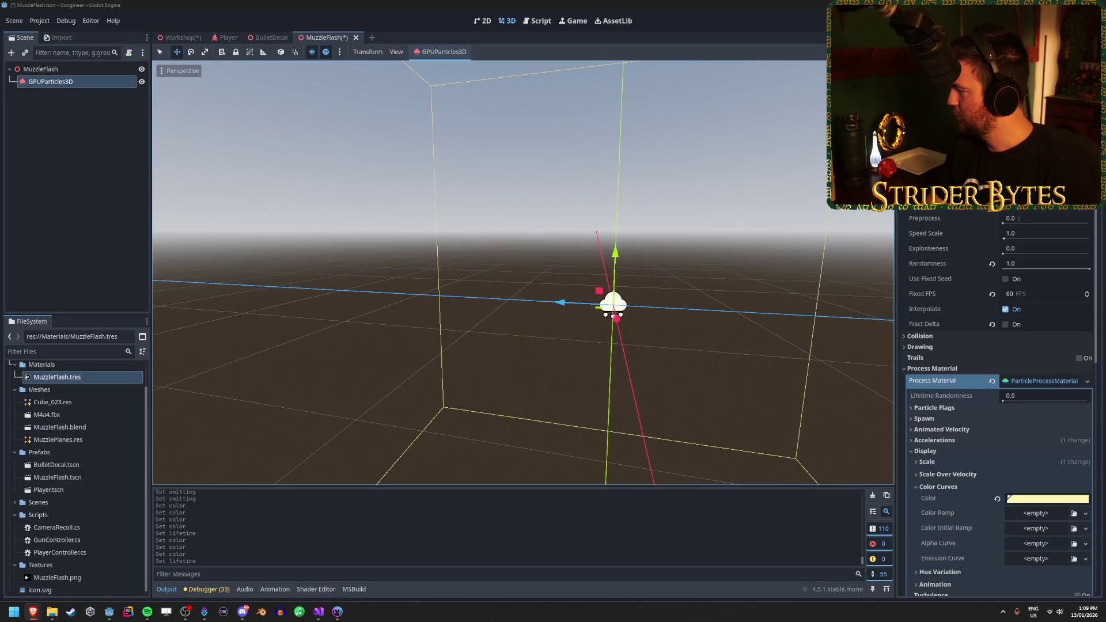
{"action": "scroll", "coordinate": [973, 322], "scroll_direction": "down", "scroll_amount": 3}
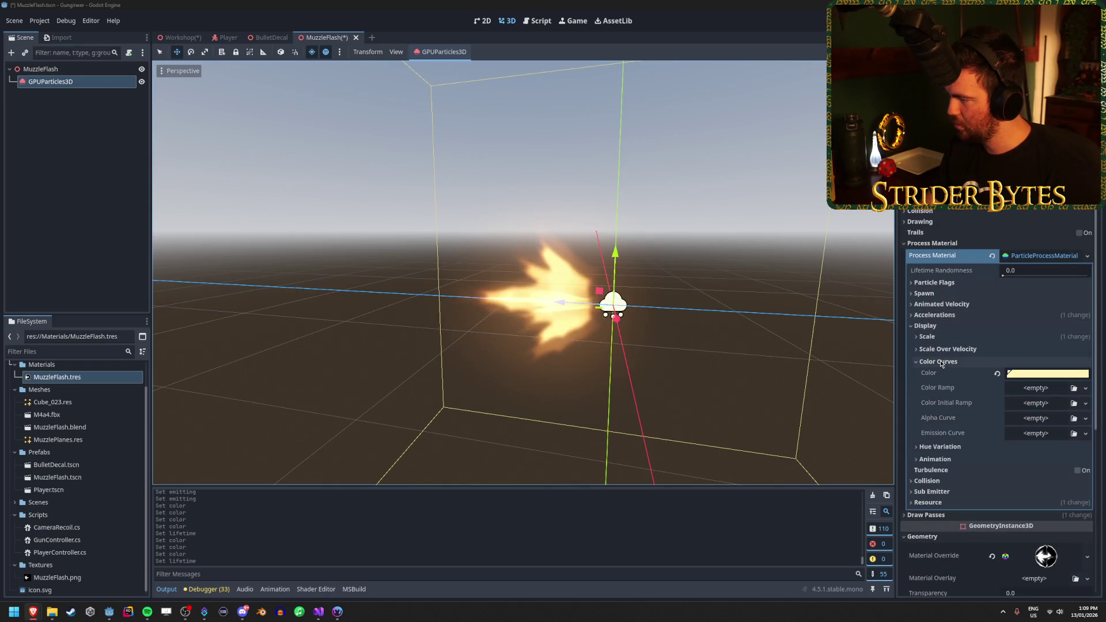
Give Alpha Curve a new CurveTexture whose curve falls from 1.0 to near 0
{"action": "left_click", "coordinate": [1031, 418]}
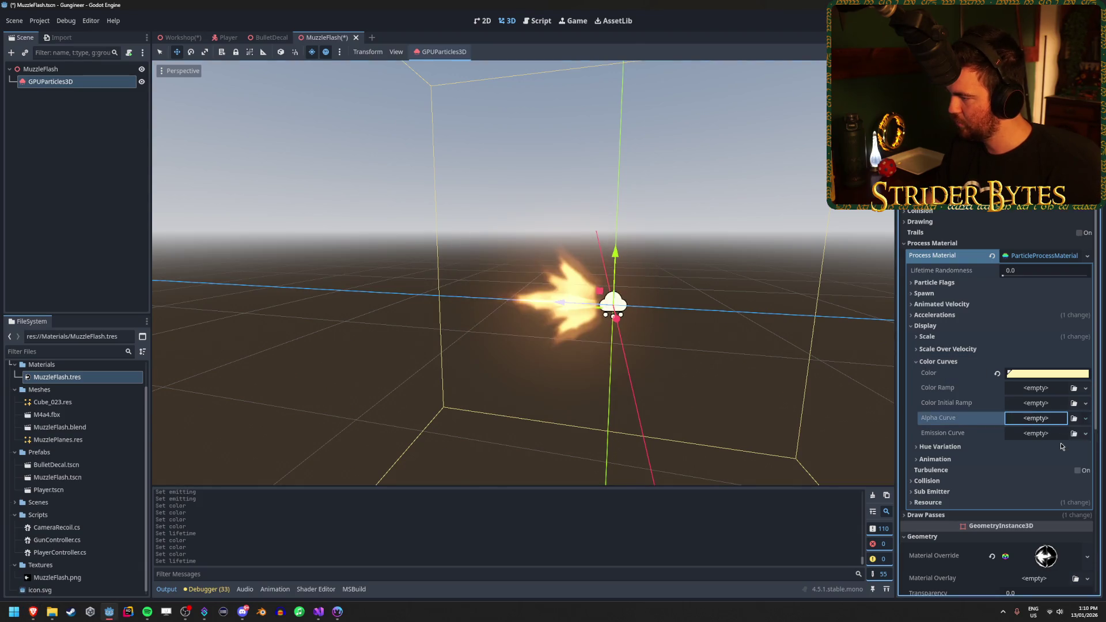
{"action": "left_click", "coordinate": [1047, 418]}
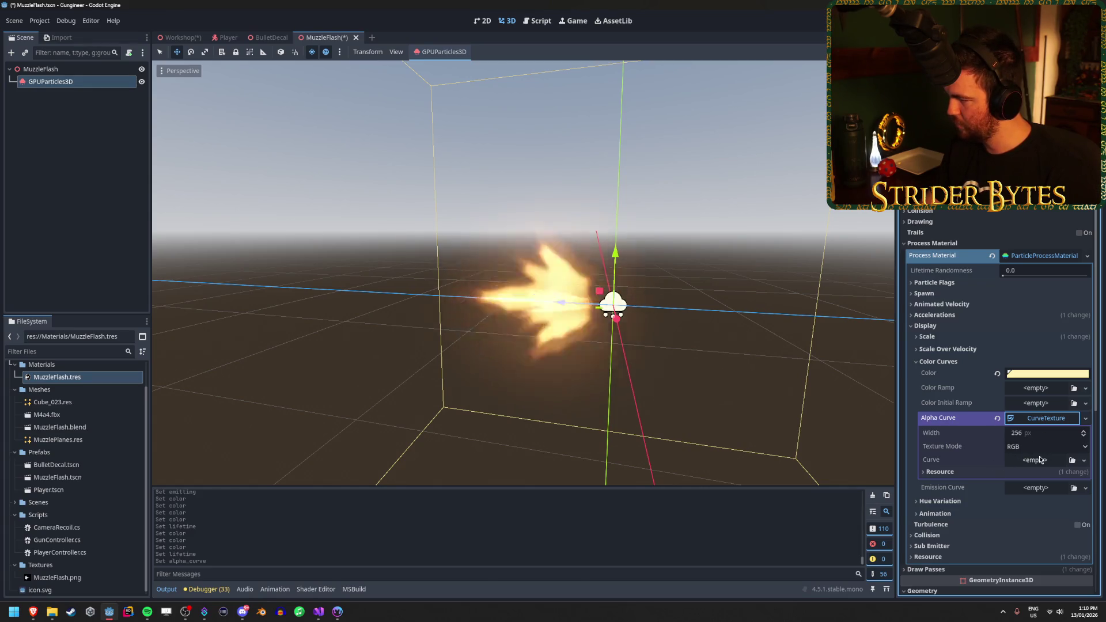
{"action": "left_click", "coordinate": [1083, 460]}
{"action": "left_click", "coordinate": [1077, 486]}
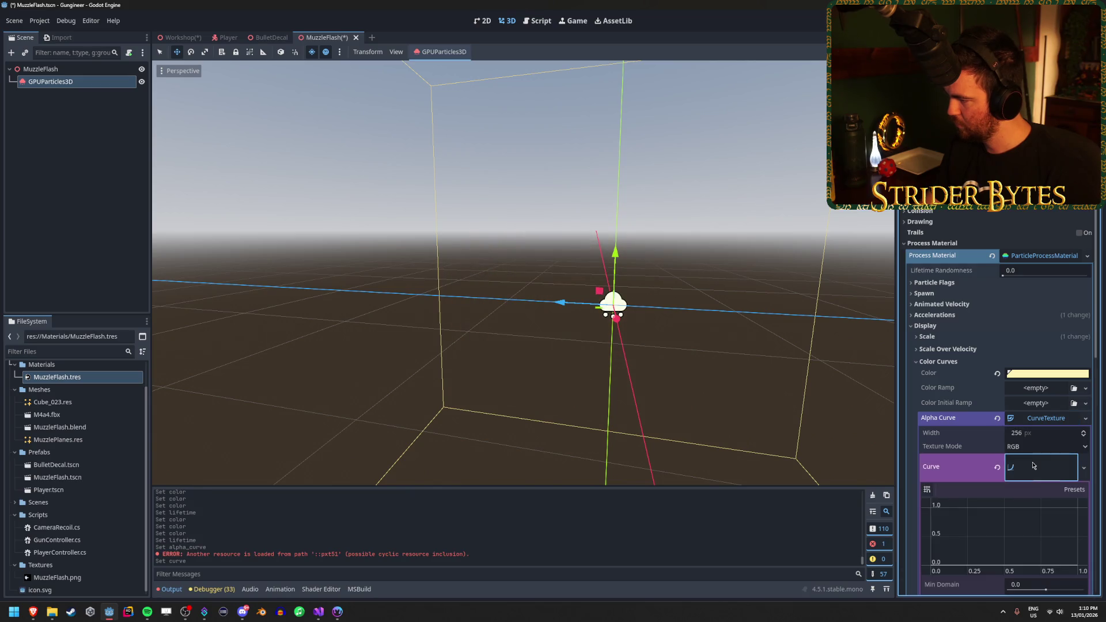
{"action": "left_click_drag", "start_coordinate": [933, 562], "coordinate": [918, 507]}
{"action": "left_click_drag", "start_coordinate": [1071, 538], "coordinate": [1079, 565]}
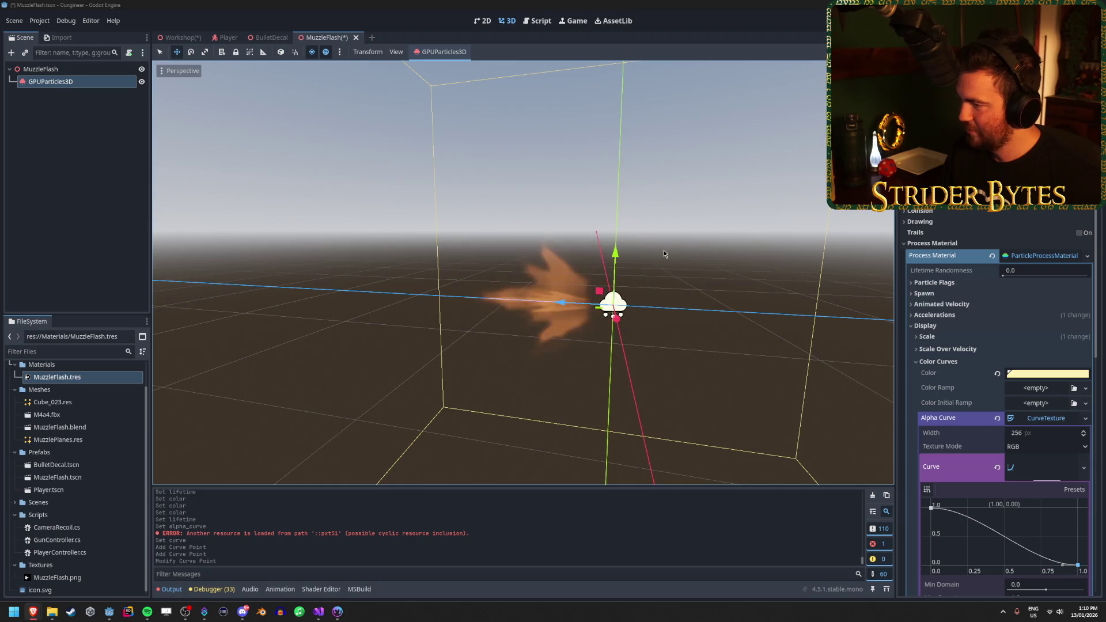
Orbit around the emitter and reselect GPUParticles3D to preview the fading flame
{"action": "mouse_move", "coordinate": [672, 257]}
{"action": "left_mouse_down"}
{"action": "mouse_move", "coordinate": [501, 262]}
{"action": "mouse_move", "coordinate": [459, 301]}
{"action": "left_mouse_up"}
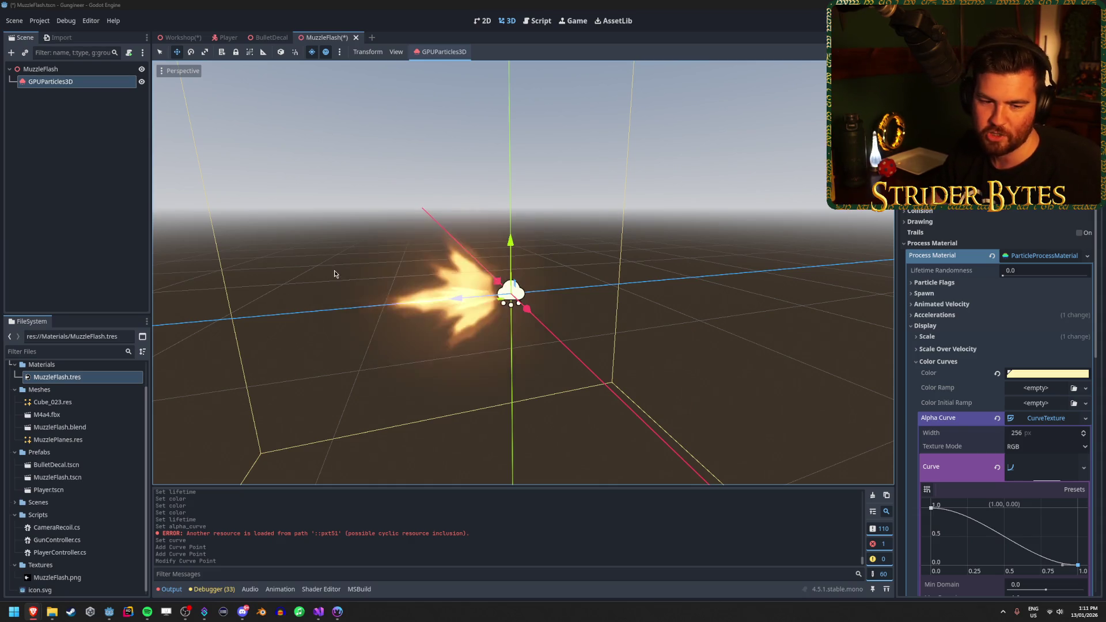
{"action": "left_click", "coordinate": [275, 254]}
{"action": "left_click", "coordinate": [46, 82]}
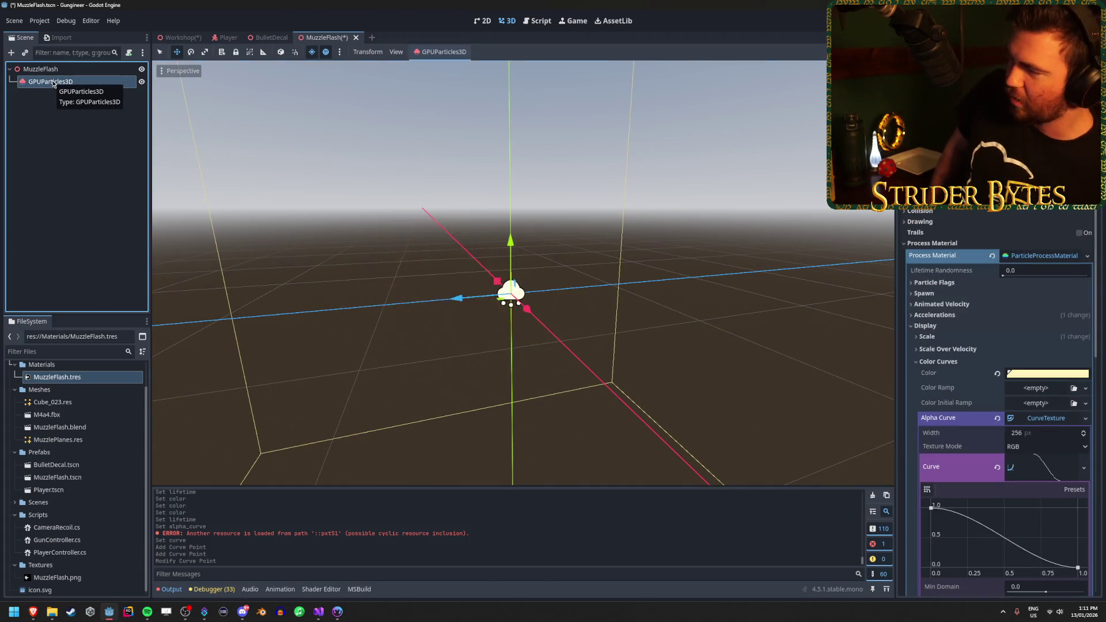
{"action": "left_click_drag", "start_coordinate": [467, 213], "coordinate": [438, 214]}
{"action": "left_click", "coordinate": [544, 262]}
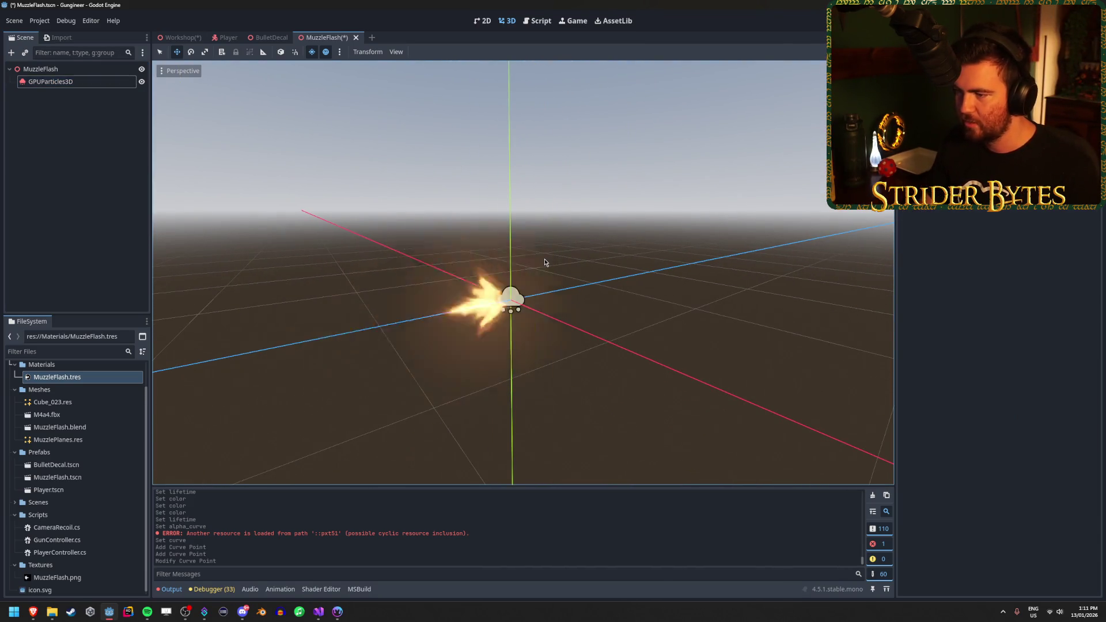
{"action": "left_click", "coordinate": [91, 82]}
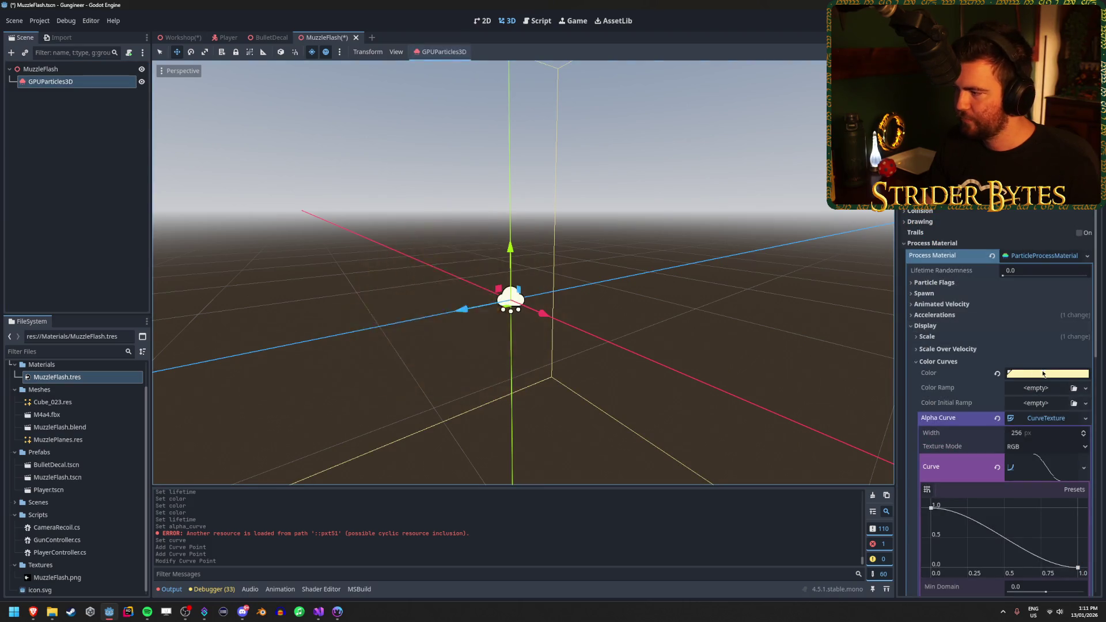
Raise green in the particle colour to push the flame toward pale yellow
{"action": "left_click", "coordinate": [1044, 375]}
{"action": "mouse_move", "coordinate": [1032, 269]}
{"action": "left_mouse_down"}
{"action": "mouse_move", "coordinate": [1047, 269]}
{"action": "mouse_move", "coordinate": [1037, 271]}
{"action": "mouse_move", "coordinate": [1046, 257]}
{"action": "left_mouse_up"}
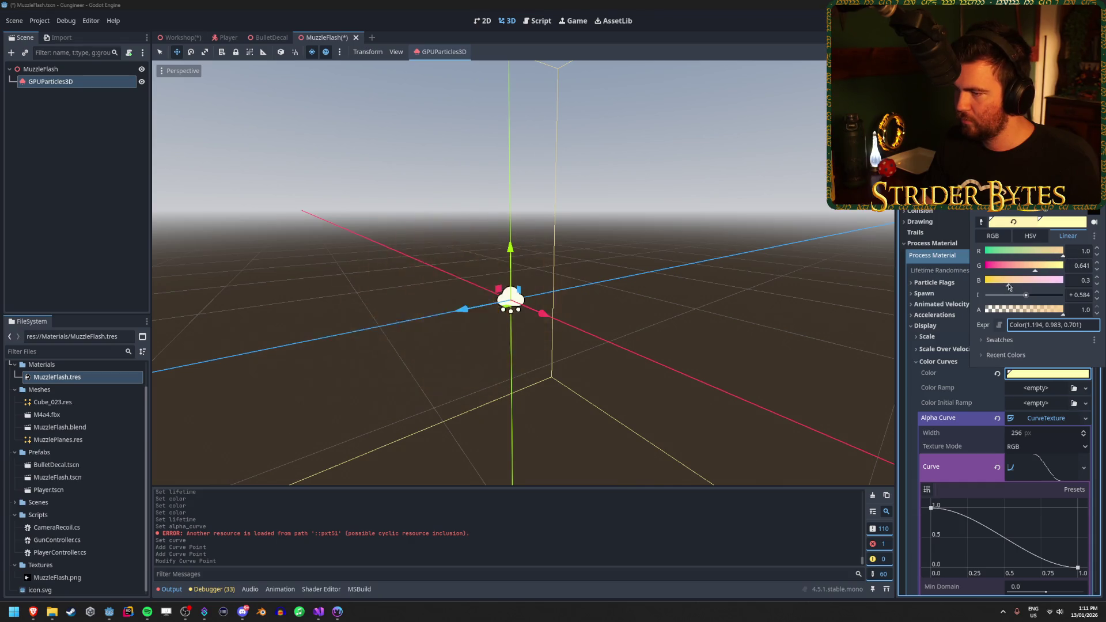
{"action": "left_click_drag", "start_coordinate": [1042, 268], "coordinate": [1049, 270]}
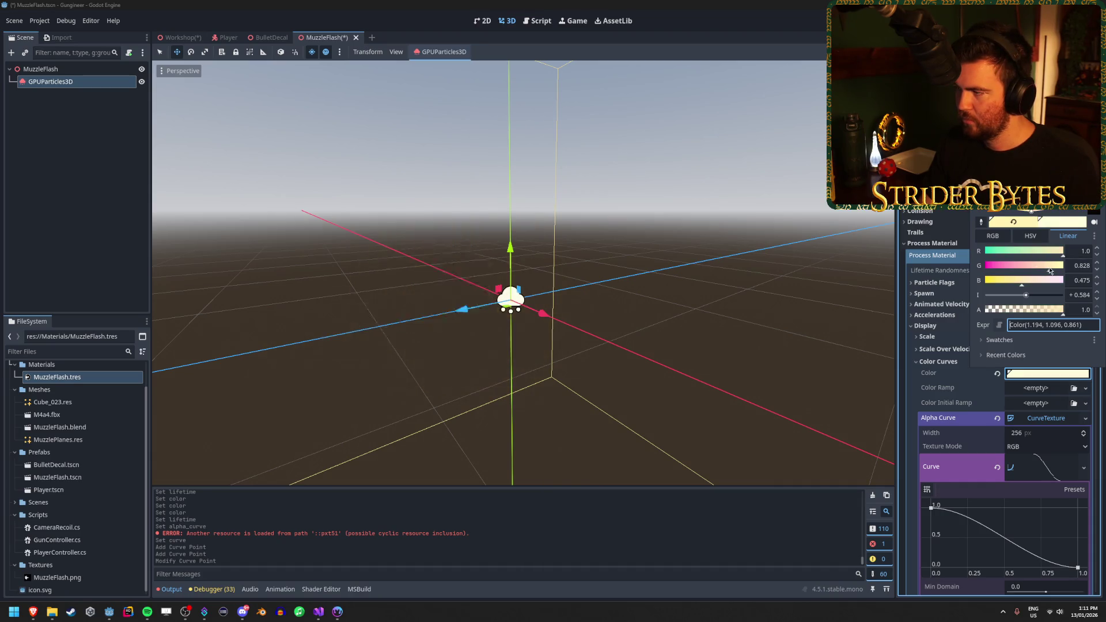
{"action": "left_click", "coordinate": [1075, 280]}
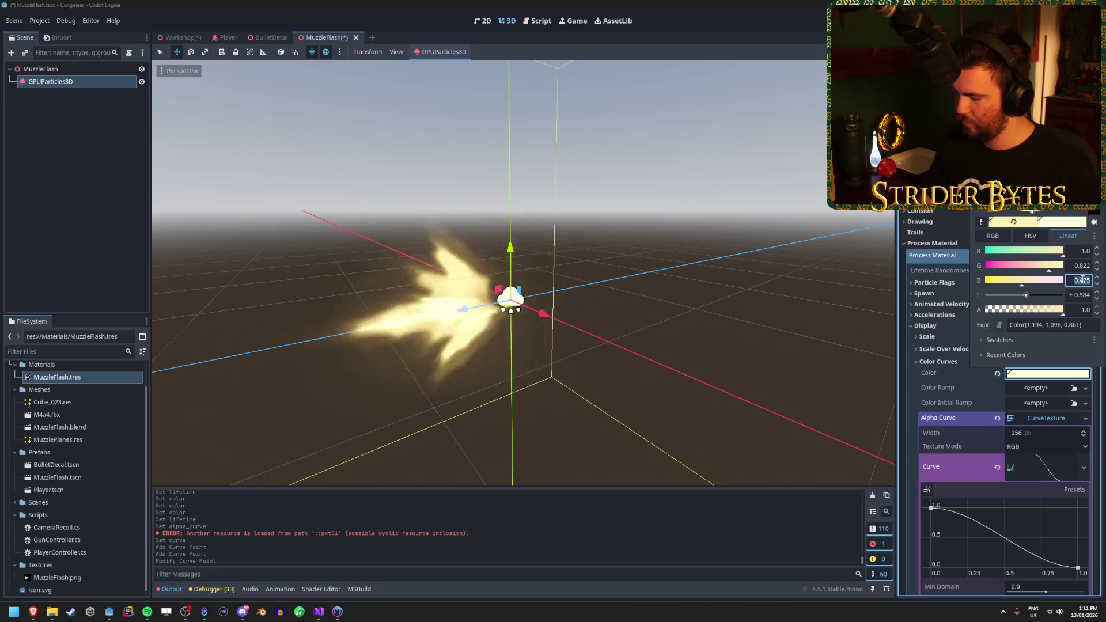
{"action": "left_click", "coordinate": [1032, 211]}
Settle the colour's green at 0.6 with blue at 0.3, then bring Material Maker forward
{"action": "left_click", "coordinate": [1048, 373]}
{"action": "left_click", "coordinate": [1082, 265]}
{"action": "type", "text": "5"}
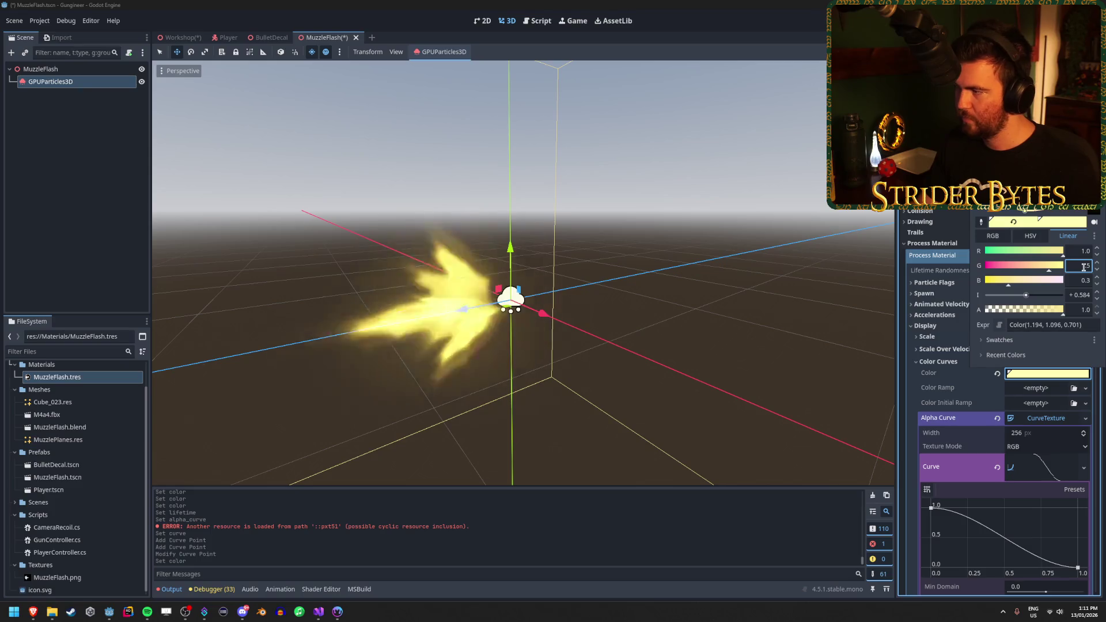
{"action": "left_click", "coordinate": [1079, 278]}
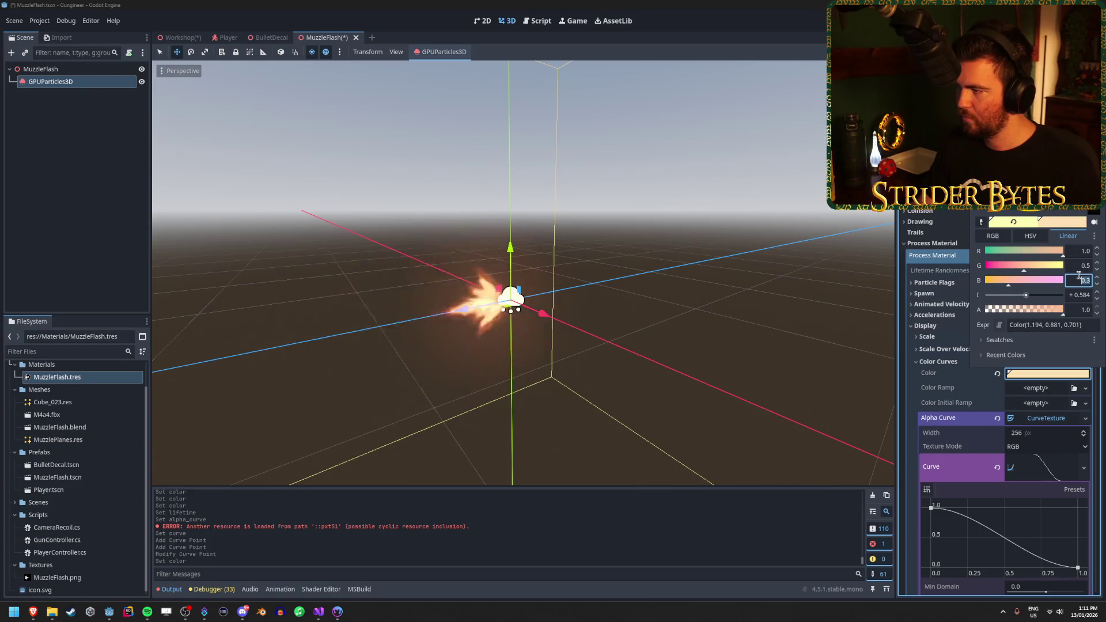
{"action": "left_click", "coordinate": [1080, 267]}
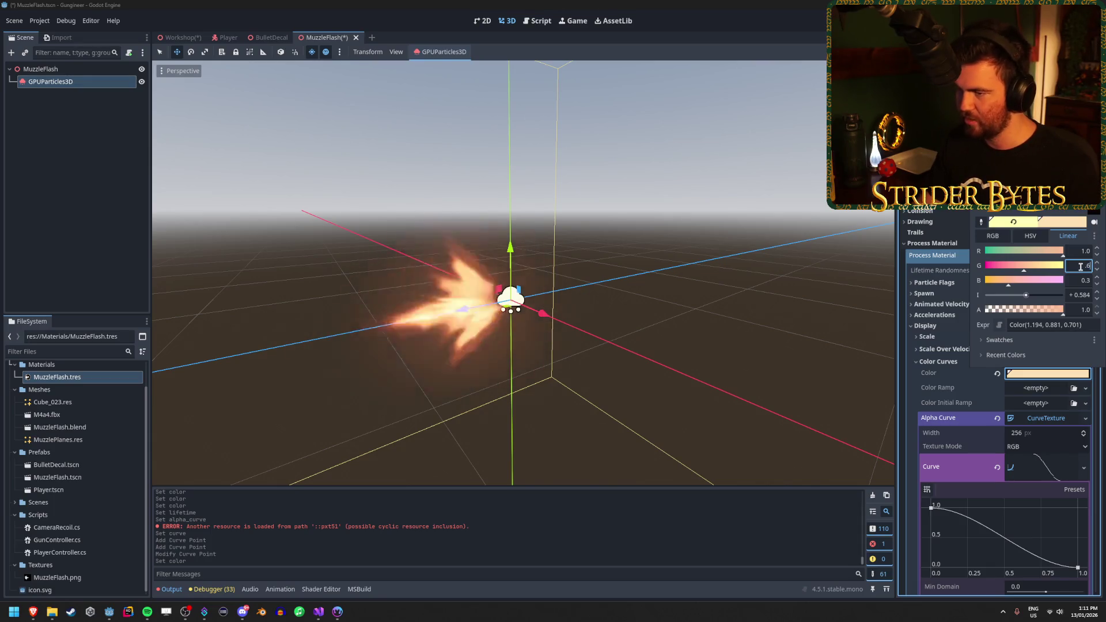
{"action": "key", "text": "Tab"}
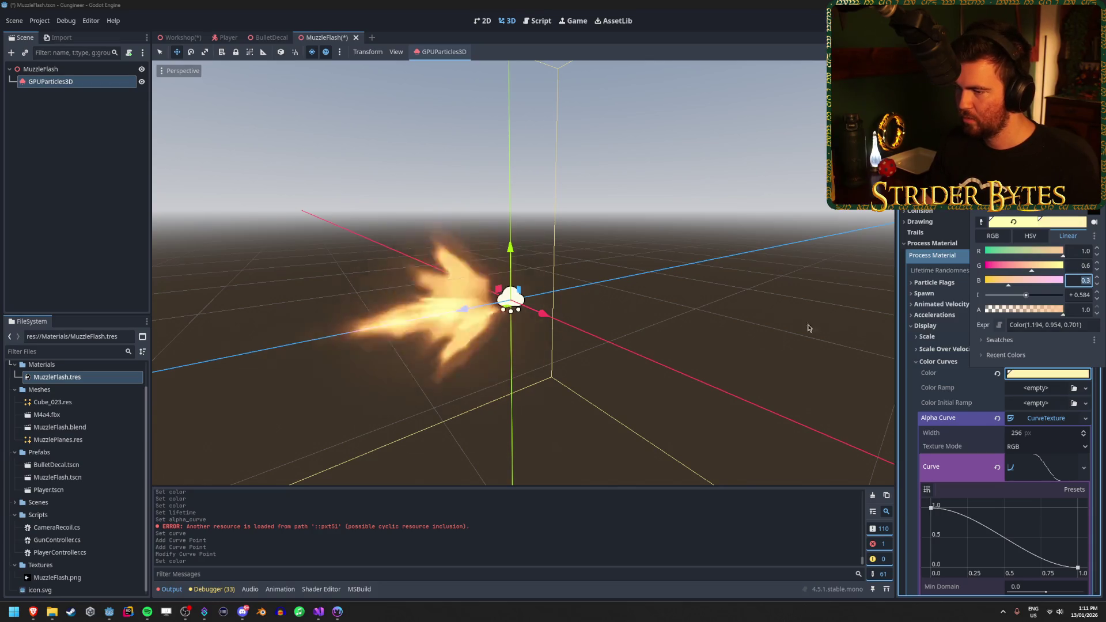
{"action": "left_click", "coordinate": [866, 312]}
{"action": "left_click", "coordinate": [338, 612]}
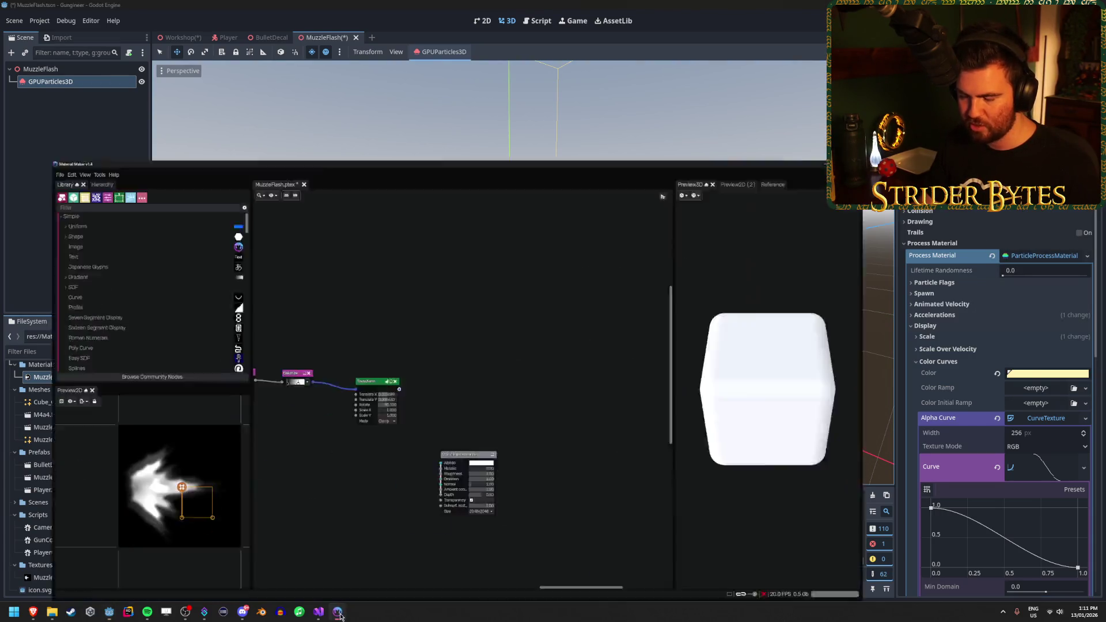
Move the Colorize gradient stop to position 0.5 to brighten the flame mask
{"action": "scroll", "coordinate": [99, 476], "scroll_direction": "up", "scroll_amount": 5}
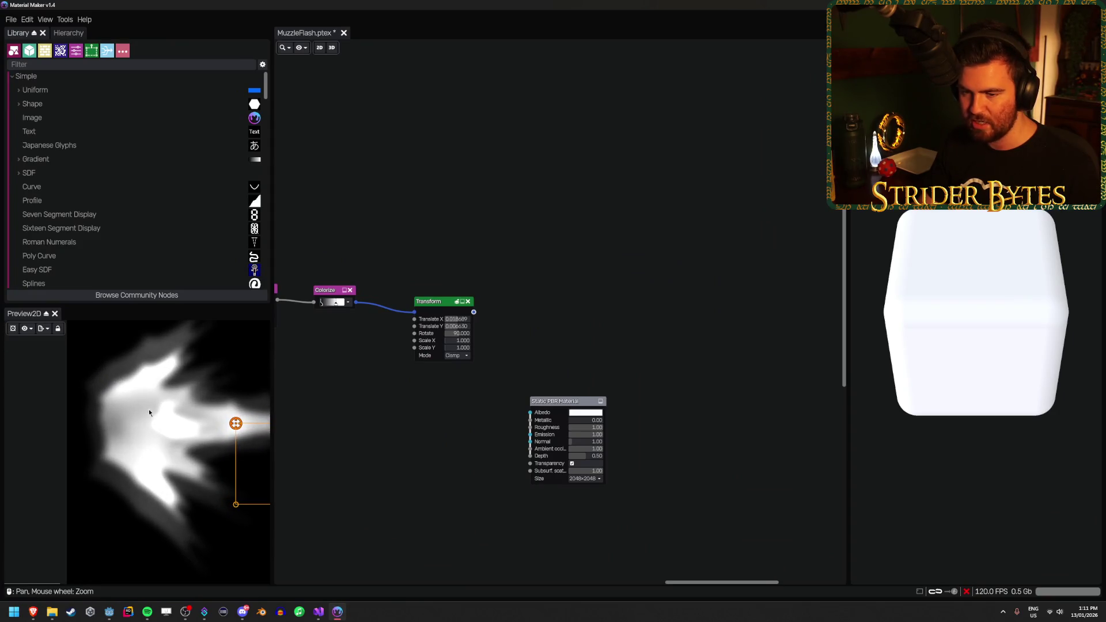
{"action": "scroll", "coordinate": [455, 438], "scroll_direction": "up", "scroll_amount": 5}
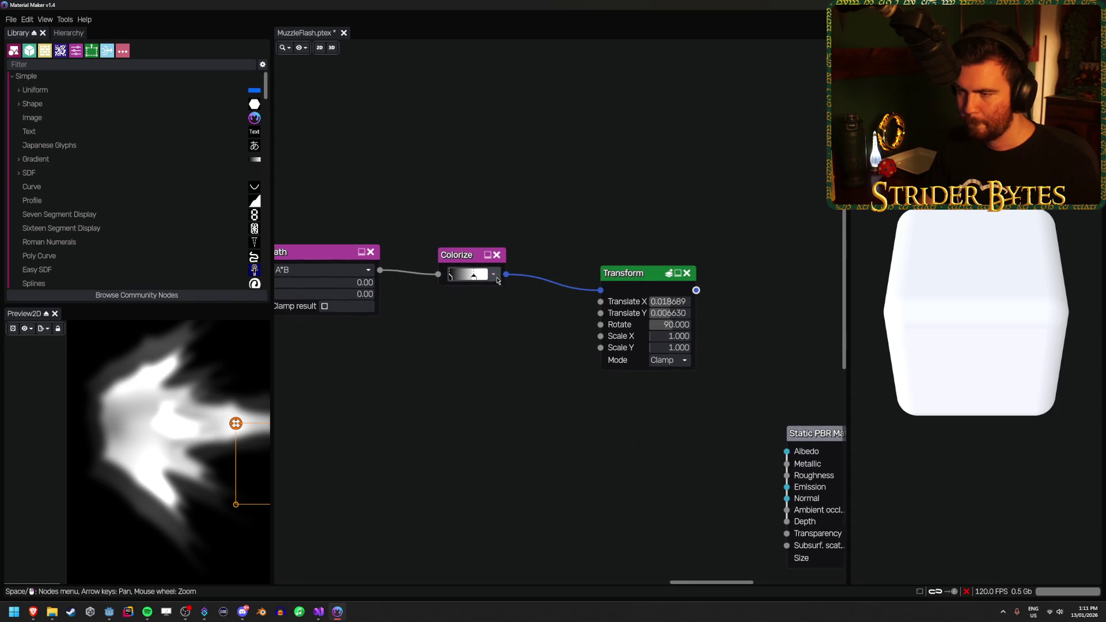
{"action": "left_click", "coordinate": [494, 276]}
{"action": "mouse_move", "coordinate": [507, 312]}
{"action": "left_mouse_down"}
{"action": "mouse_move", "coordinate": [532, 312]}
{"action": "mouse_move", "coordinate": [484, 312]}
{"action": "mouse_move", "coordinate": [517, 314]}
{"action": "mouse_move", "coordinate": [488, 320]}
{"action": "left_mouse_up"}
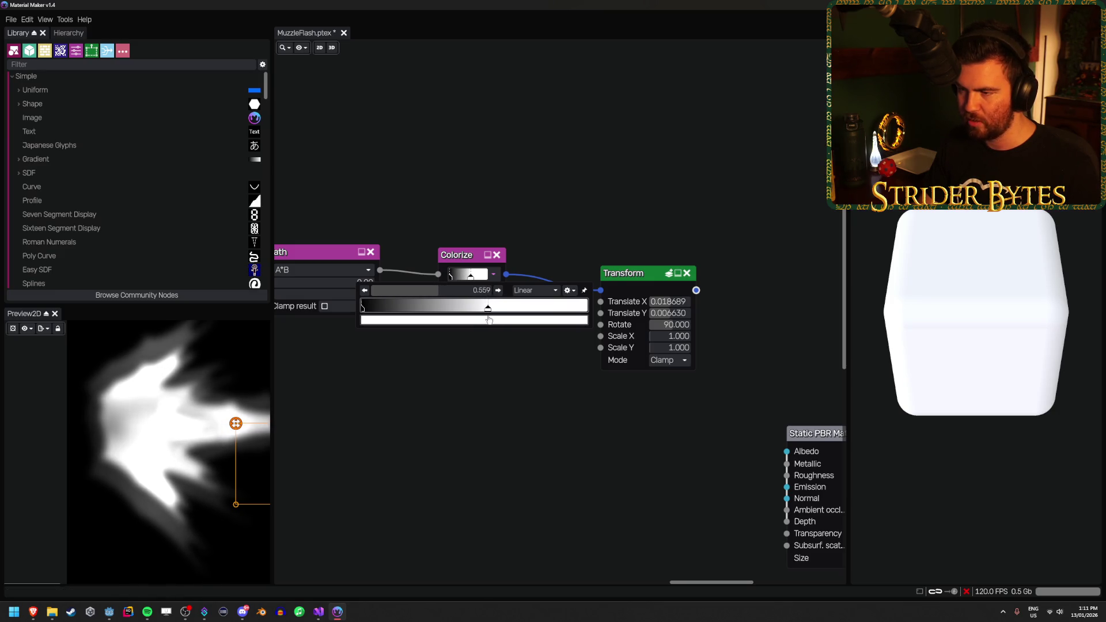
{"action": "left_click", "coordinate": [482, 291]}
{"action": "type", "text": "0.5"}
{"action": "key", "text": "Return"}
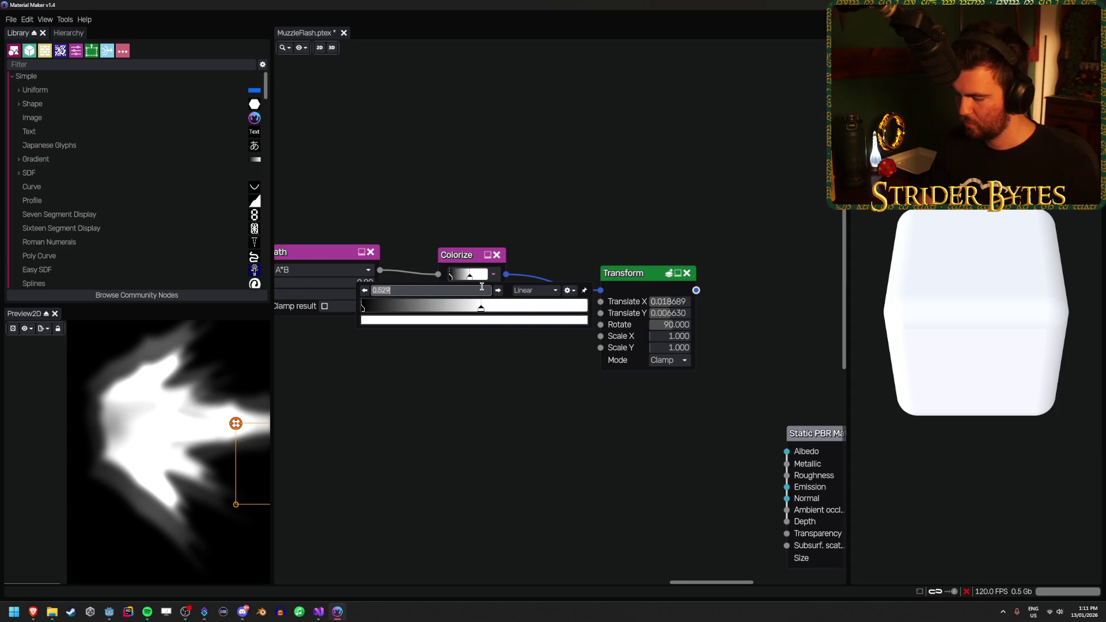
Set the Value Noise Scale X to 4.0
{"action": "left_click_drag", "start_coordinate": [465, 413], "coordinate": [676, 432]}
{"action": "left_click_drag", "start_coordinate": [468, 248], "coordinate": [473, 250]}
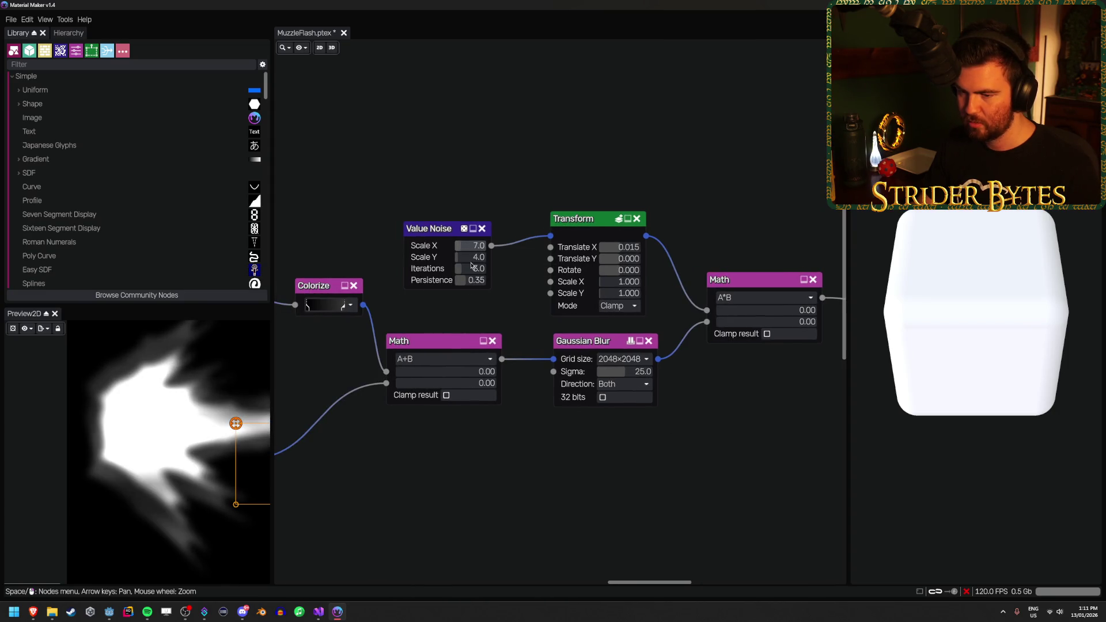
{"action": "scroll", "coordinate": [184, 463], "scroll_direction": "down", "scroll_amount": 3}
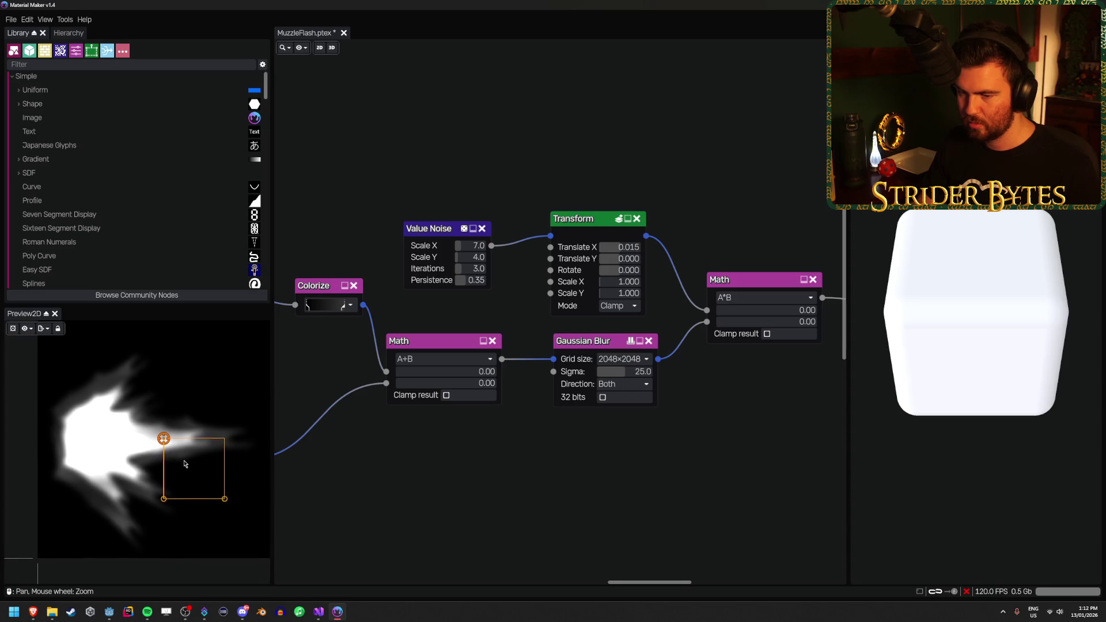
{"action": "left_click", "coordinate": [471, 246]}
{"action": "type", "text": "4"}
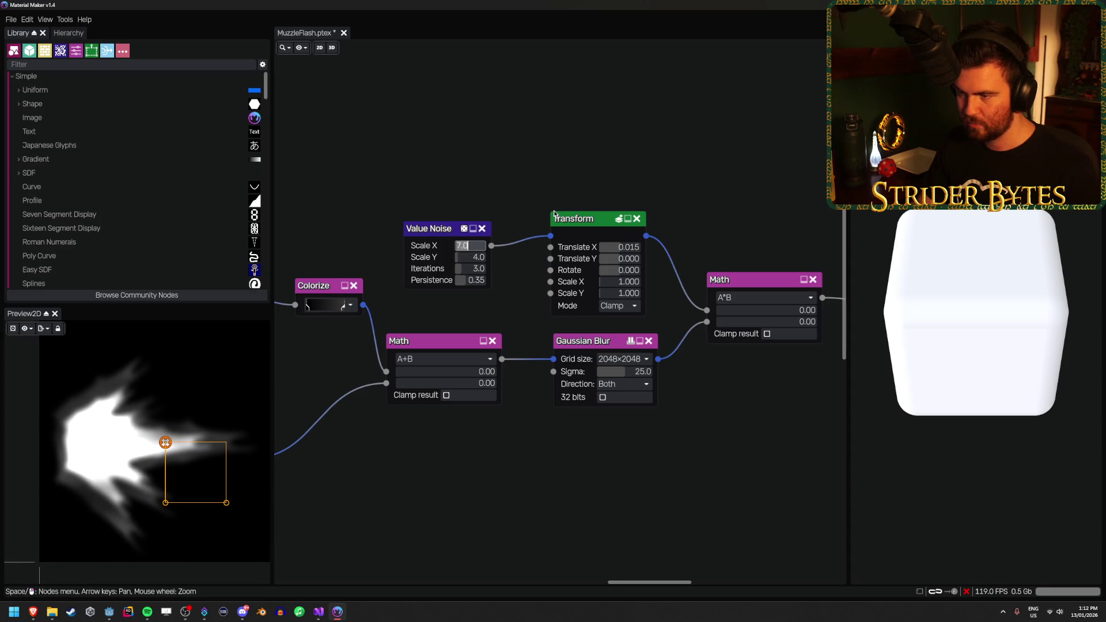
{"action": "key", "text": "Return"}
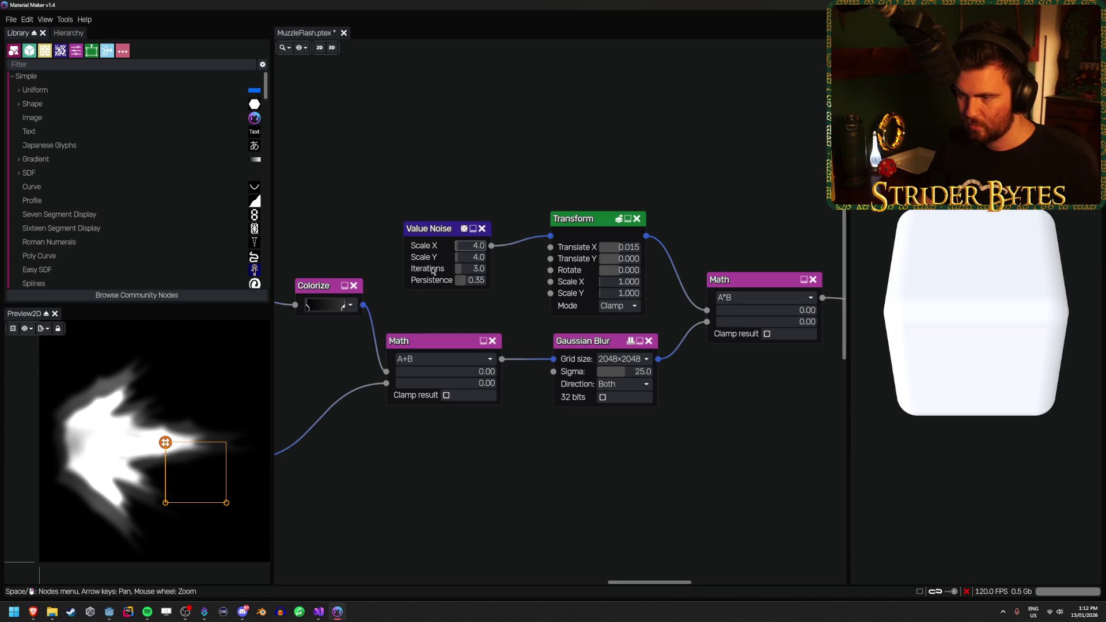
{"action": "left_click_drag", "start_coordinate": [470, 246], "coordinate": [461, 251]}
{"action": "key", "text": "ctrl+z"}
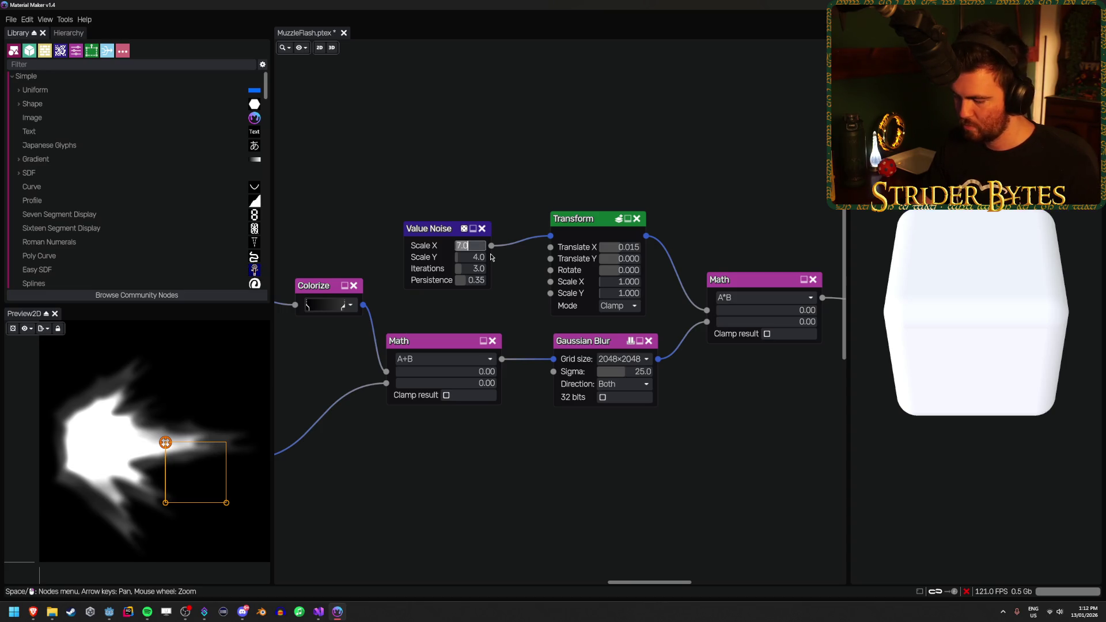
{"action": "type", "text": "4"}
{"action": "key", "text": "Return"}
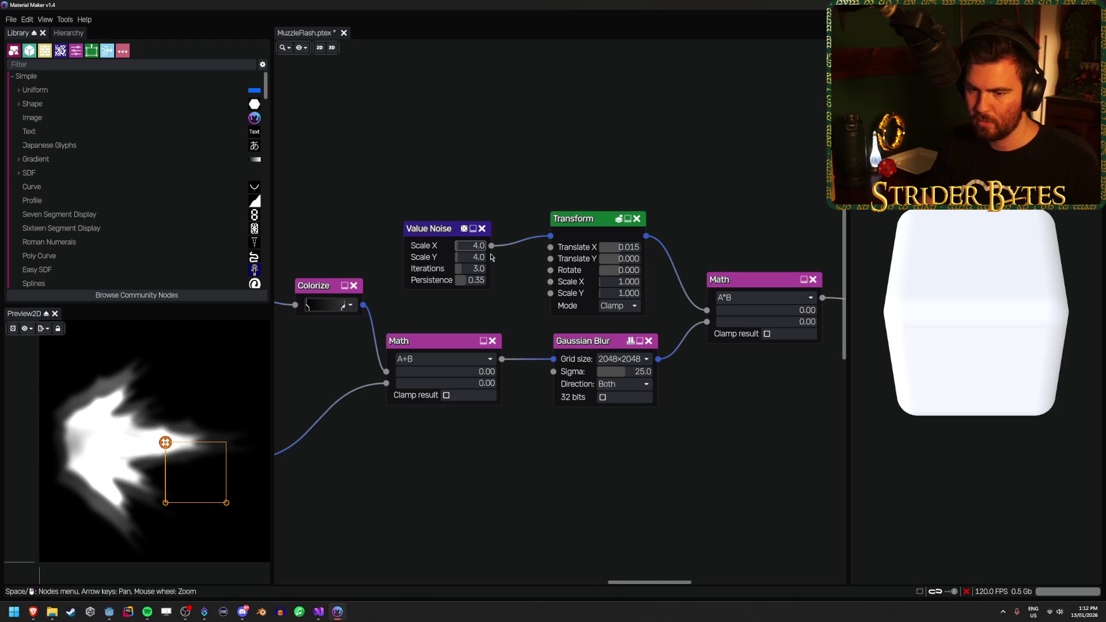
Shift the noise offset horizontally and export the preview as MuzzleFlash.png
{"action": "mouse_move", "coordinate": [621, 247]}
{"action": "left_mouse_down"}
{"action": "mouse_move", "coordinate": [613, 262]}
{"action": "mouse_move", "coordinate": [629, 263]}
{"action": "left_mouse_up"}
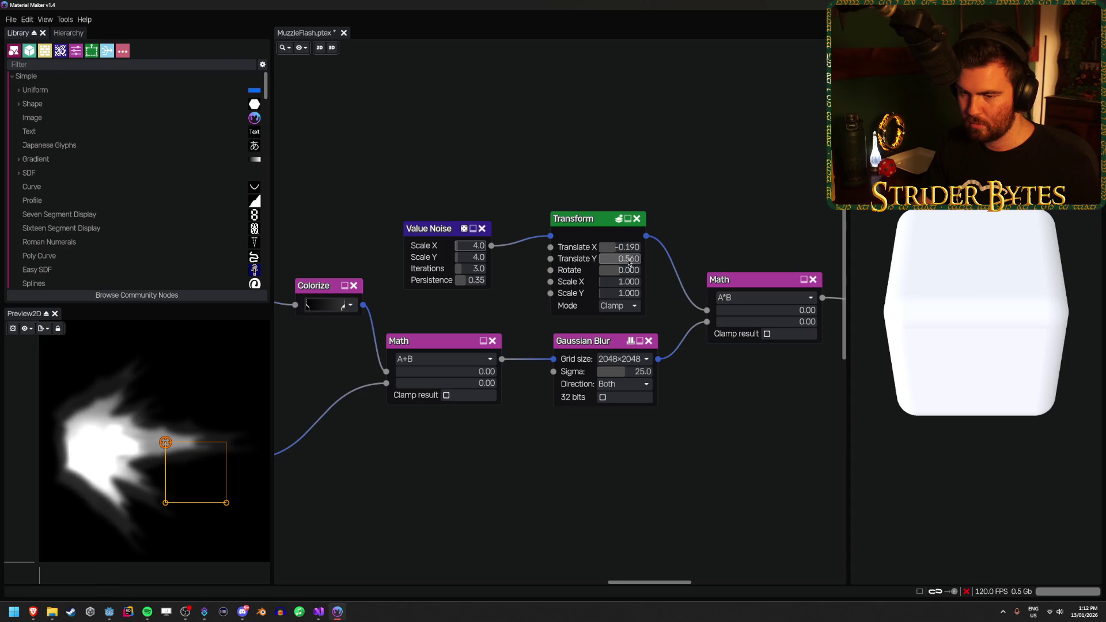
{"action": "left_click_drag", "start_coordinate": [628, 251], "coordinate": [626, 251]}
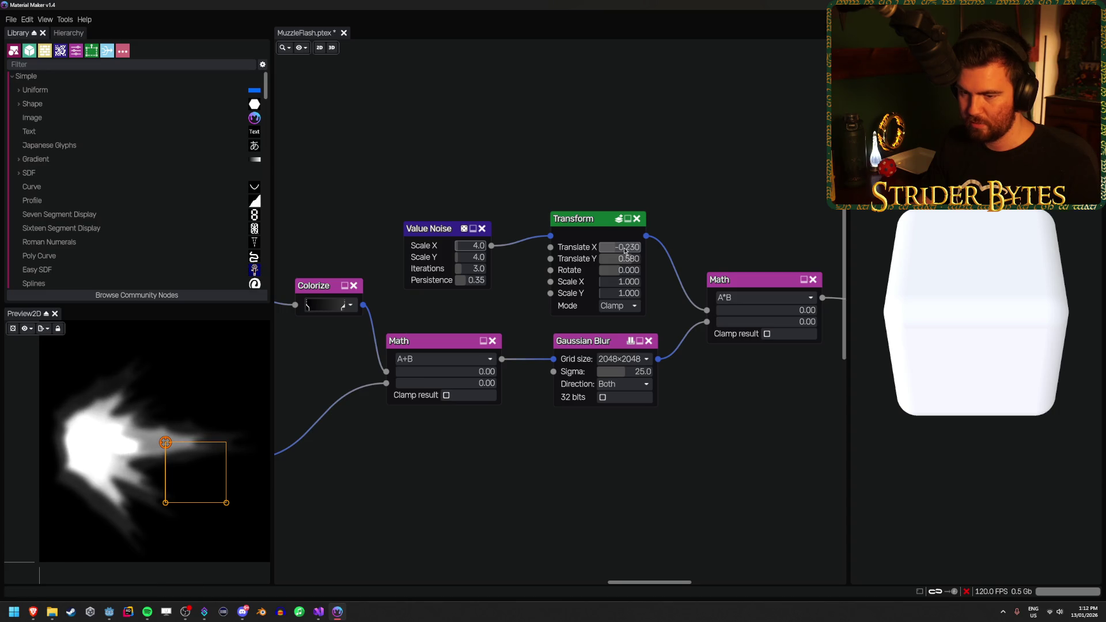
{"action": "left_click", "coordinate": [43, 328]}
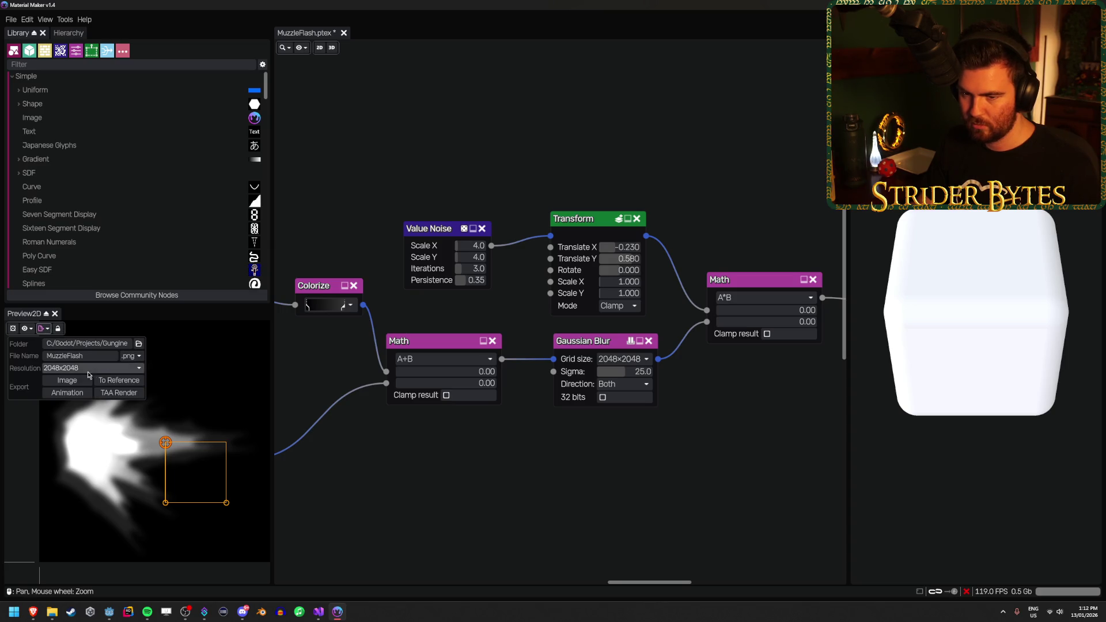
{"action": "left_click", "coordinate": [68, 380]}
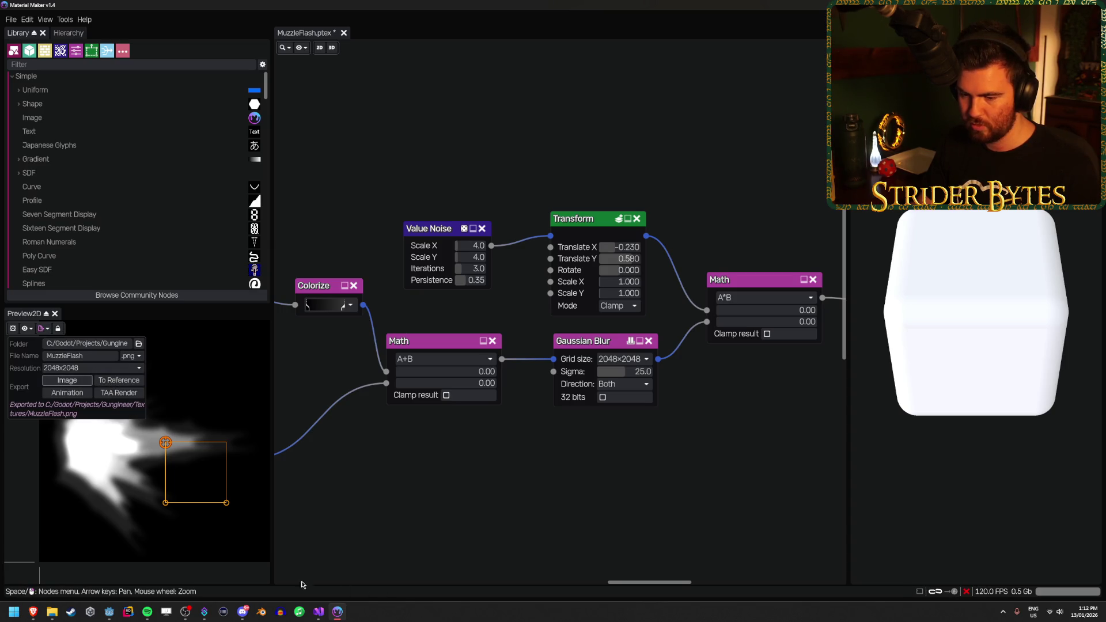
{"action": "left_click", "coordinate": [109, 612]}
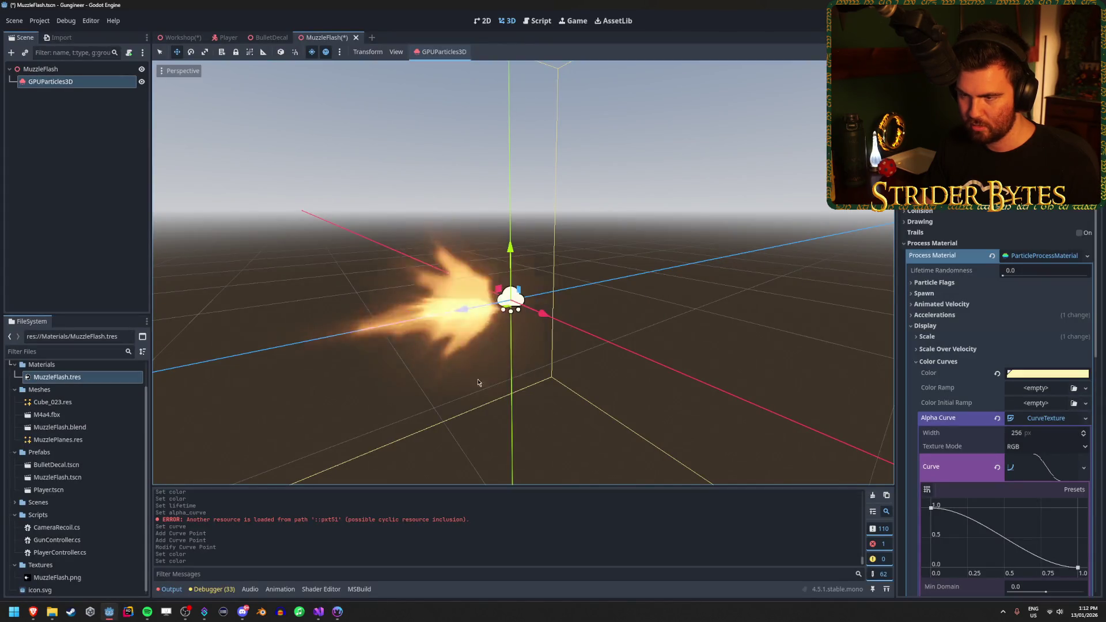
Save MuzzleFlash, toggle preview Glow and AO on and off, then switch to the Workshop scene
{"action": "mouse_move", "coordinate": [469, 379]}
{"action": "left_mouse_down"}
{"action": "mouse_move", "coordinate": [518, 368]}
{"action": "mouse_move", "coordinate": [569, 381]}
{"action": "left_mouse_up"}
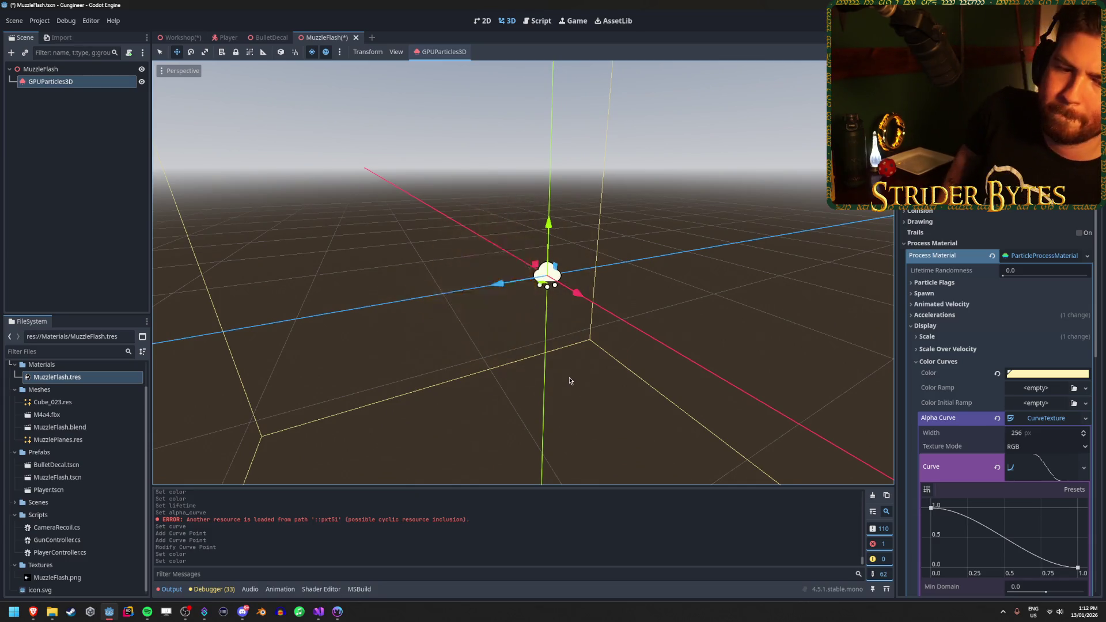
{"action": "key", "text": "ctrl+s"}
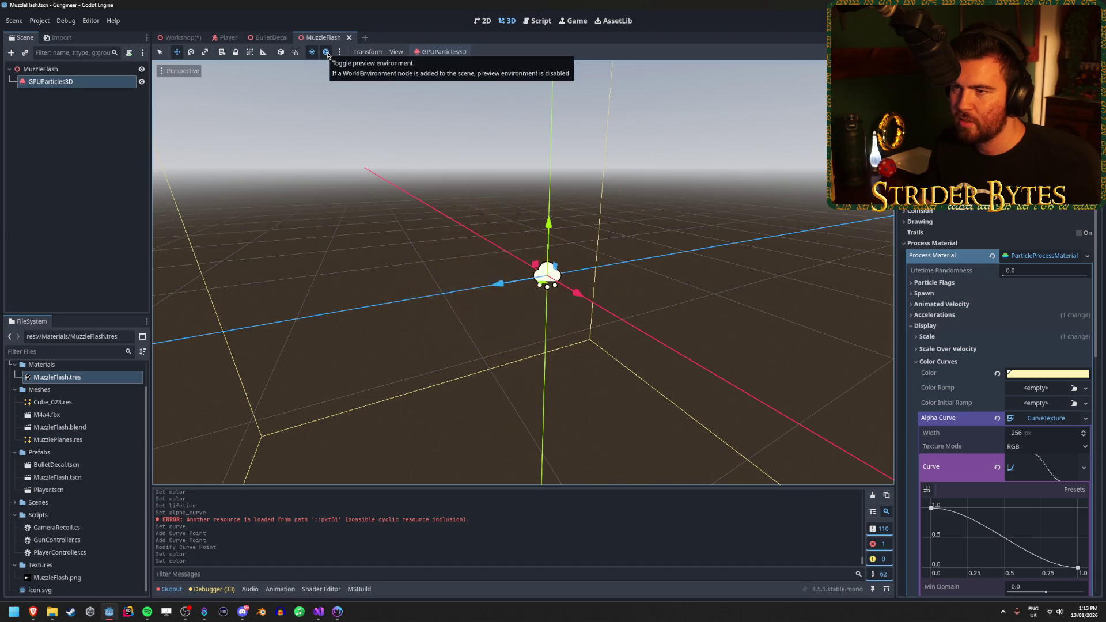
{"action": "left_click", "coordinate": [340, 52]}
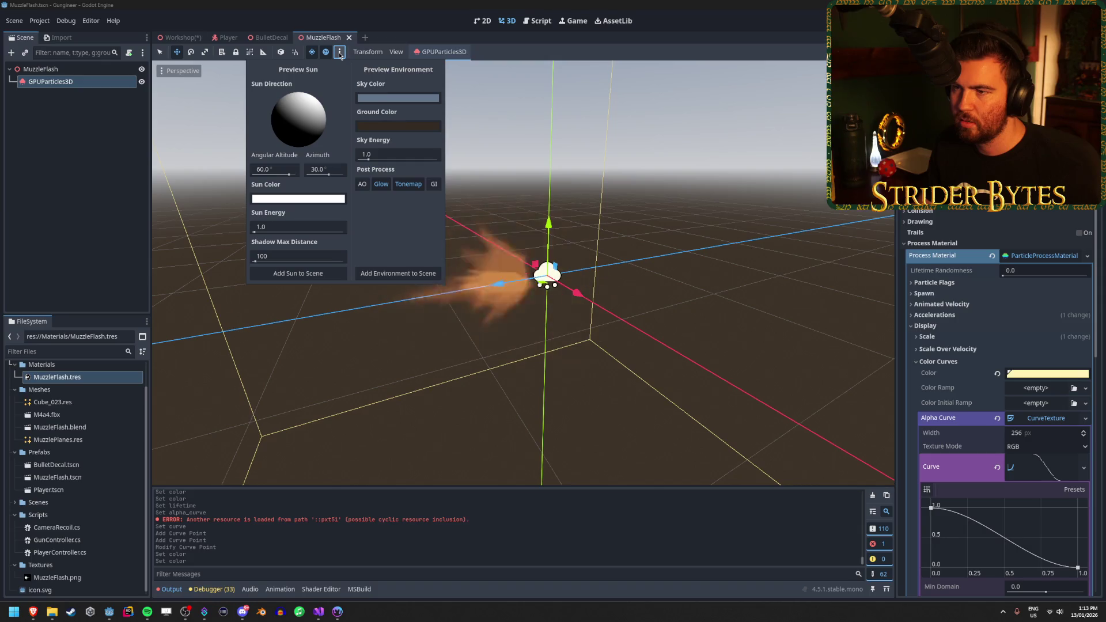
{"action": "left_click", "coordinate": [380, 185]}
{"action": "left_click", "coordinate": [381, 184]}
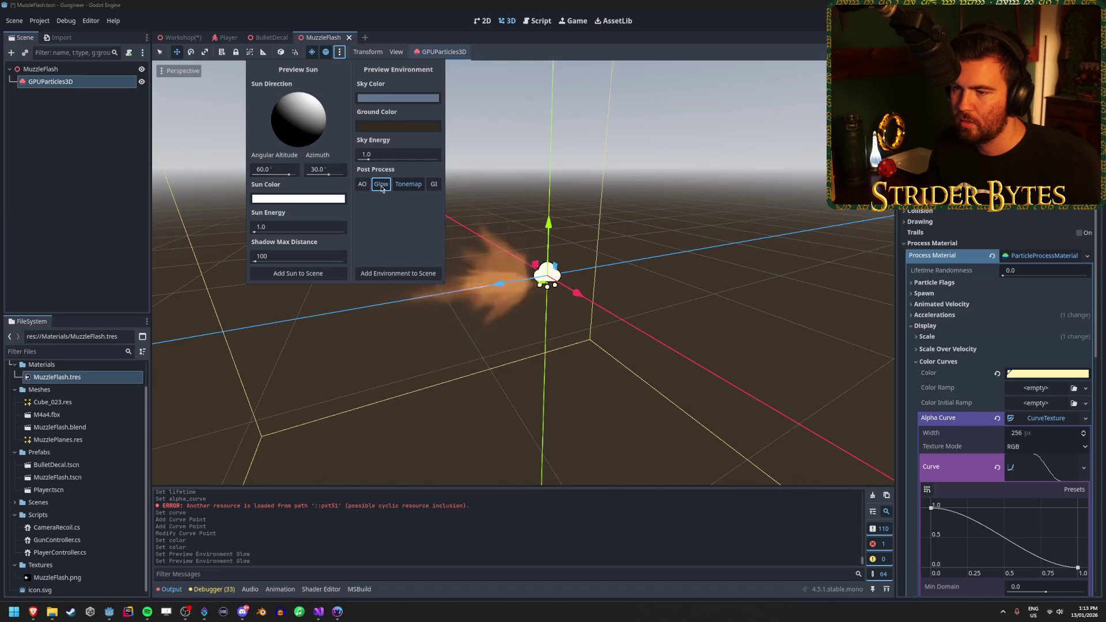
{"action": "left_click", "coordinate": [362, 186]}
{"action": "left_click", "coordinate": [363, 186]}
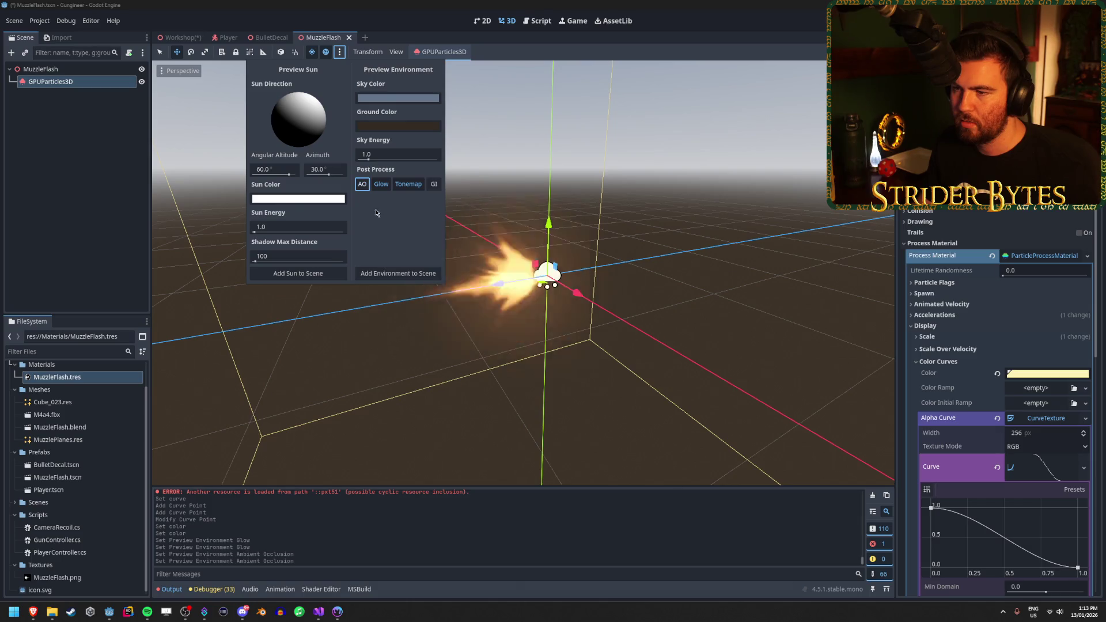
{"action": "left_click", "coordinate": [184, 35]}
{"action": "left_click", "coordinate": [180, 37]}
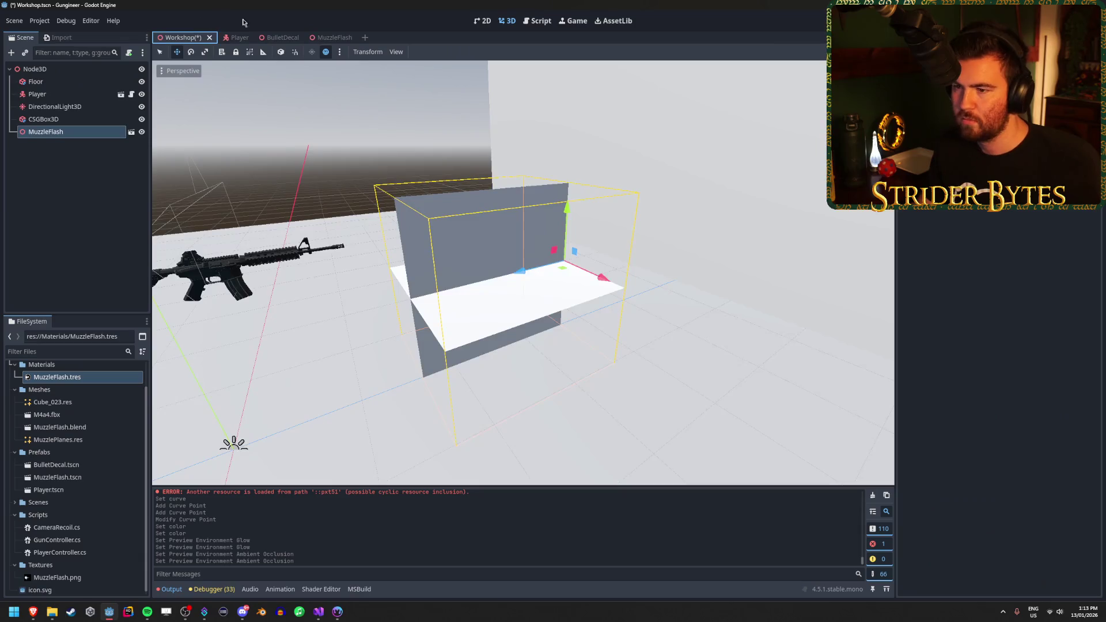
Delete the Workshop's MuzzleFlash node and drag in a fresh MuzzleFlash.tscn instance from FileSystem
{"action": "left_click", "coordinate": [91, 156]}
{"action": "left_click", "coordinate": [85, 132]}
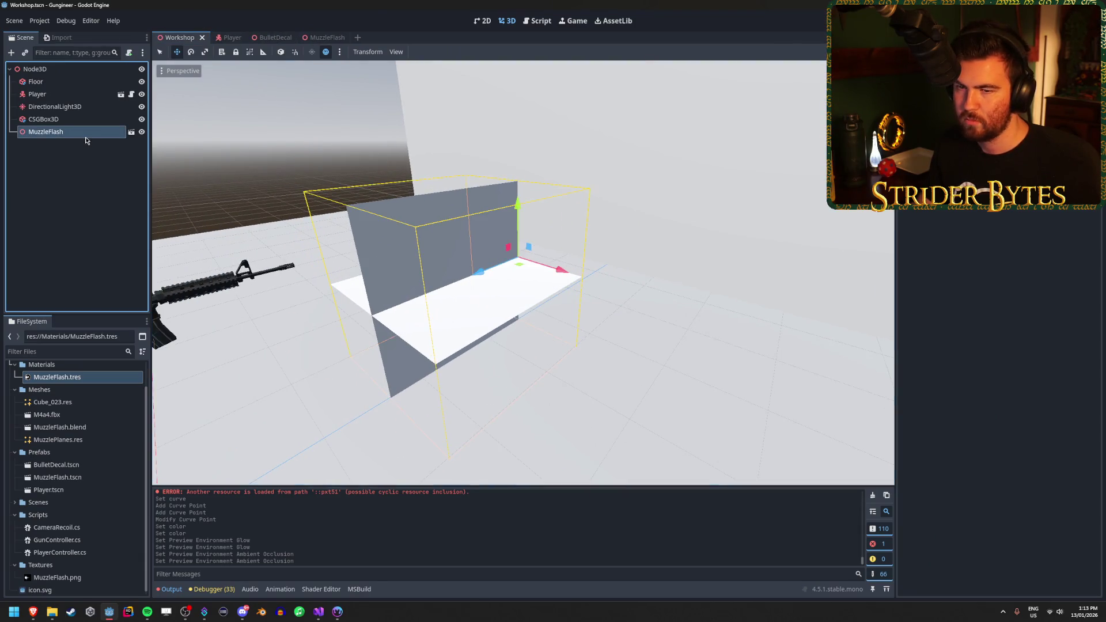
{"action": "key", "text": "Delete"}
{"action": "key", "text": "Return"}
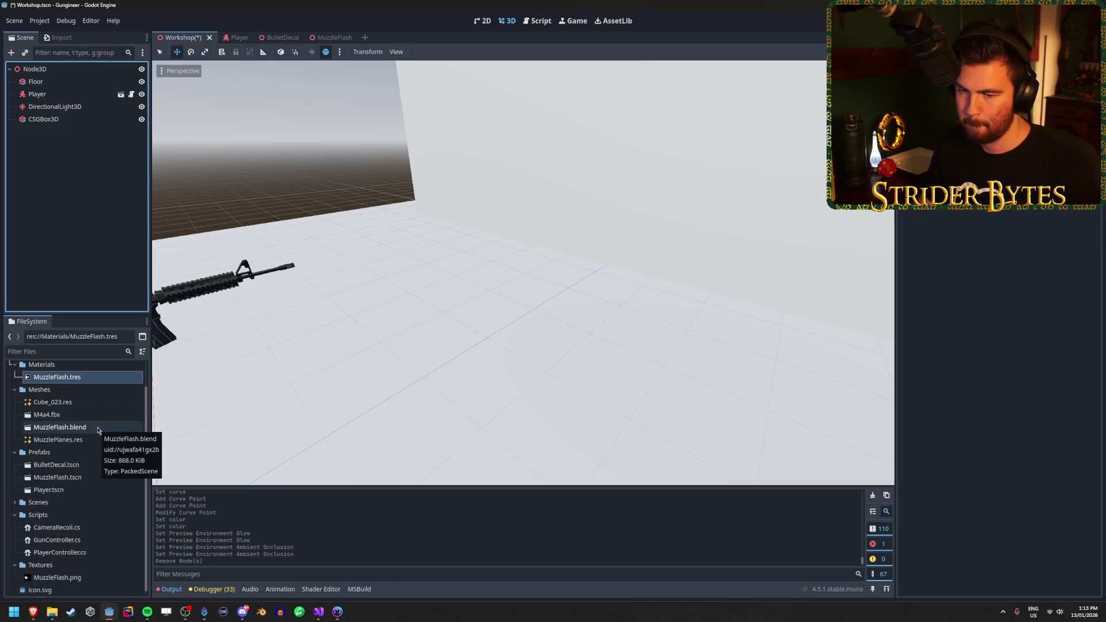
{"action": "scroll", "coordinate": [98, 430], "scroll_direction": "down", "scroll_amount": 1}
{"action": "mouse_move", "coordinate": [58, 473]}
{"action": "left_mouse_down"}
{"action": "mouse_move", "coordinate": [190, 395]}
{"action": "mouse_move", "coordinate": [409, 311]}
{"action": "mouse_move", "coordinate": [400, 161]}
{"action": "left_mouse_up"}
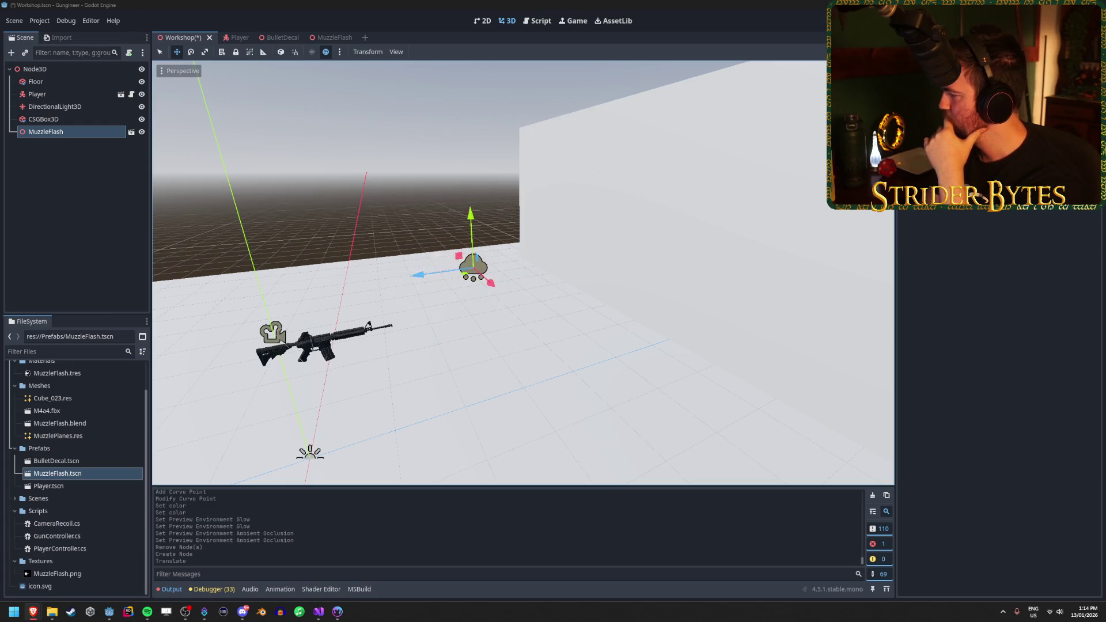
Launch Blender, open MuzzleFlash.blend and deselect everything
{"action": "left_click", "coordinate": [261, 612]}
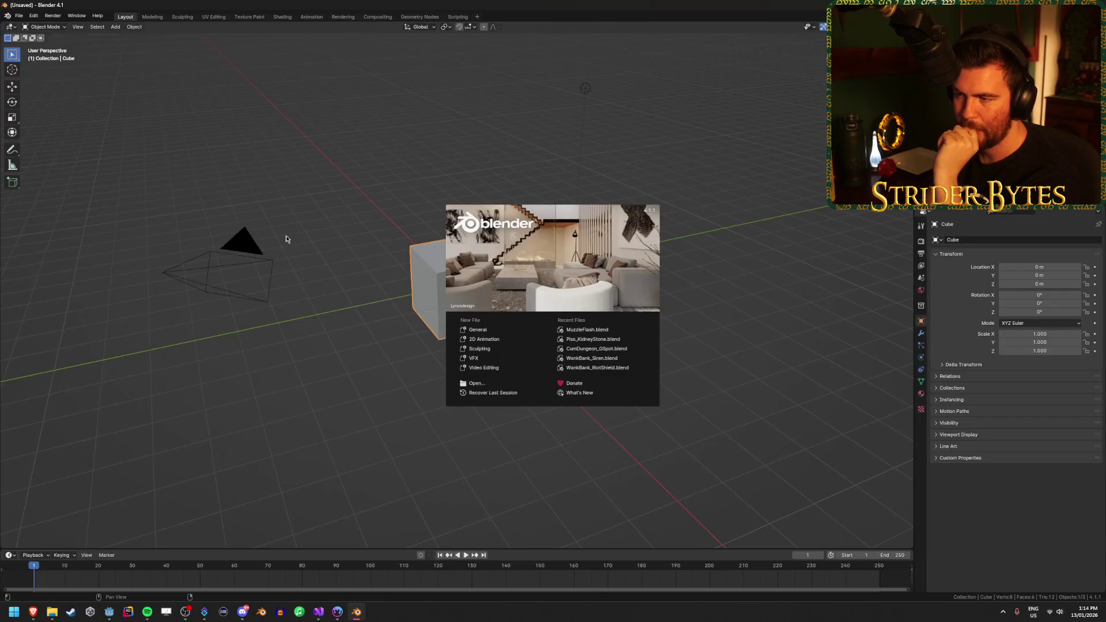
{"action": "left_click", "coordinate": [589, 333]}
{"action": "key", "text": "alt+a"}
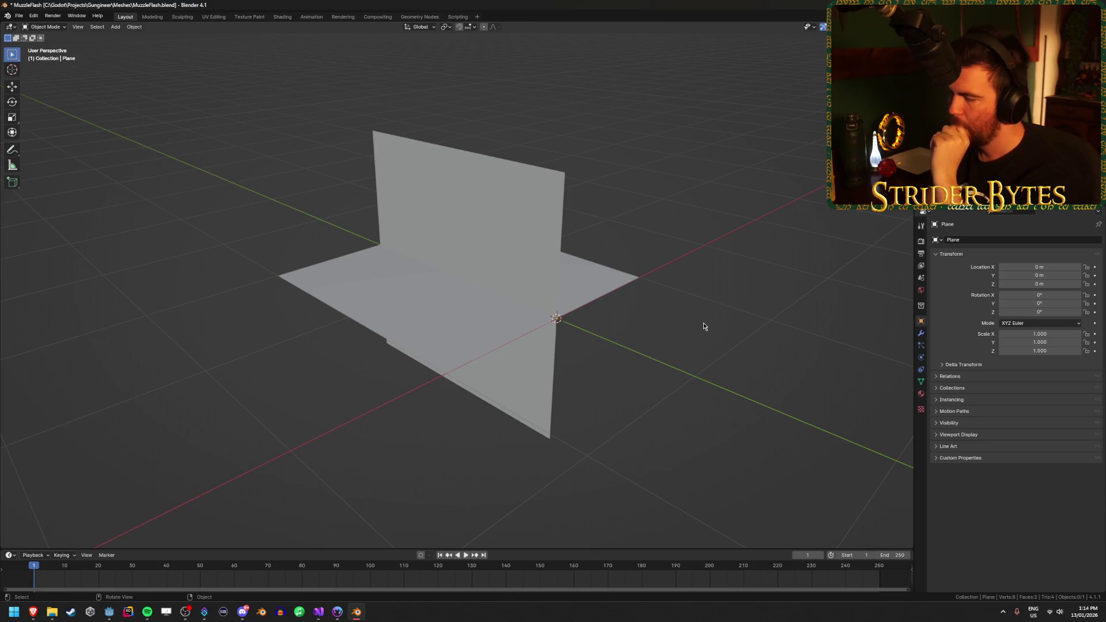
Add a cone mesh and flatten it to a 0.1 m depth
{"action": "key", "text": "shift+a"}
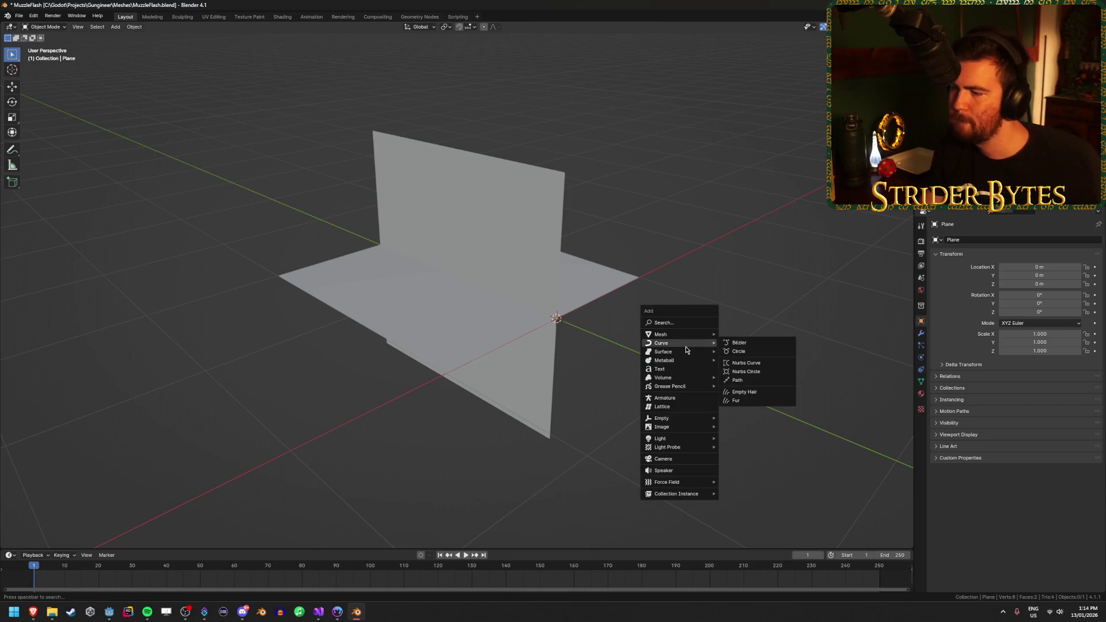
{"action": "mouse_move", "coordinate": [686, 339]}
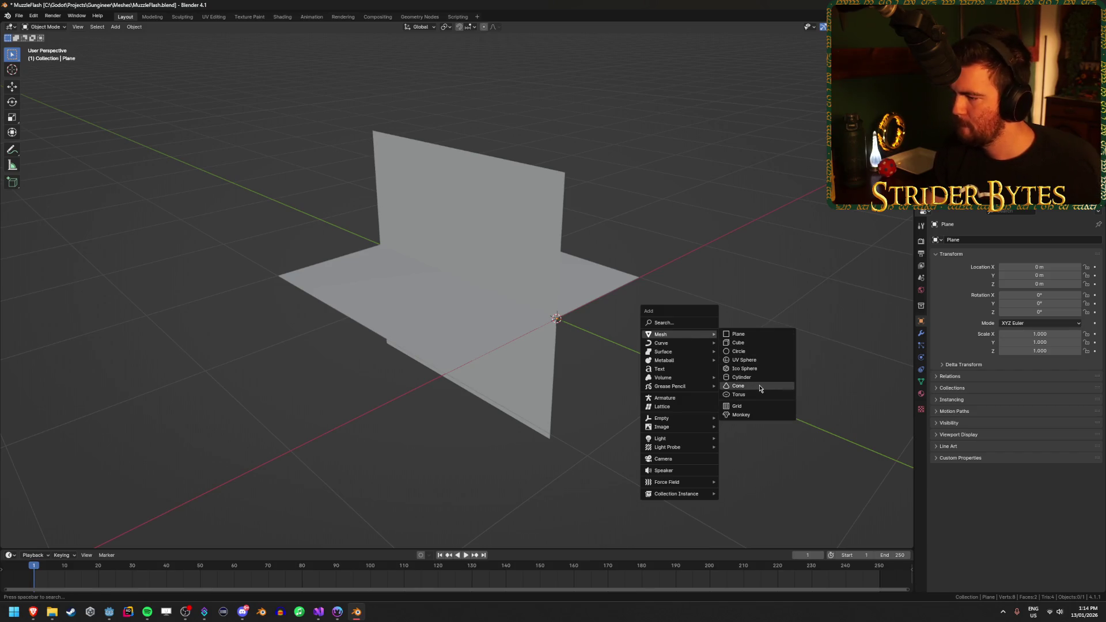
{"action": "left_click", "coordinate": [757, 386]}
{"action": "left_click", "coordinate": [59, 543]}
{"action": "mouse_move", "coordinate": [252, 403]}
{"action": "left_mouse_down"}
{"action": "mouse_move", "coordinate": [596, 404]}
{"action": "mouse_move", "coordinate": [596, 437]}
{"action": "left_mouse_up"}
{"action": "key", "text": "KP_7"}
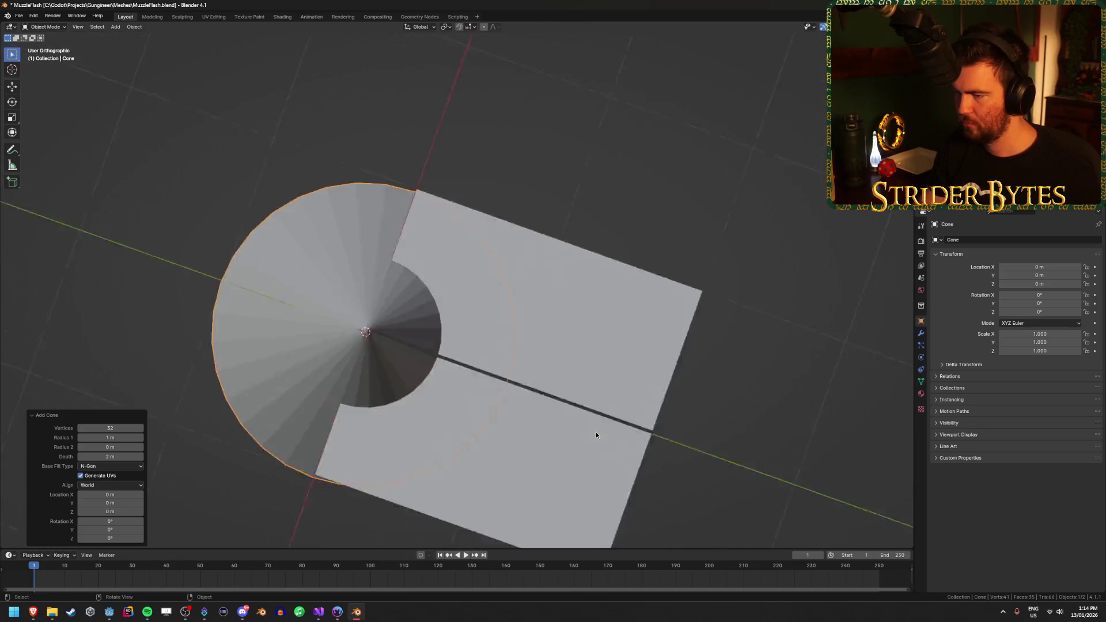
{"action": "left_click_drag", "start_coordinate": [548, 406], "coordinate": [448, 334]}
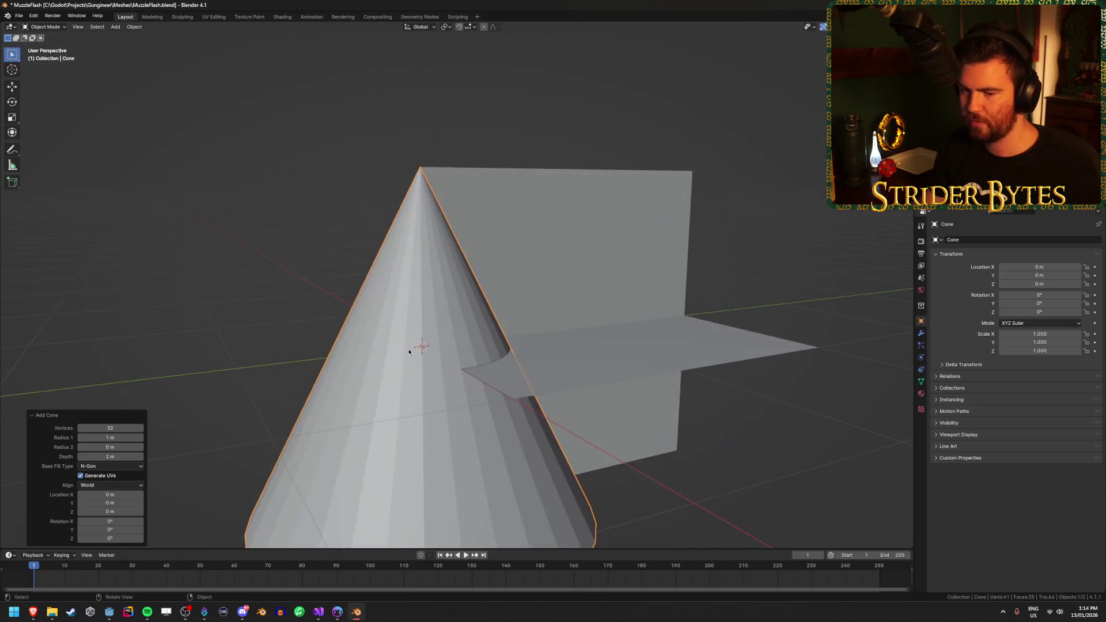
{"action": "mouse_move", "coordinate": [118, 455]}
{"action": "left_mouse_down"}
{"action": "mouse_move", "coordinate": [35, 456]}
{"action": "mouse_move", "coordinate": [913, 473]}
{"action": "left_mouse_up"}
{"action": "left_click", "coordinate": [111, 456]}
{"action": "type", "text": "0.1"}
{"action": "key", "text": "Return"}
Orbit around the flat cone, entering and leaving Edit Mode to inspect its mesh
{"action": "mouse_move", "coordinate": [385, 343]}
{"action": "left_mouse_down"}
{"action": "mouse_move", "coordinate": [420, 308]}
{"action": "mouse_move", "coordinate": [422, 329]}
{"action": "left_mouse_up"}
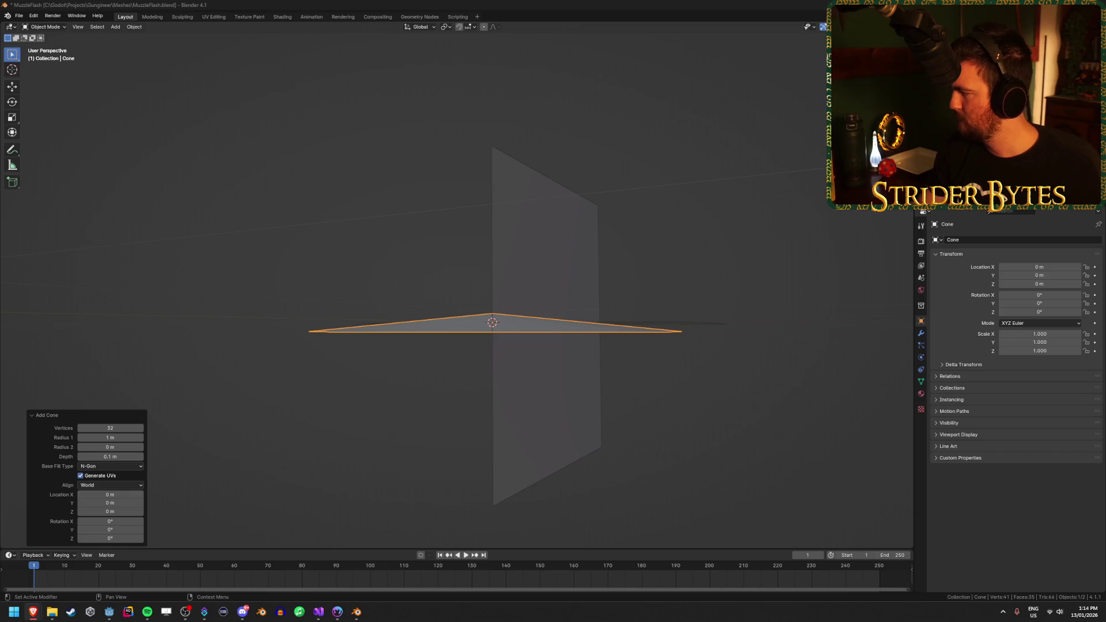
{"action": "mouse_move", "coordinate": [668, 323]}
{"action": "left_mouse_down"}
{"action": "mouse_move", "coordinate": [677, 305]}
{"action": "mouse_move", "coordinate": [680, 343]}
{"action": "mouse_move", "coordinate": [669, 301]}
{"action": "left_mouse_up"}
{"action": "key", "text": "Tab"}
{"action": "left_click_drag", "start_coordinate": [470, 391], "coordinate": [473, 403]}
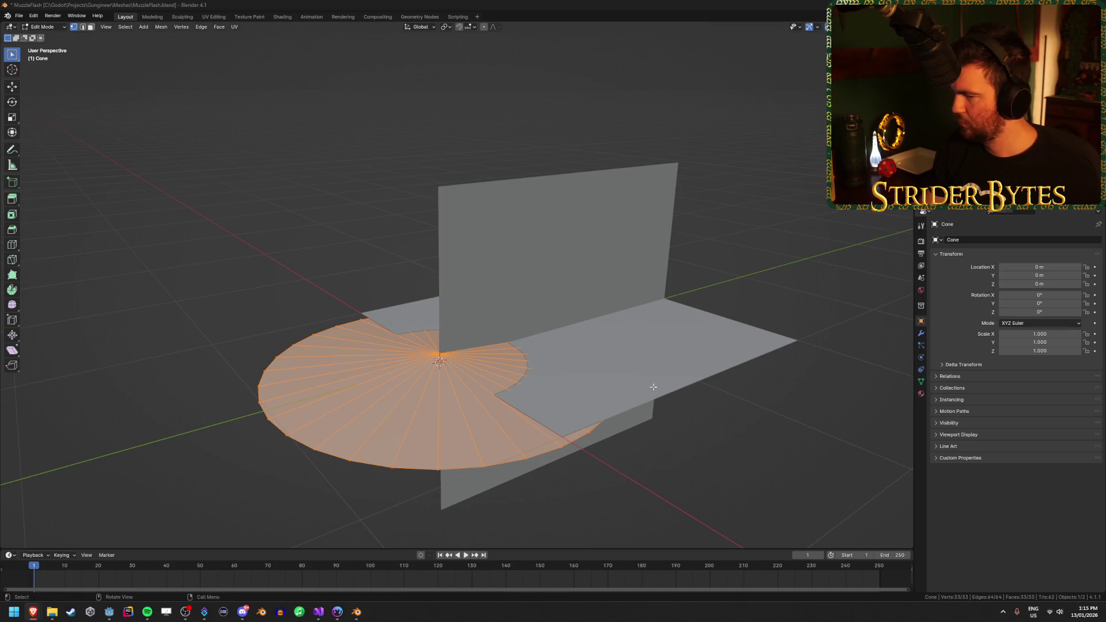
{"action": "left_click_drag", "start_coordinate": [649, 388], "coordinate": [611, 345]}
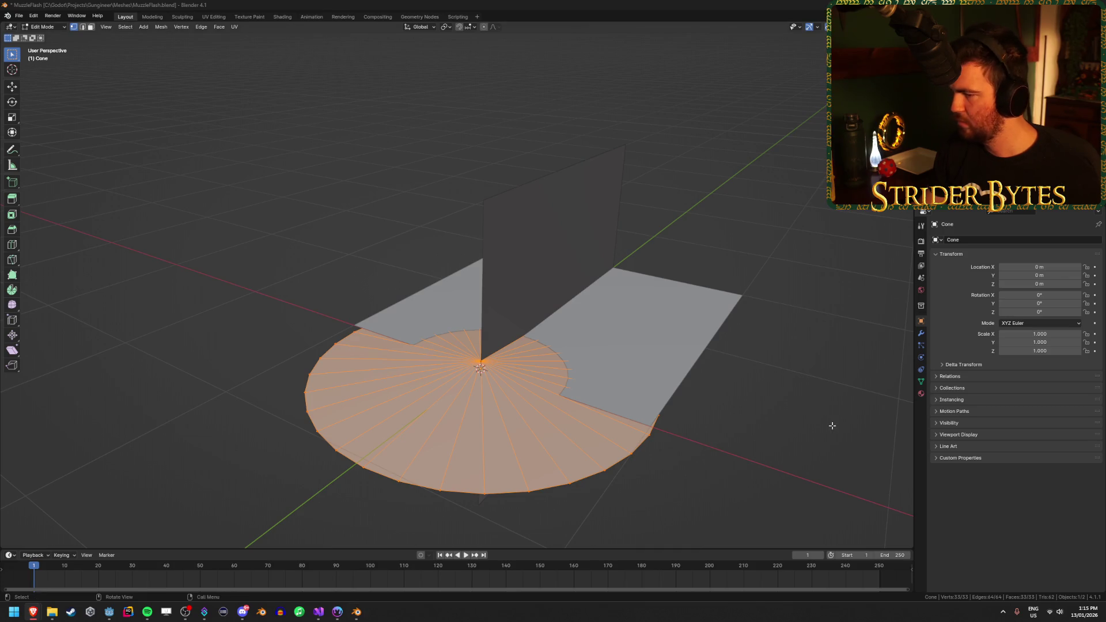
{"action": "key", "text": "Tab"}
Delete the old cone and add a cylinder with Cap Fill Type set to Nothing
{"action": "key", "text": "x"}
{"action": "left_click", "coordinate": [803, 416]}
{"action": "key", "text": "shift+a"}
{"action": "mouse_move", "coordinate": [720, 389]}
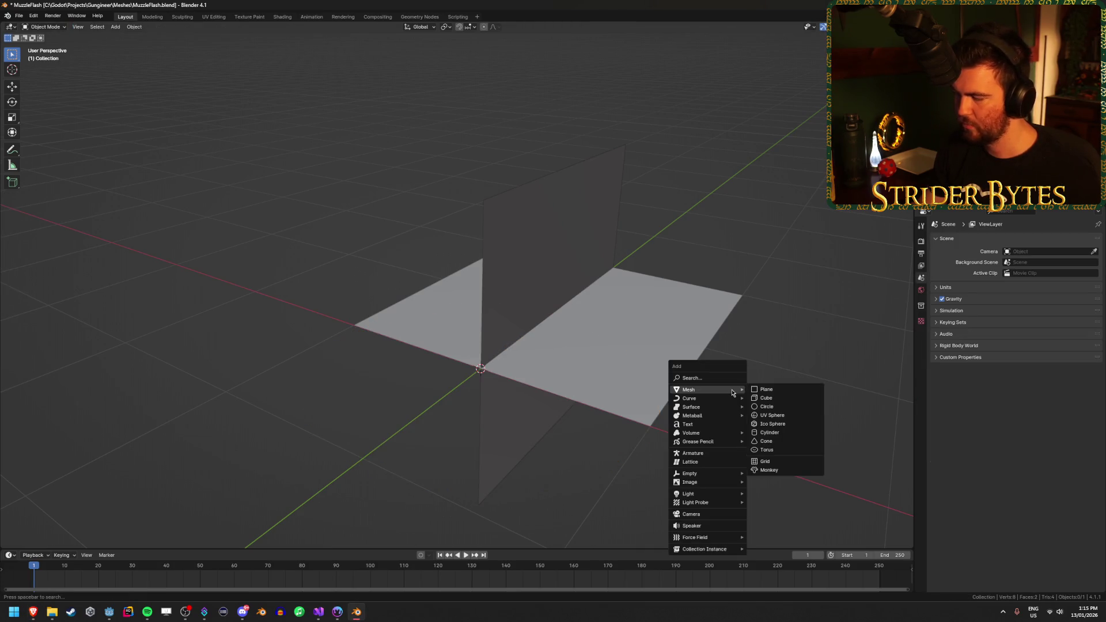
{"action": "left_click", "coordinate": [781, 433]}
{"action": "left_click", "coordinate": [111, 466]}
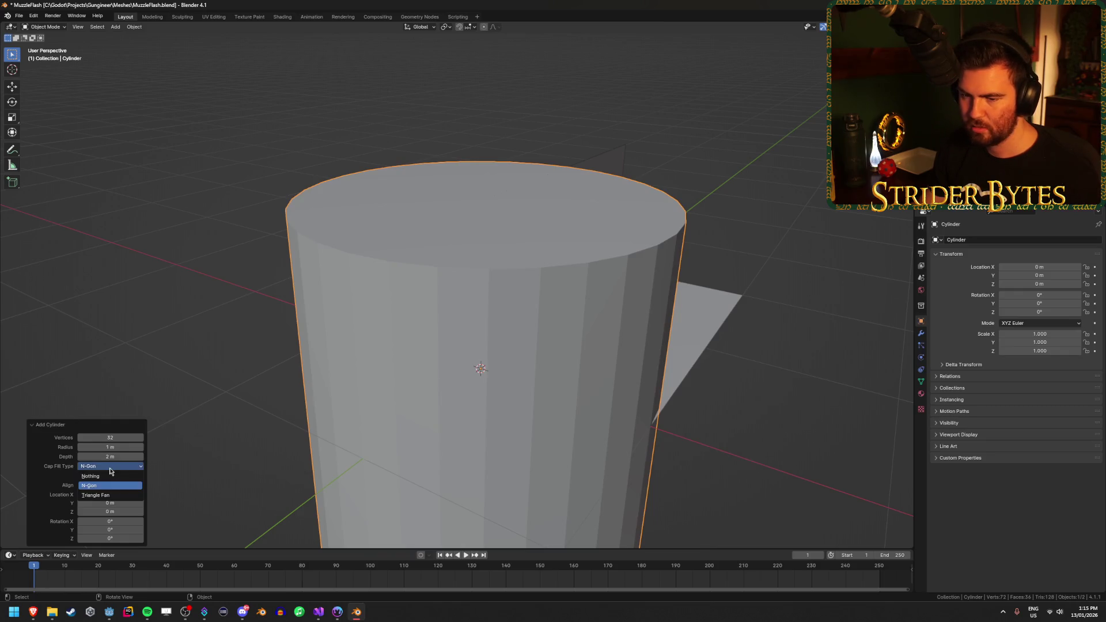
{"action": "left_click", "coordinate": [115, 475]}
{"action": "scroll", "coordinate": [341, 371], "scroll_direction": "down", "scroll_amount": 4}
{"action": "mouse_move", "coordinate": [341, 371]}
{"action": "left_mouse_down"}
{"action": "mouse_move", "coordinate": [424, 427]}
{"action": "mouse_move", "coordinate": [453, 391]}
{"action": "mouse_move", "coordinate": [464, 354]}
{"action": "mouse_move", "coordinate": [451, 361]}
{"action": "left_mouse_up"}
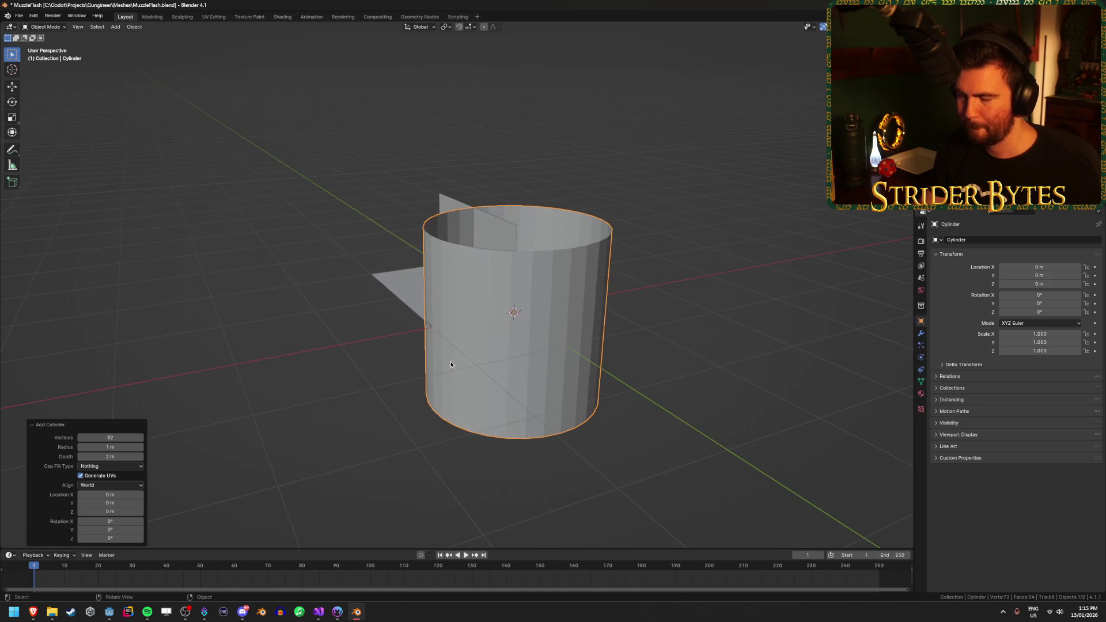
Collapse the cylinder's top vertex ring to a point by scaling Z to 0, then scaling 0
{"action": "key", "text": "Tab"}
{"action": "key", "text": "alt+z"}
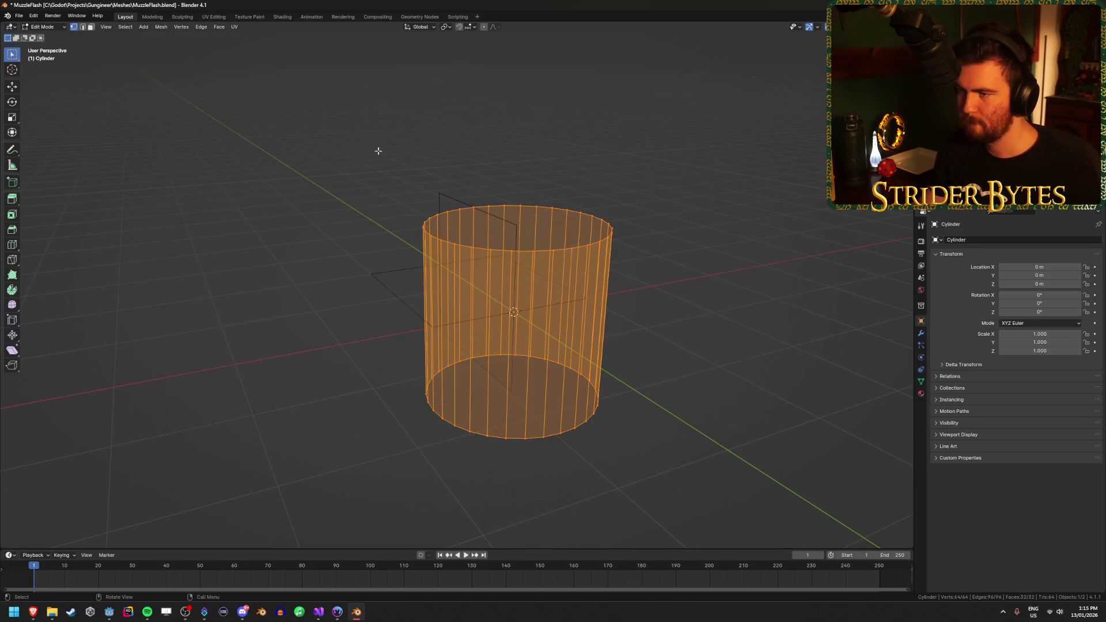
{"action": "left_click_drag", "start_coordinate": [400, 163], "coordinate": [728, 307]}
{"action": "key", "text": "alt+z"}
{"action": "type", "text": "sz00"}
{"action": "key", "text": "Return"}
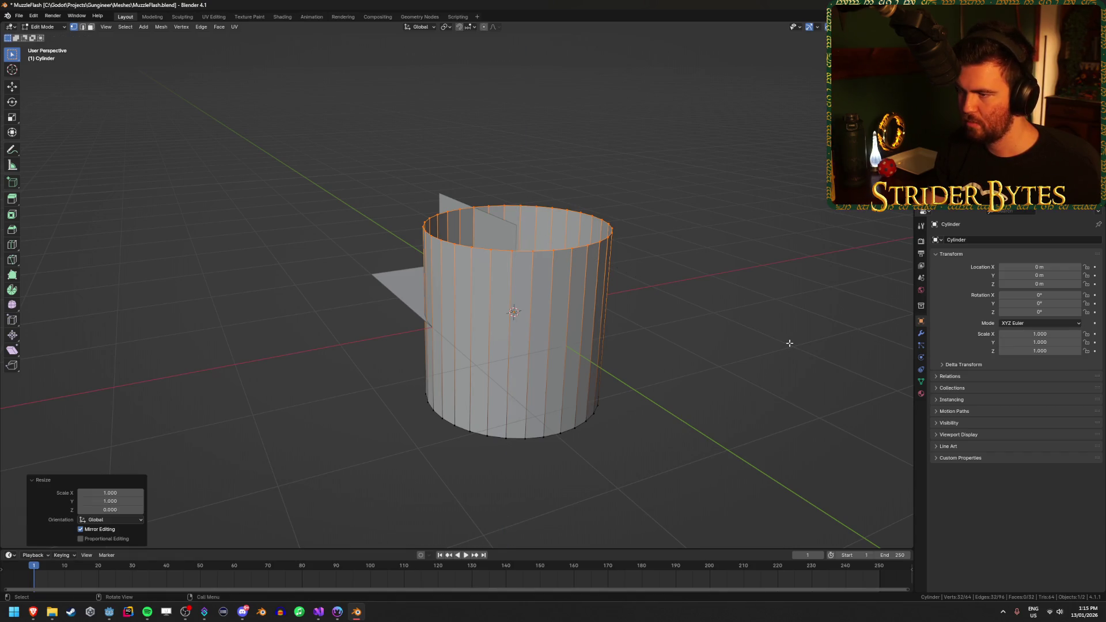
{"action": "type", "text": "s0"}
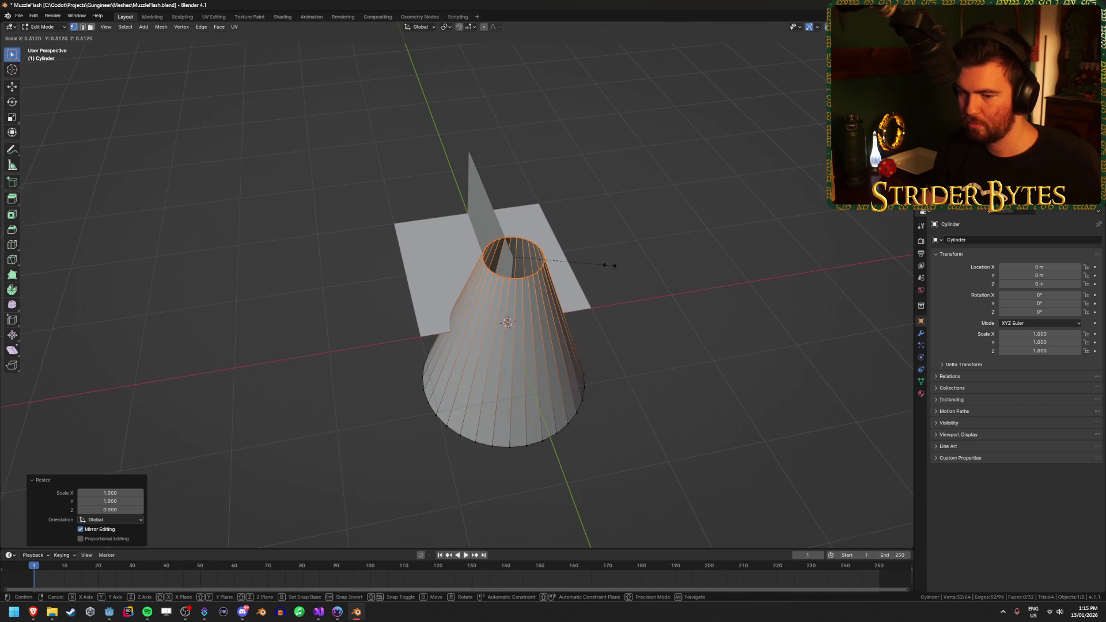
{"action": "key", "text": "Return"}
Add a centred edge loop around the cone's middle and box-select the top of the cone
{"action": "key", "text": "alt+a"}
{"action": "key", "text": "shift+z"}
{"action": "key", "text": "shift+z"}
{"action": "key", "text": "ctrl+r"}
{"action": "left_click", "coordinate": [505, 359]}
{"action": "right_click", "coordinate": [504, 359]}
{"action": "key", "text": "ctrl+z"}
{"action": "key", "text": "shift+z"}
{"action": "key", "text": "ctrl+z"}
{"action": "key", "text": "ctrl+shift+z"}
{"action": "key", "text": "shift+z"}
{"action": "mouse_move", "coordinate": [464, 185]}
{"action": "left_mouse_down"}
{"action": "mouse_move", "coordinate": [509, 171]}
{"action": "mouse_move", "coordinate": [475, 180]}
{"action": "mouse_move", "coordinate": [699, 305]}
{"action": "left_mouse_up"}
{"action": "key", "text": "shift+z"}
{"action": "scroll", "coordinate": [726, 299], "scroll_direction": "down", "scroll_amount": 2}
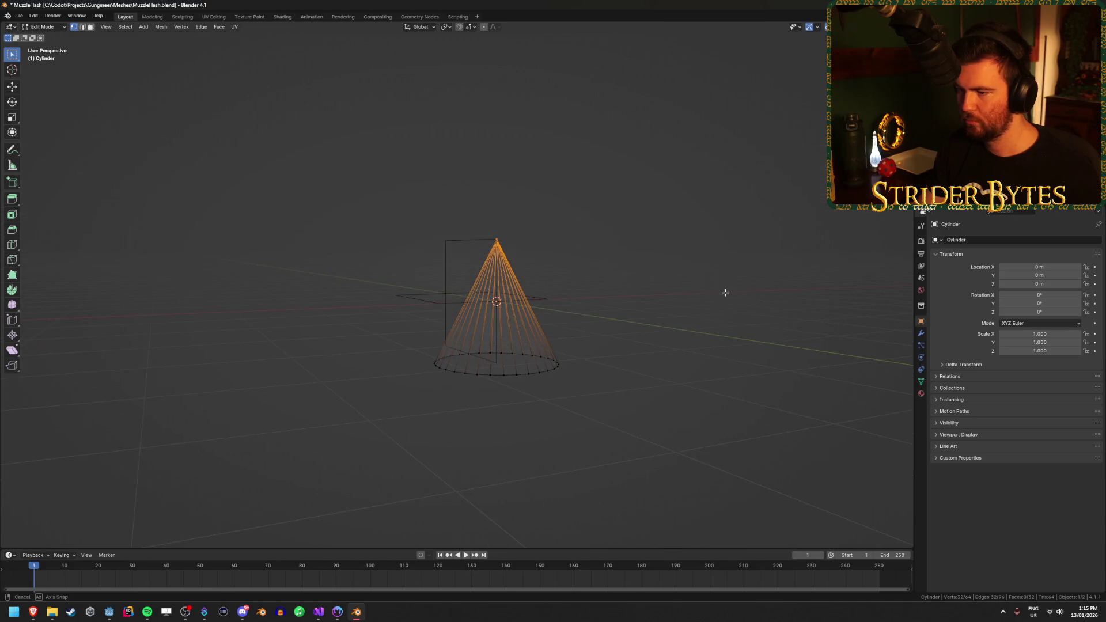
Move the apex down 1 m and raise the base ring 0.9 m on Z
{"action": "key", "text": "alt+Tab"}
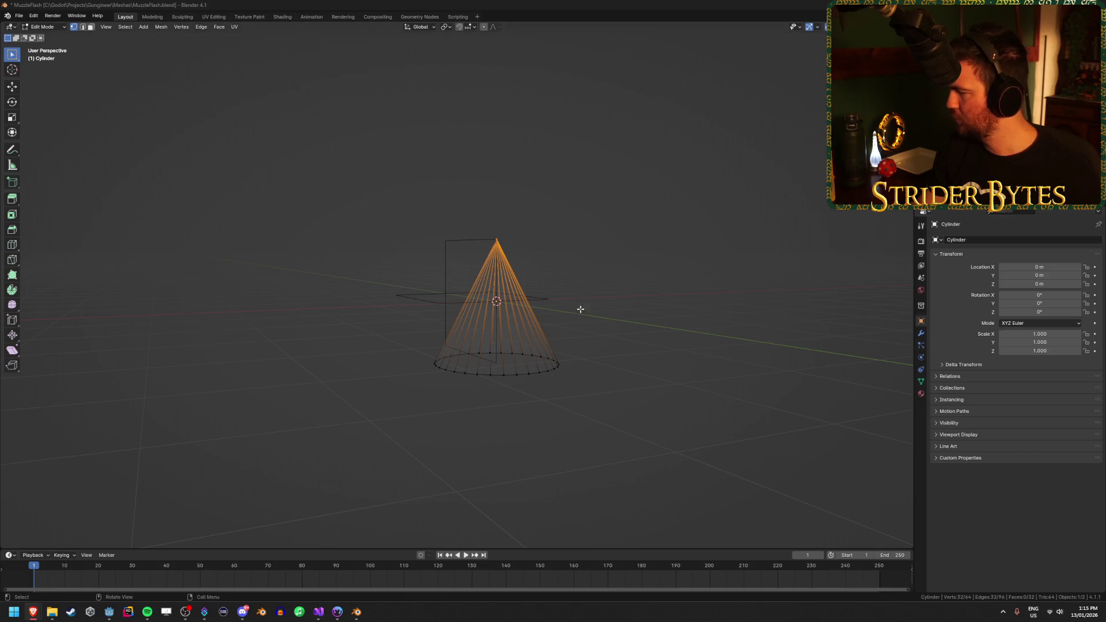
{"action": "type", "text": "gz"}
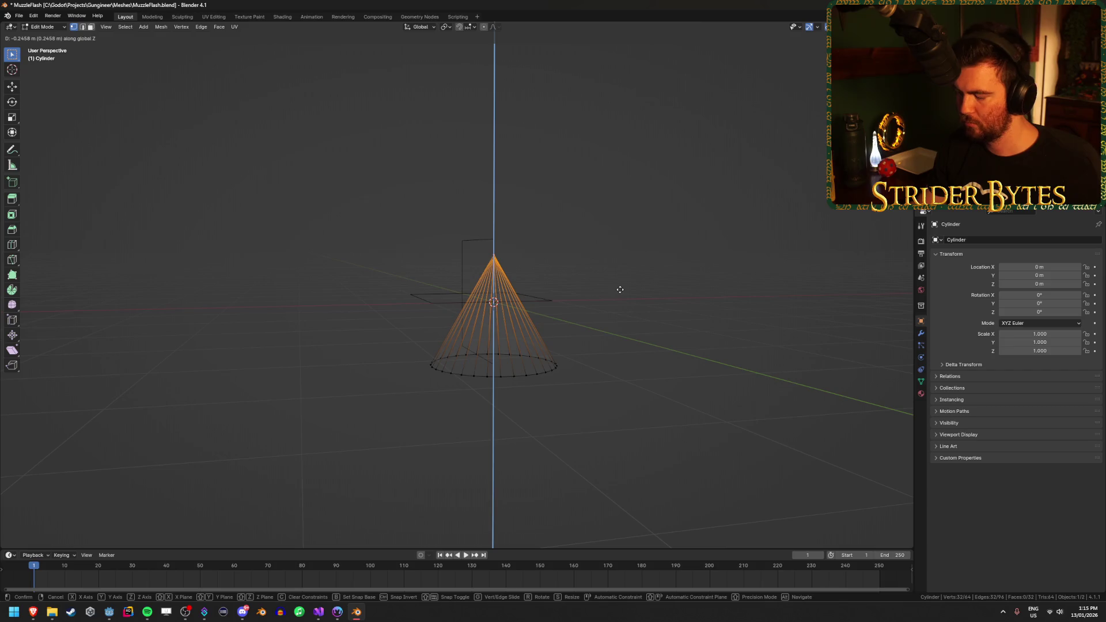
{"action": "type", "text": "-1"}
{"action": "key", "text": "Return"}
{"action": "mouse_move", "coordinate": [328, 470]}
{"action": "left_mouse_down"}
{"action": "mouse_move", "coordinate": [631, 438]}
{"action": "mouse_move", "coordinate": [710, 398]}
{"action": "left_mouse_up"}
{"action": "type", "text": "gx"}
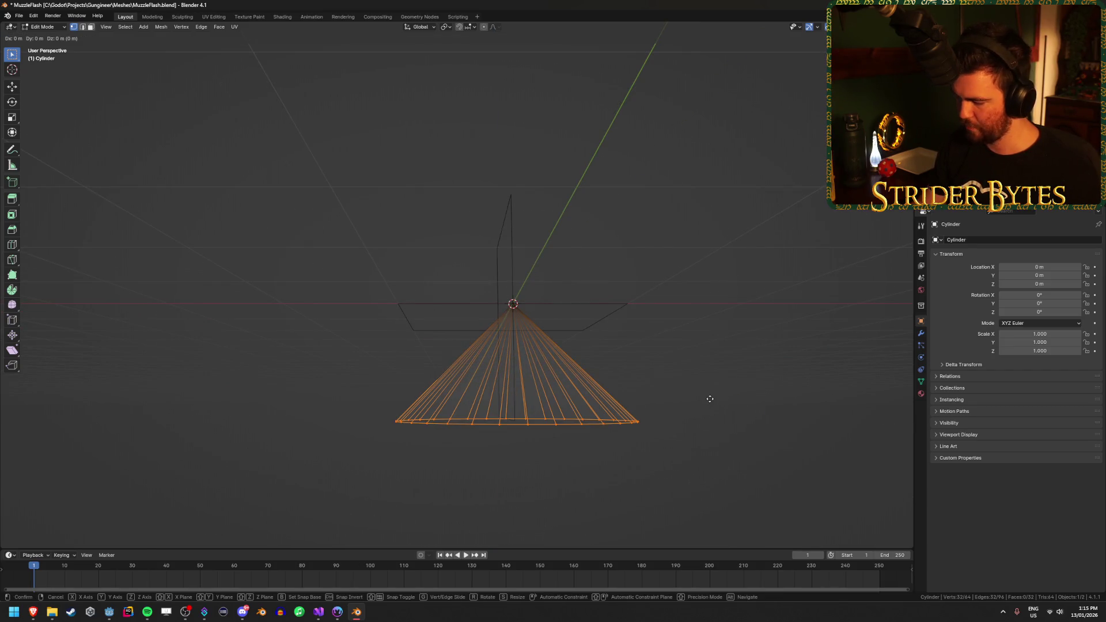
{"action": "type", "text": ".9z"}
{"action": "key", "text": "Return"}
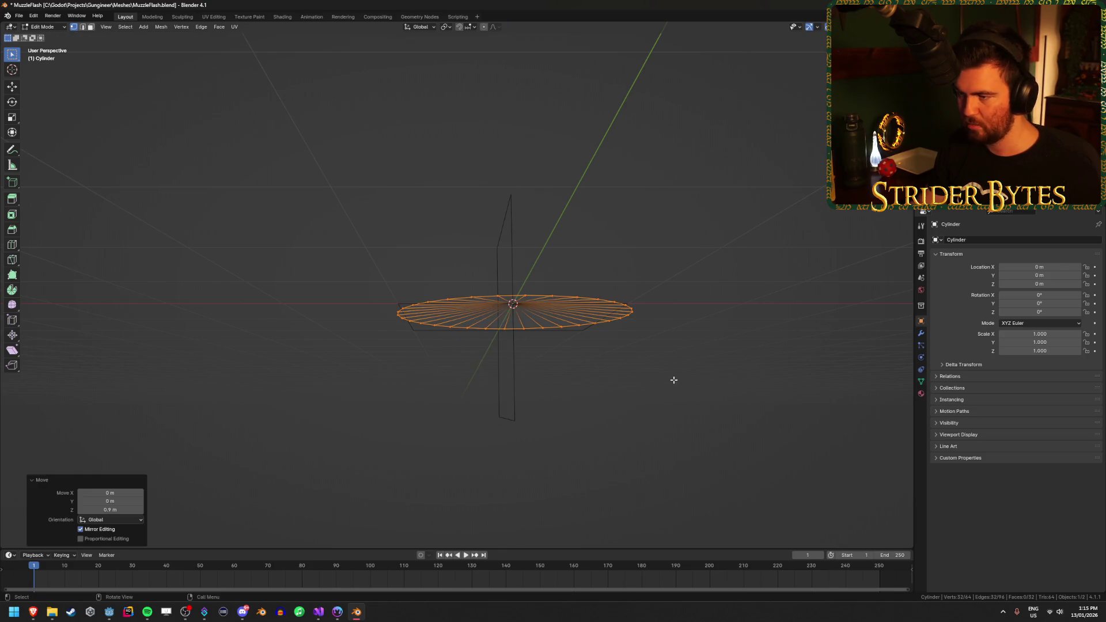
{"action": "key", "text": "shift+z"}
Raise the whole flattened mesh 0.1 m on Z
{"action": "left_click_drag", "start_coordinate": [671, 371], "coordinate": [680, 358]}
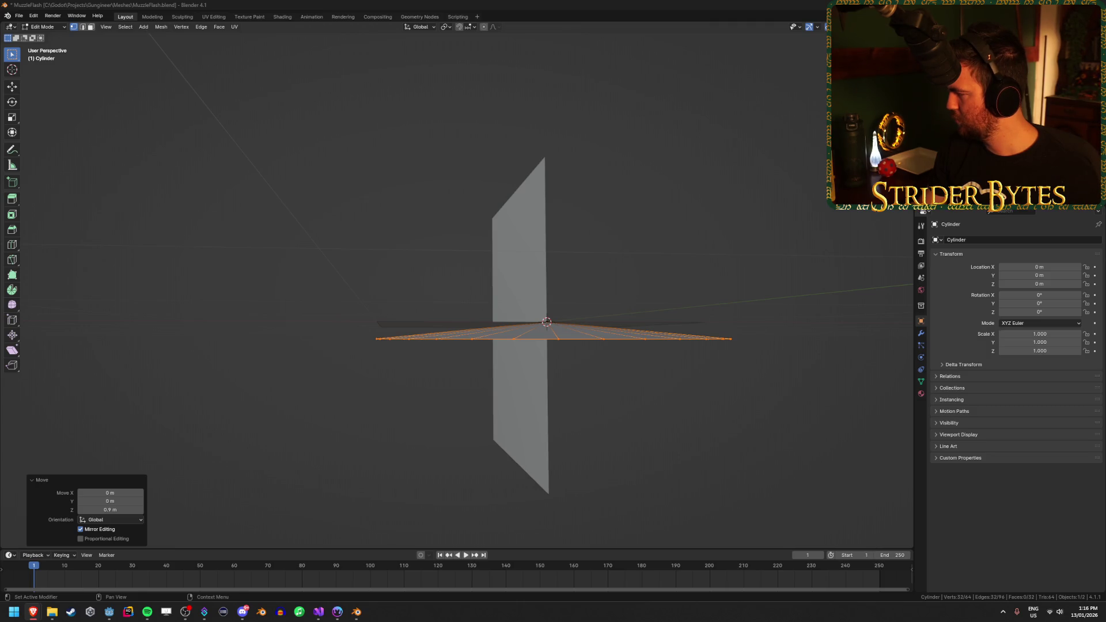
{"action": "left_click", "coordinate": [770, 385]}
{"action": "key", "text": "a"}
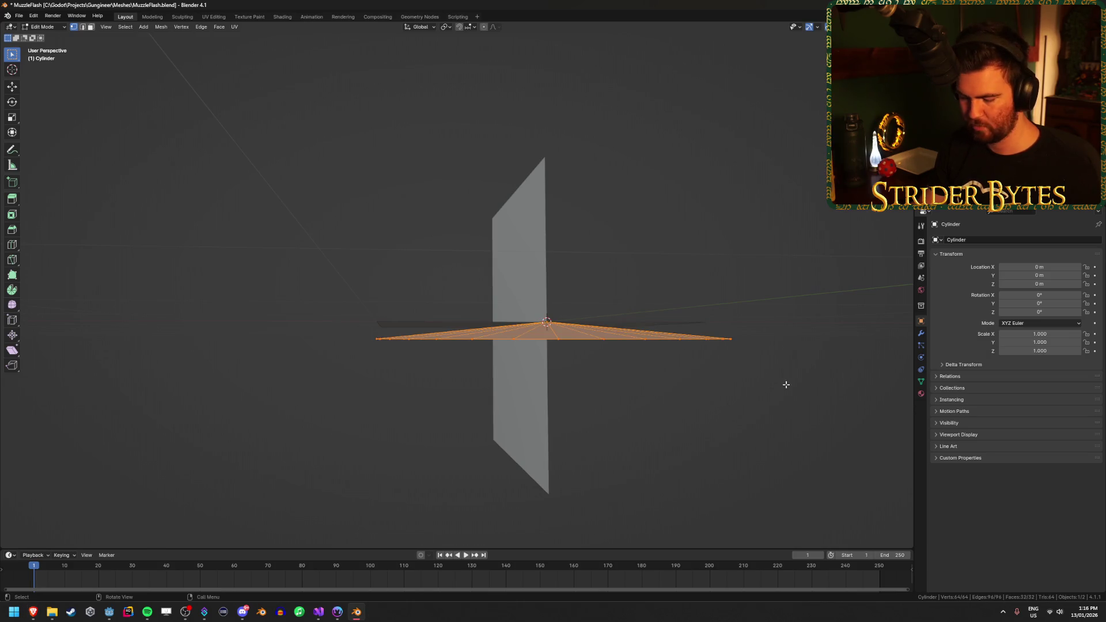
{"action": "type", "text": "gz"}
{"action": "type", "text": ".1"}
{"action": "key", "text": "Return"}
{"action": "mouse_move", "coordinate": [785, 383]}
{"action": "left_mouse_down"}
{"action": "mouse_move", "coordinate": [659, 361]}
{"action": "mouse_move", "coordinate": [713, 360]}
{"action": "left_mouse_up"}
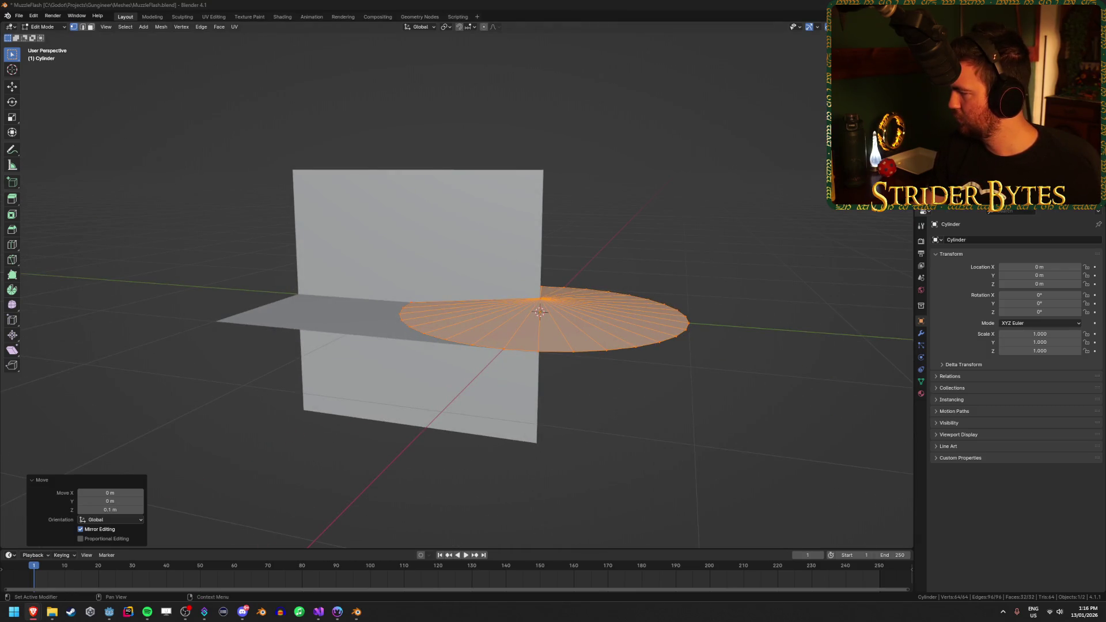
{"action": "left_click_drag", "start_coordinate": [538, 288], "coordinate": [538, 321]}
Discard a trial edge loop and view the disc from the top in the UV Editing workspace
{"action": "key", "text": "ctrl+r"}
{"action": "left_click", "coordinate": [538, 321]}
{"action": "right_click", "coordinate": [538, 322]}
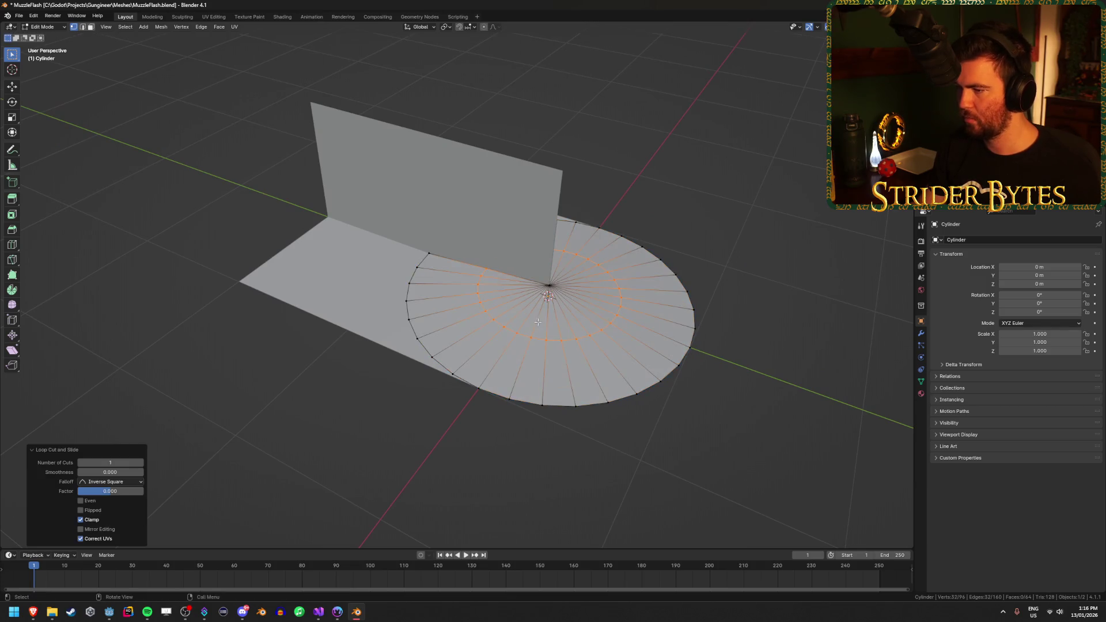
{"action": "key", "text": "a"}
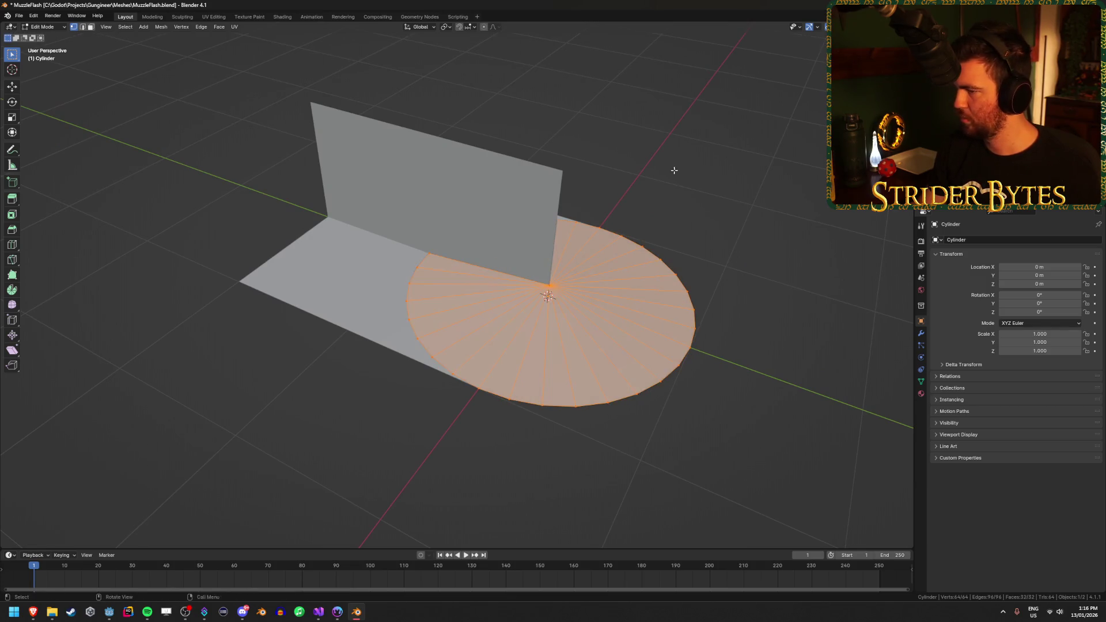
{"action": "left_click_drag", "start_coordinate": [676, 170], "coordinate": [721, 190]}
{"action": "key", "text": "KP_7"}
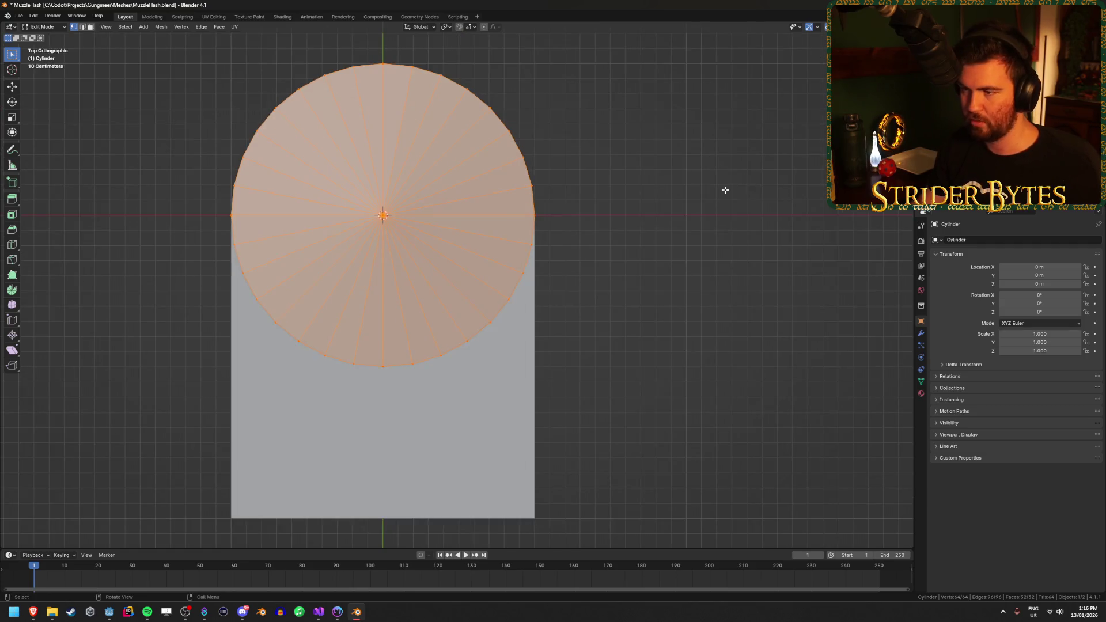
{"action": "left_click", "coordinate": [213, 17]}
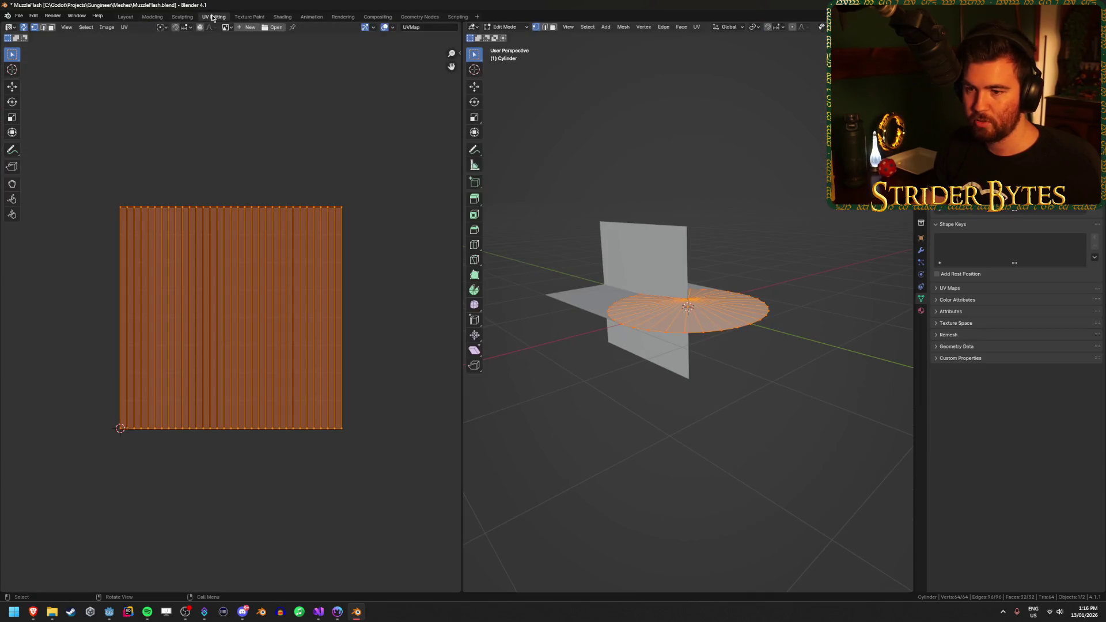
Select all the disc's faces in top view and UV-unwrap them with Project from View
{"action": "left_click", "coordinate": [627, 409]}
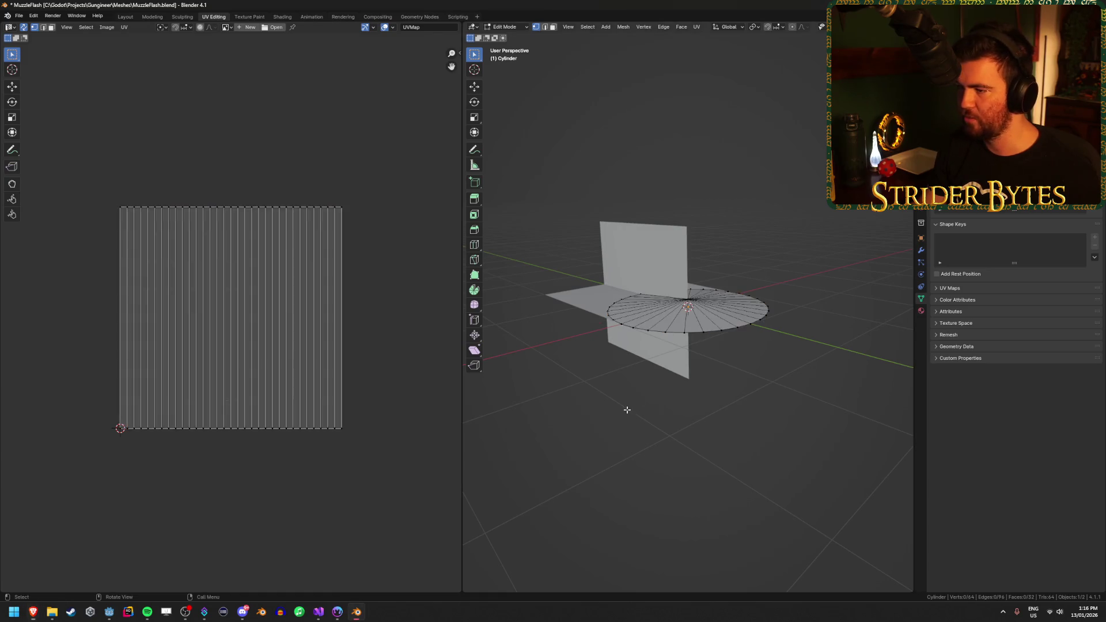
{"action": "key", "text": "Tab"}
{"action": "scroll", "coordinate": [615, 365], "scroll_direction": "up", "scroll_amount": 3}
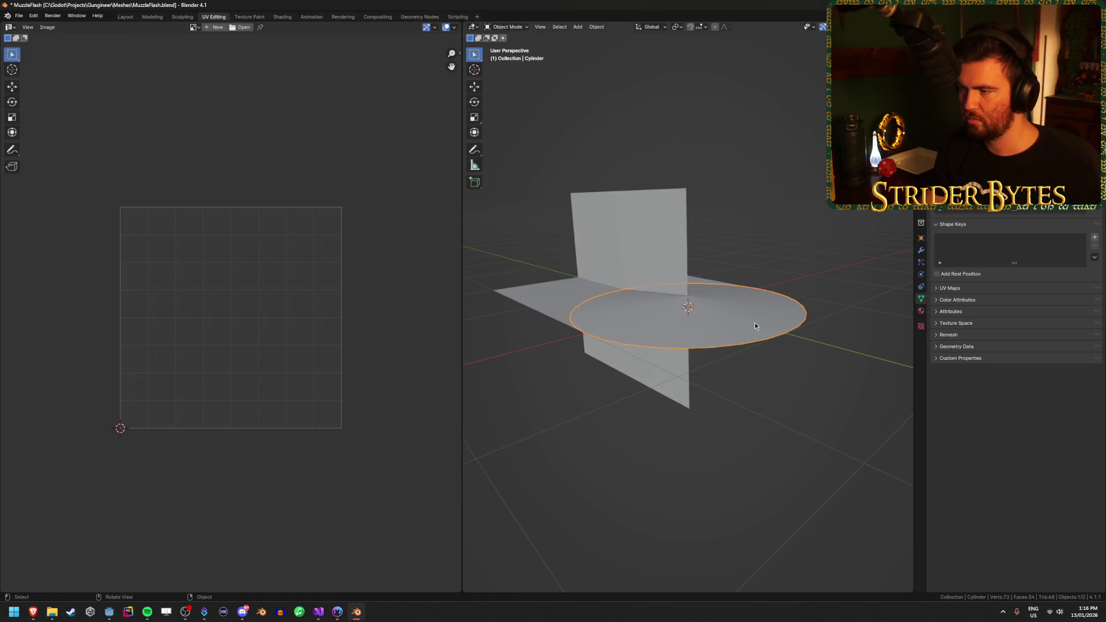
{"action": "key", "text": "Tab"}
{"action": "key", "text": "a"}
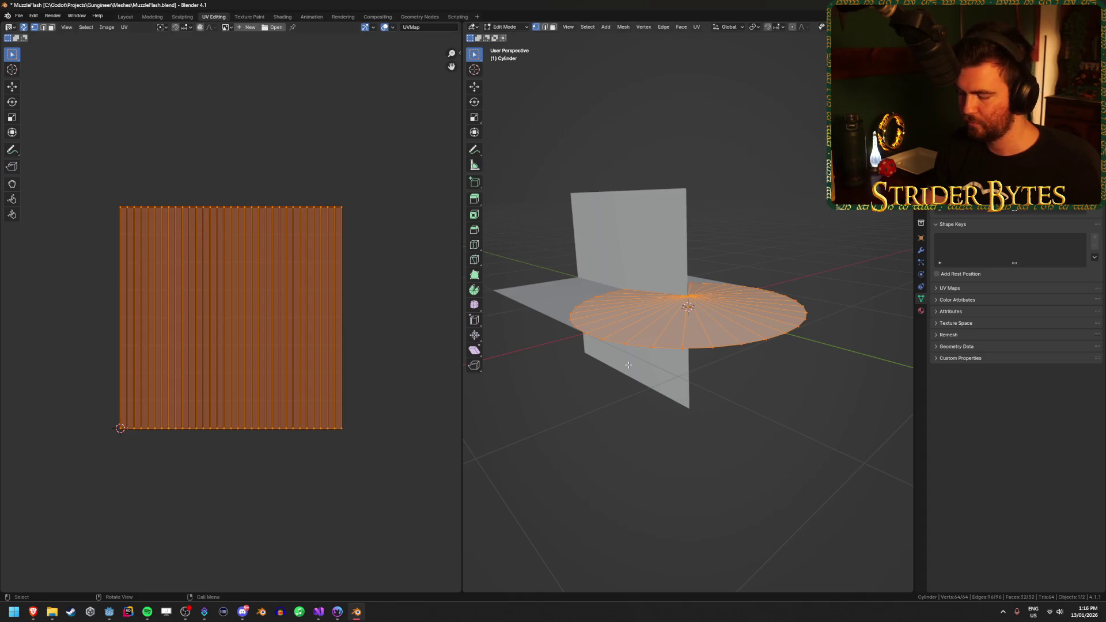
{"action": "key", "text": "KP_7"}
{"action": "scroll", "coordinate": [710, 326], "scroll_direction": "up", "scroll_amount": 2}
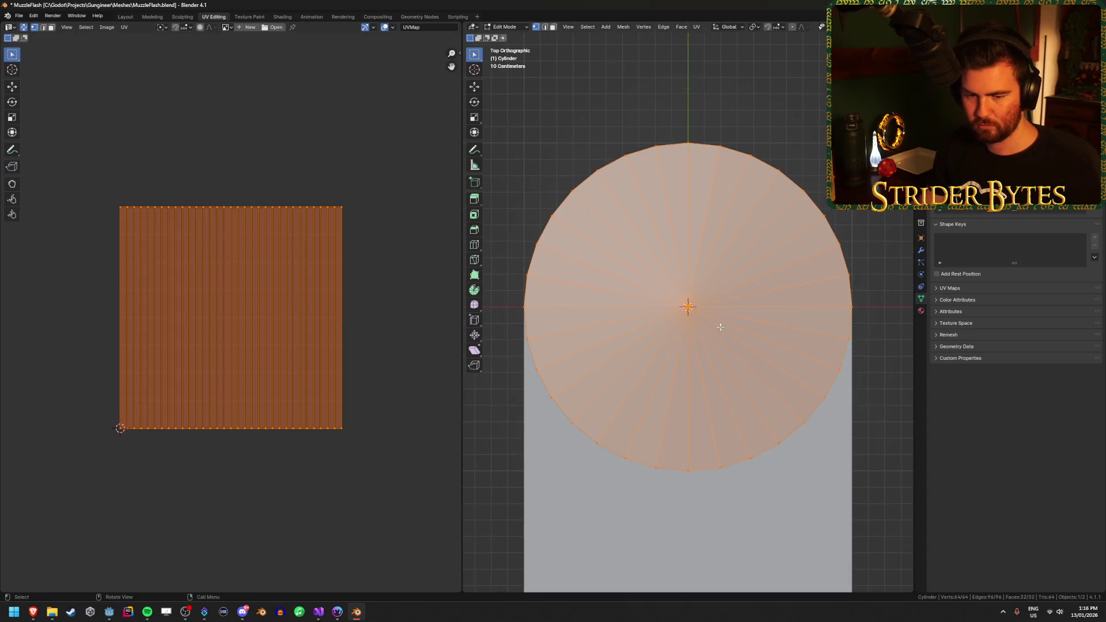
{"action": "key", "text": "u"}
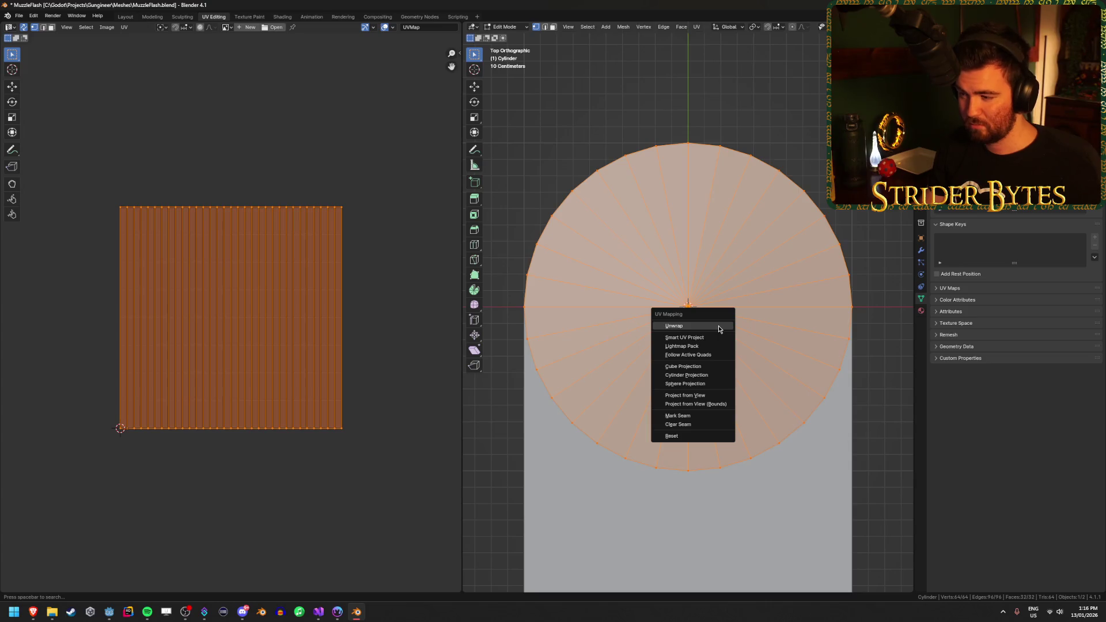
{"action": "left_click", "coordinate": [703, 395]}
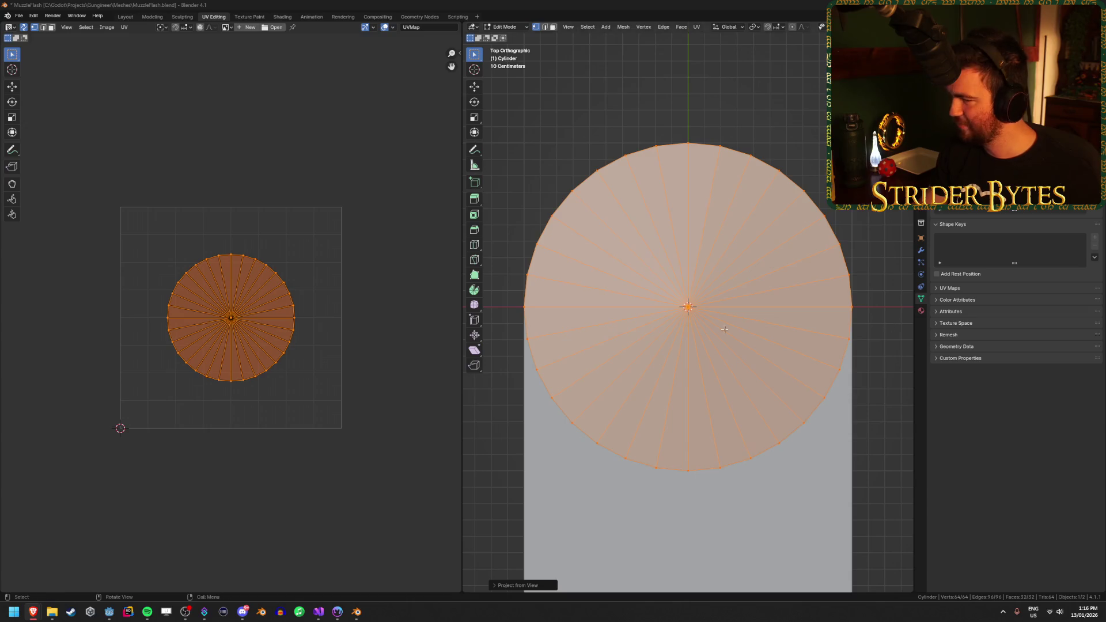
Scale the projected UV circle by 1.75, then undo the projection and scaling
{"action": "scroll", "coordinate": [365, 257], "scroll_direction": "up", "scroll_amount": 2}
{"action": "left_click", "coordinate": [366, 254]}
{"action": "key", "text": "a"}
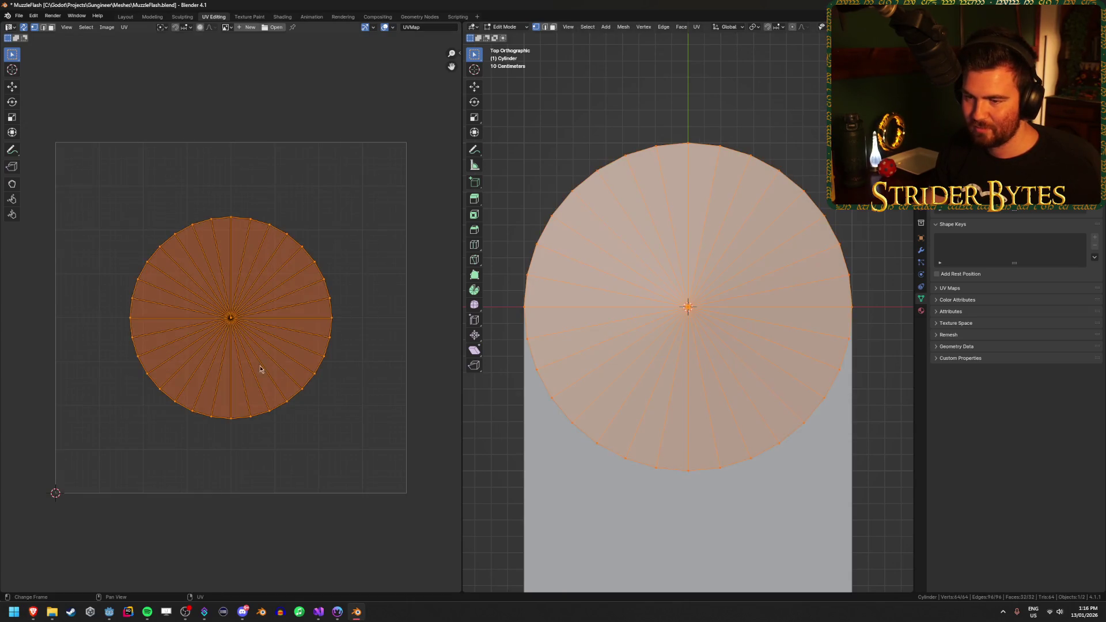
{"action": "key", "text": "s"}
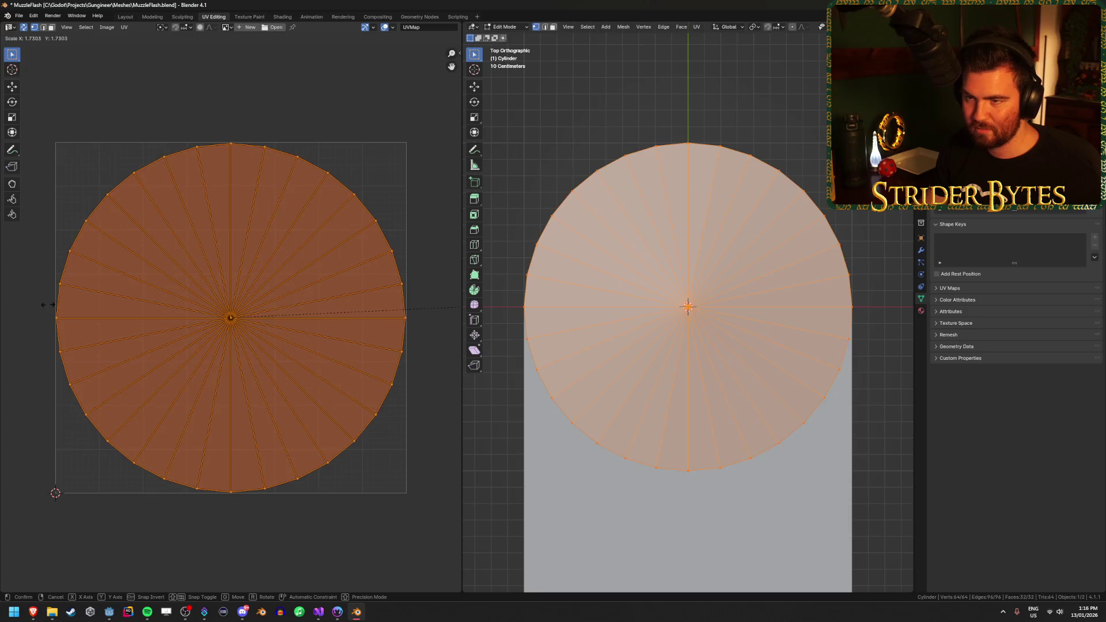
{"action": "type", "text": "1.75"}
{"action": "key", "text": "Return"}
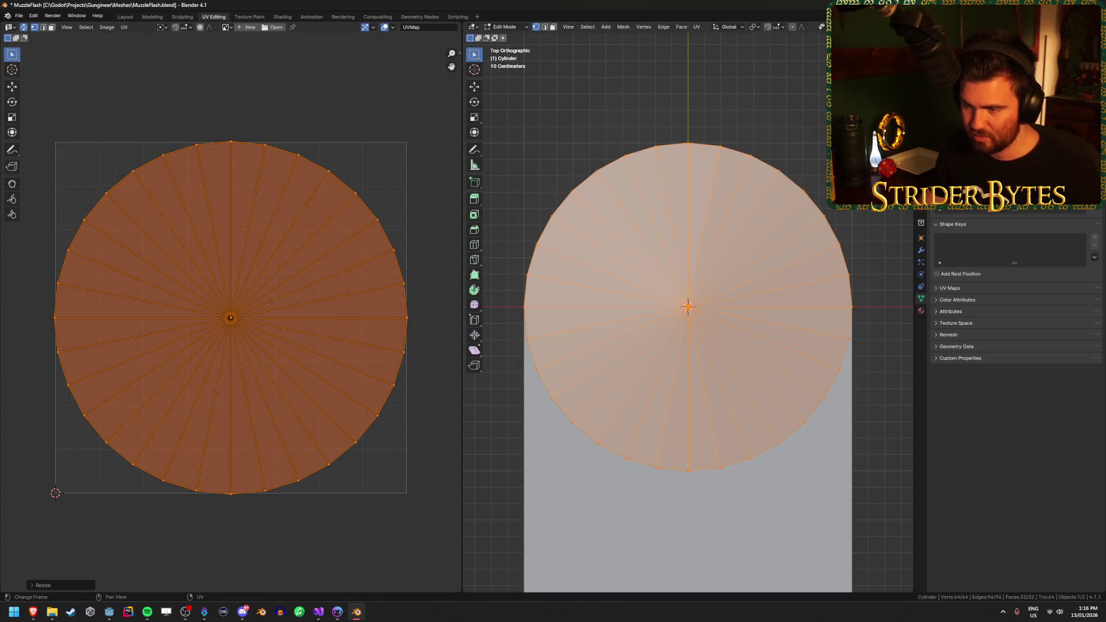
{"action": "scroll", "coordinate": [289, 332], "scroll_direction": "up", "scroll_amount": 7}
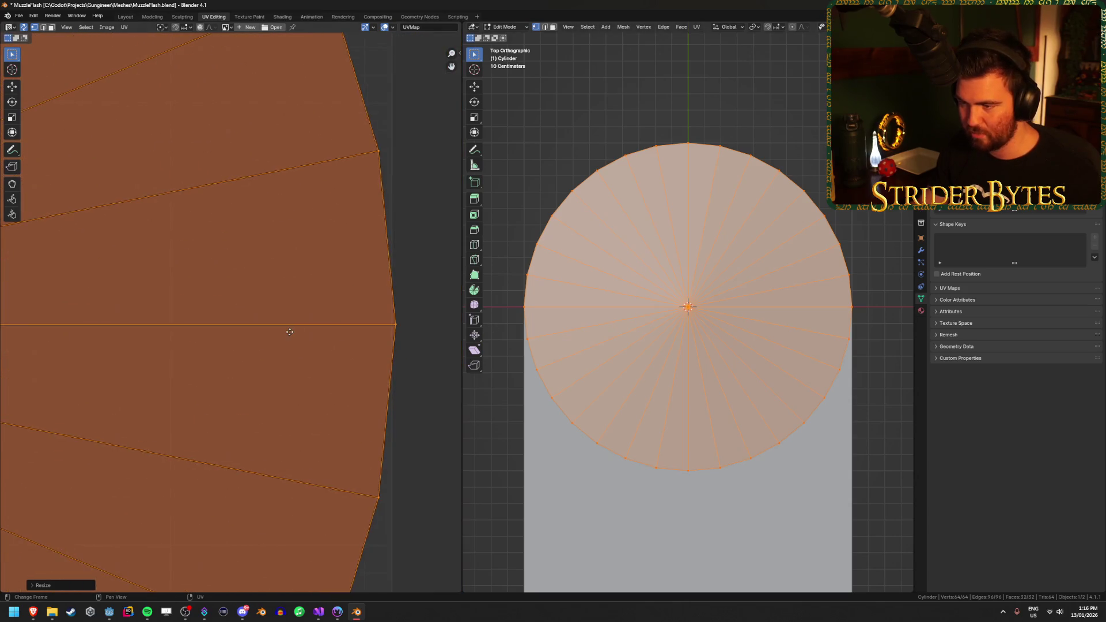
{"action": "scroll", "coordinate": [289, 332], "scroll_direction": "down", "scroll_amount": 9}
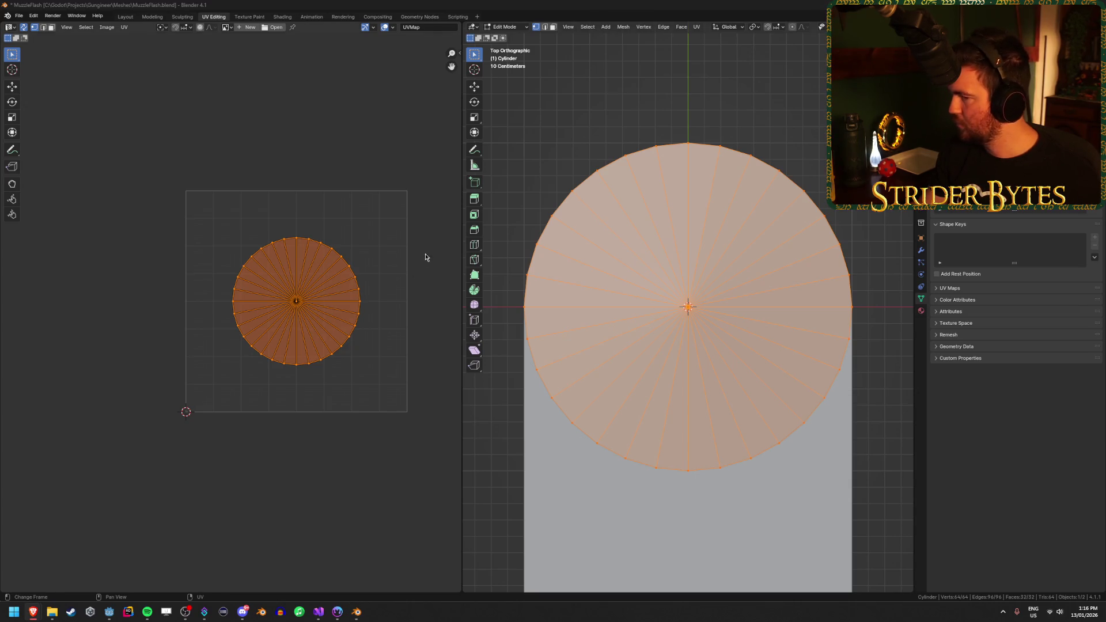
{"action": "key", "text": "alt+Tab"}
{"action": "key", "text": "ctrl+z"}
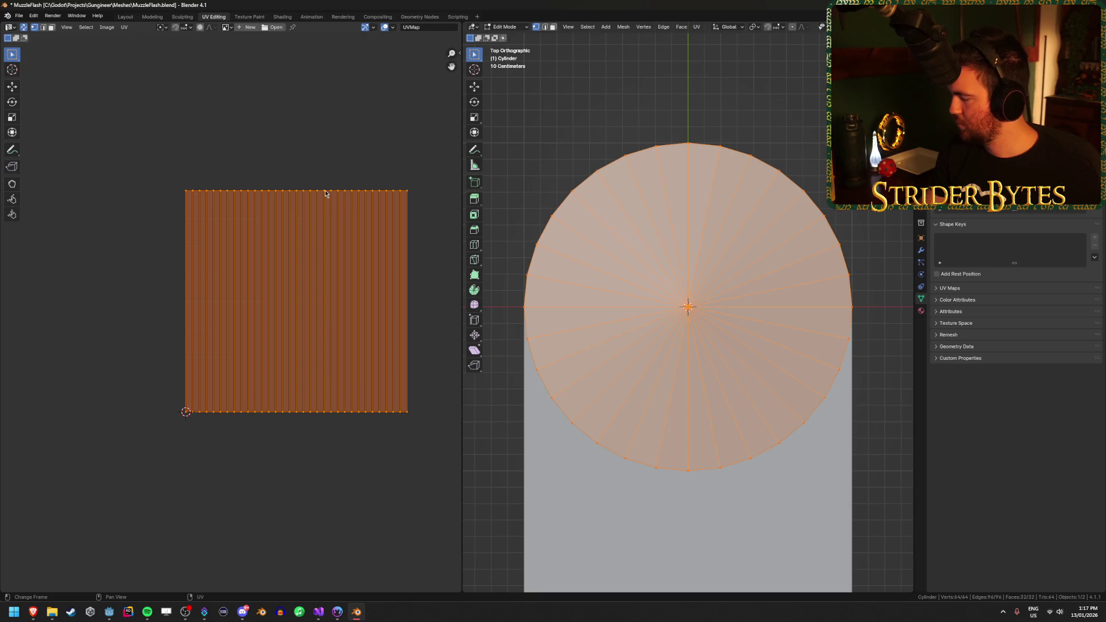
Reproject the UVs with Project from View (Bounds), then add a centred edge loop
{"action": "key", "text": "u"}
{"action": "key", "text": "u"}
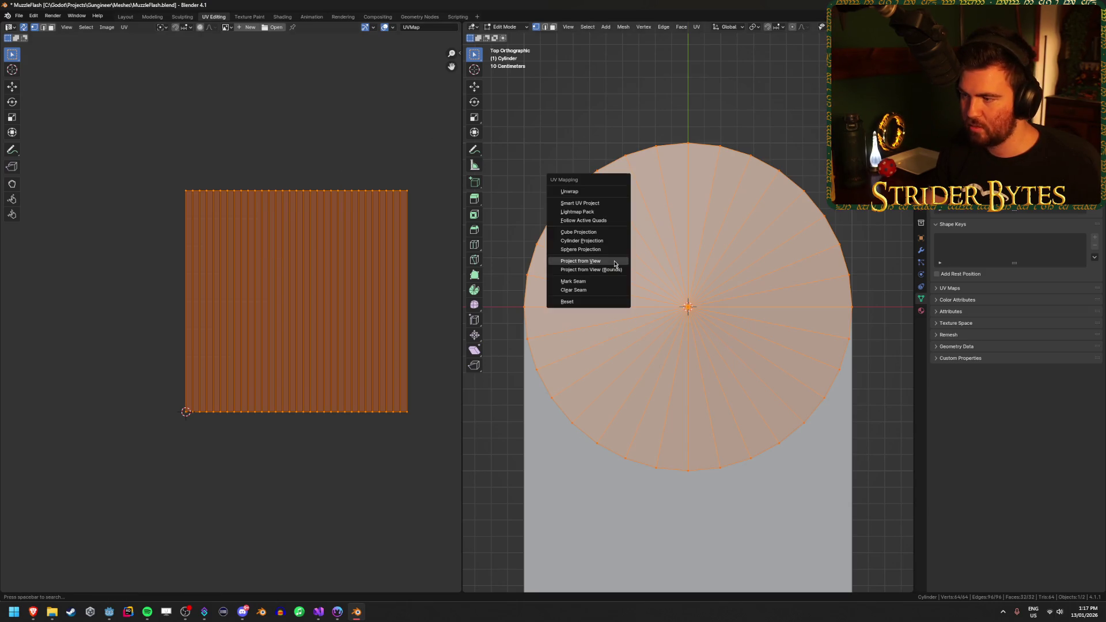
{"action": "left_click", "coordinate": [611, 269]}
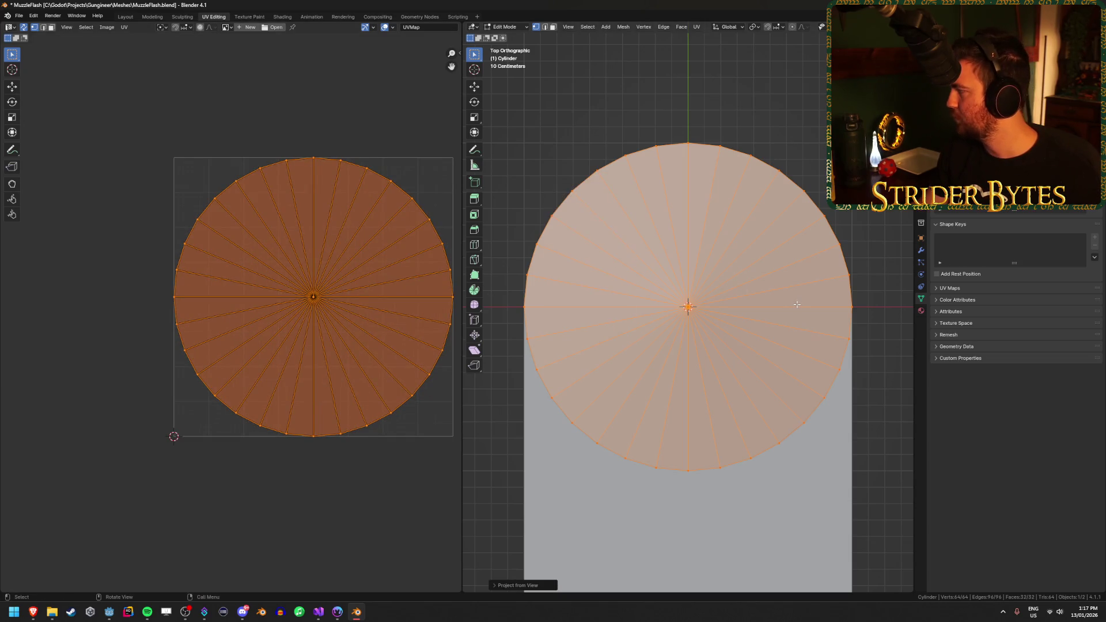
{"action": "key", "text": "ctrl+r"}
{"action": "left_click", "coordinate": [725, 251]}
{"action": "right_click", "coordinate": [725, 251]}
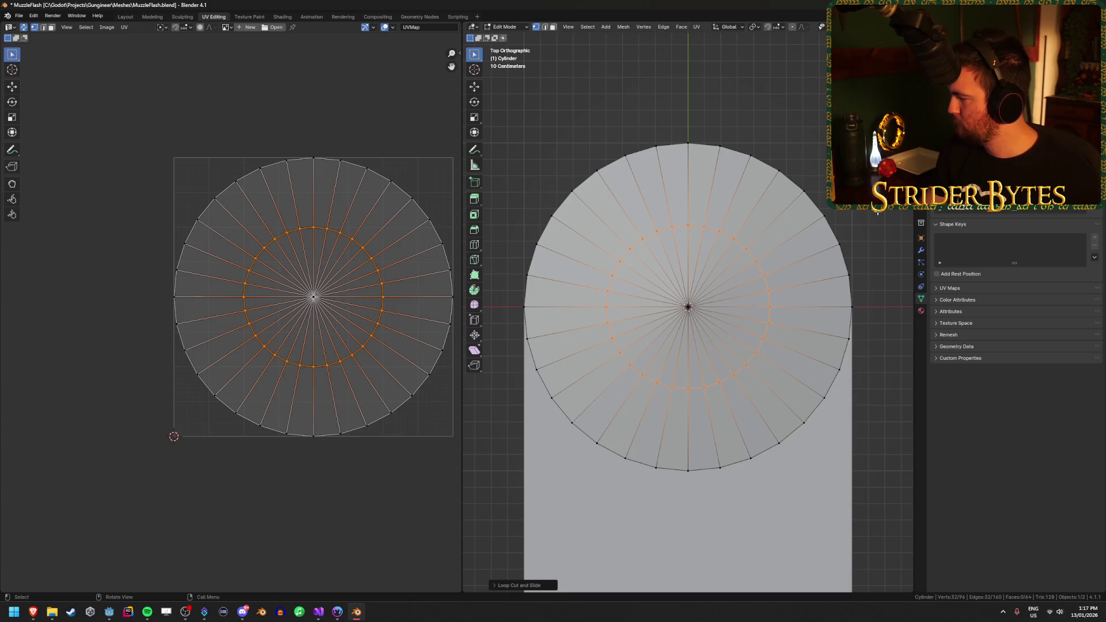
Add an edge loop shrunk toward the centre and delete the disc's centre vertex
{"action": "key", "text": "ctrl+r"}
{"action": "left_click", "coordinate": [734, 281]}
{"action": "right_click", "coordinate": [735, 281]}
{"action": "key", "text": "s"}
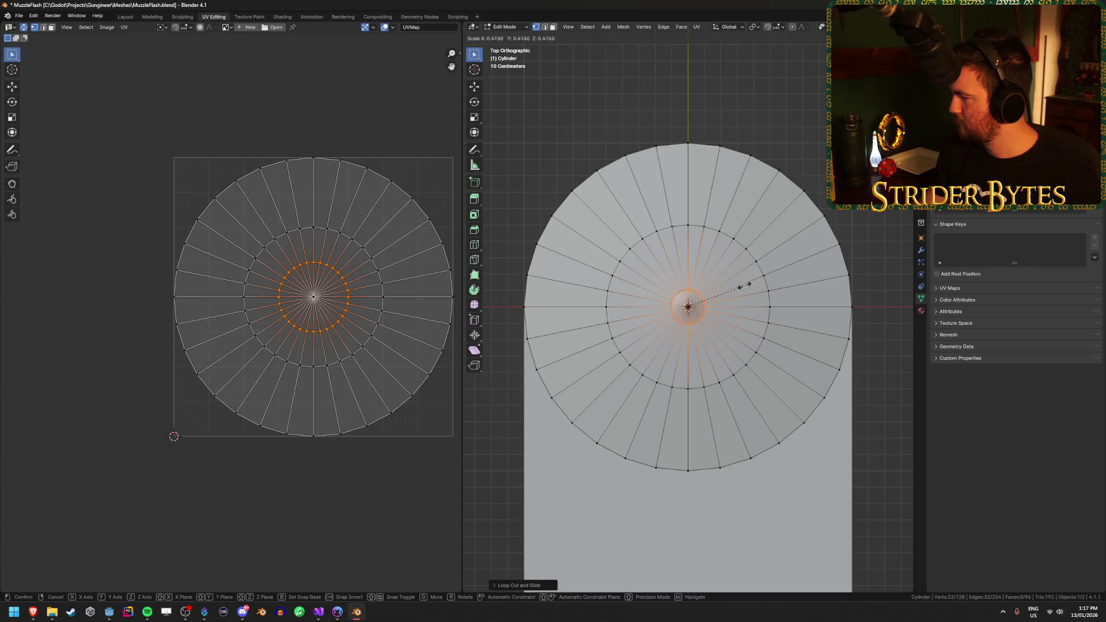
{"action": "left_click", "coordinate": [733, 292]}
{"action": "scroll", "coordinate": [692, 330], "scroll_direction": "up", "scroll_amount": 5}
{"action": "key", "text": "shift+z"}
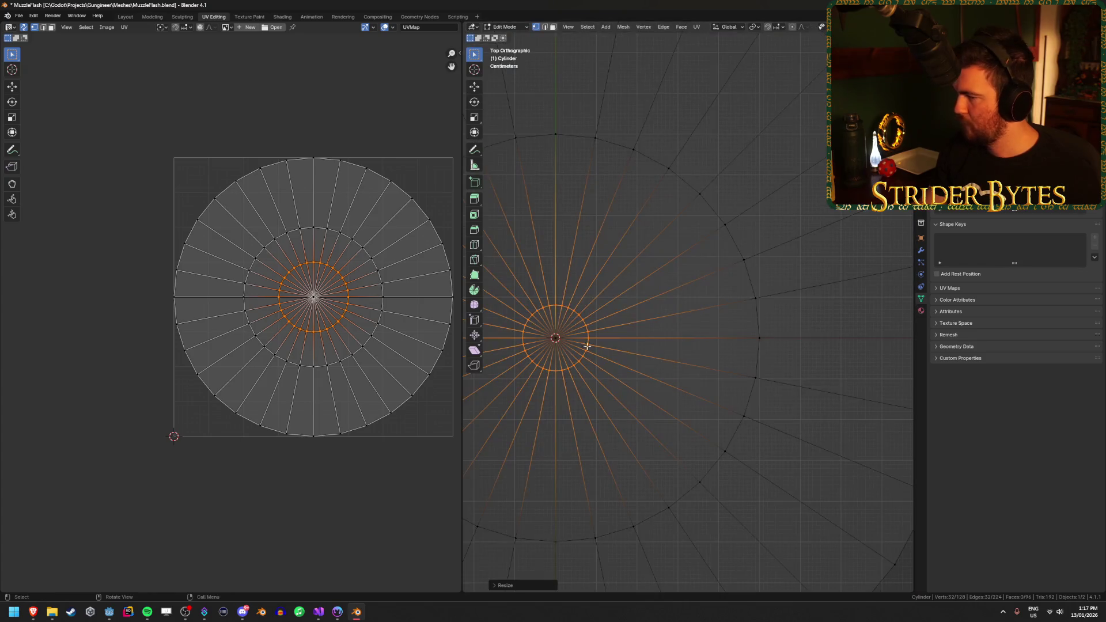
{"action": "left_click", "coordinate": [543, 326]}
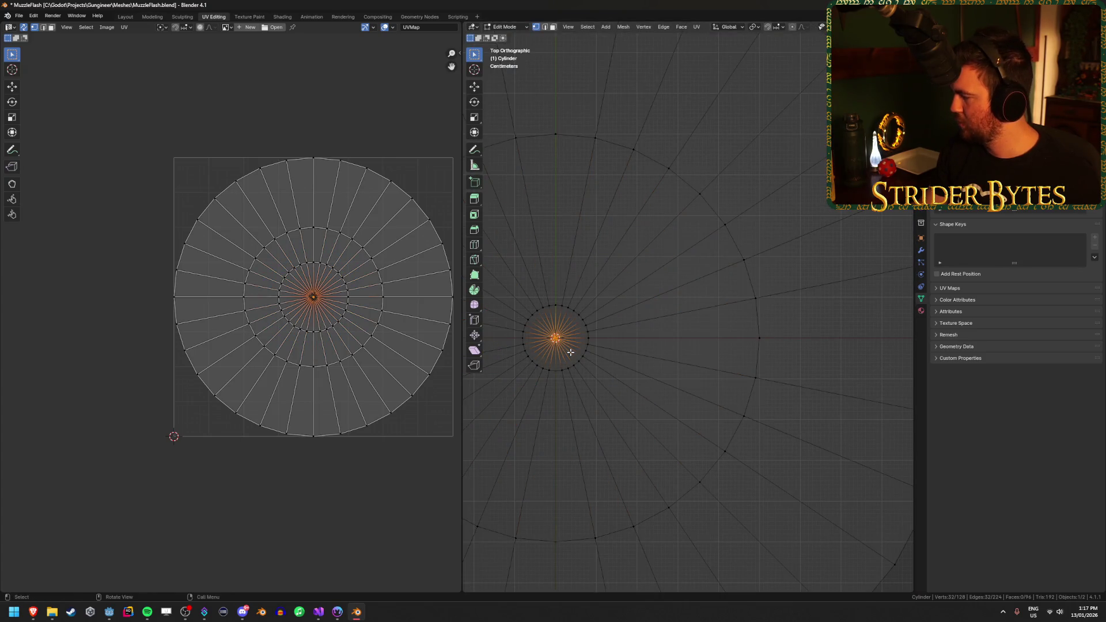
{"action": "key", "text": "x"}
{"action": "left_click", "coordinate": [570, 352]}
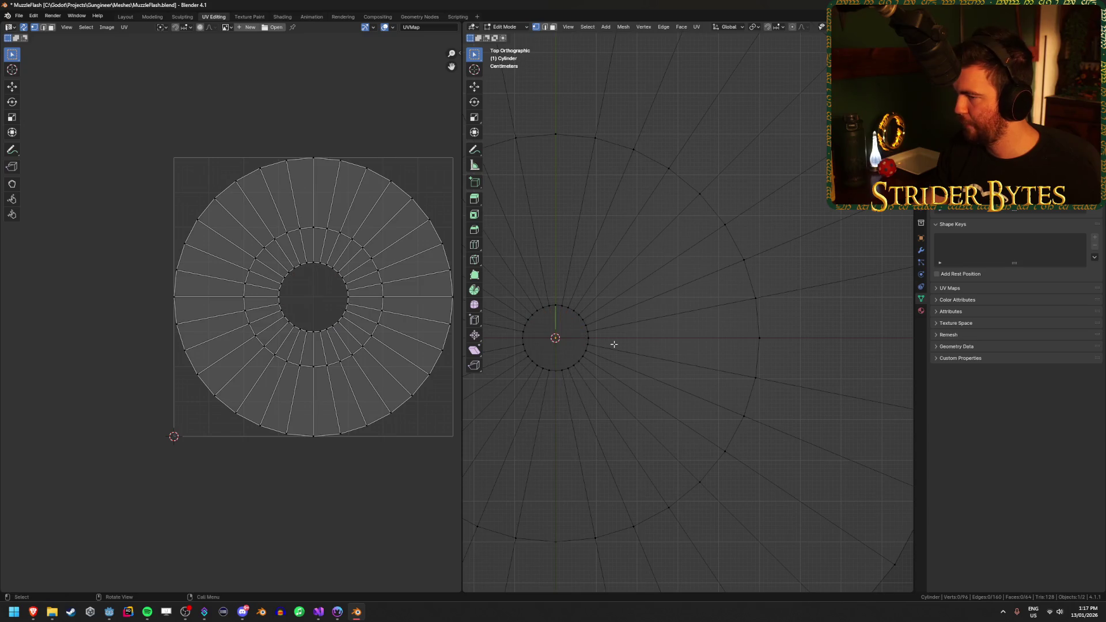
Shrink the inner ring in the UV layout
{"action": "left_click_drag", "start_coordinate": [665, 343], "coordinate": [725, 324]}
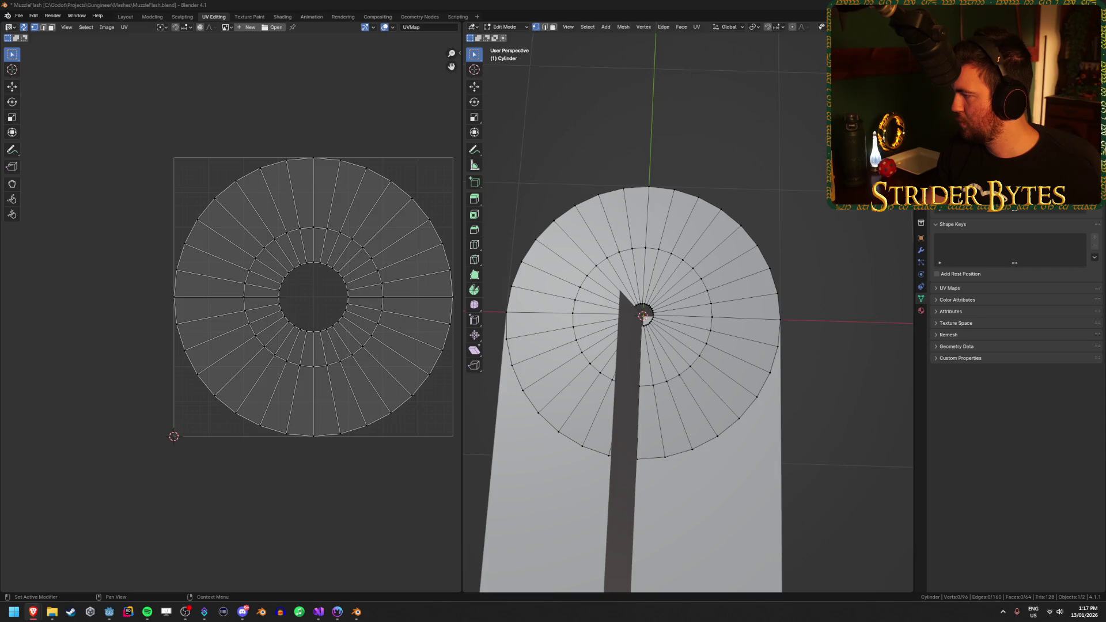
{"action": "left_click", "coordinate": [353, 279]}
{"action": "mouse_move", "coordinate": [274, 250]}
{"action": "left_mouse_down"}
{"action": "mouse_move", "coordinate": [299, 264]}
{"action": "mouse_move", "coordinate": [362, 344]}
{"action": "left_mouse_up"}
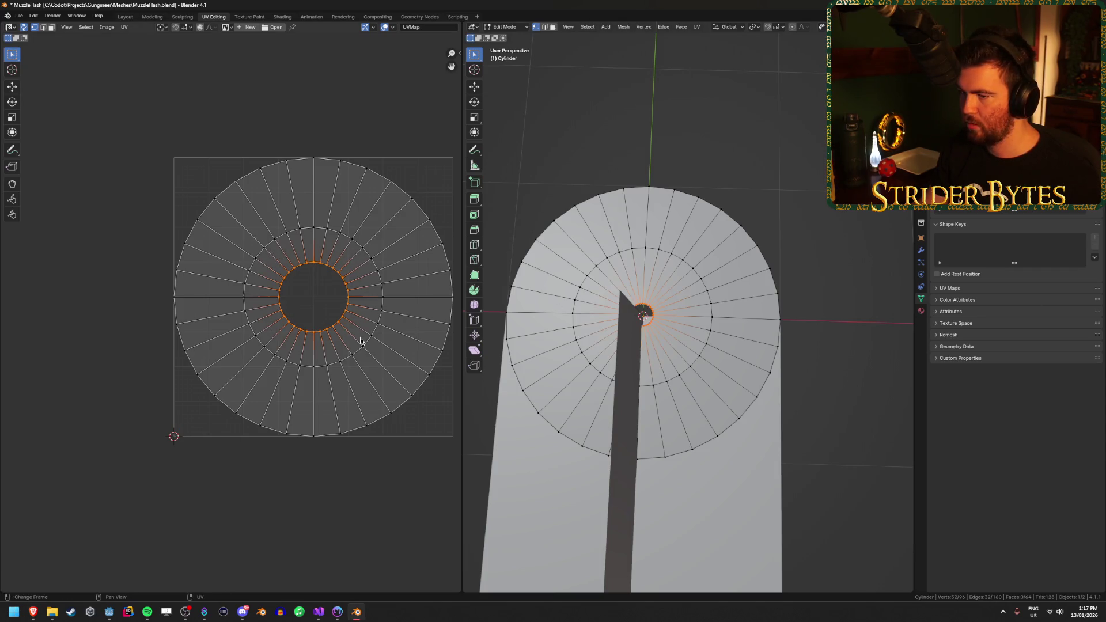
{"action": "key", "text": "s"}
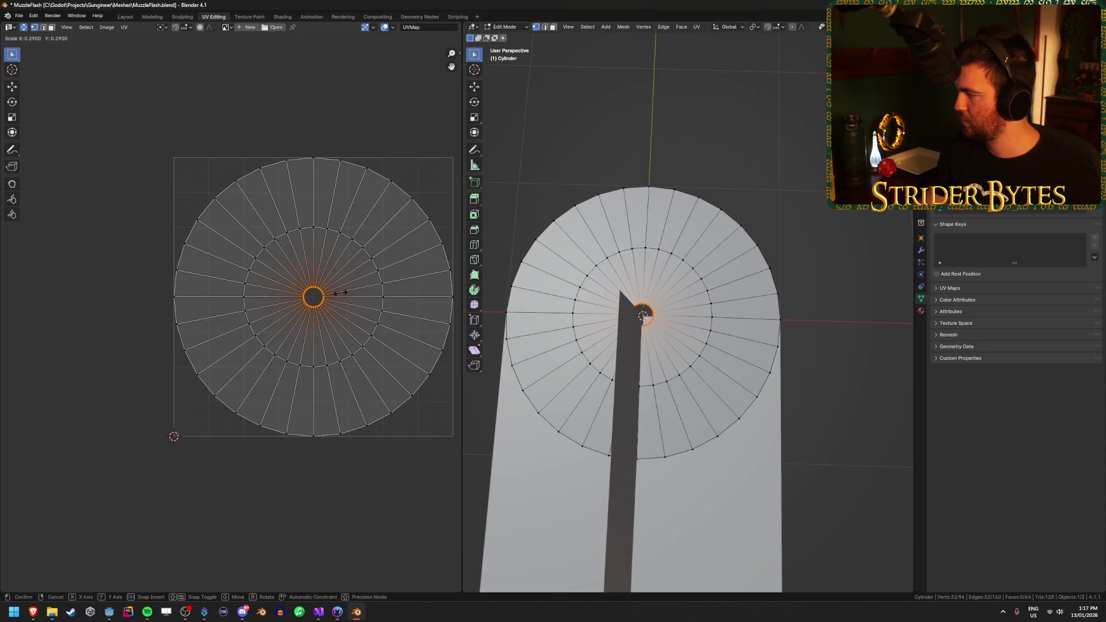
{"action": "left_click", "coordinate": [341, 292]}
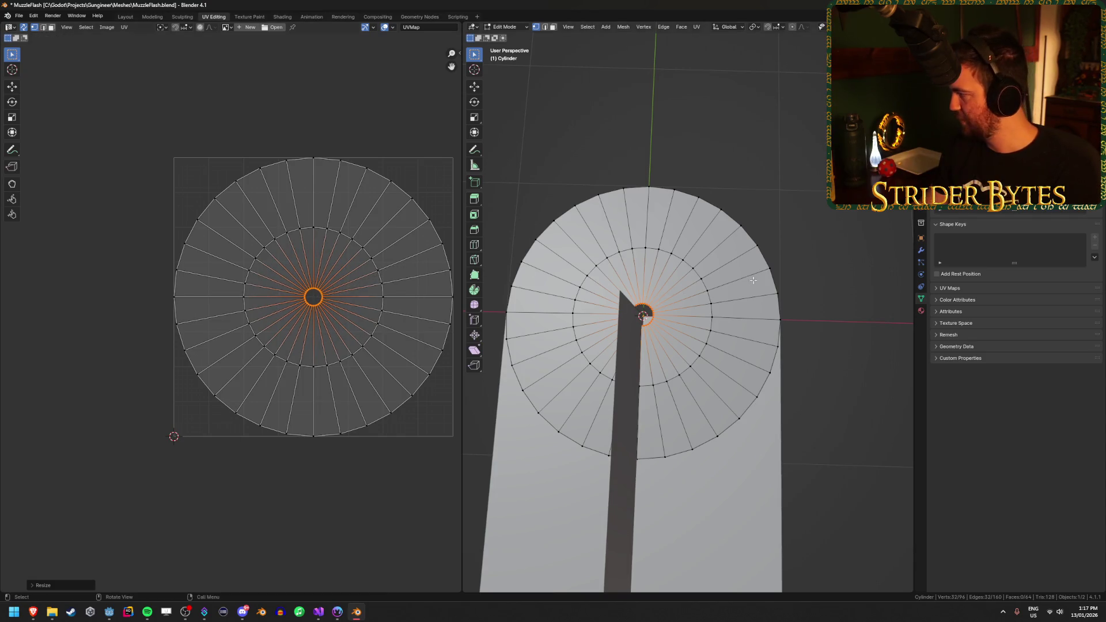
Rotate the whole mesh -90° around X to stand it upright
{"action": "left_click", "coordinate": [793, 197]}
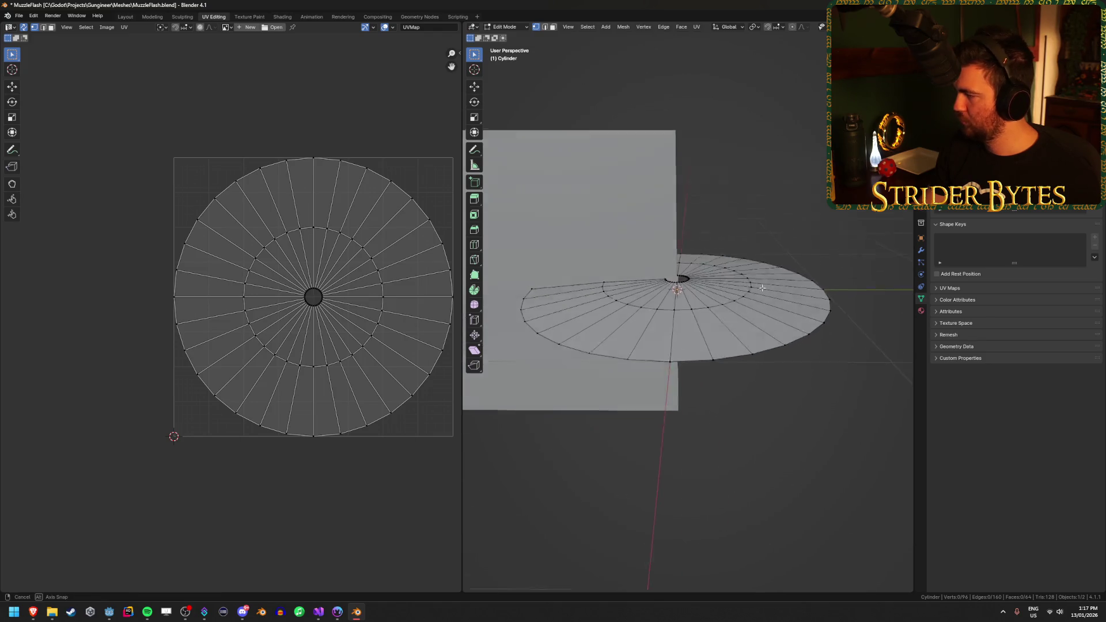
{"action": "key", "text": "a"}
{"action": "type", "text": "r"}
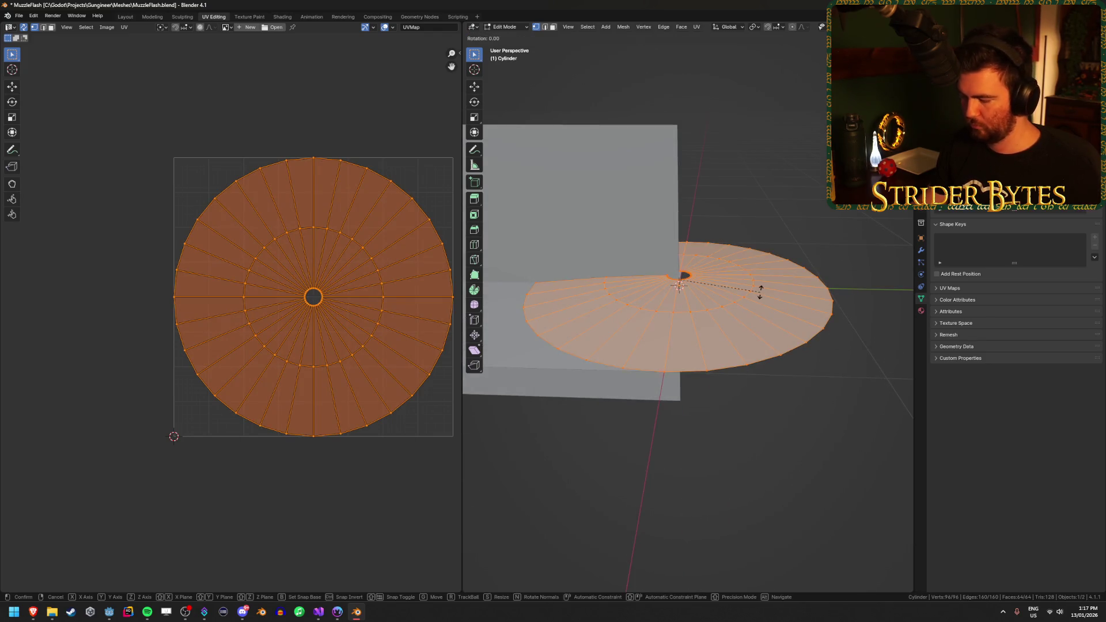
{"action": "type", "text": "x-90"}
{"action": "key", "text": "Return"}
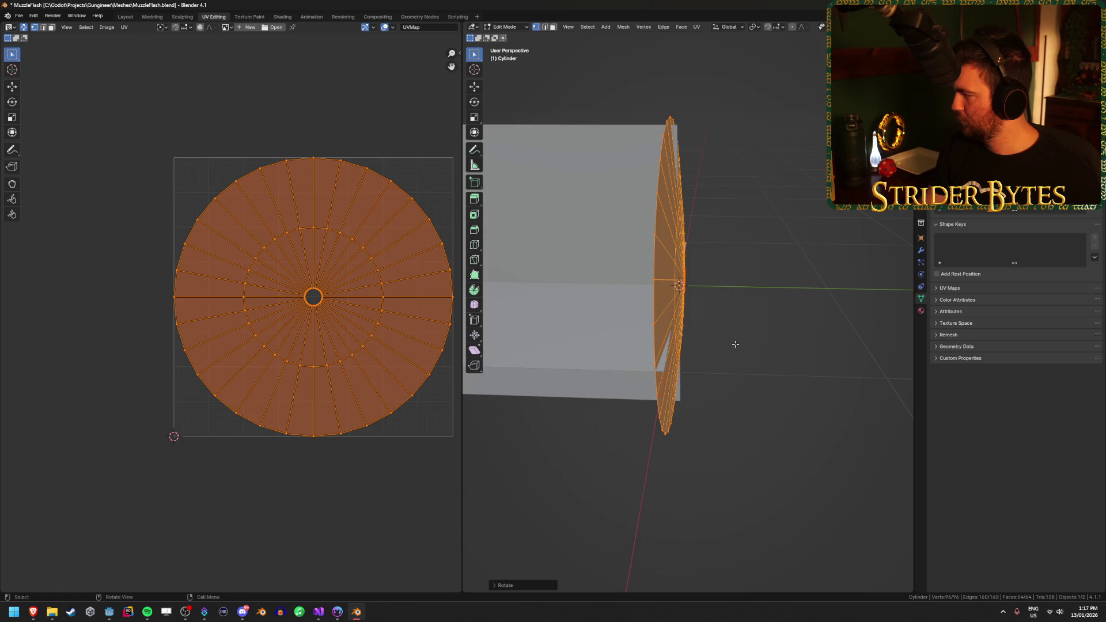
{"action": "mouse_move", "coordinate": [702, 328]}
{"action": "left_mouse_down"}
{"action": "mouse_move", "coordinate": [758, 302]}
{"action": "mouse_move", "coordinate": [740, 321]}
{"action": "mouse_move", "coordinate": [785, 341]}
{"action": "left_mouse_up"}
Push the inner and middle vertex rings forward along Y in side view
{"action": "left_click", "coordinate": [758, 301]}
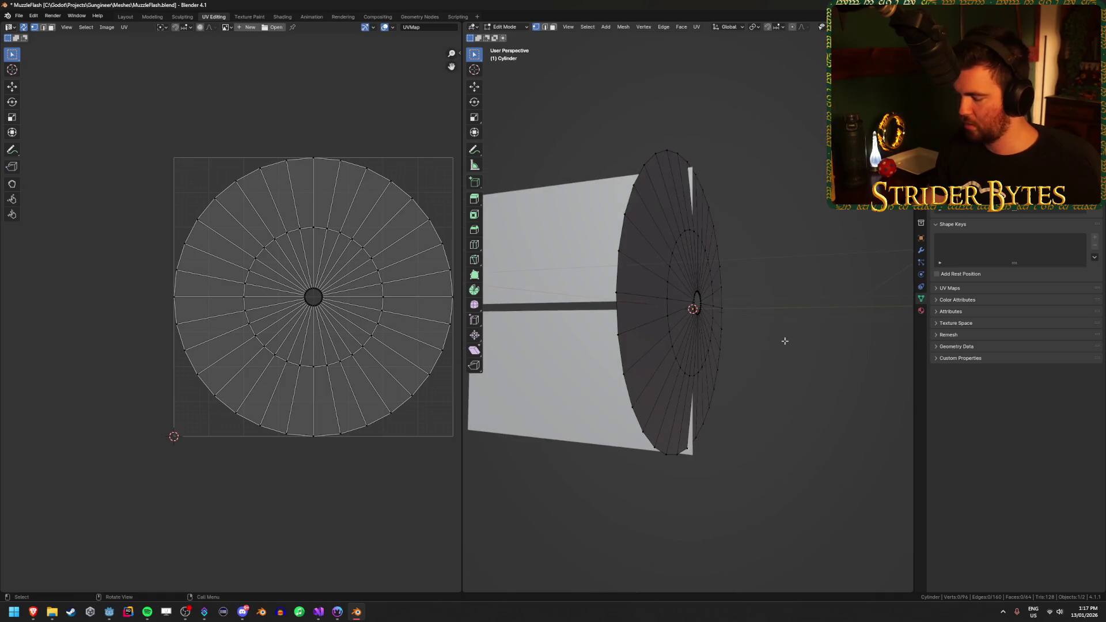
{"action": "mouse_move", "coordinate": [852, 327]}
{"action": "left_mouse_down"}
{"action": "mouse_move", "coordinate": [800, 326]}
{"action": "mouse_move", "coordinate": [741, 301]}
{"action": "left_mouse_up"}
{"action": "mouse_move", "coordinate": [797, 260]}
{"action": "left_mouse_down"}
{"action": "mouse_move", "coordinate": [693, 337]}
{"action": "mouse_move", "coordinate": [793, 330]}
{"action": "left_mouse_up"}
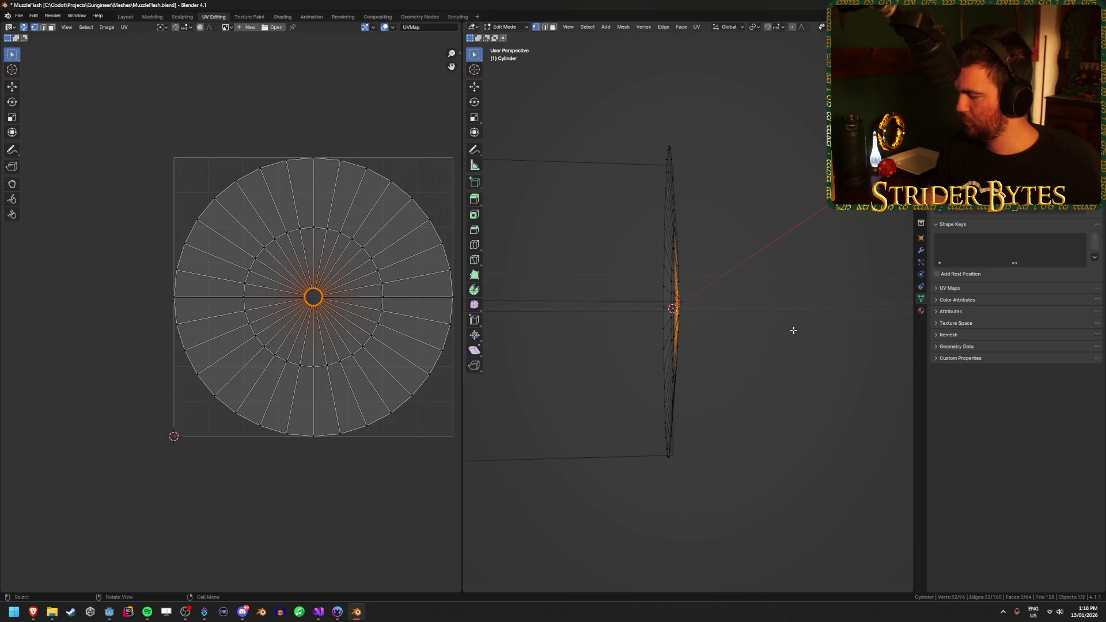
{"action": "key", "text": "KP_3"}
{"action": "key", "text": "g"}
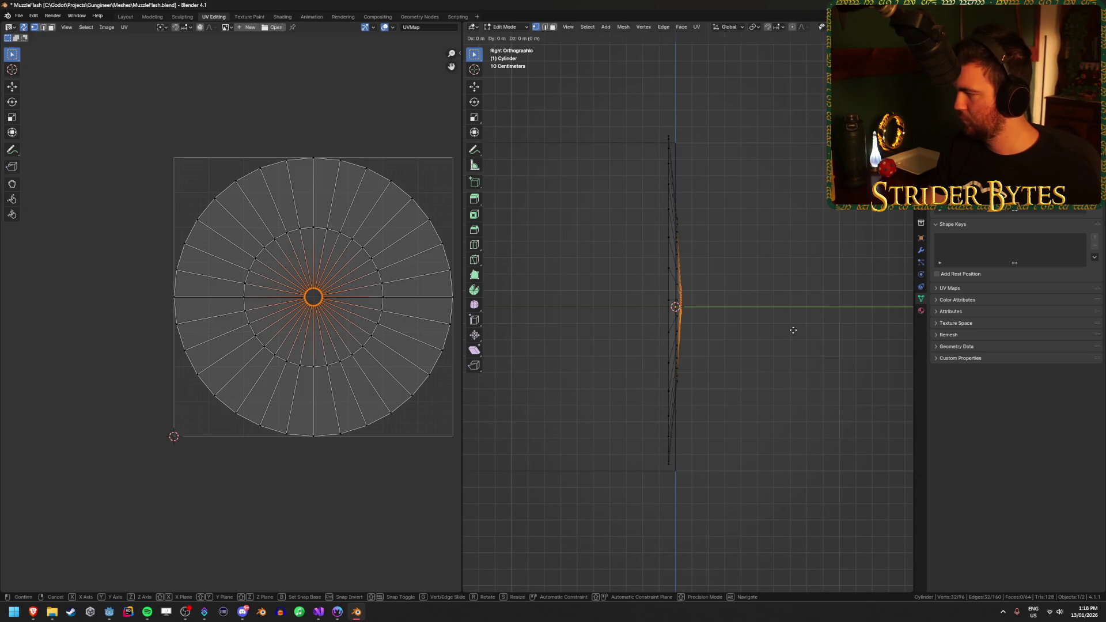
{"action": "key", "text": "y"}
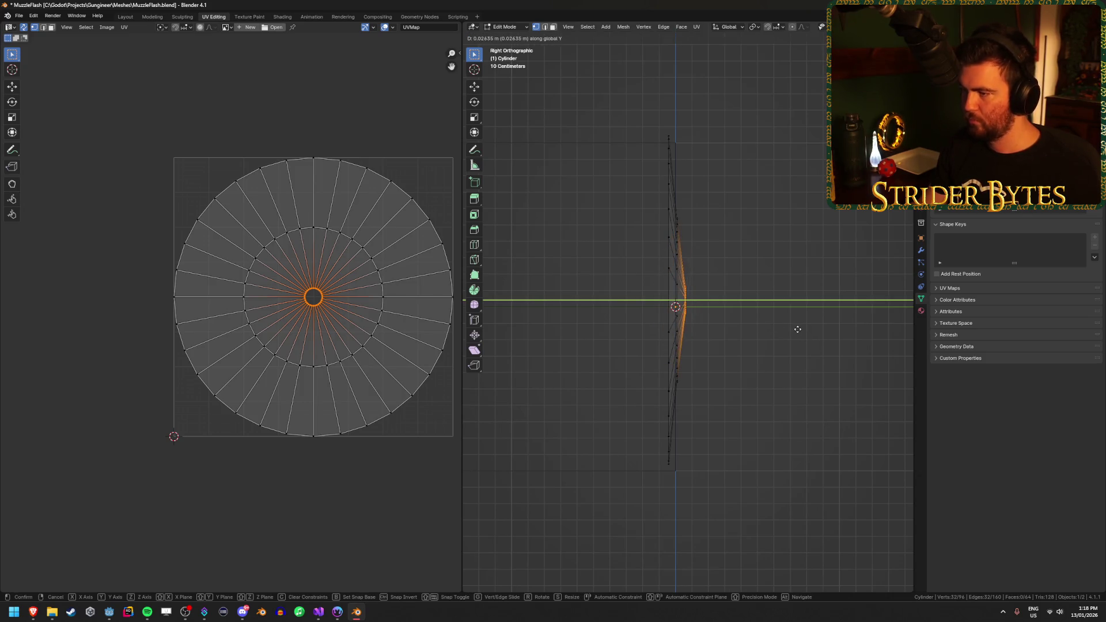
{"action": "left_click", "coordinate": [804, 330]}
{"action": "scroll", "coordinate": [760, 284], "scroll_direction": "up", "scroll_amount": 3}
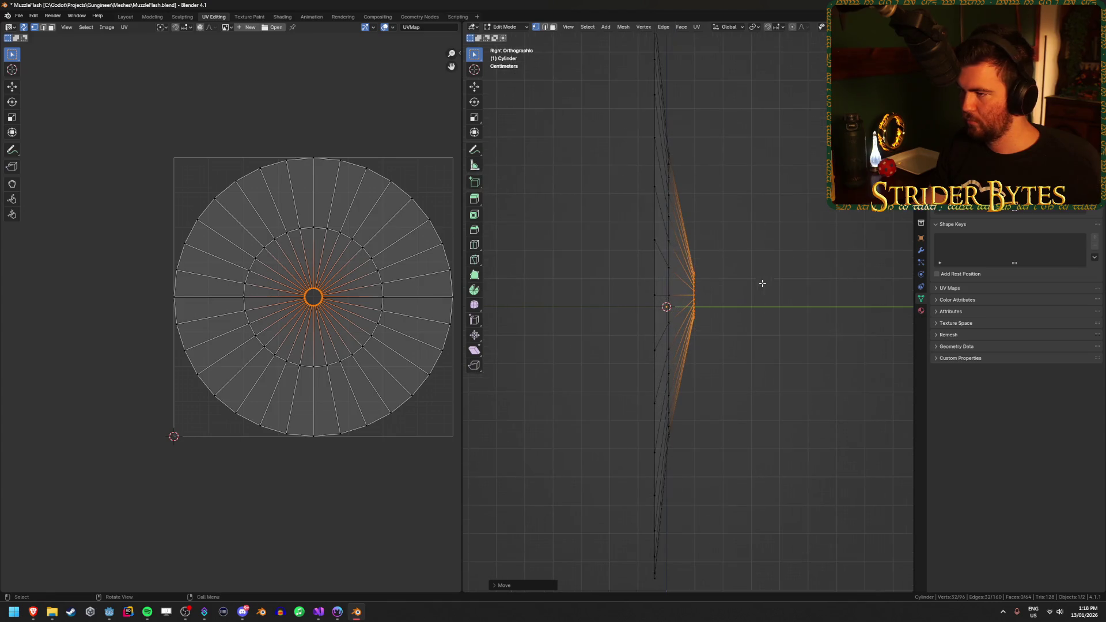
{"action": "mouse_move", "coordinate": [662, 121]}
{"action": "left_mouse_down"}
{"action": "mouse_move", "coordinate": [637, 435]}
{"action": "mouse_move", "coordinate": [644, 485]}
{"action": "left_mouse_up"}
{"action": "key", "text": "g"}
{"action": "key", "text": "y"}
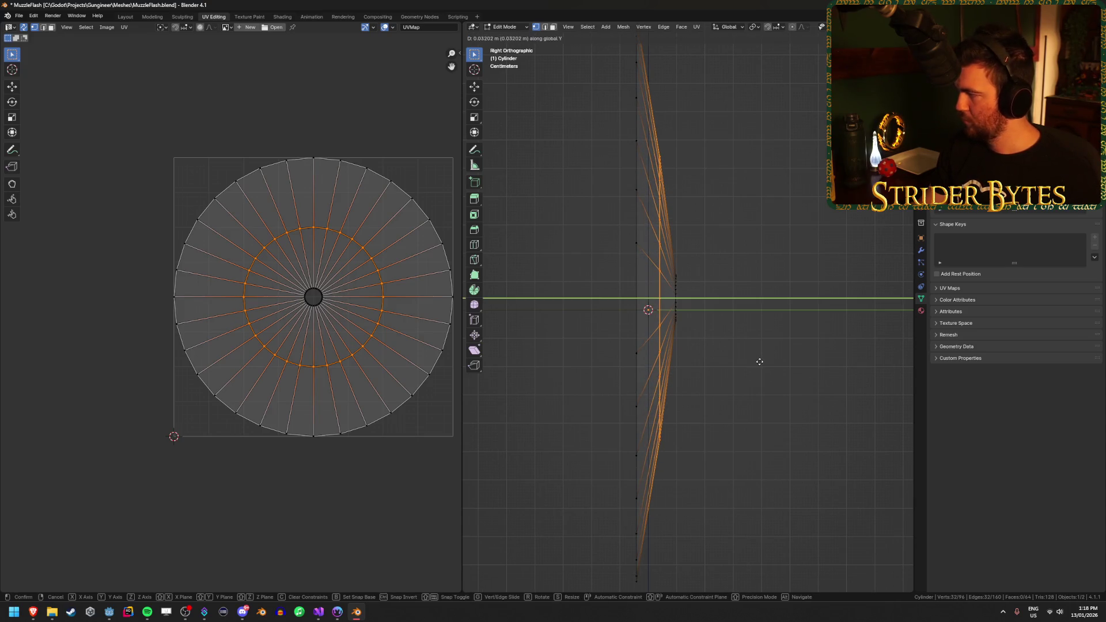
{"action": "left_click", "coordinate": [760, 361]}
Return to Object Mode and apply smooth shading to the cone
{"action": "mouse_move", "coordinate": [760, 363]}
{"action": "left_mouse_down"}
{"action": "mouse_move", "coordinate": [731, 399]}
{"action": "mouse_move", "coordinate": [795, 405]}
{"action": "mouse_move", "coordinate": [790, 382]}
{"action": "mouse_move", "coordinate": [751, 373]}
{"action": "mouse_move", "coordinate": [780, 375]}
{"action": "left_mouse_up"}
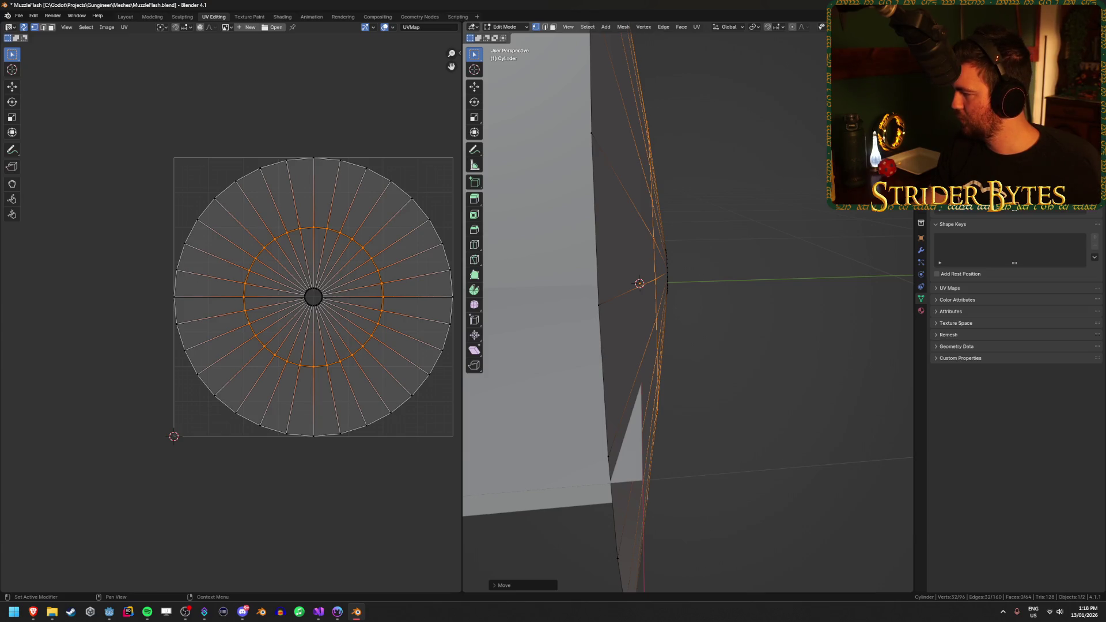
{"action": "mouse_move", "coordinate": [720, 288]}
{"action": "left_mouse_down"}
{"action": "mouse_move", "coordinate": [789, 247]}
{"action": "mouse_move", "coordinate": [797, 284]}
{"action": "mouse_move", "coordinate": [756, 262]}
{"action": "mouse_move", "coordinate": [783, 271]}
{"action": "left_mouse_up"}
{"action": "key", "text": "Tab"}
{"action": "right_click", "coordinate": [790, 244]}
{"action": "left_click", "coordinate": [790, 245]}
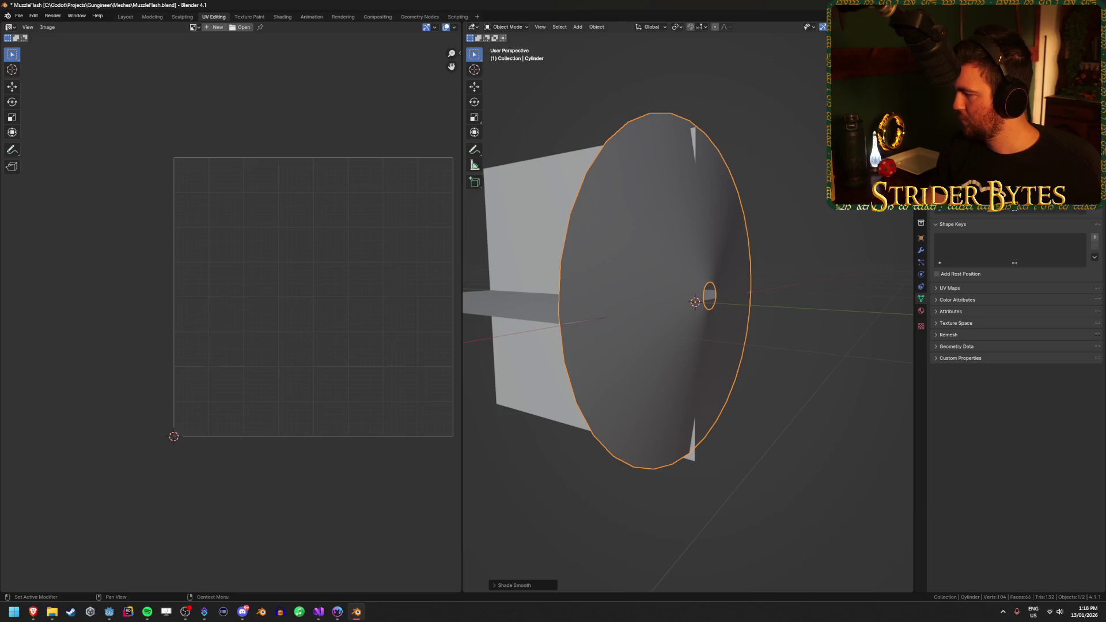
Smooth-shade the cone and select the vertices around its centre hole with X-ray on
{"action": "scroll", "coordinate": [779, 314], "scroll_direction": "up", "scroll_amount": 3}
{"action": "mouse_move", "coordinate": [756, 306]}
{"action": "left_mouse_down"}
{"action": "mouse_move", "coordinate": [760, 276]}
{"action": "mouse_move", "coordinate": [817, 344]}
{"action": "left_mouse_up"}
{"action": "key", "text": "Tab"}
{"action": "key", "text": "alt+z"}
{"action": "key", "text": "alt+z"}
{"action": "right_click", "coordinate": [787, 331]}
Snap the 3D cursor to the hole's centre and set the cone's origin there
{"action": "key", "text": "shift+s"}
{"action": "left_click", "coordinate": [808, 282]}
{"action": "key", "text": "Tab"}
{"action": "right_click", "coordinate": [769, 323]}
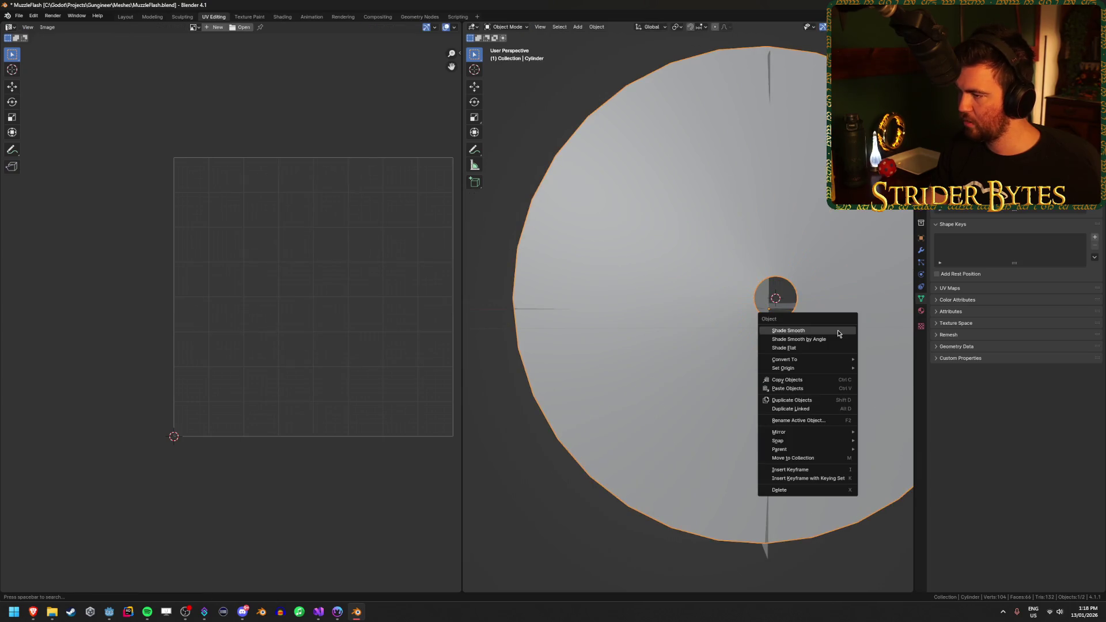
{"action": "mouse_move", "coordinate": [829, 367]}
{"action": "left_click", "coordinate": [910, 386]}
Switch to wireframe and snap the 3D cursor to the world origin
{"action": "left_click_drag", "start_coordinate": [662, 335], "coordinate": [762, 343]}
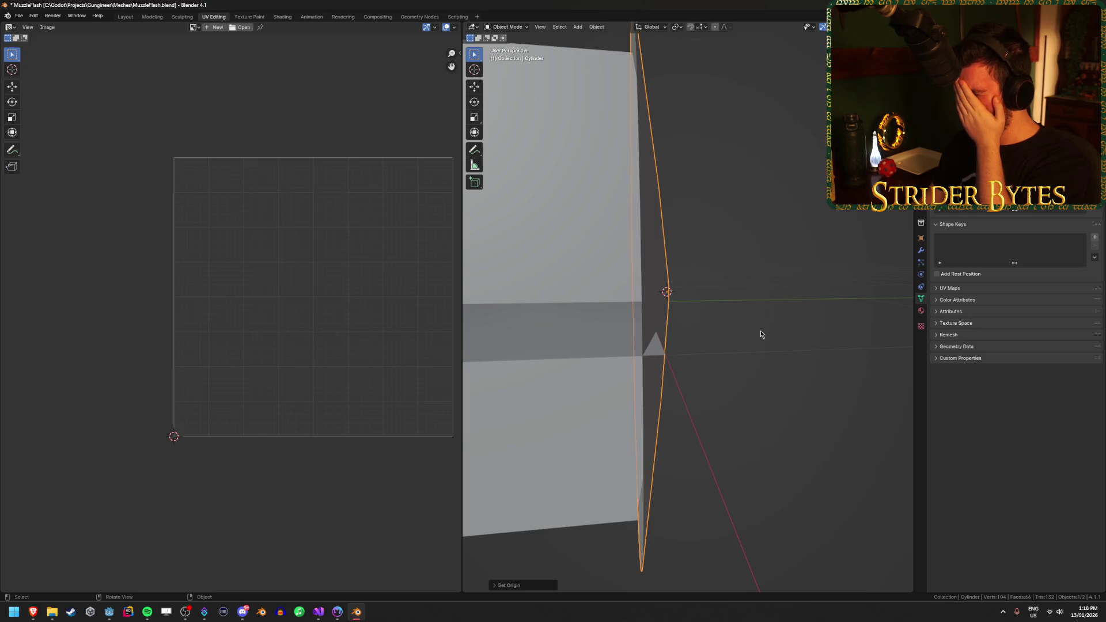
{"action": "left_click_drag", "start_coordinate": [760, 334], "coordinate": [685, 331]}
{"action": "key", "text": "shift+z"}
{"action": "right_click", "coordinate": [772, 230]}
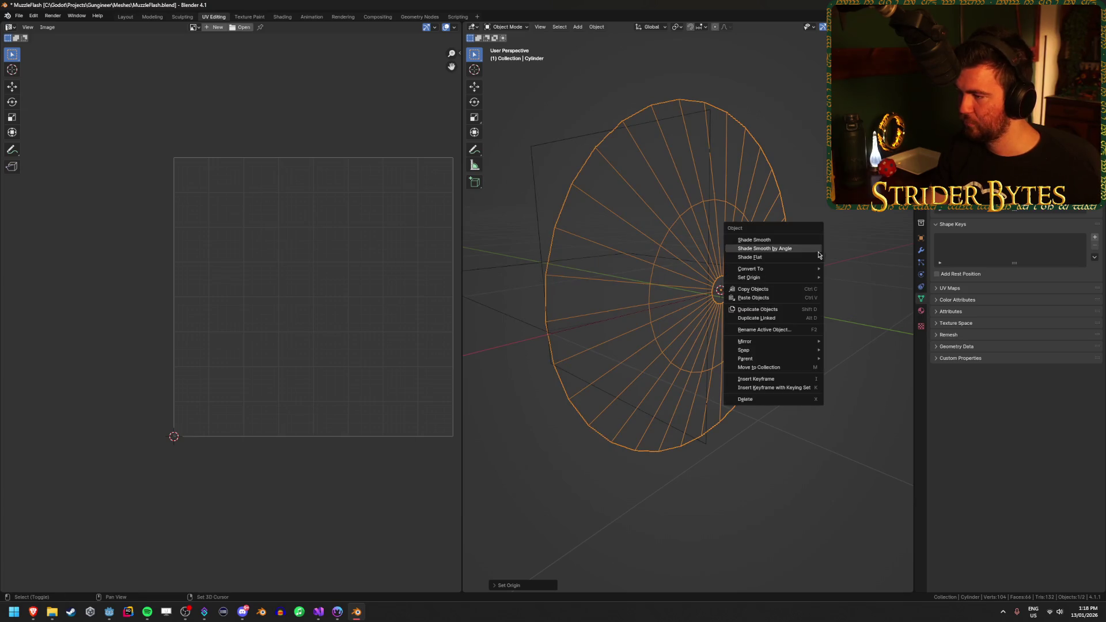
{"action": "key", "text": "Escape"}
{"action": "key", "text": "shift+s"}
{"action": "key", "text": "Escape"}
{"action": "key", "text": "shift+s"}
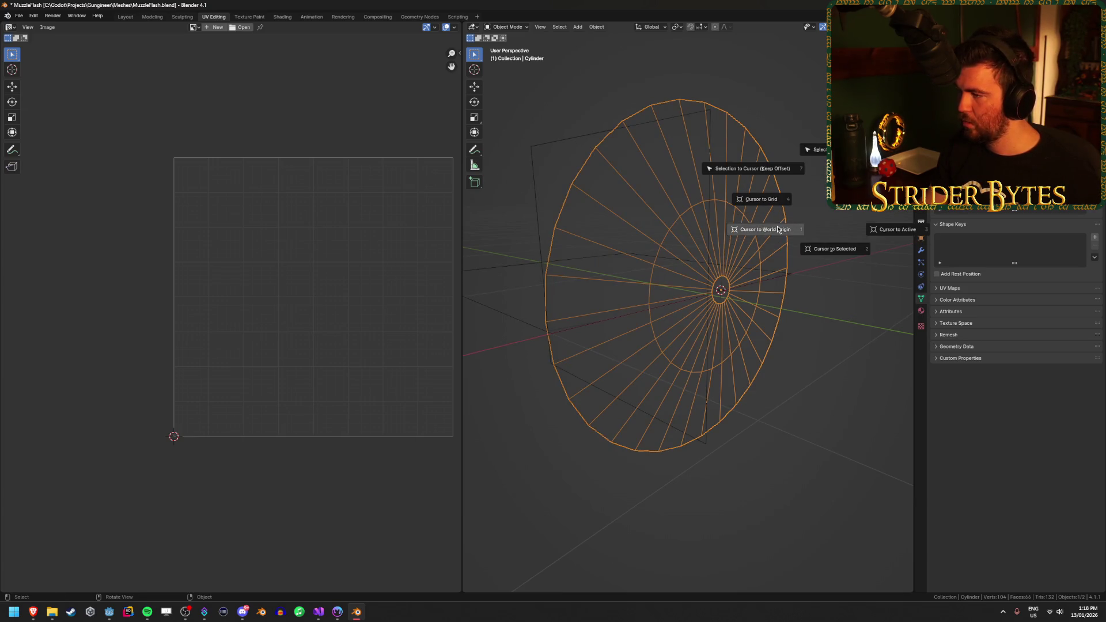
{"action": "left_click", "coordinate": [781, 346]}
Centre the geometry on the cone's origin and move the cone onto the world origin
{"action": "right_click", "coordinate": [779, 259]}
{"action": "mouse_move", "coordinate": [775, 268]}
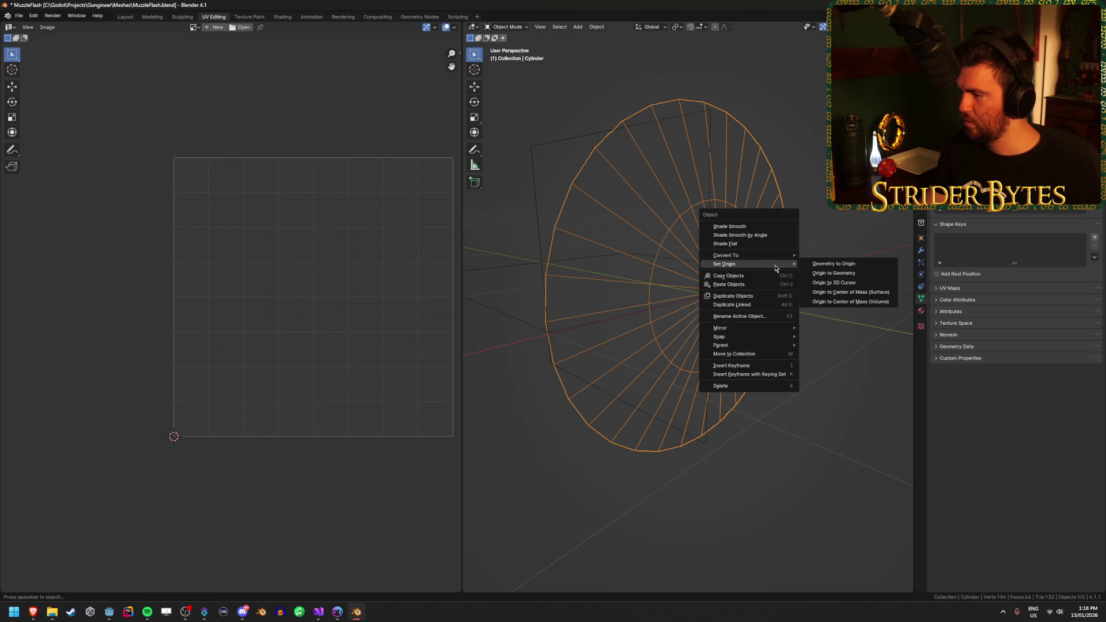
{"action": "left_click", "coordinate": [834, 263]}
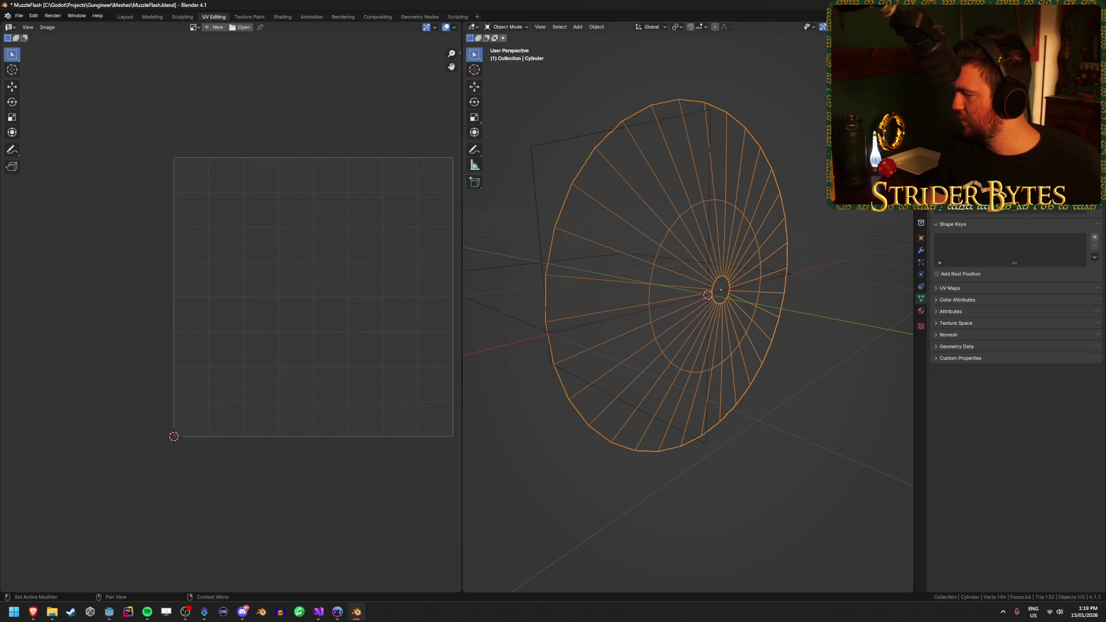
{"action": "left_click", "coordinate": [854, 279]}
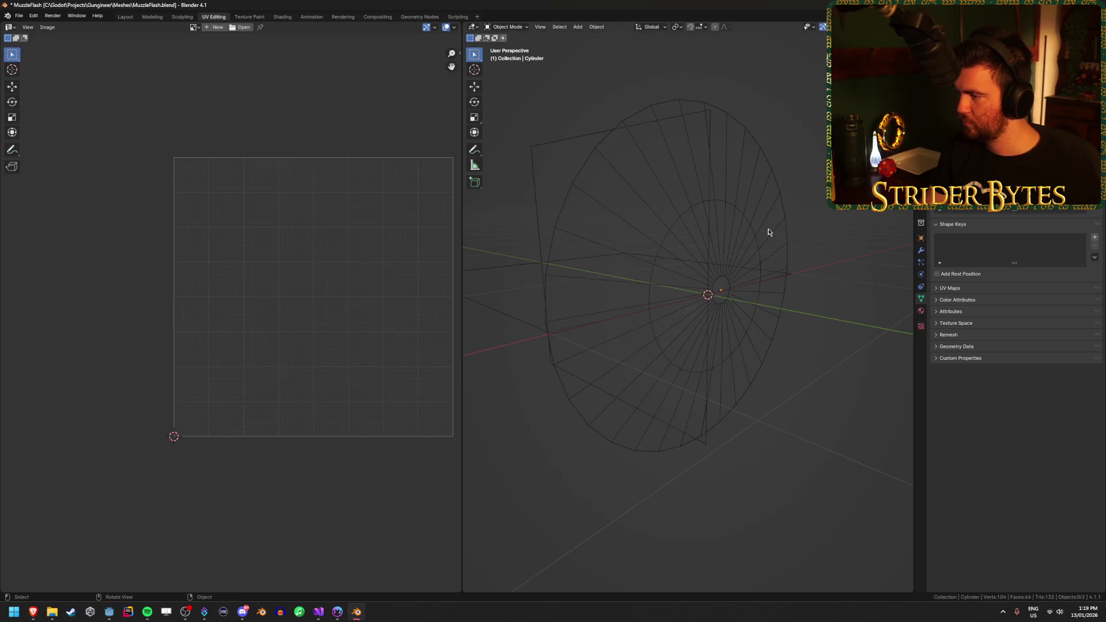
{"action": "left_click", "coordinate": [769, 229]}
{"action": "key", "text": "shift+s"}
{"action": "left_click", "coordinate": [762, 185]}
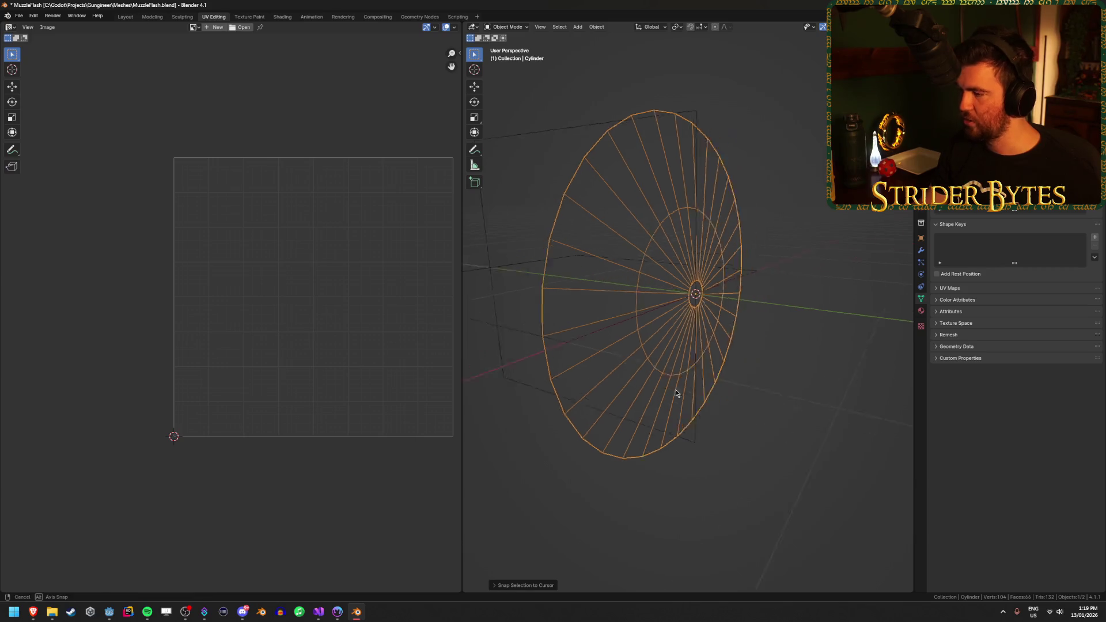
Return to solid shading and save MuzzleFlash.blend
{"action": "key", "text": "shift+z"}
{"action": "left_click", "coordinate": [745, 340]}
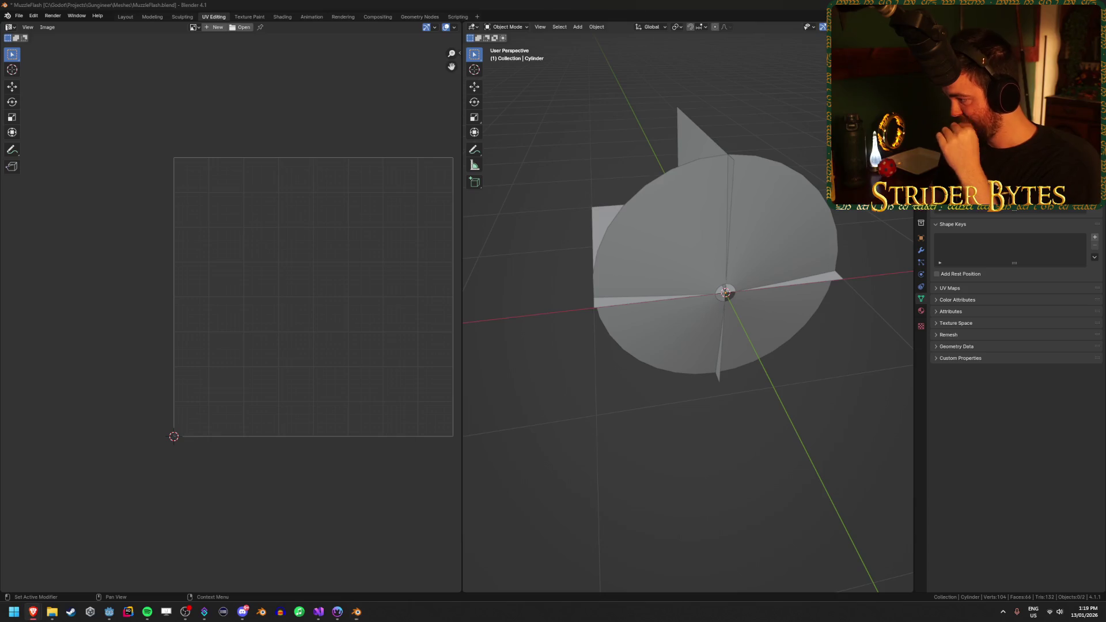
{"action": "left_click_drag", "start_coordinate": [599, 438], "coordinate": [672, 421]}
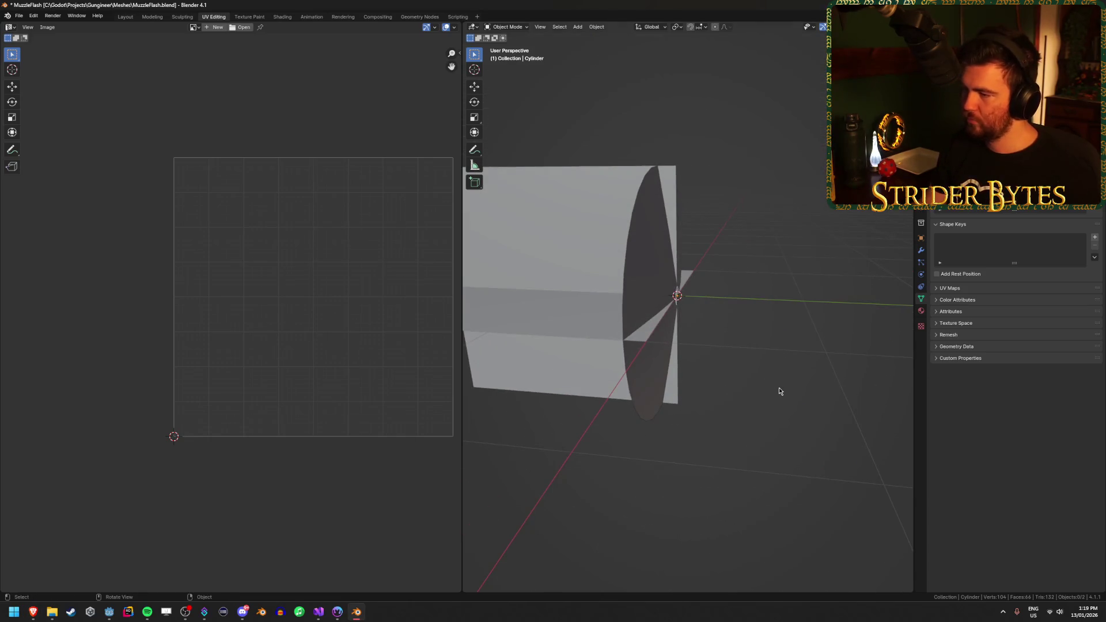
{"action": "key", "text": "ctrl+s"}
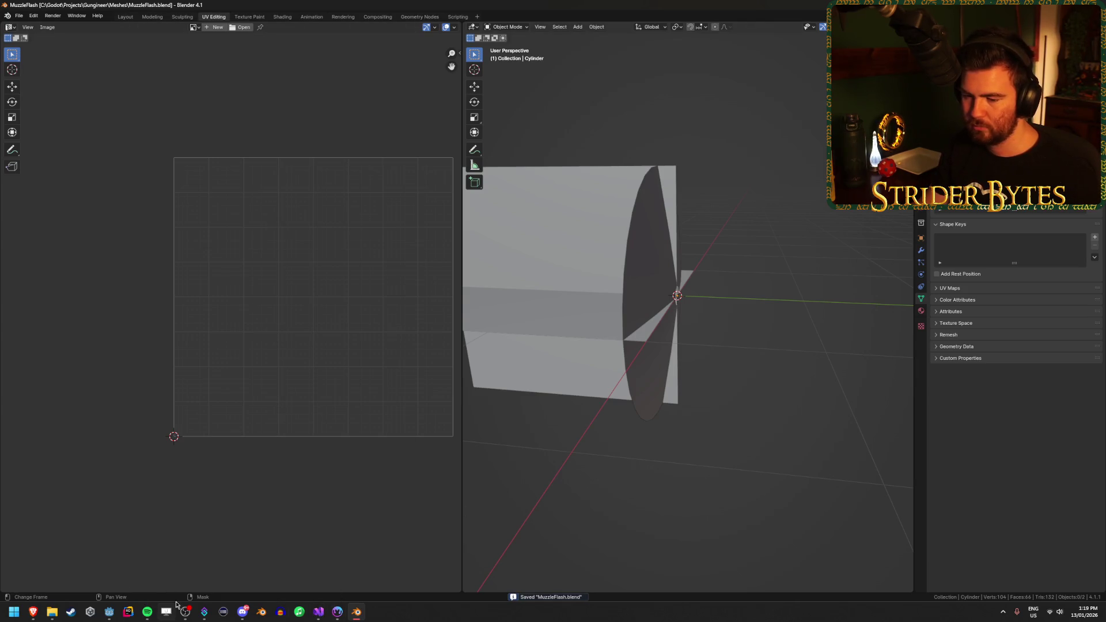
Save MuzzleFlash_Cylinder from MuzzleFlash.blend as res://Meshes/MuzzleCone and reimport the file
{"action": "left_click", "coordinate": [109, 614]}
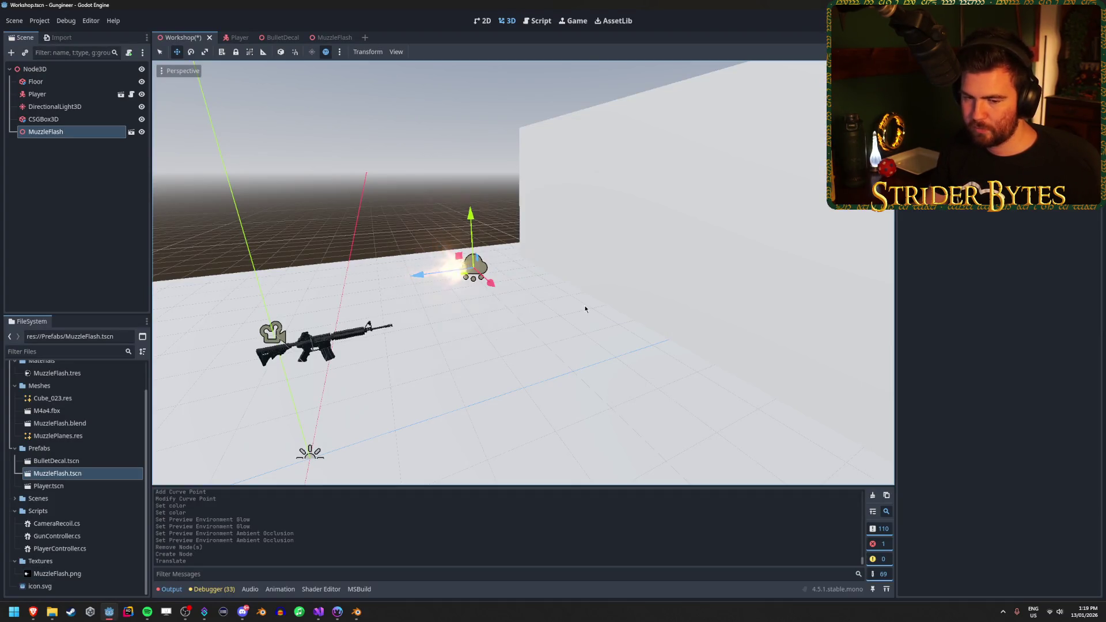
{"action": "key", "text": "f"}
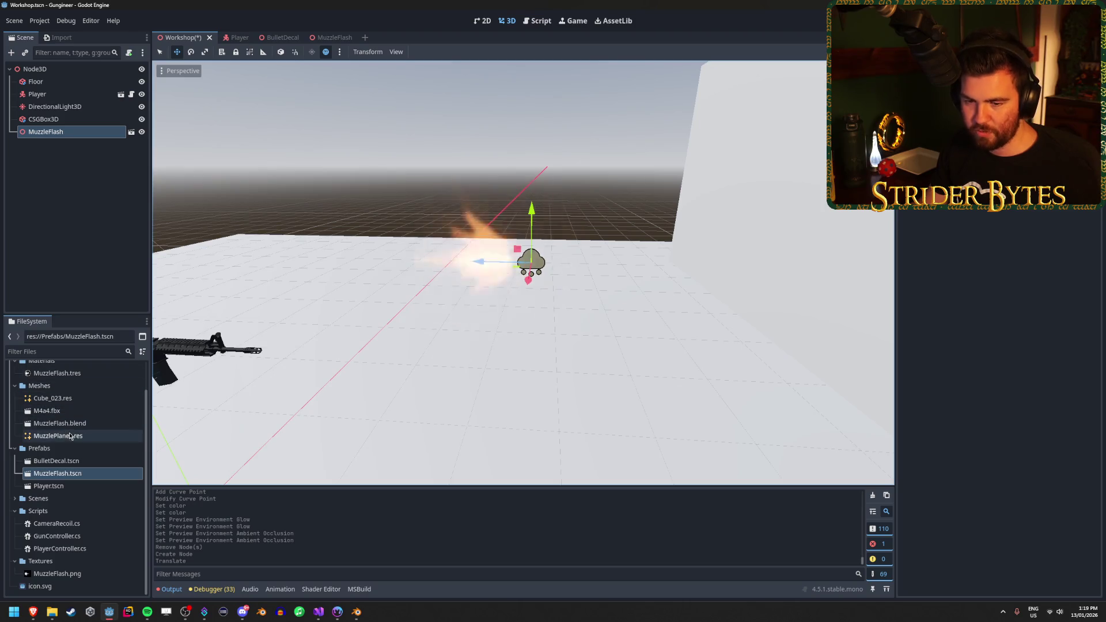
{"action": "double_click", "coordinate": [91, 424]}
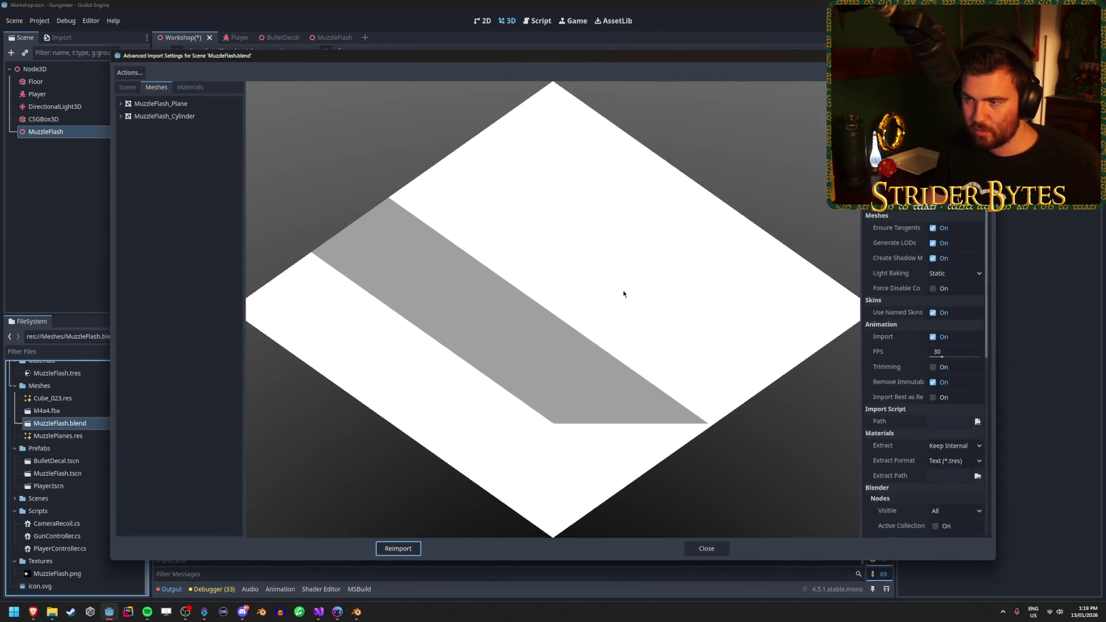
{"action": "left_click", "coordinate": [164, 104]}
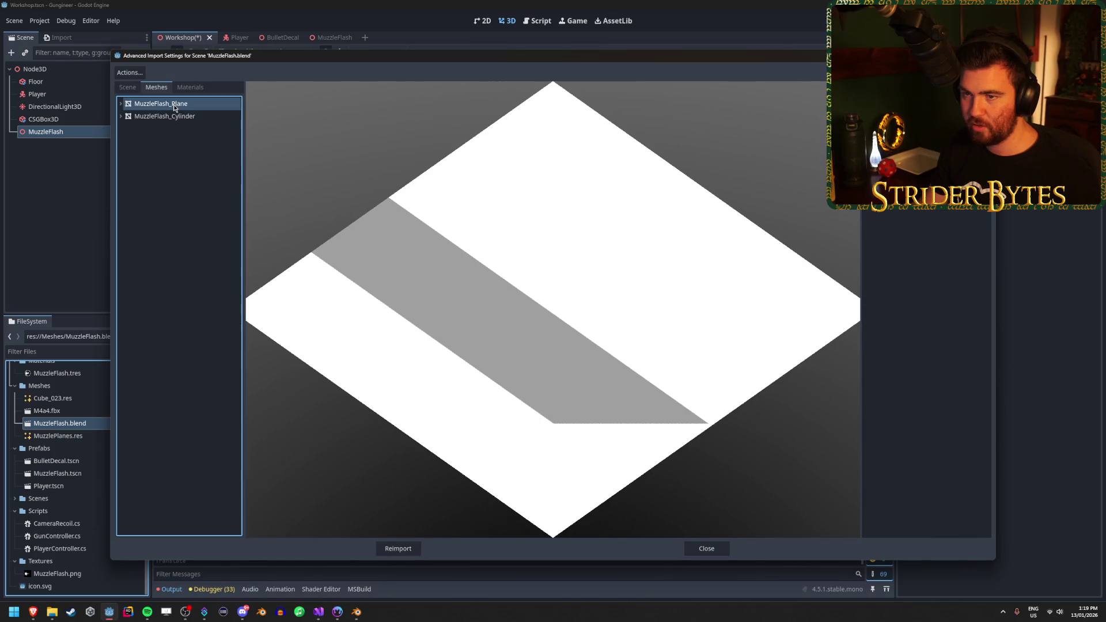
{"action": "left_click", "coordinate": [174, 118]}
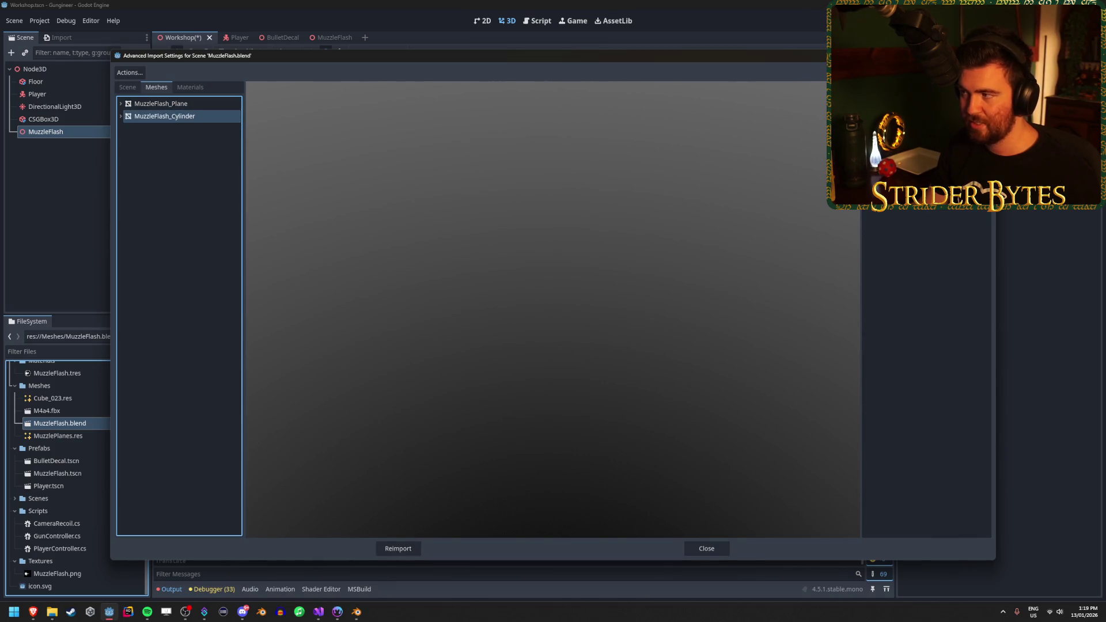
{"action": "mouse_move", "coordinate": [548, 306]}
{"action": "left_mouse_down"}
{"action": "mouse_move", "coordinate": [624, 230]}
{"action": "mouse_move", "coordinate": [631, 303]}
{"action": "left_mouse_up"}
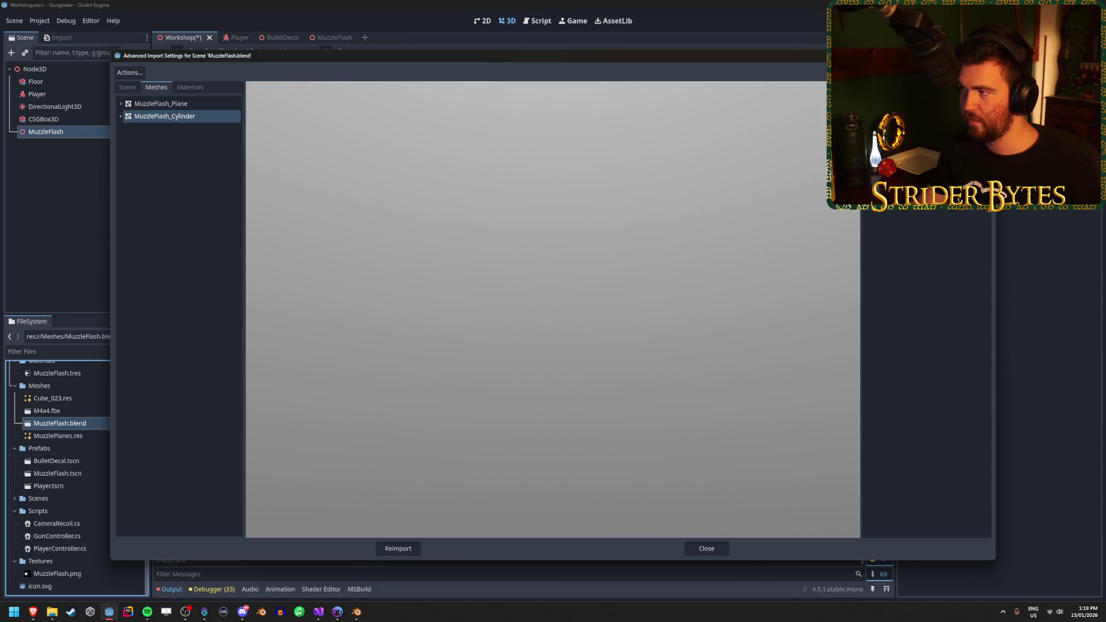
{"action": "left_click", "coordinate": [950, 144]}
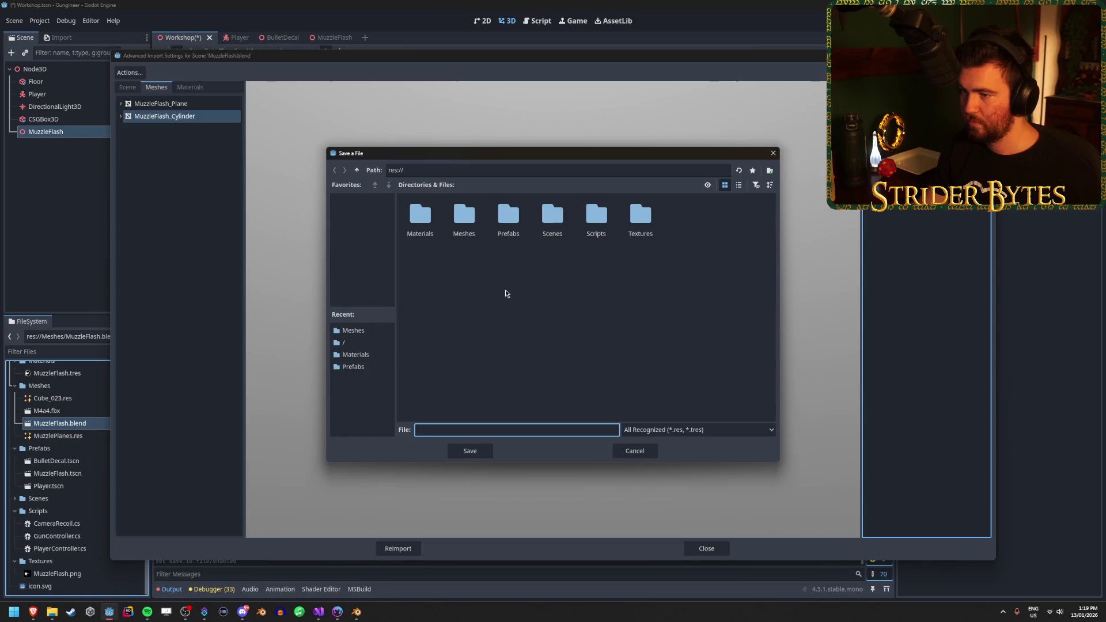
{"action": "double_click", "coordinate": [467, 225]}
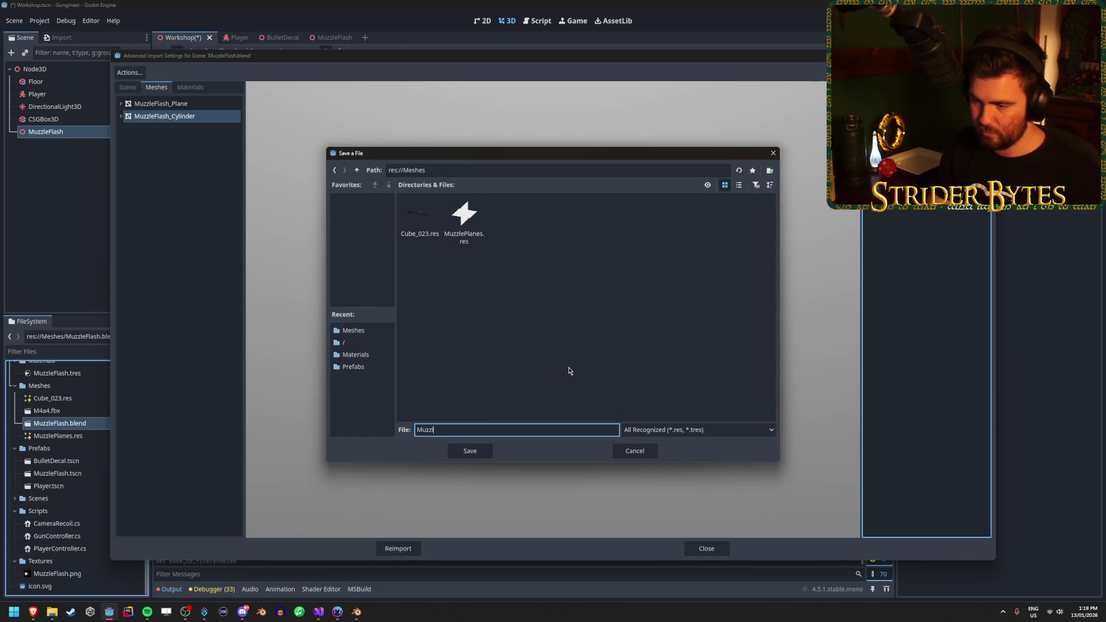
{"action": "left_click", "coordinate": [478, 447]}
{"action": "left_click", "coordinate": [402, 548]}
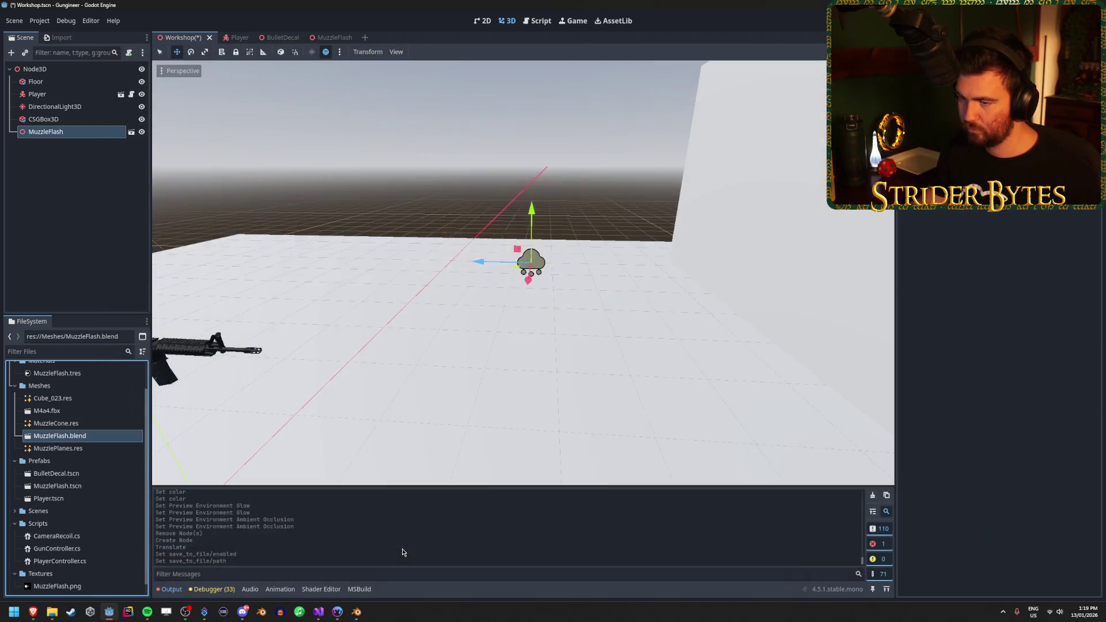
Test MuzzleCone.res in the Workshop scene, delete it, and return to the MuzzleFlash scene
{"action": "mouse_move", "coordinate": [82, 425]}
{"action": "left_mouse_down"}
{"action": "mouse_move", "coordinate": [332, 322]}
{"action": "mouse_move", "coordinate": [409, 338]}
{"action": "left_mouse_up"}
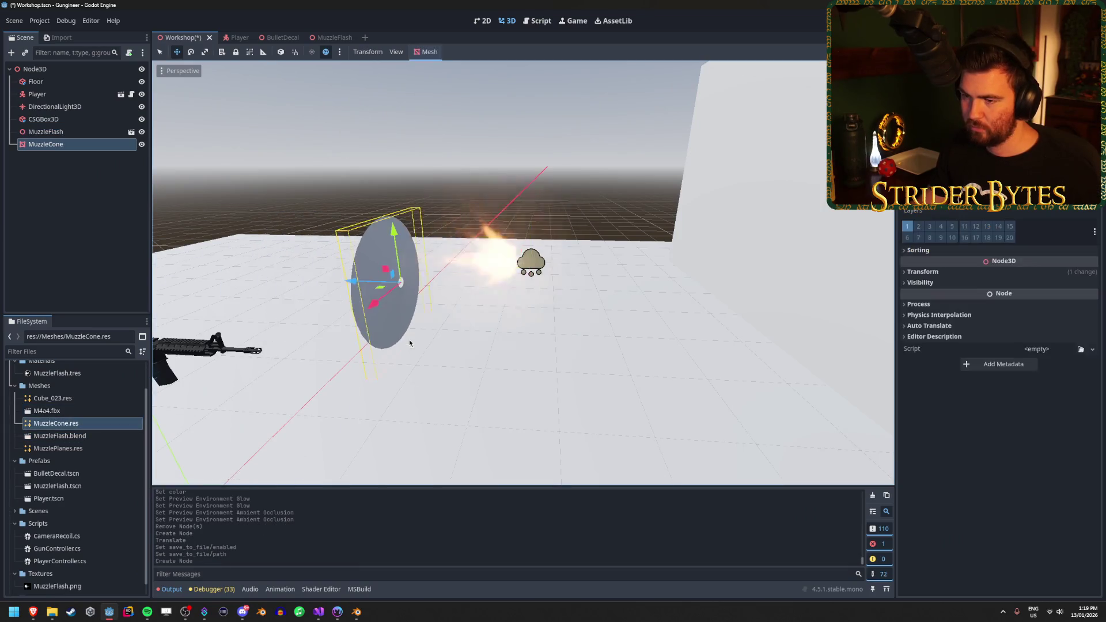
{"action": "key", "text": "f"}
{"action": "key", "text": "Delete"}
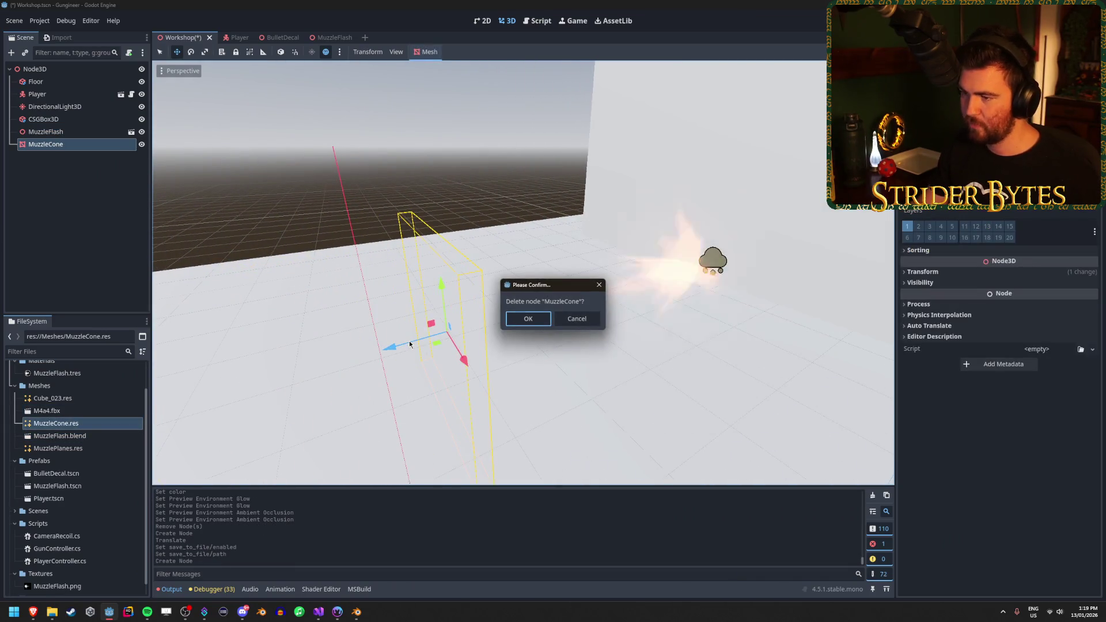
{"action": "key", "text": "Return"}
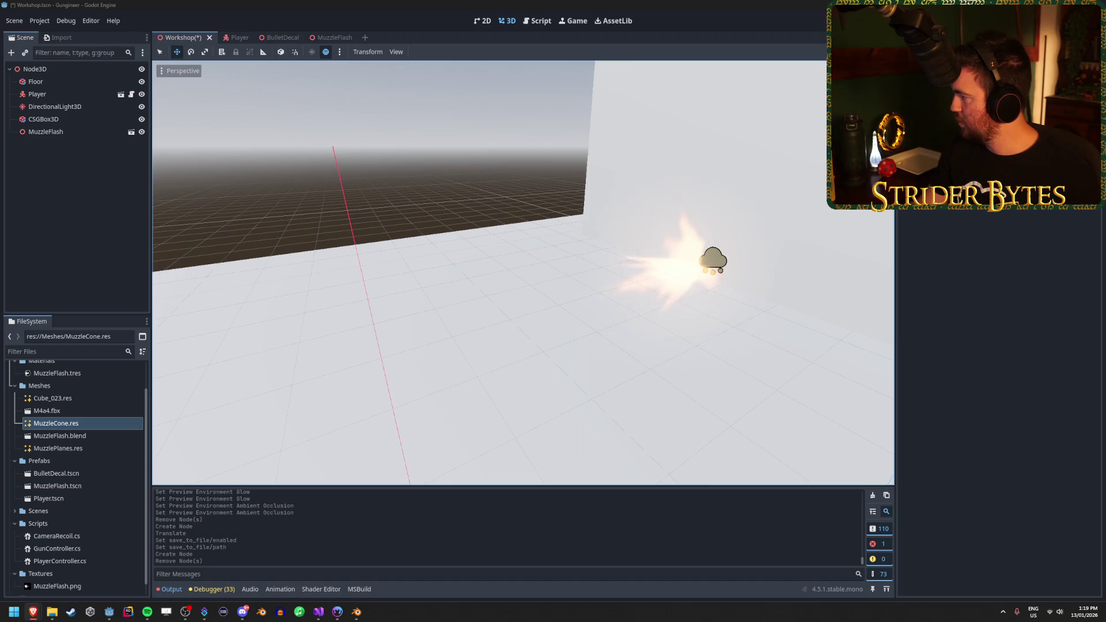
{"action": "left_click", "coordinate": [334, 37]}
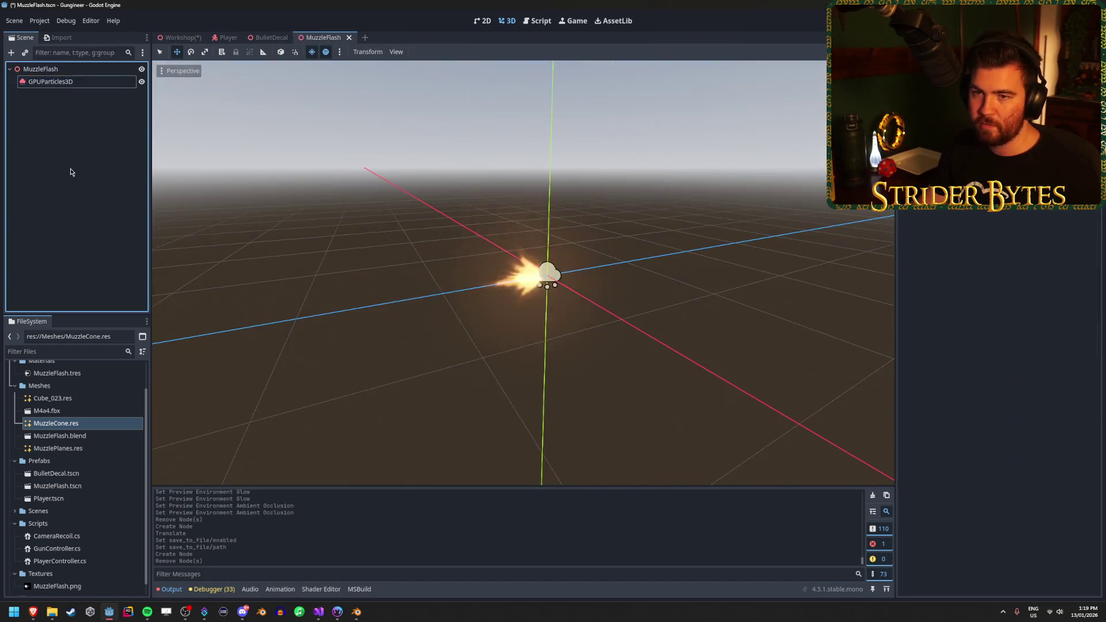
Duplicate the GPUParticles3D node and name the two emitters Planes and Cone
{"action": "left_click", "coordinate": [50, 81]}
{"action": "key", "text": "ctrl+d"}
{"action": "left_click", "coordinate": [86, 82]}
{"action": "left_click", "coordinate": [90, 82]}
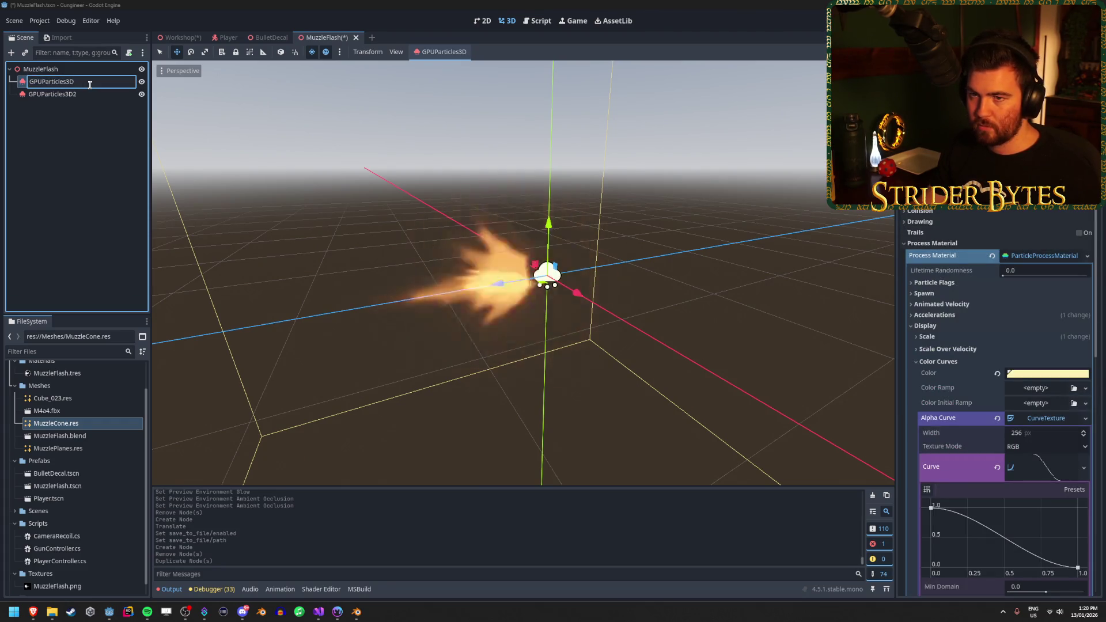
{"action": "type", "text": "Planes"}
{"action": "key", "text": "Return"}
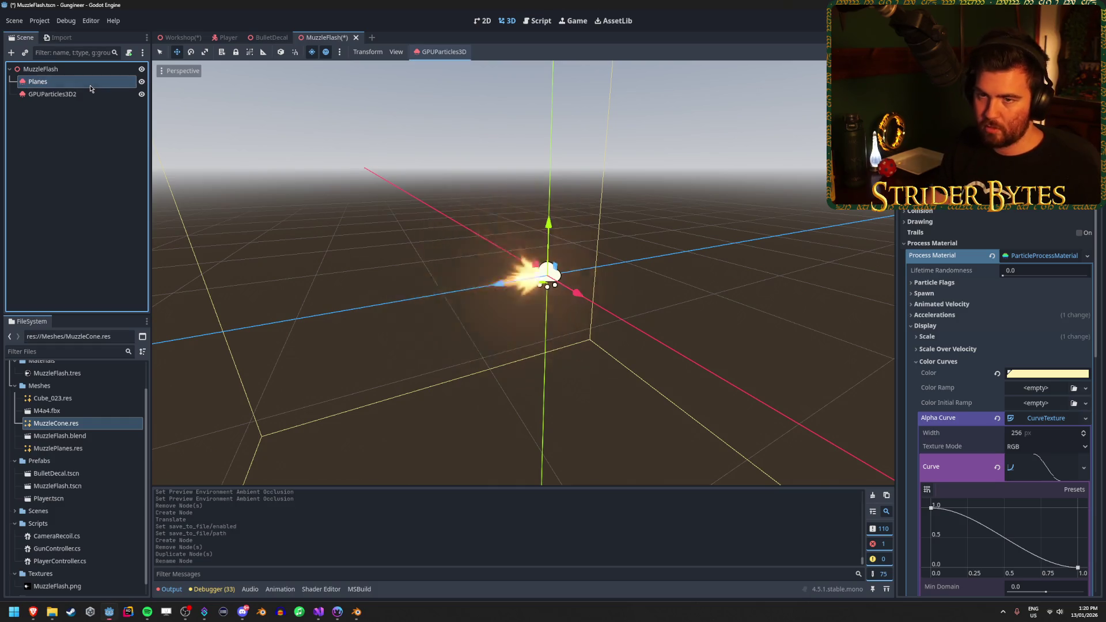
{"action": "key", "text": "F2"}
{"action": "type", "text": "Cone"}
{"action": "key", "text": "Return"}
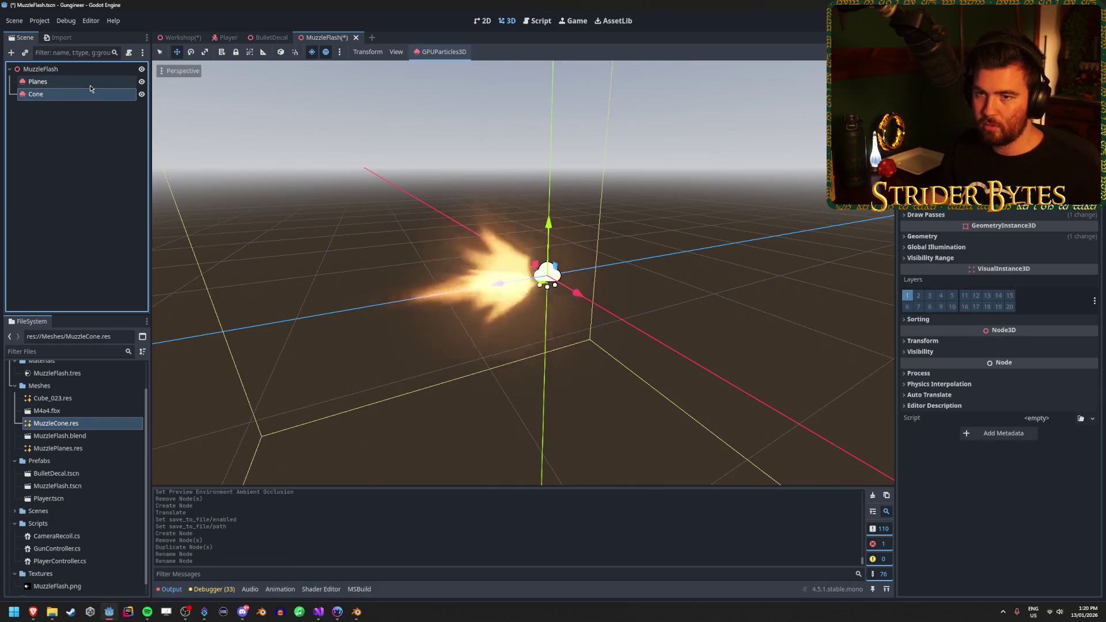
Rename the emitters to MuzzlePlanes and MuzzleCone
{"action": "left_click", "coordinate": [90, 88]}
{"action": "left_click", "coordinate": [90, 85]}
{"action": "type", "text": "uzzle"}
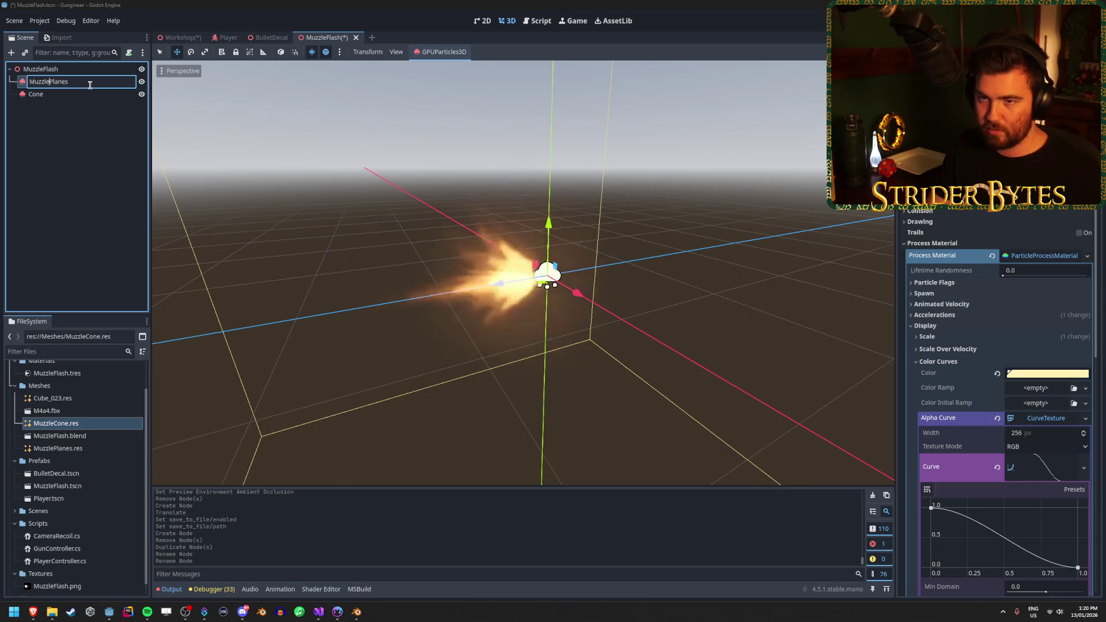
{"action": "left_click", "coordinate": [90, 89]}
{"action": "left_click", "coordinate": [91, 88]}
{"action": "type", "text": "le"}
{"action": "key", "text": "Return"}
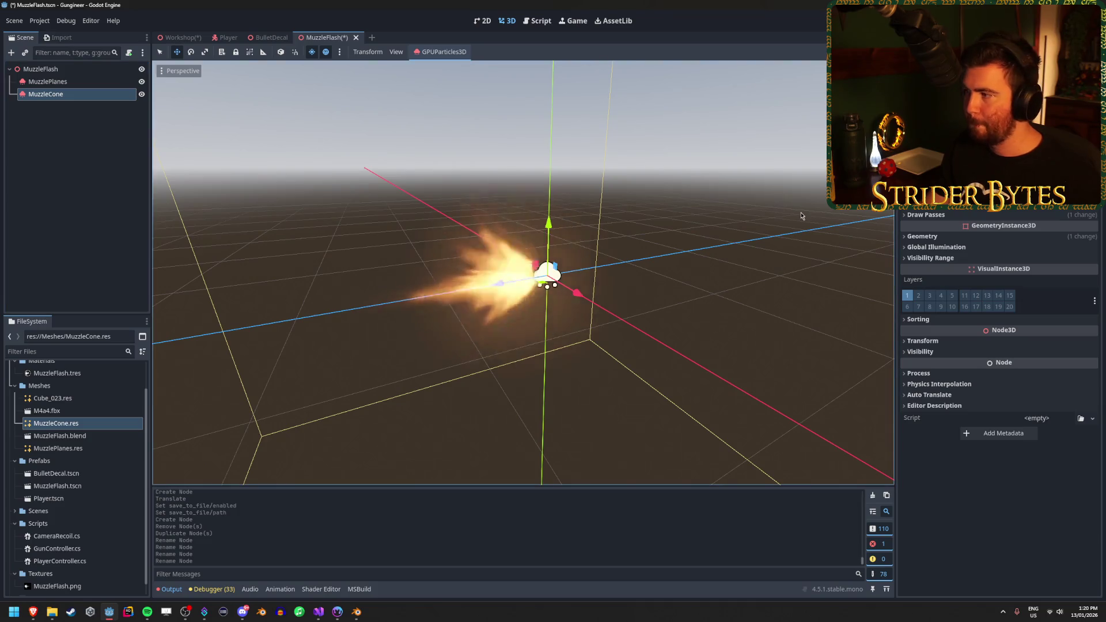
Assign MuzzleCone.res as the MuzzleCone emitter's Draw Pass 1 mesh
{"action": "left_click", "coordinate": [57, 81]}
{"action": "left_click", "coordinate": [63, 94]}
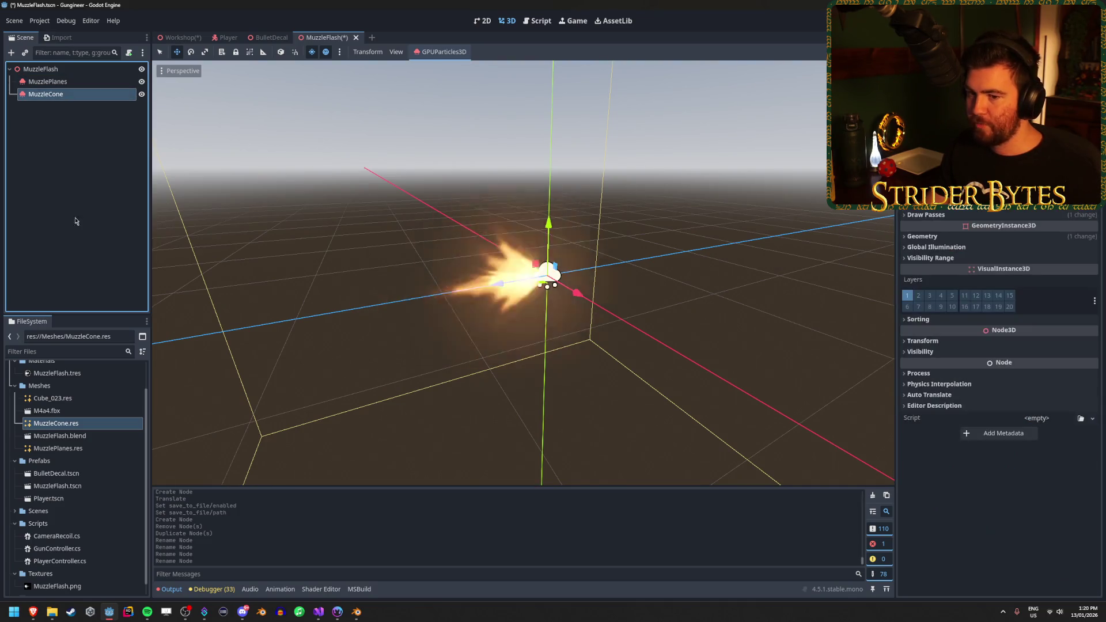
{"action": "left_click", "coordinate": [930, 236]}
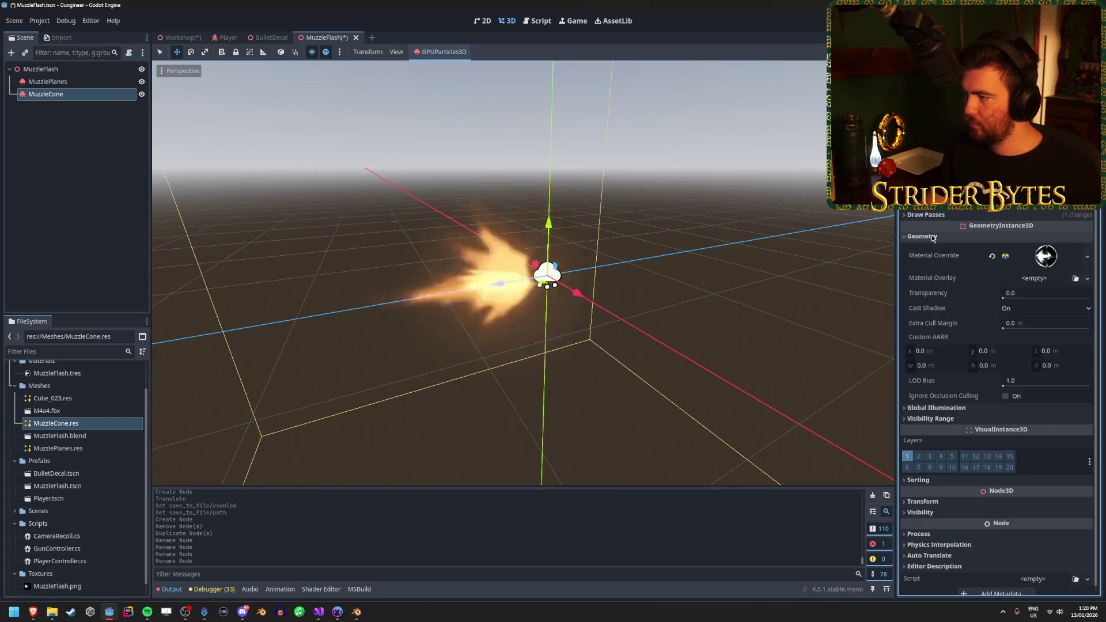
{"action": "left_click", "coordinate": [933, 238]}
{"action": "left_click", "coordinate": [934, 238]}
{"action": "left_click", "coordinate": [933, 238]}
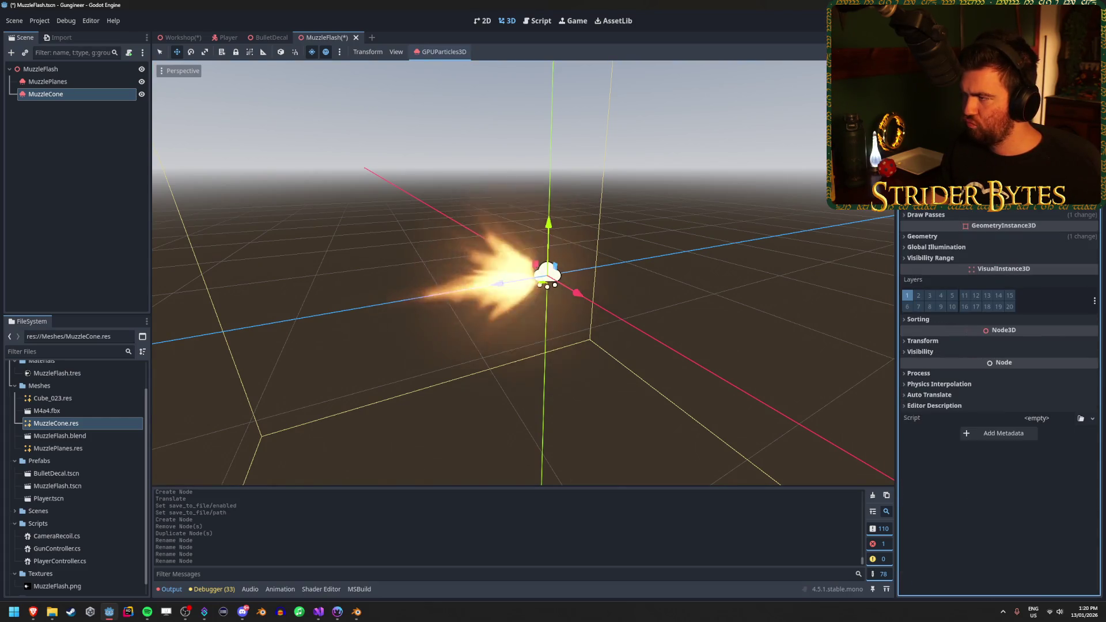
{"action": "left_click", "coordinate": [926, 214]}
{"action": "left_click", "coordinate": [93, 425]}
{"action": "mouse_move", "coordinate": [93, 425]}
{"action": "left_mouse_down"}
{"action": "mouse_move", "coordinate": [1057, 274]}
{"action": "mouse_move", "coordinate": [1072, 254]}
{"action": "mouse_move", "coordinate": [1049, 249]}
{"action": "left_mouse_up"}
Inspect the cone emitter and save the MuzzleFlash scene
{"action": "left_click_drag", "start_coordinate": [634, 323], "coordinate": [782, 328]}
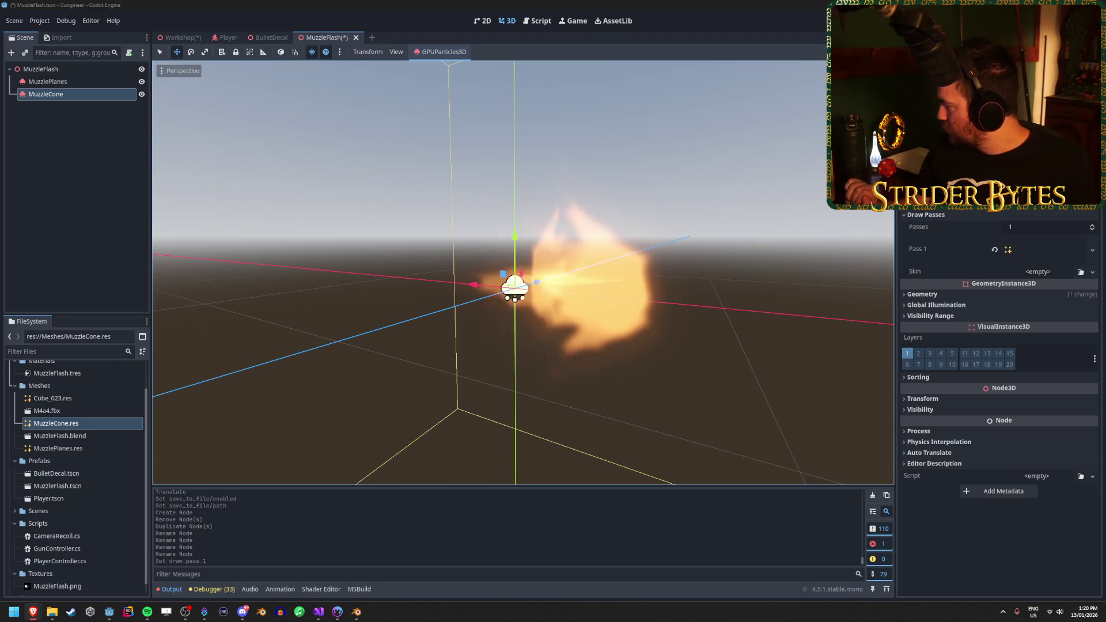
{"action": "key", "text": "ctrl+s"}
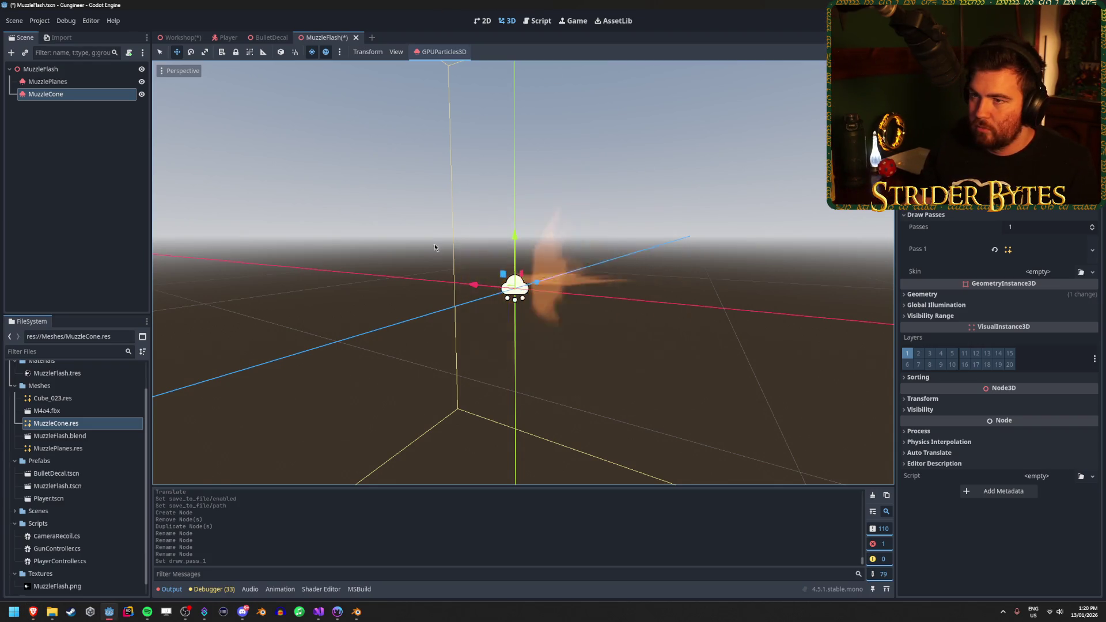
{"action": "left_click", "coordinate": [336, 611]}
{"action": "scroll", "coordinate": [452, 447], "scroll_direction": "down", "scroll_amount": 4}
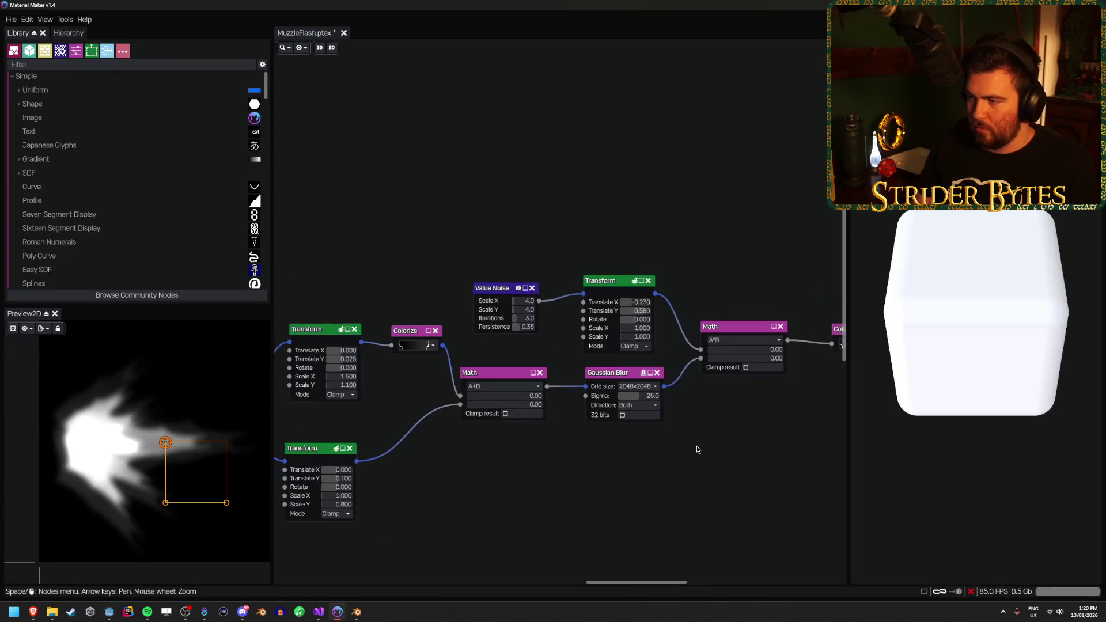
Add a default Transform node fed by Colorize and preview its upward-pointing flame
{"action": "left_click_drag", "start_coordinate": [612, 414], "coordinate": [577, 399]}
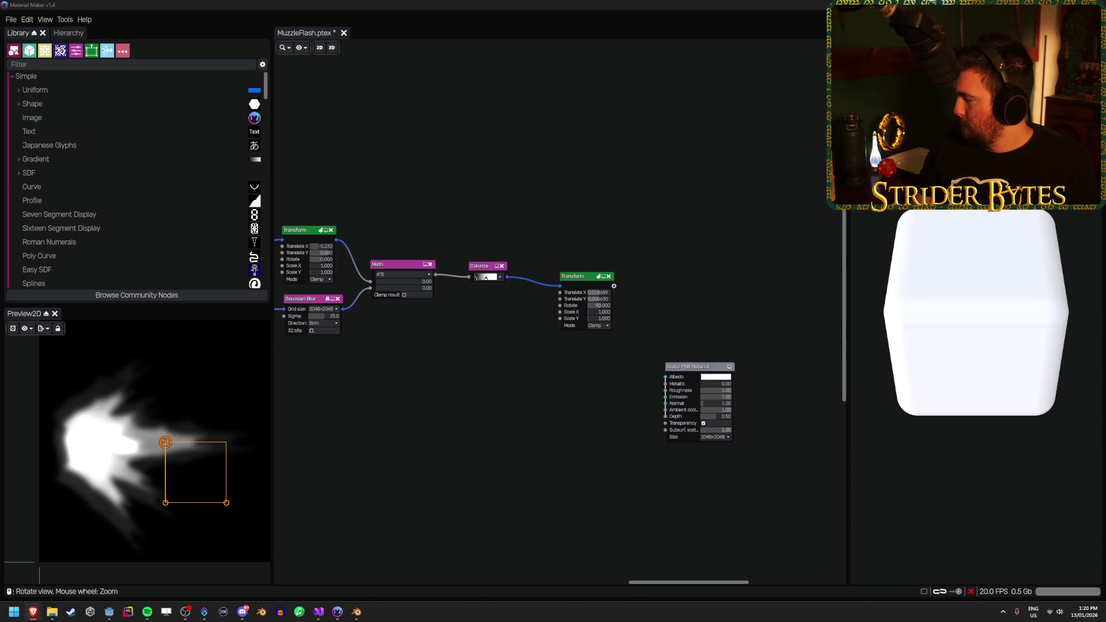
{"action": "left_click_drag", "start_coordinate": [508, 277], "coordinate": [537, 391]}
{"action": "type", "text": "transform"}
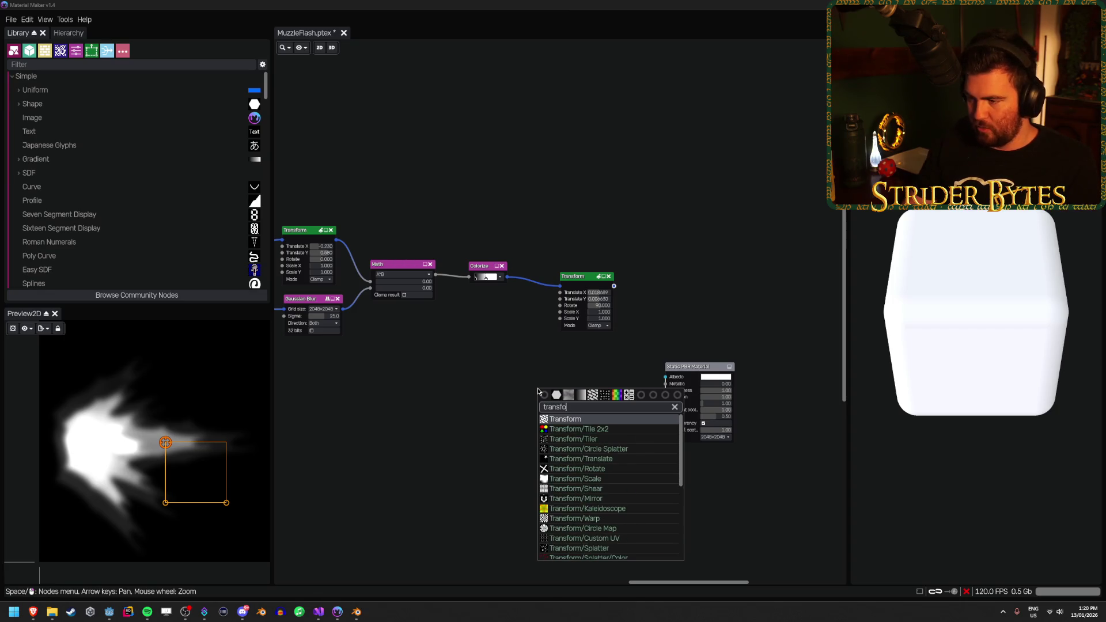
{"action": "key", "text": "Return"}
{"action": "scroll", "coordinate": [544, 391], "scroll_direction": "up", "scroll_amount": 1}
{"action": "scroll", "coordinate": [685, 370], "scroll_direction": "up", "scroll_amount": 2}
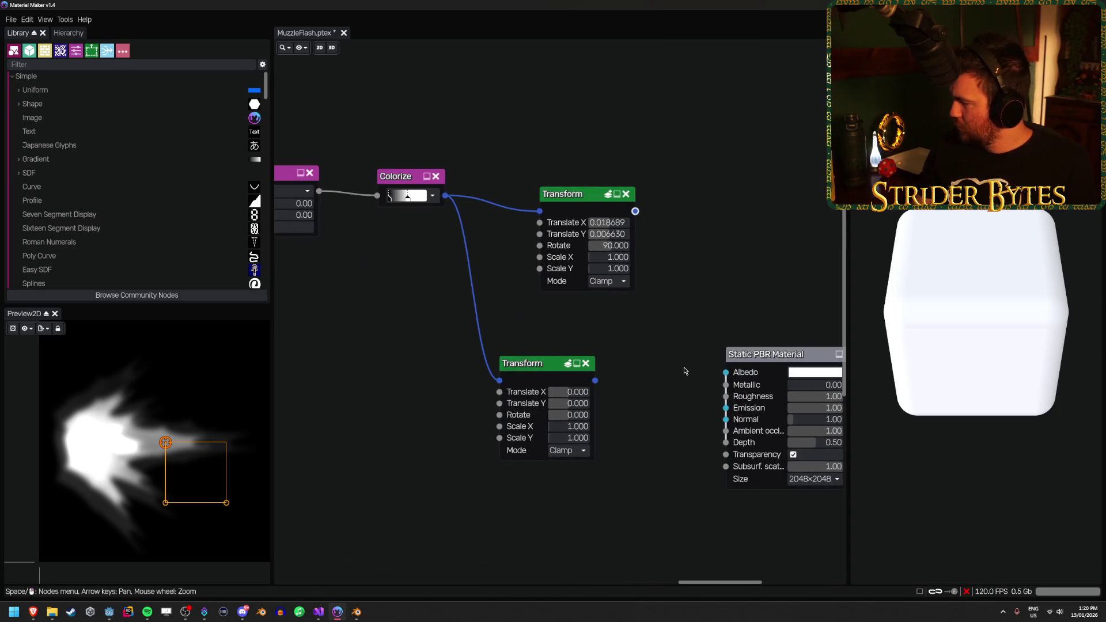
{"action": "left_click", "coordinate": [542, 363]}
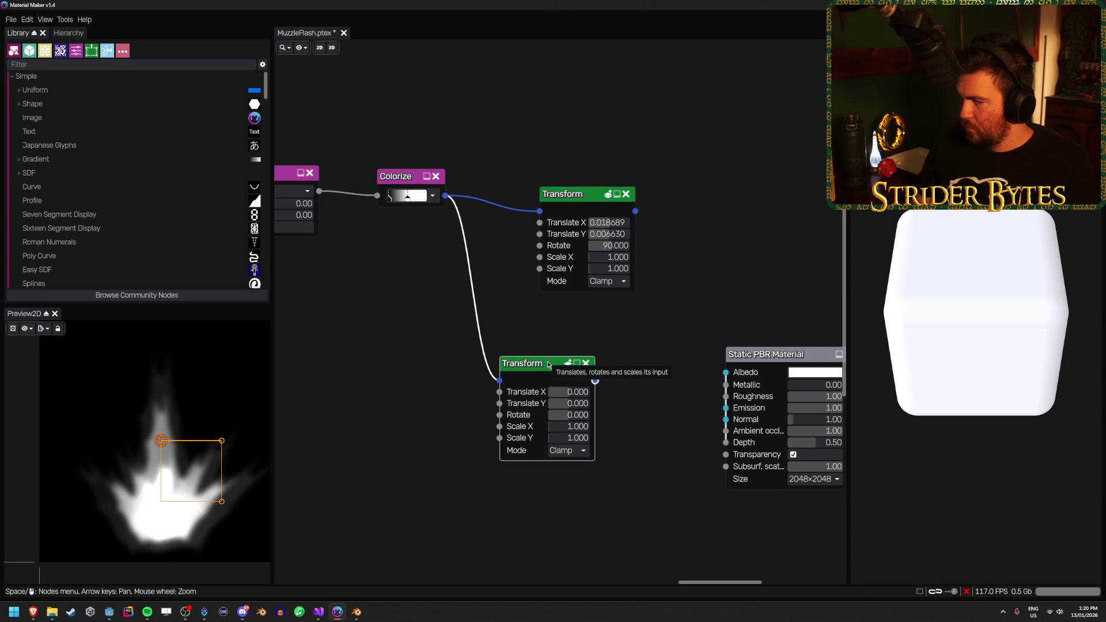
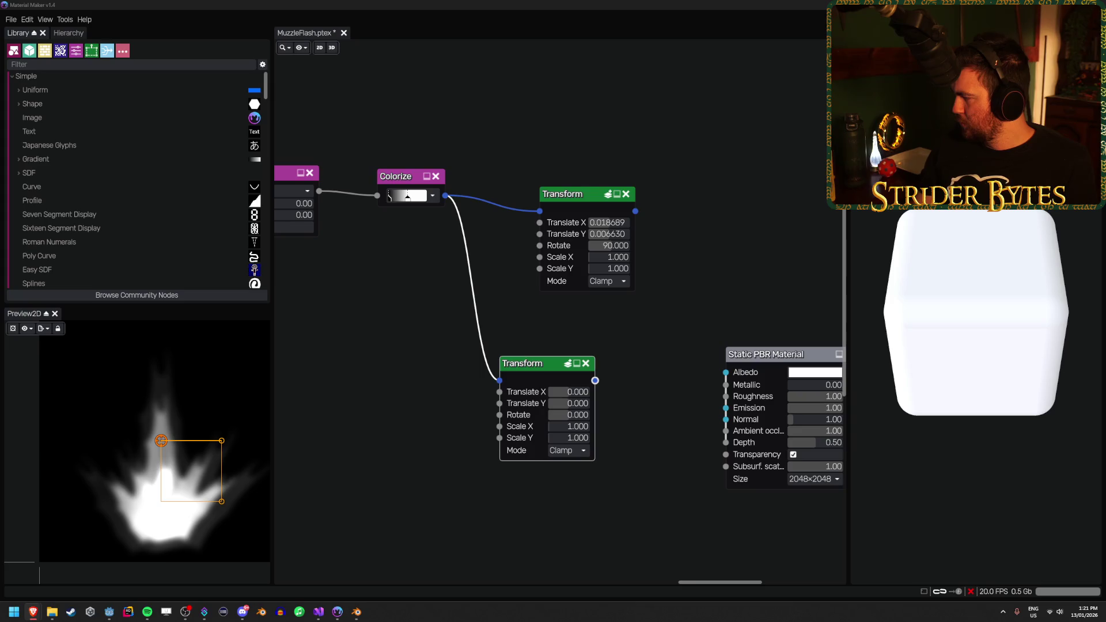
Set the lower Transform to Translate Y -0.060 and Scale X and Y 0.5
{"action": "left_click", "coordinate": [657, 382]}
{"action": "left_click_drag", "start_coordinate": [568, 403], "coordinate": [572, 431]}
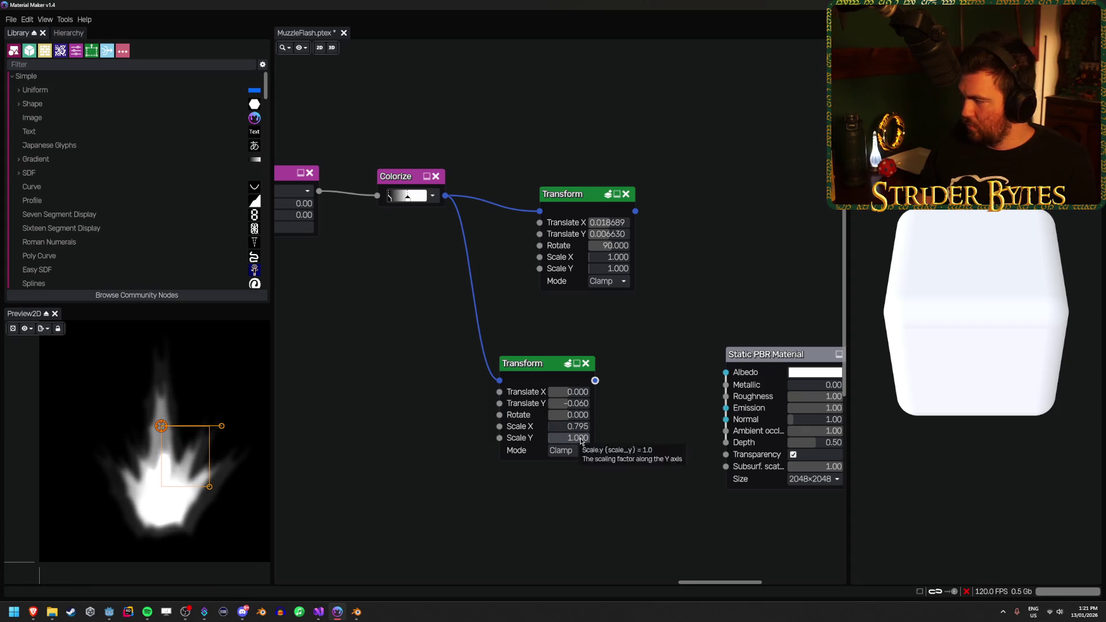
{"action": "left_click", "coordinate": [574, 426]}
{"action": "type", "text": "0.5"}
{"action": "key", "text": "Tab"}
{"action": "type", "text": "0.5"}
{"action": "key", "text": "Return"}
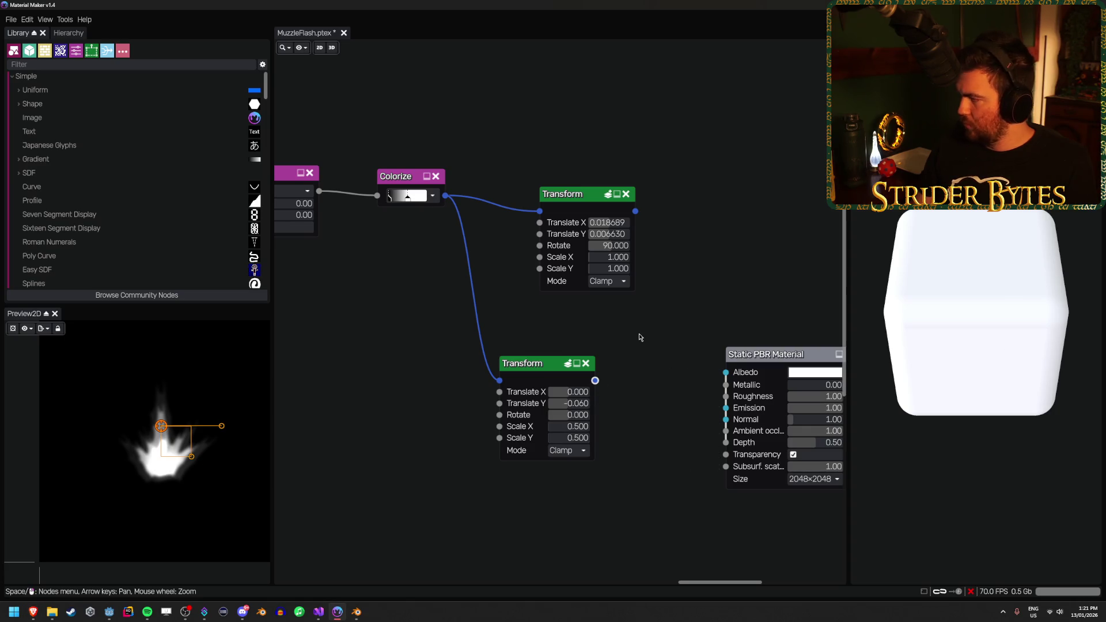
{"action": "left_click_drag", "start_coordinate": [595, 380], "coordinate": [626, 384]}
Add a Colorize node after the Transform and narrow its gradient's dark stop
{"action": "type", "text": "color"}
{"action": "key", "text": "Return"}
{"action": "scroll", "coordinate": [671, 401], "scroll_direction": "up", "scroll_amount": 3}
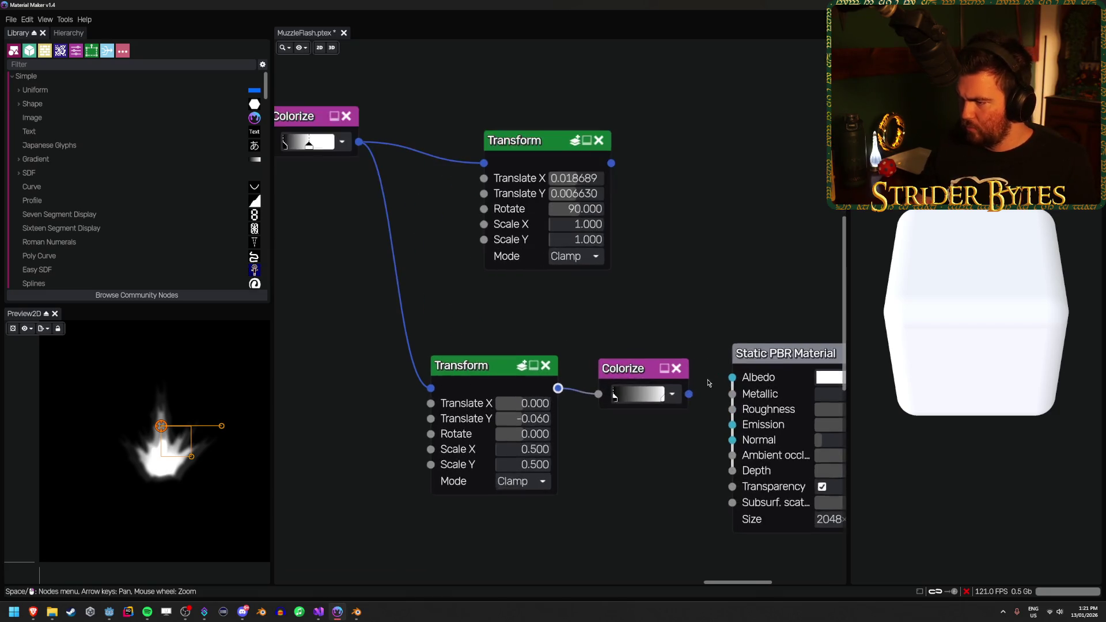
{"action": "left_click", "coordinate": [671, 395]}
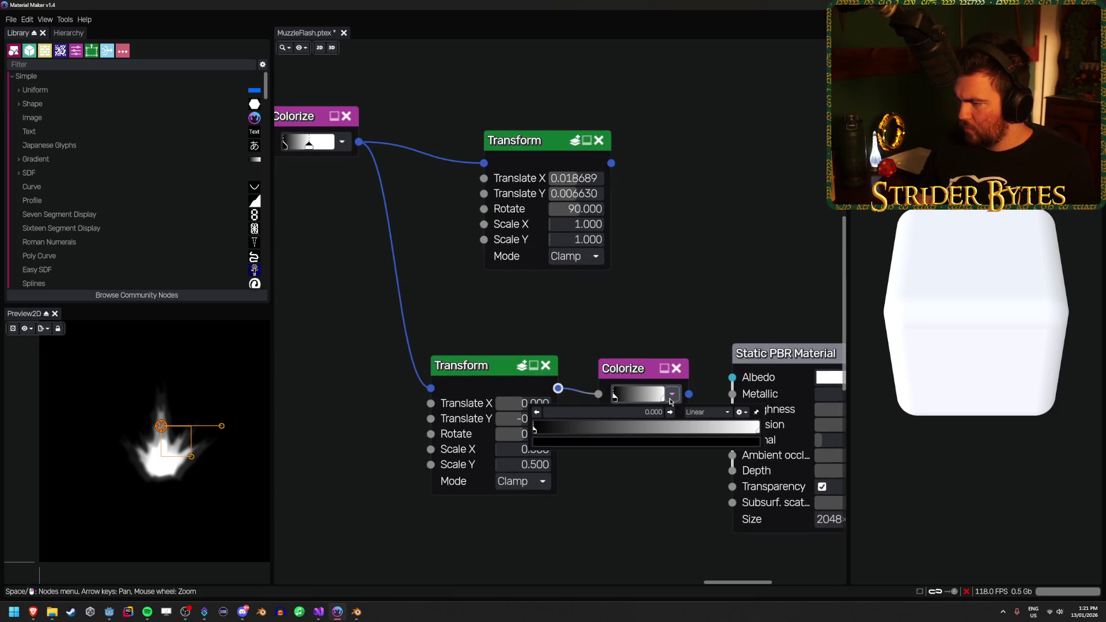
{"action": "left_click", "coordinate": [639, 371]}
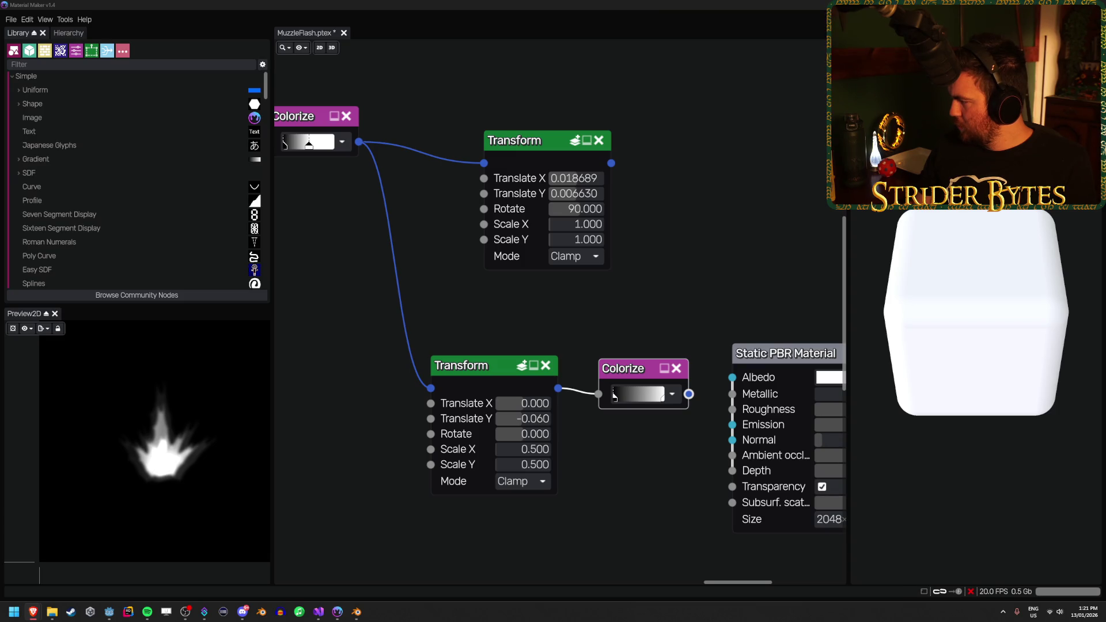
{"action": "mouse_move", "coordinate": [614, 397]}
{"action": "left_mouse_down"}
{"action": "mouse_move", "coordinate": [621, 404]}
{"action": "mouse_move", "coordinate": [606, 406]}
{"action": "mouse_move", "coordinate": [617, 405]}
{"action": "left_mouse_up"}
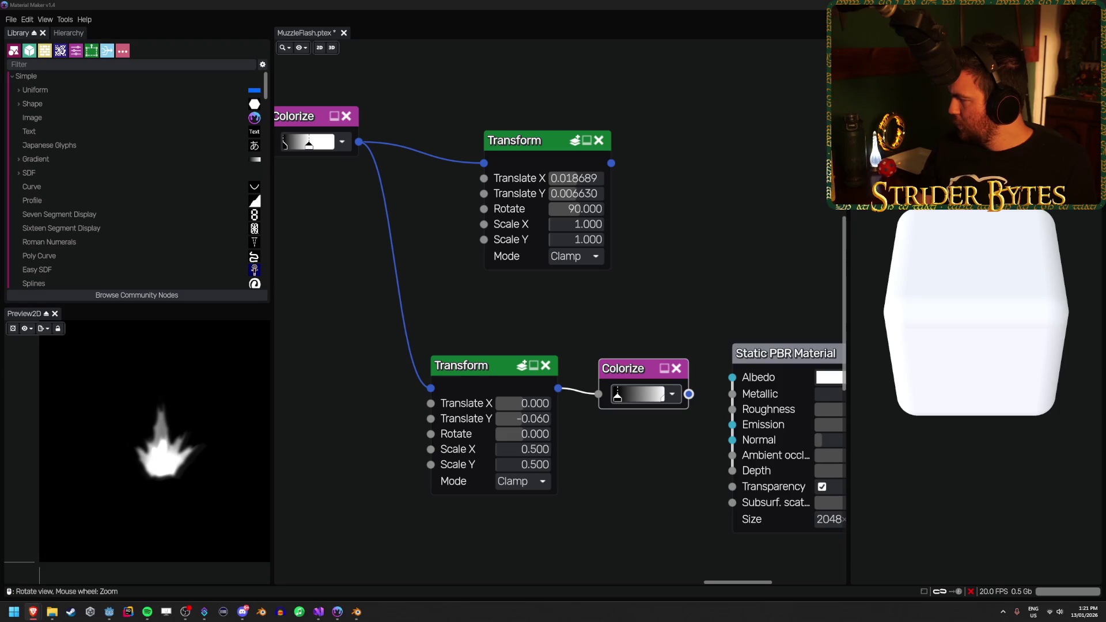
Move the Static PBR Material node to the top right of the graph
{"action": "scroll", "coordinate": [691, 345], "scroll_direction": "down", "scroll_amount": 2}
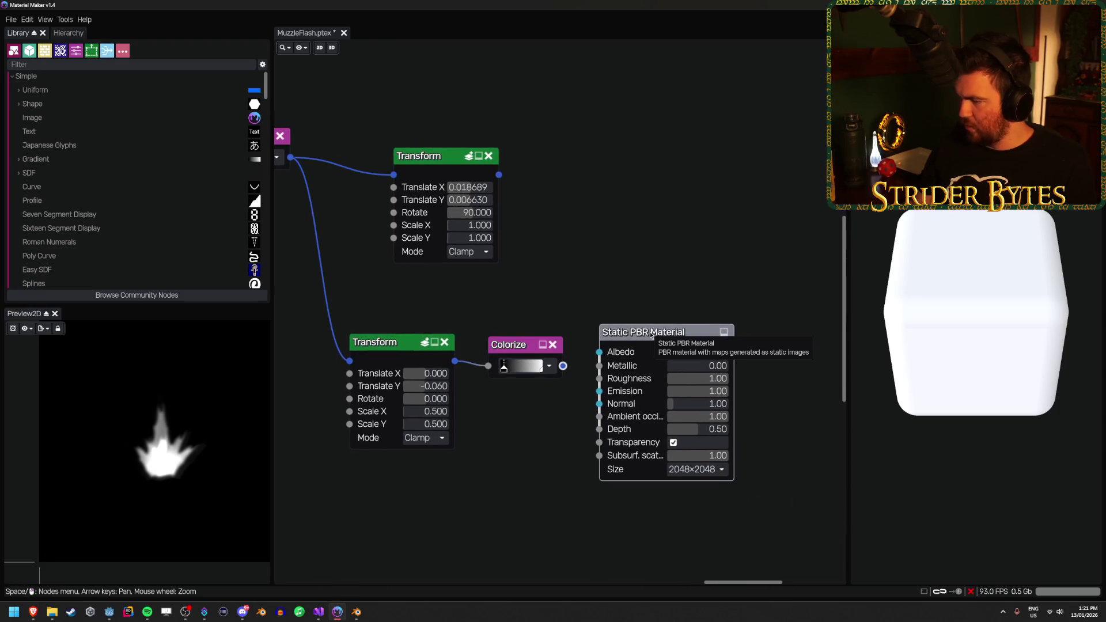
{"action": "mouse_move", "coordinate": [650, 335]}
{"action": "left_mouse_down"}
{"action": "mouse_move", "coordinate": [704, 45]}
{"action": "mouse_move", "coordinate": [666, 45]}
{"action": "left_mouse_up"}
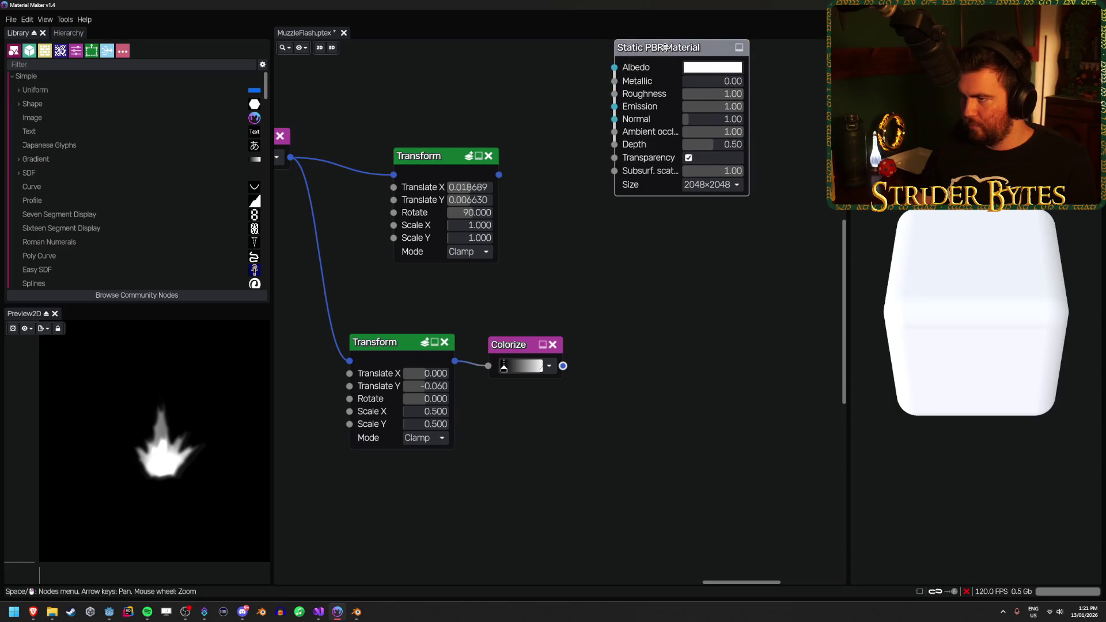
{"action": "scroll", "coordinate": [678, 282], "scroll_direction": "up", "scroll_amount": 1}
{"action": "scroll", "coordinate": [677, 281], "scroll_direction": "down", "scroll_amount": 2}
{"action": "mouse_move", "coordinate": [668, 106]}
{"action": "left_mouse_down"}
{"action": "mouse_move", "coordinate": [727, 47]}
{"action": "mouse_move", "coordinate": [773, 41]}
{"action": "left_mouse_up"}
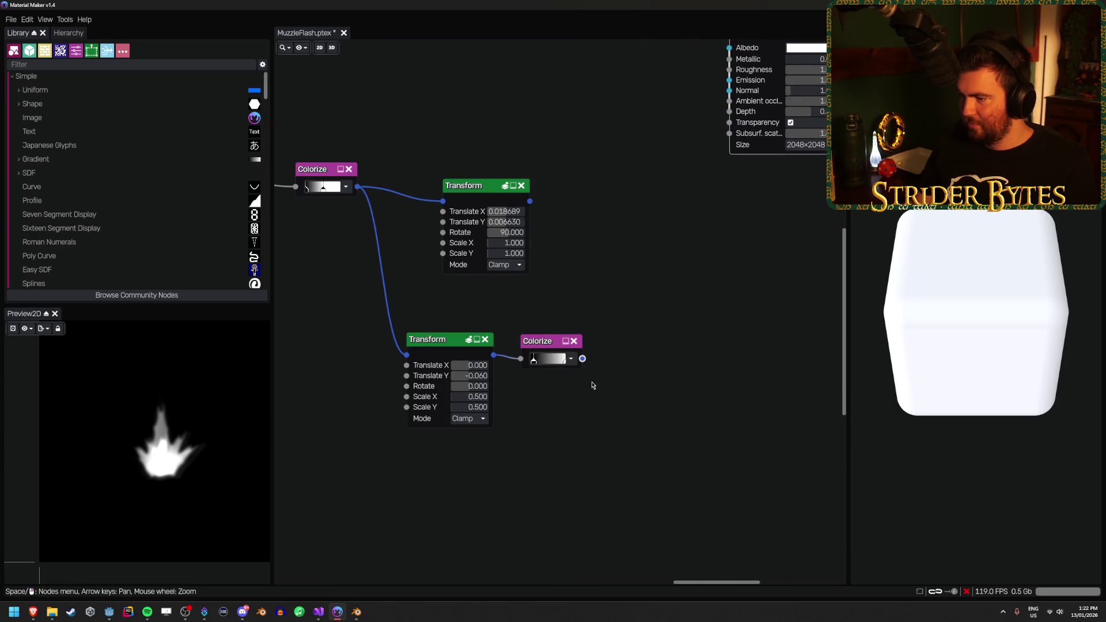
Add a Circle Splatter node fed by Colorize, keeping a single input image
{"action": "right_click", "coordinate": [637, 358]}
{"action": "type", "text": "circ"}
{"action": "key", "text": "Down"}
{"action": "key", "text": "Return"}
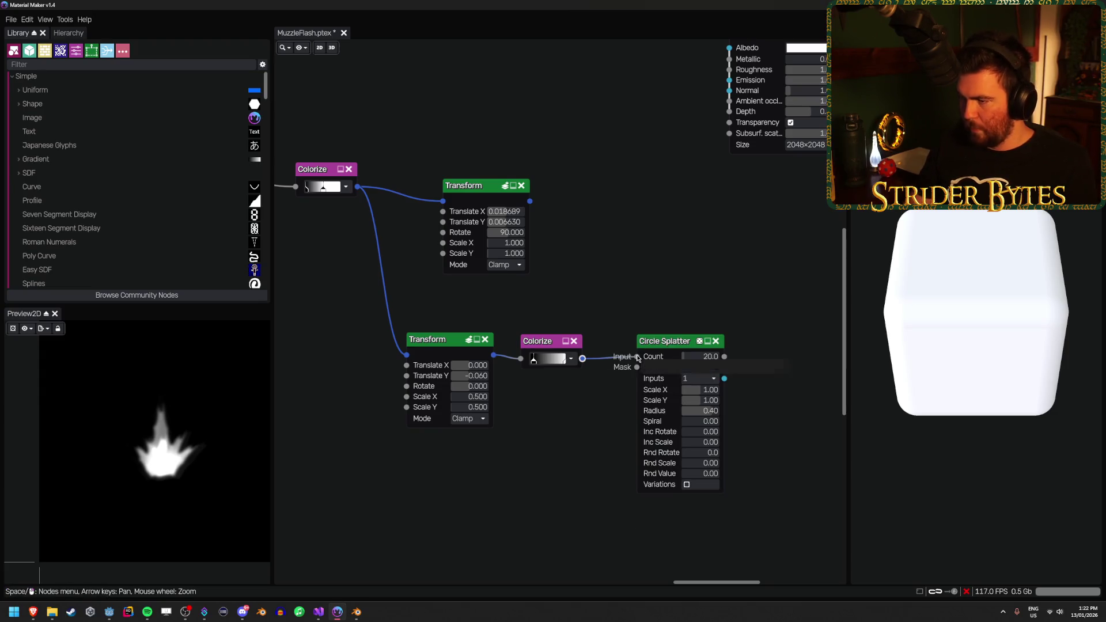
{"action": "scroll", "coordinate": [752, 395], "scroll_direction": "up", "scroll_amount": 3}
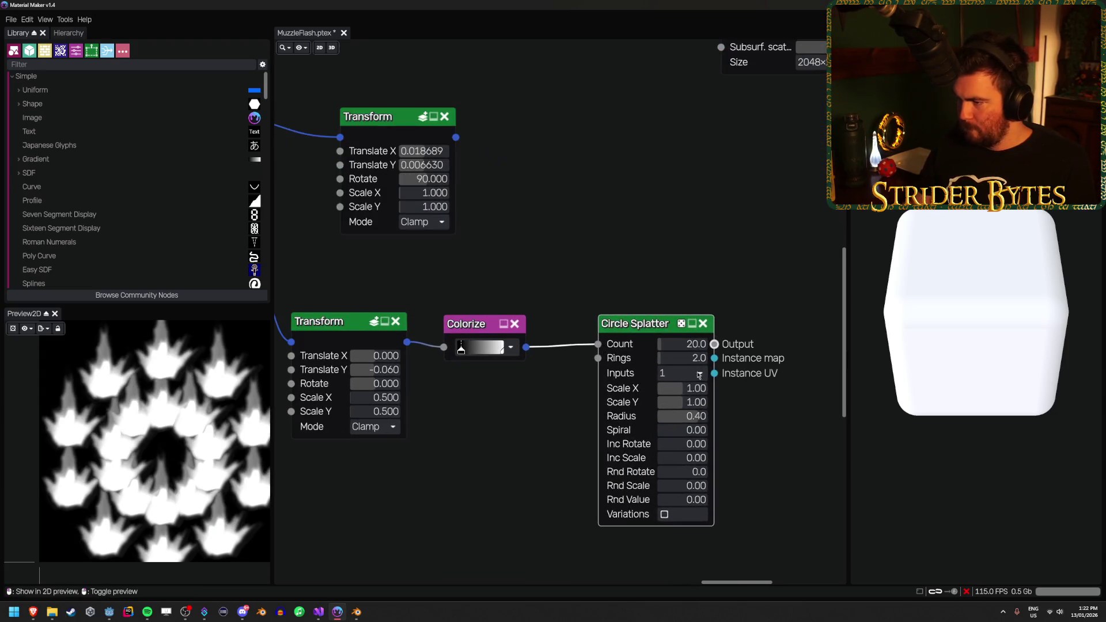
{"action": "left_click", "coordinate": [681, 373]}
{"action": "left_click", "coordinate": [668, 397]}
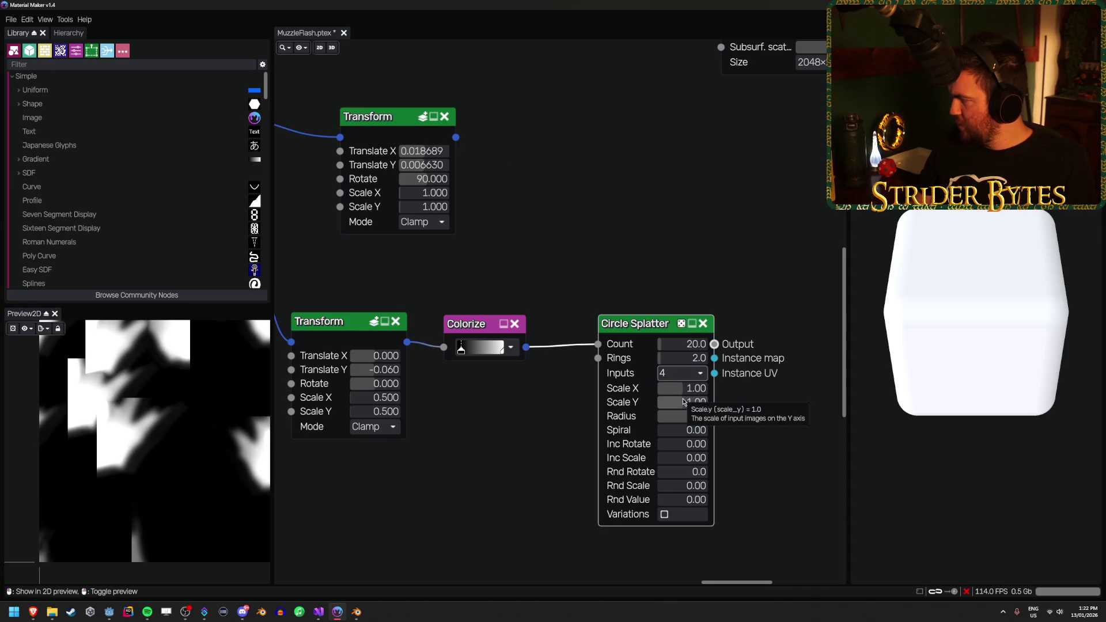
{"action": "left_click", "coordinate": [680, 375]}
{"action": "left_click", "coordinate": [668, 383]}
Set the splatter to Count 4, Rings 1 and Radius 0.17
{"action": "left_click", "coordinate": [680, 345]}
{"action": "type", "text": "4"}
{"action": "key", "text": "Return"}
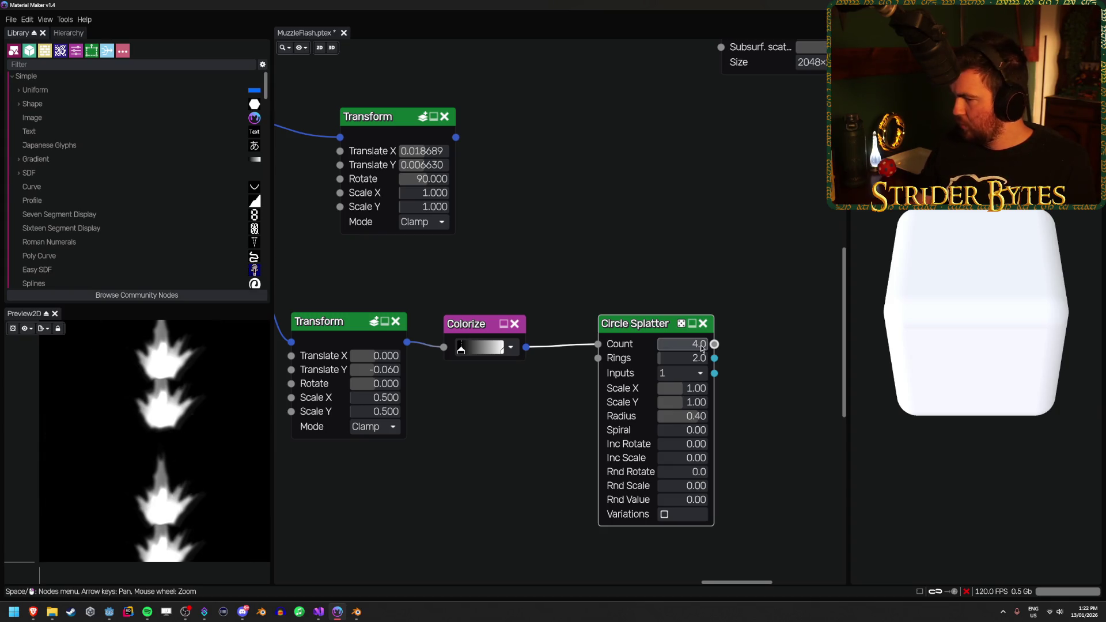
{"action": "left_click", "coordinate": [691, 357]}
{"action": "type", "text": "1"}
{"action": "key", "text": "Return"}
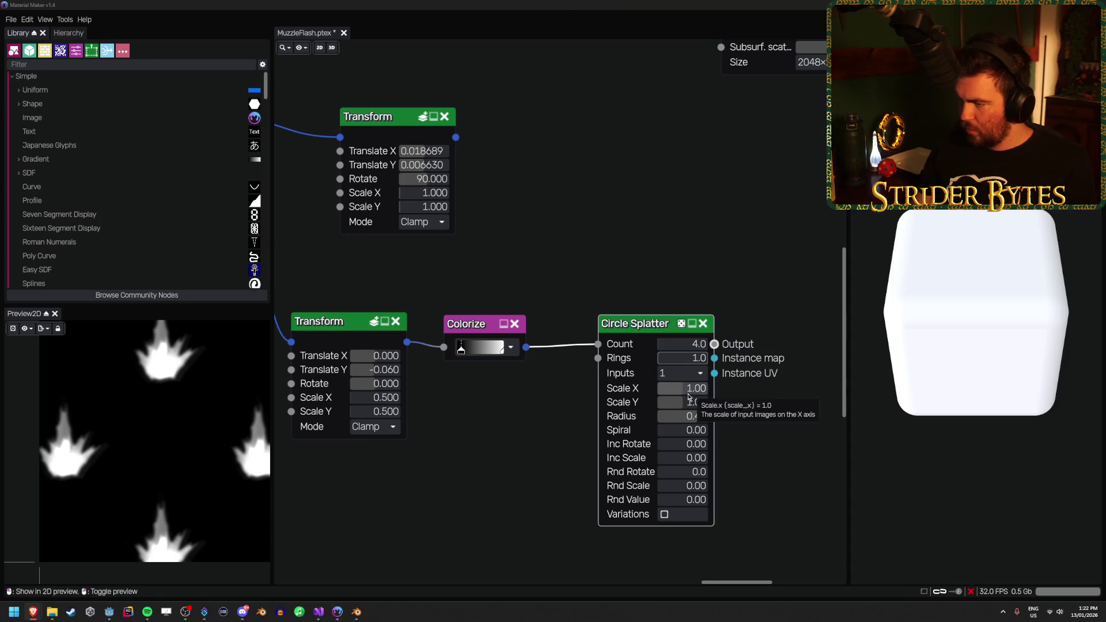
{"action": "mouse_move", "coordinate": [682, 417]}
{"action": "left_mouse_down"}
{"action": "mouse_move", "coordinate": [670, 417]}
{"action": "mouse_move", "coordinate": [699, 435]}
{"action": "mouse_move", "coordinate": [660, 436]}
{"action": "mouse_move", "coordinate": [739, 447]}
{"action": "left_mouse_up"}
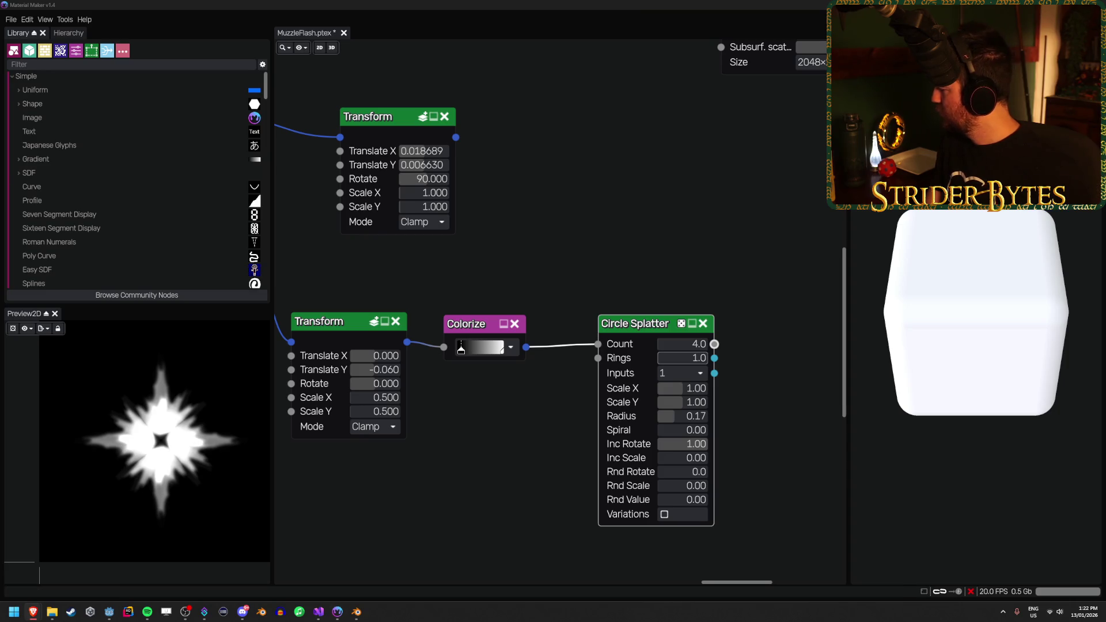
Set Rnd Rotate to 75 and try Inc Rotate values of 9.5, 9 and 8.9
{"action": "left_click", "coordinate": [681, 443]}
{"action": "type", "text": "9.5"}
{"action": "key", "text": "Return"}
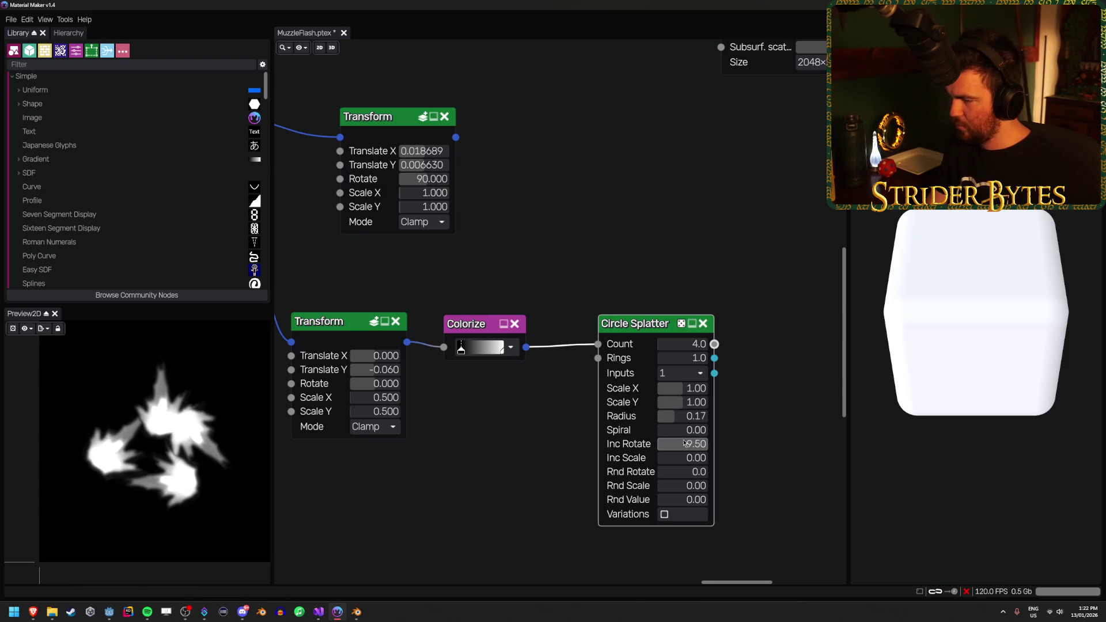
{"action": "mouse_move", "coordinate": [681, 470]}
{"action": "left_mouse_down"}
{"action": "mouse_move", "coordinate": [674, 445]}
{"action": "mouse_move", "coordinate": [648, 454]}
{"action": "left_mouse_up"}
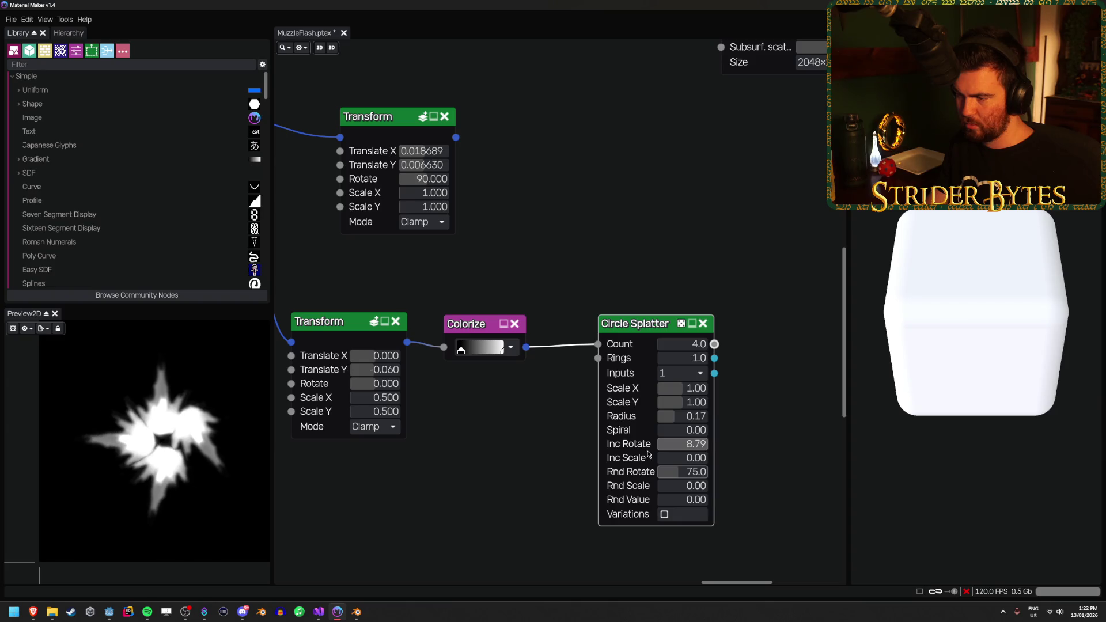
{"action": "left_click", "coordinate": [689, 445]}
{"action": "type", "text": "9"}
{"action": "key", "text": "Return"}
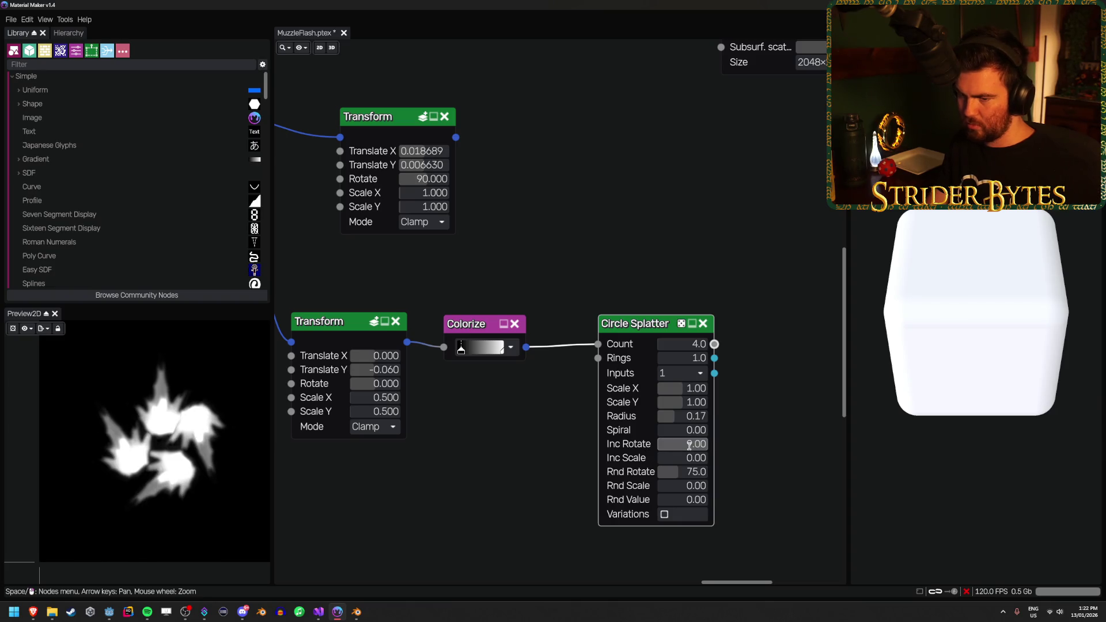
{"action": "left_click", "coordinate": [689, 446]}
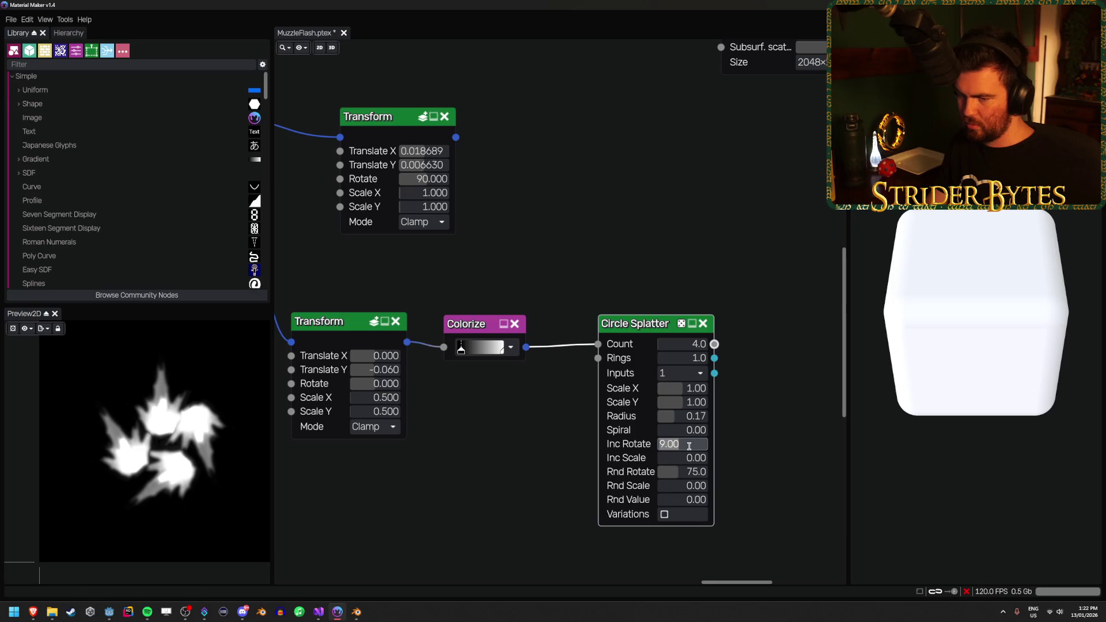
{"action": "type", "text": "8.9"}
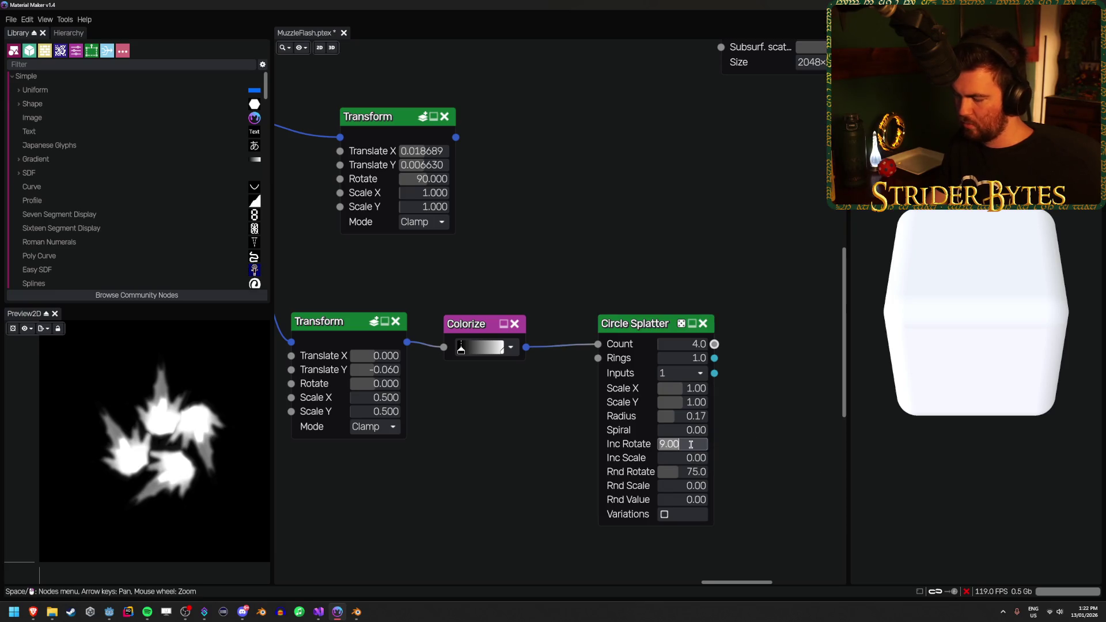
{"action": "key", "text": "Return"}
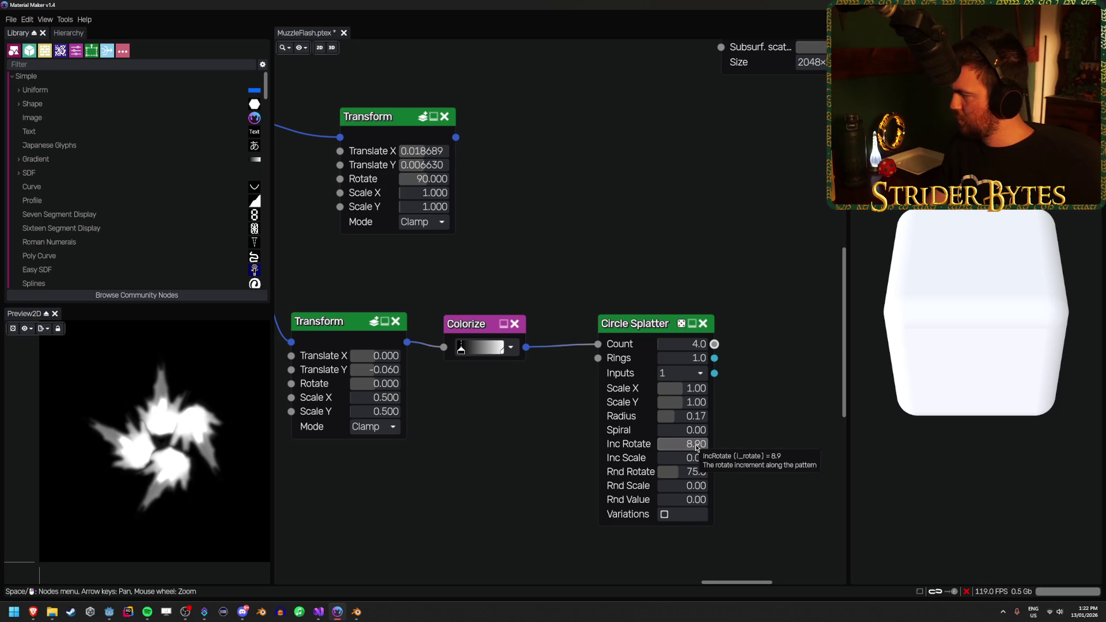
Settle on Spiral 1, Radius 0.09, Inc Rotate 9.50; move Colorize's dark stop far left
{"action": "mouse_move", "coordinate": [662, 430]}
{"action": "left_mouse_down"}
{"action": "mouse_move", "coordinate": [708, 432]}
{"action": "mouse_move", "coordinate": [123, 482]}
{"action": "left_mouse_up"}
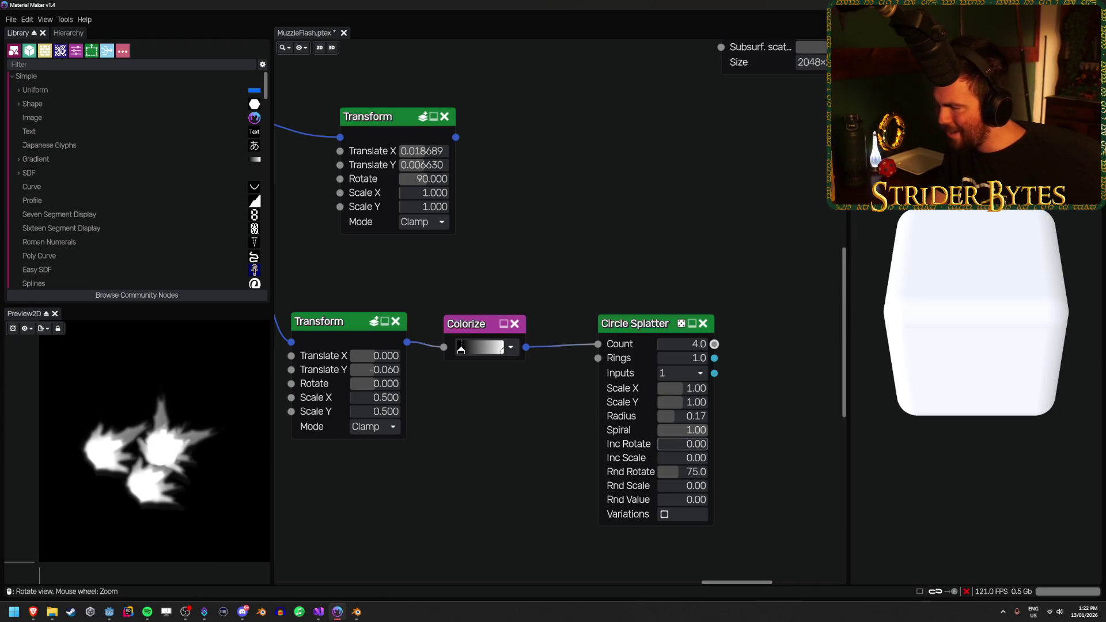
{"action": "mouse_move", "coordinate": [689, 415]}
{"action": "left_mouse_down"}
{"action": "mouse_move", "coordinate": [639, 425]}
{"action": "mouse_move", "coordinate": [706, 422]}
{"action": "left_mouse_up"}
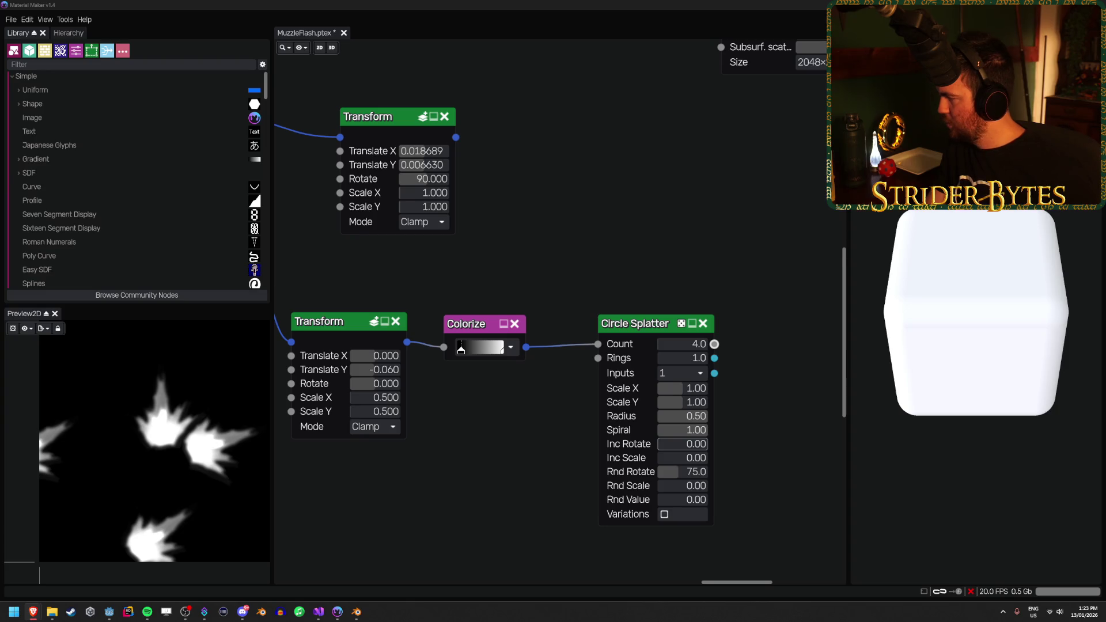
{"action": "left_click", "coordinate": [674, 416]}
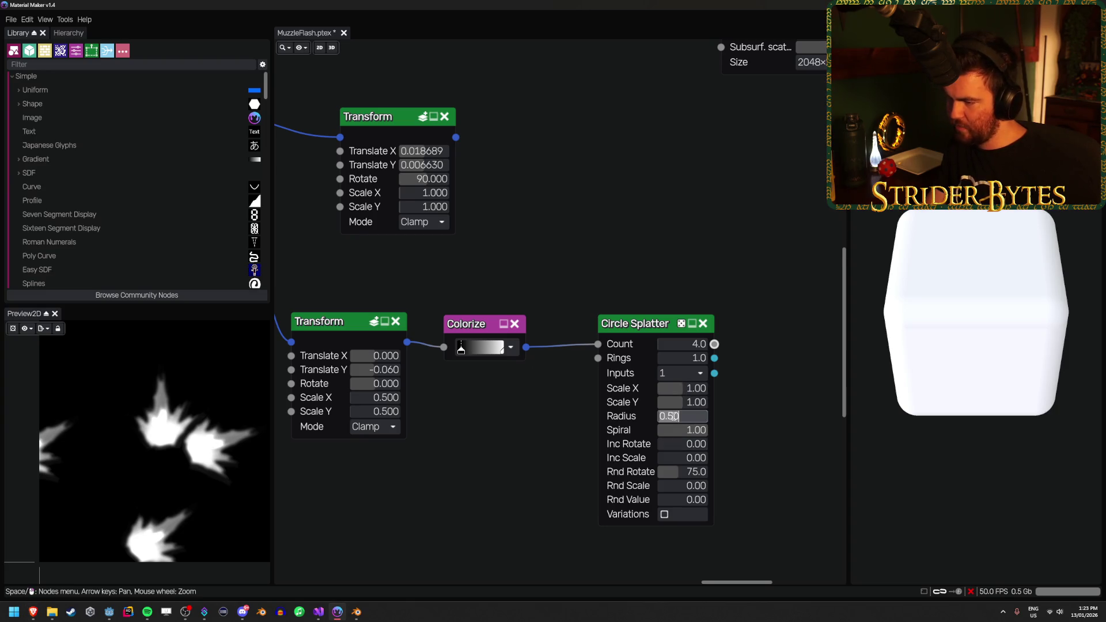
{"action": "type", "text": "0"}
{"action": "key", "text": "Return"}
{"action": "left_click", "coordinate": [682, 433]}
{"action": "type", "text": "0"}
{"action": "key", "text": "Return"}
{"action": "left_click_drag", "start_coordinate": [688, 444], "coordinate": [700, 444]}
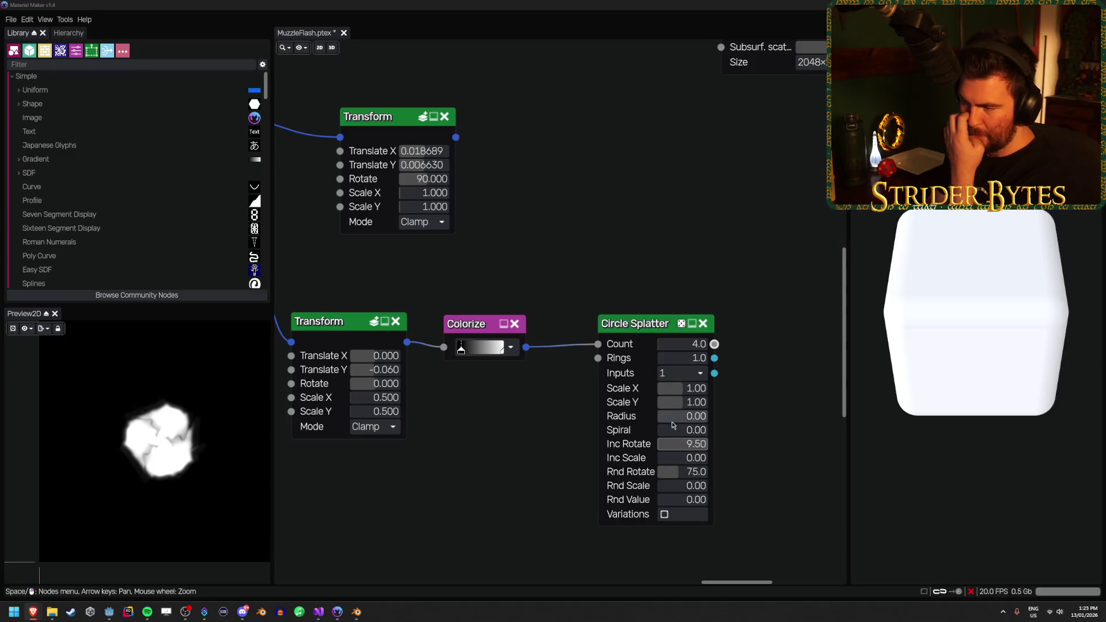
{"action": "left_click_drag", "start_coordinate": [675, 433], "coordinate": [692, 420]}
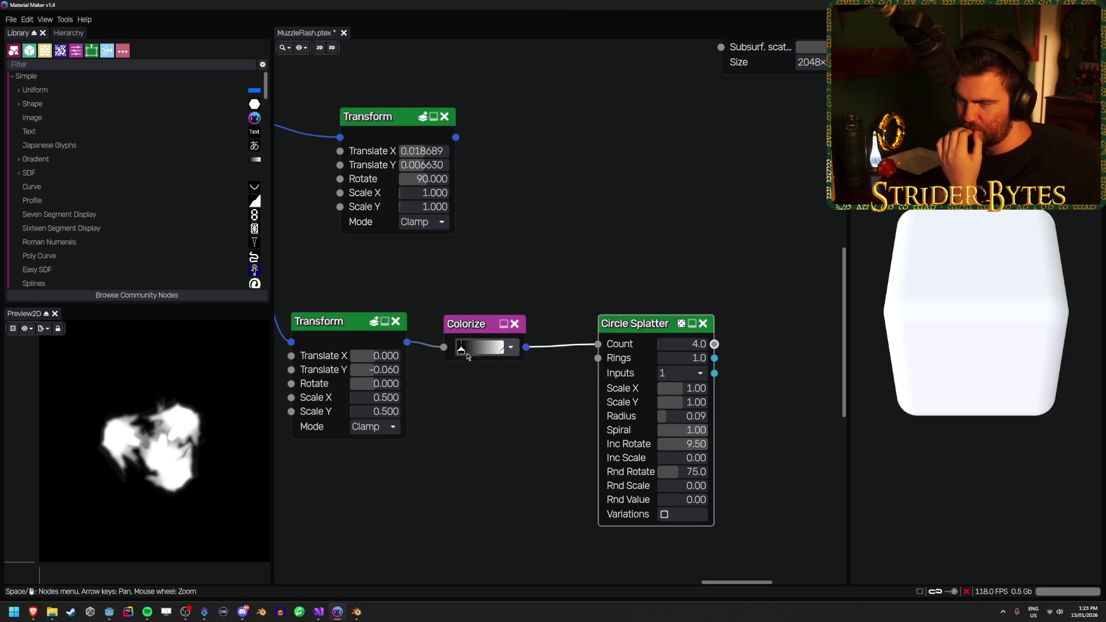
{"action": "mouse_move", "coordinate": [461, 350]}
{"action": "left_mouse_down"}
{"action": "mouse_move", "coordinate": [444, 357]}
{"action": "mouse_move", "coordinate": [481, 351]}
{"action": "mouse_move", "coordinate": [461, 357]}
{"action": "left_mouse_up"}
Tweak the upstream Colorize gradient's brightness and shift the lower Transform's flame upward
{"action": "left_click_drag", "start_coordinate": [486, 420], "coordinate": [663, 432]}
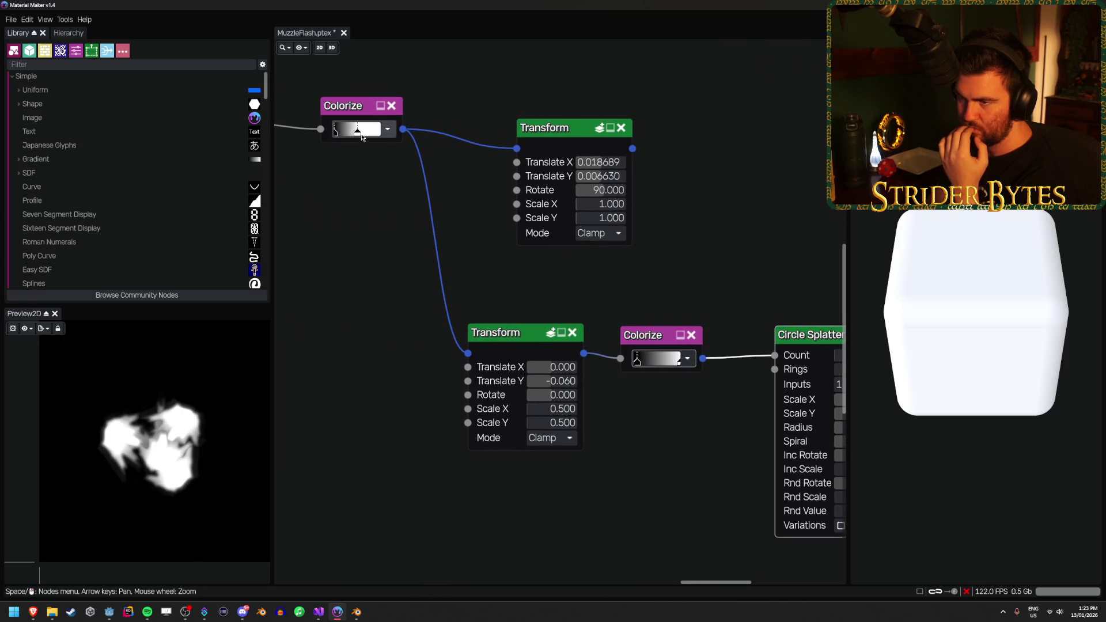
{"action": "mouse_move", "coordinate": [358, 136]}
{"action": "left_mouse_down"}
{"action": "mouse_move", "coordinate": [385, 137]}
{"action": "mouse_move", "coordinate": [369, 138]}
{"action": "left_mouse_up"}
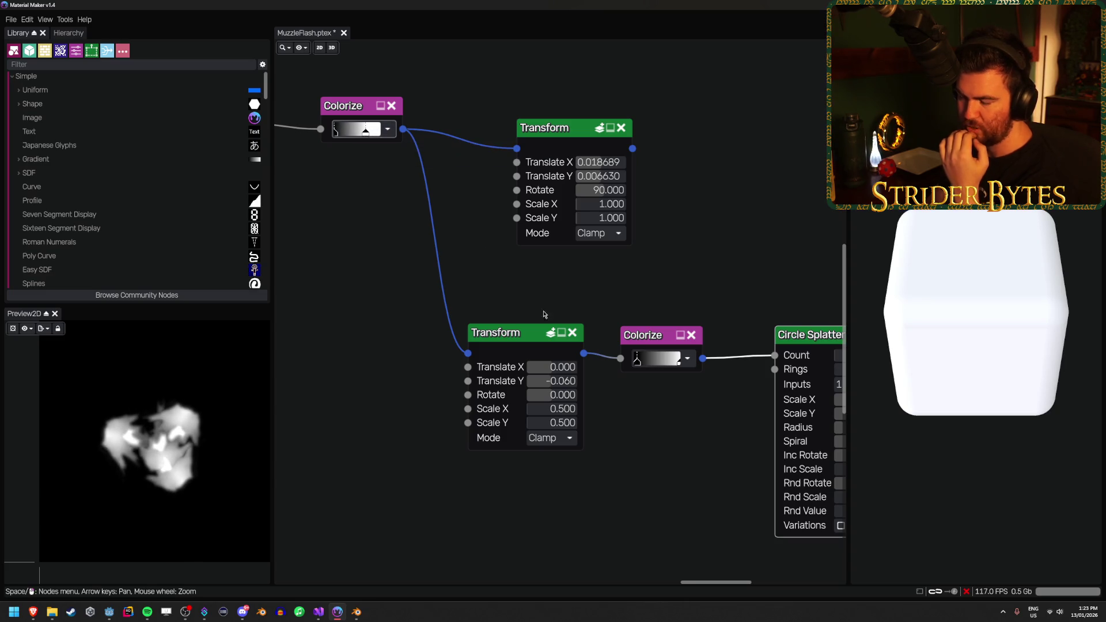
{"action": "left_click_drag", "start_coordinate": [662, 469], "coordinate": [507, 423]}
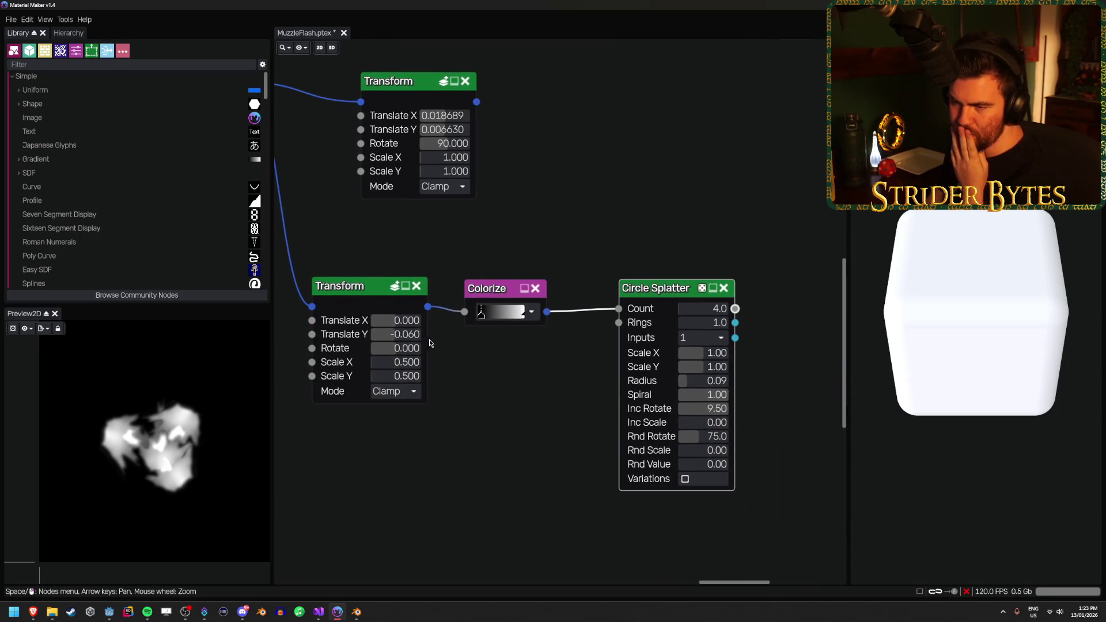
{"action": "left_click", "coordinate": [366, 287]}
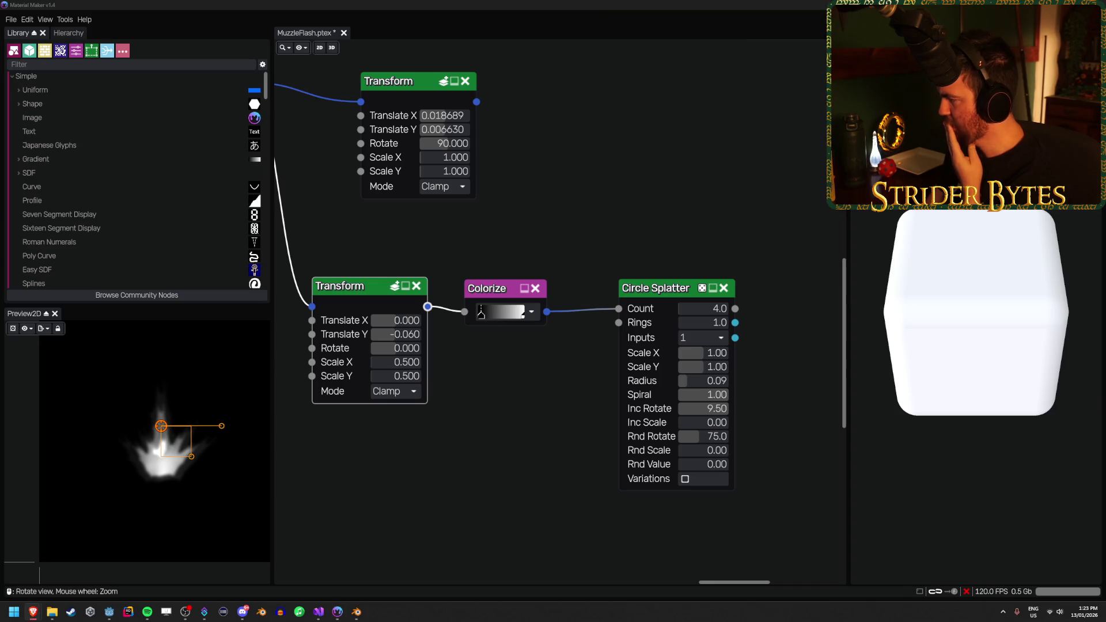
{"action": "left_click_drag", "start_coordinate": [403, 335], "coordinate": [385, 334]}
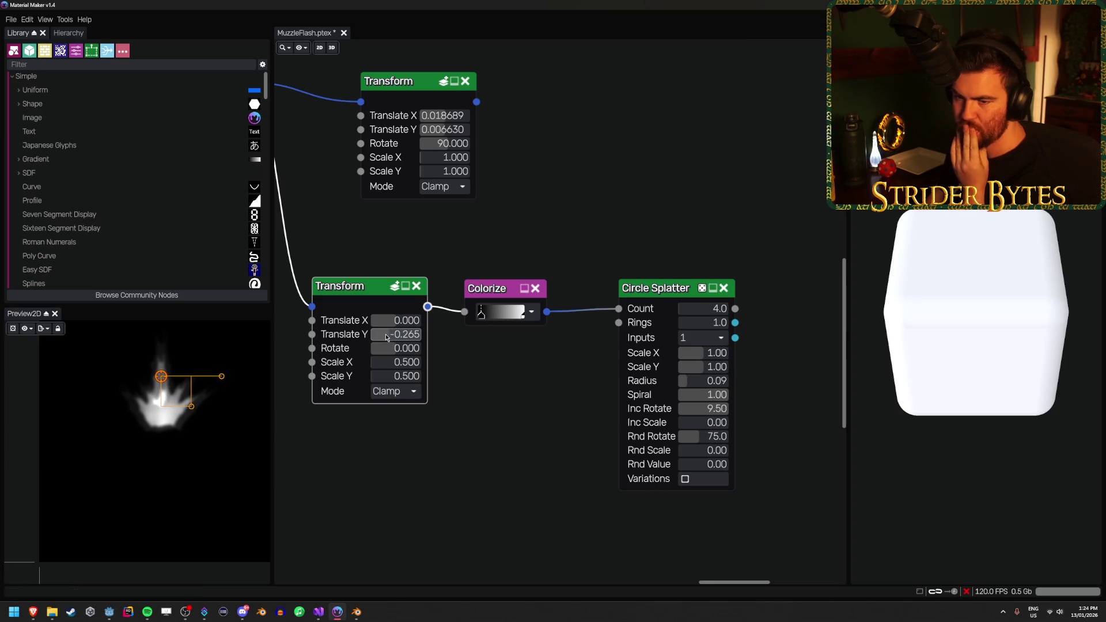
Adjust the splatter's rotation step and set the lower Transform's Translate Y to -0.160
{"action": "left_click", "coordinate": [661, 294]}
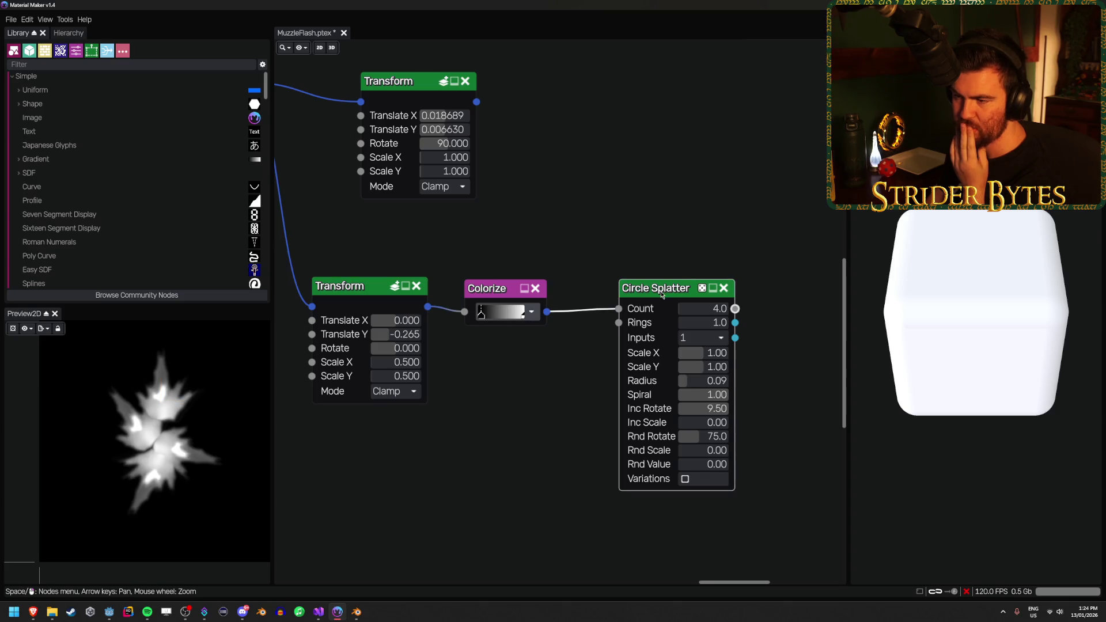
{"action": "mouse_move", "coordinate": [713, 410]}
{"action": "left_mouse_down"}
{"action": "mouse_move", "coordinate": [812, 415]}
{"action": "mouse_move", "coordinate": [524, 415]}
{"action": "mouse_move", "coordinate": [549, 413]}
{"action": "left_mouse_up"}
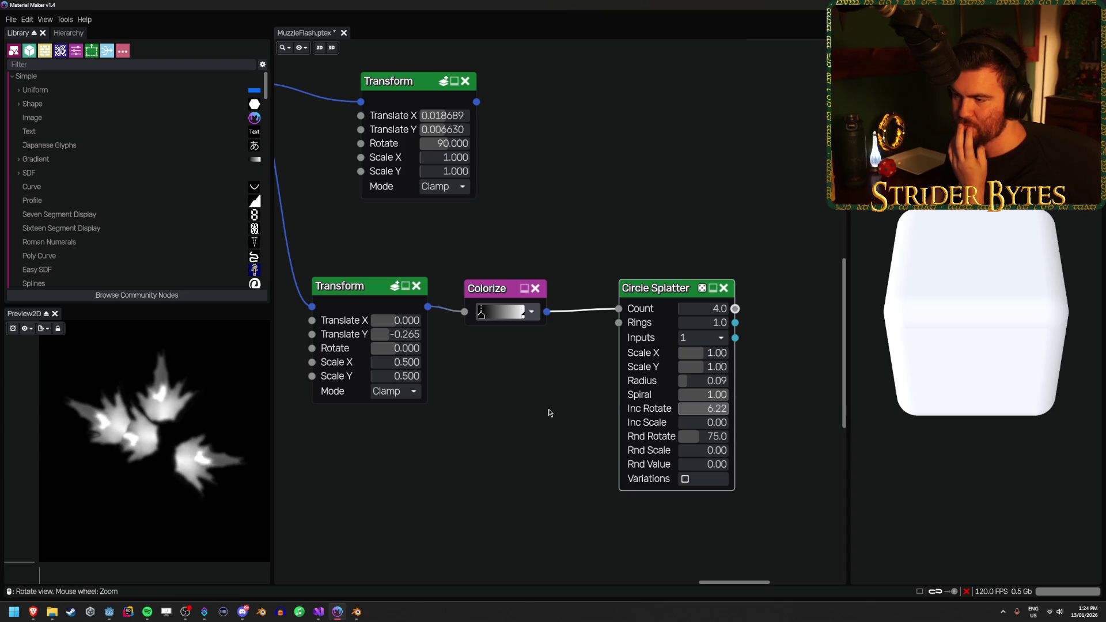
{"action": "left_click", "coordinate": [402, 339]}
{"action": "left_click_drag", "start_coordinate": [402, 339], "coordinate": [406, 339]}
{"action": "left_click", "coordinate": [382, 334]}
{"action": "type", "text": "-0.16"}
{"action": "key", "text": "Return"}
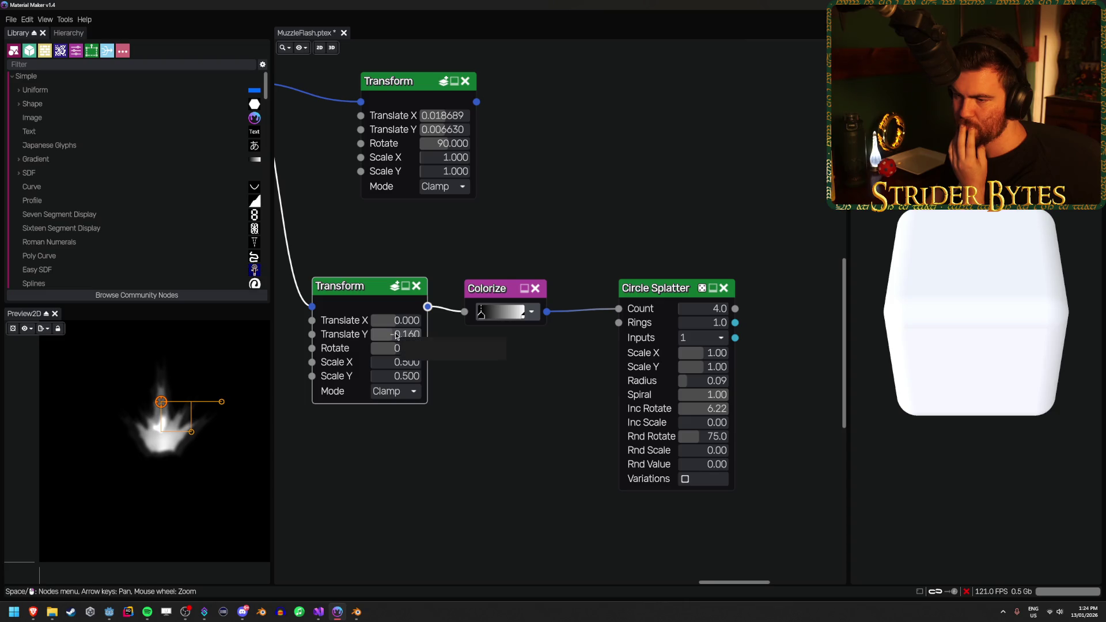
Collapse the splatter Radius to 0 and settle Translate Y at -0.250
{"action": "left_click", "coordinate": [691, 346]}
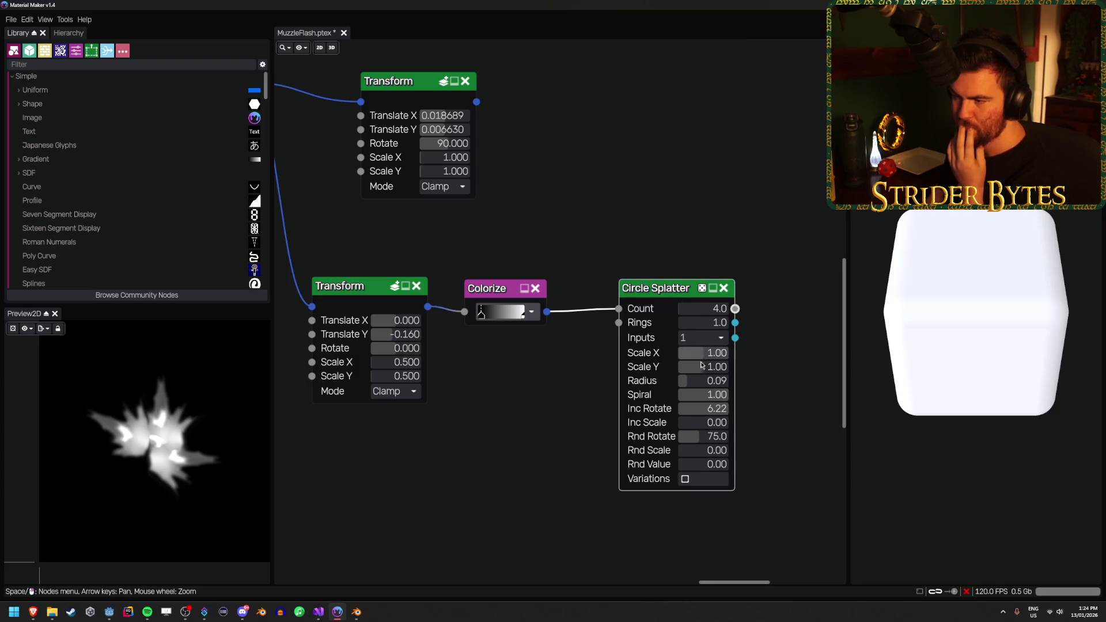
{"action": "mouse_move", "coordinate": [688, 381]}
{"action": "left_mouse_down"}
{"action": "mouse_move", "coordinate": [720, 381]}
{"action": "mouse_move", "coordinate": [660, 386]}
{"action": "mouse_move", "coordinate": [717, 368]}
{"action": "mouse_move", "coordinate": [700, 369]}
{"action": "left_mouse_up"}
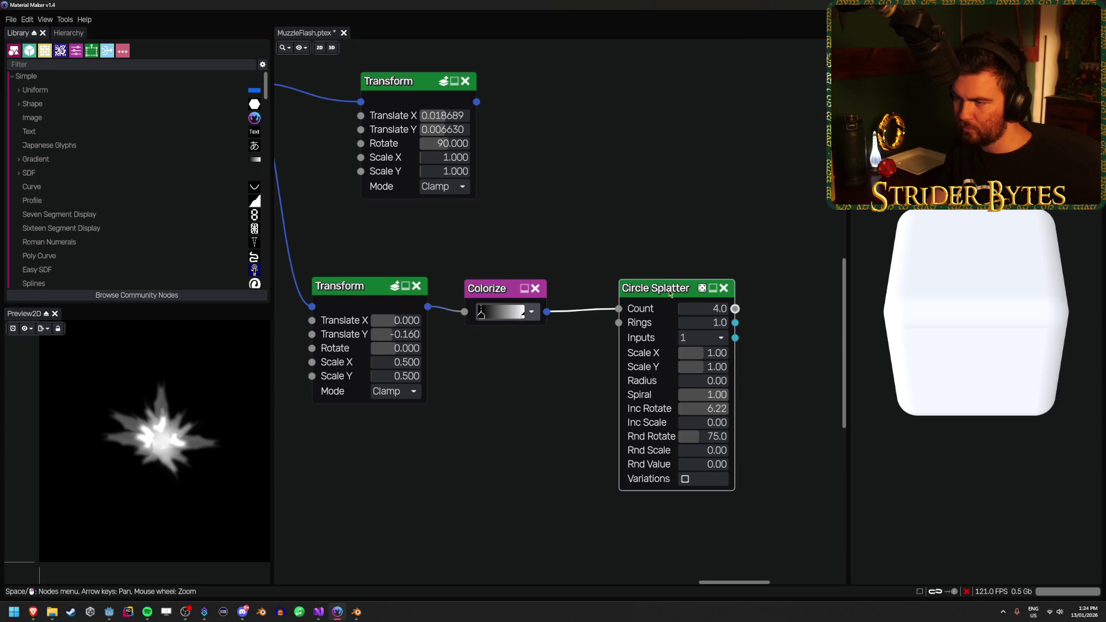
{"action": "scroll", "coordinate": [394, 337], "scroll_direction": "up", "scroll_amount": 5}
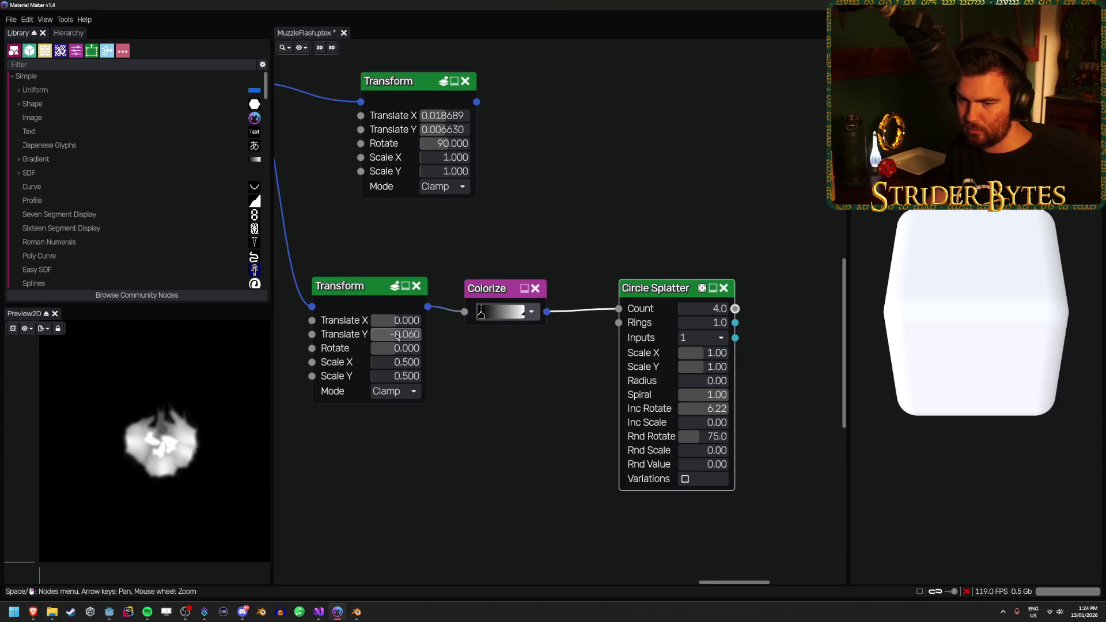
{"action": "scroll", "coordinate": [392, 337], "scroll_direction": "up", "scroll_amount": 3}
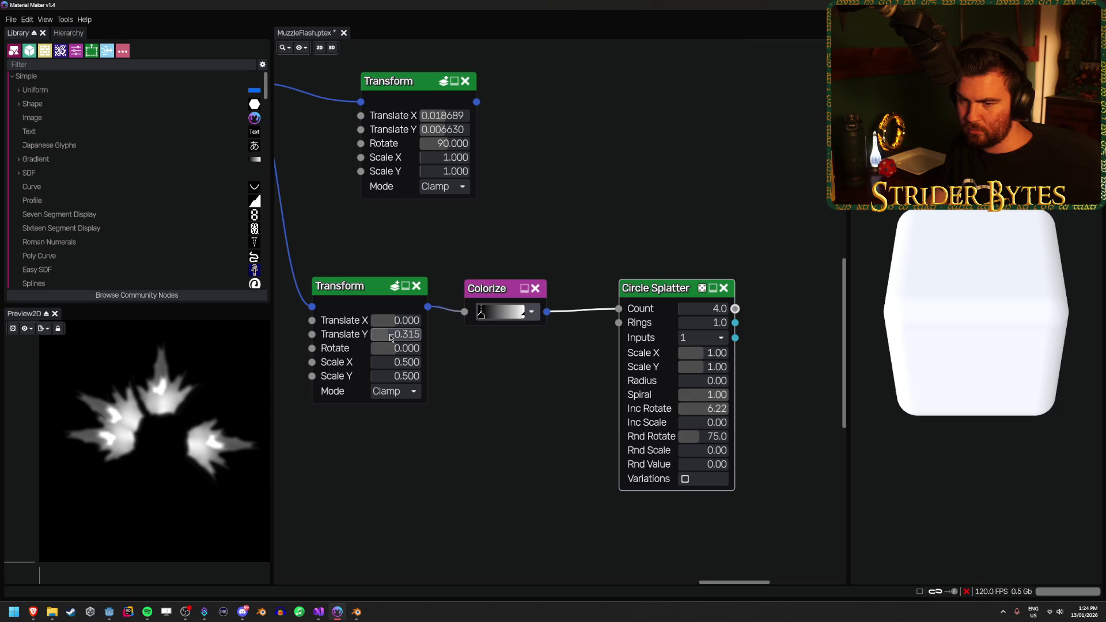
{"action": "scroll", "coordinate": [390, 338], "scroll_direction": "down", "scroll_amount": 2}
{"action": "left_click", "coordinate": [391, 334]}
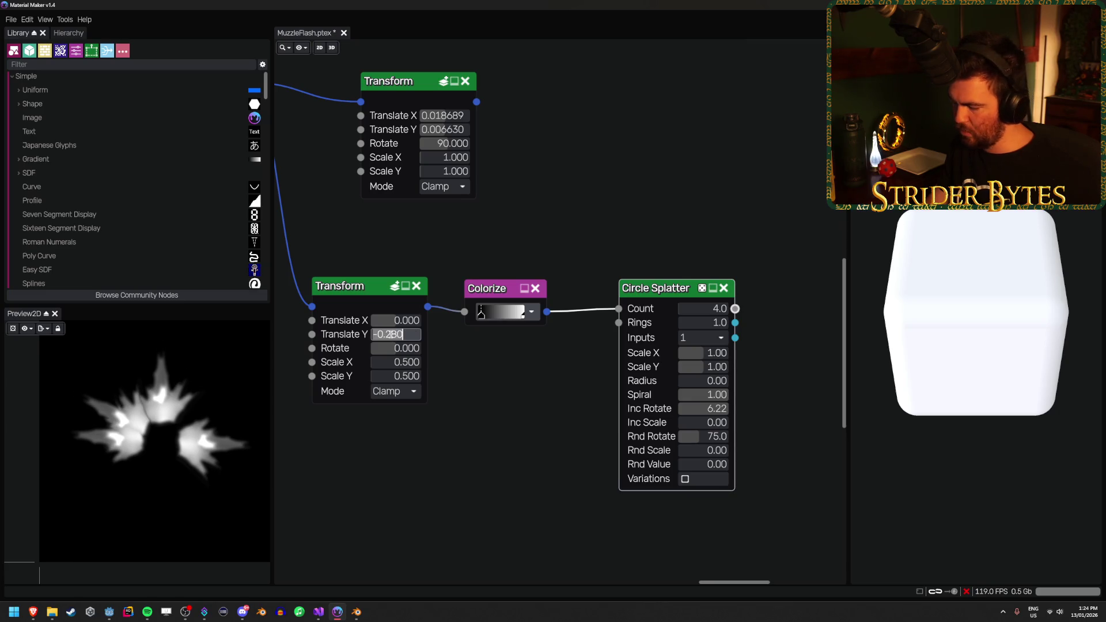
{"action": "type", "text": "3"}
{"action": "key", "text": "Return"}
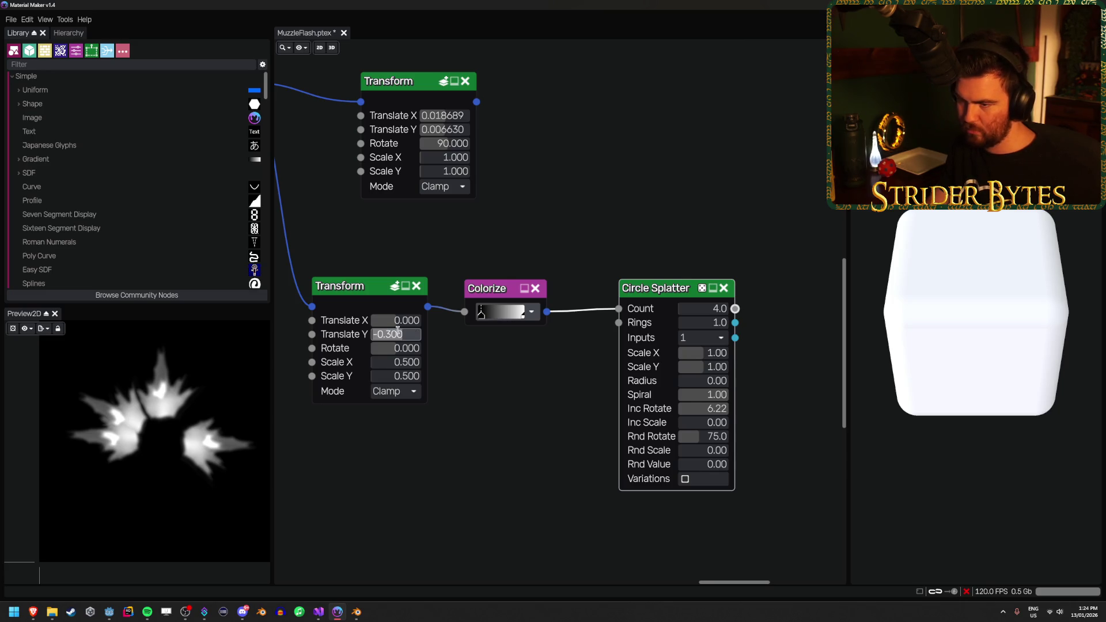
{"action": "key", "text": "Return"}
{"action": "key", "text": "Delete"}
{"action": "key", "text": "ctrl+z"}
{"action": "left_click", "coordinate": [407, 332]}
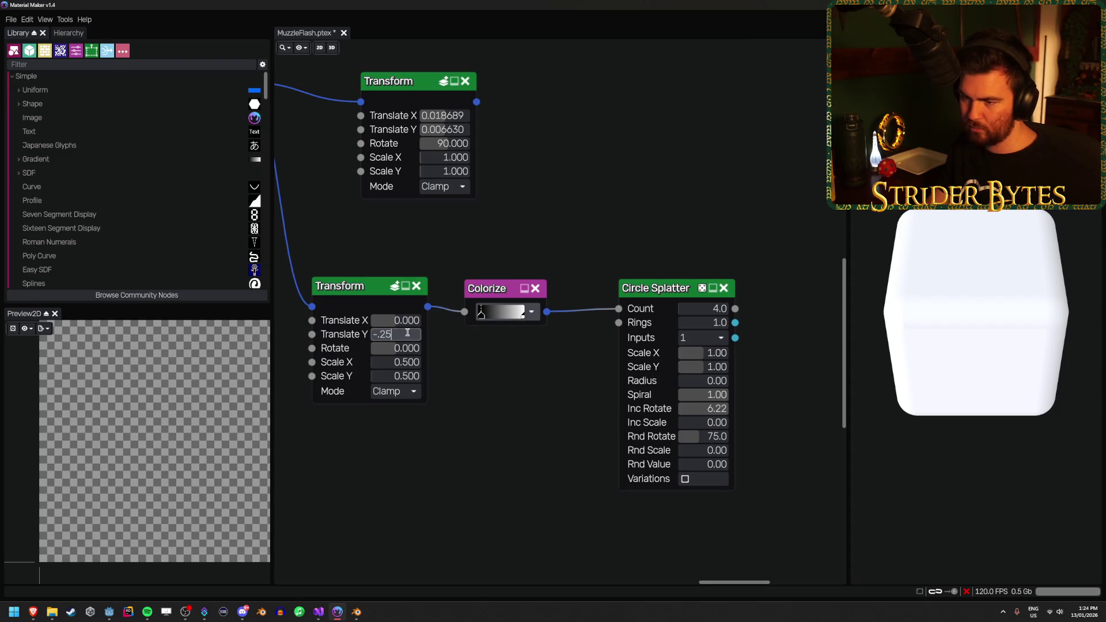
{"action": "key", "text": "Return"}
Set the splatter's Inc Rotate to 9.41 and shift a Colorize gradient stop brighter
{"action": "left_click", "coordinate": [648, 311]}
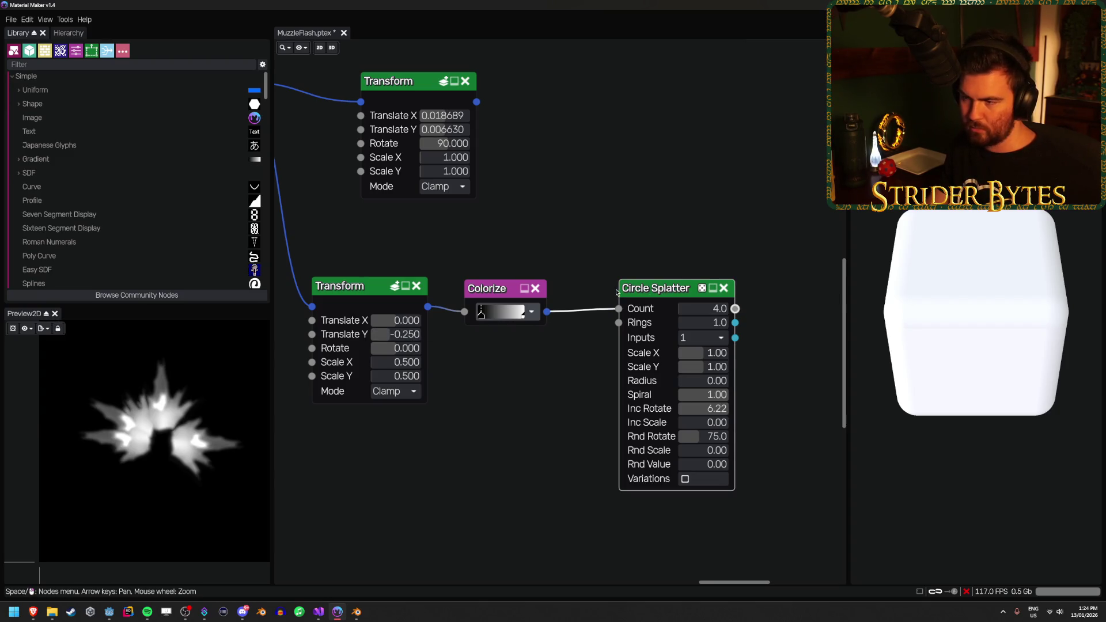
{"action": "left_click_drag", "start_coordinate": [706, 408], "coordinate": [870, 414]}
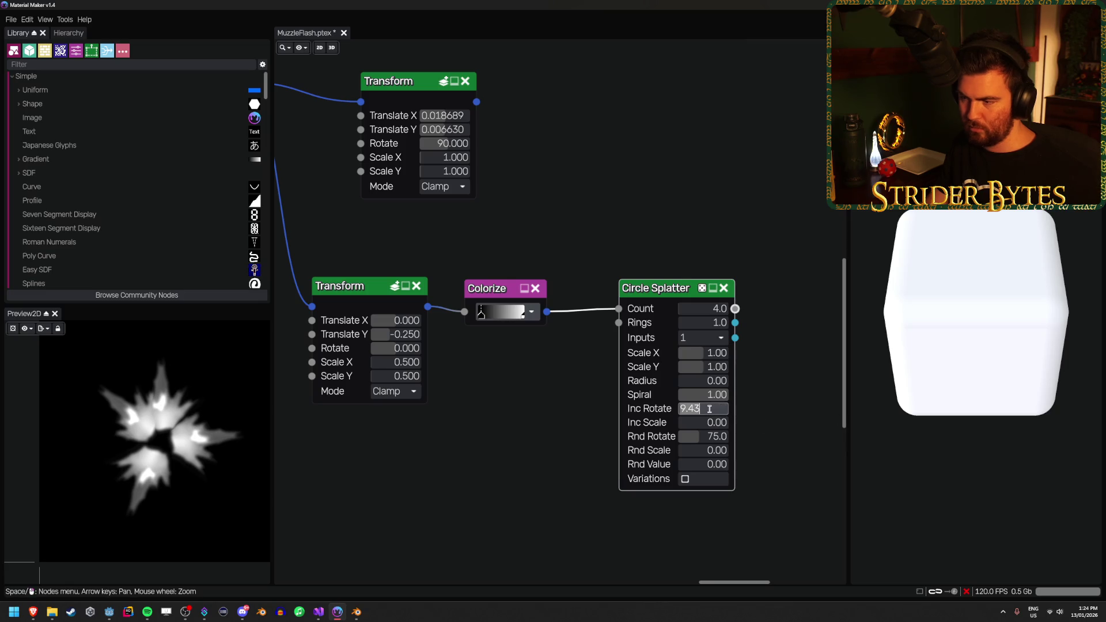
{"action": "type", "text": "9.5"}
{"action": "key", "text": "Return"}
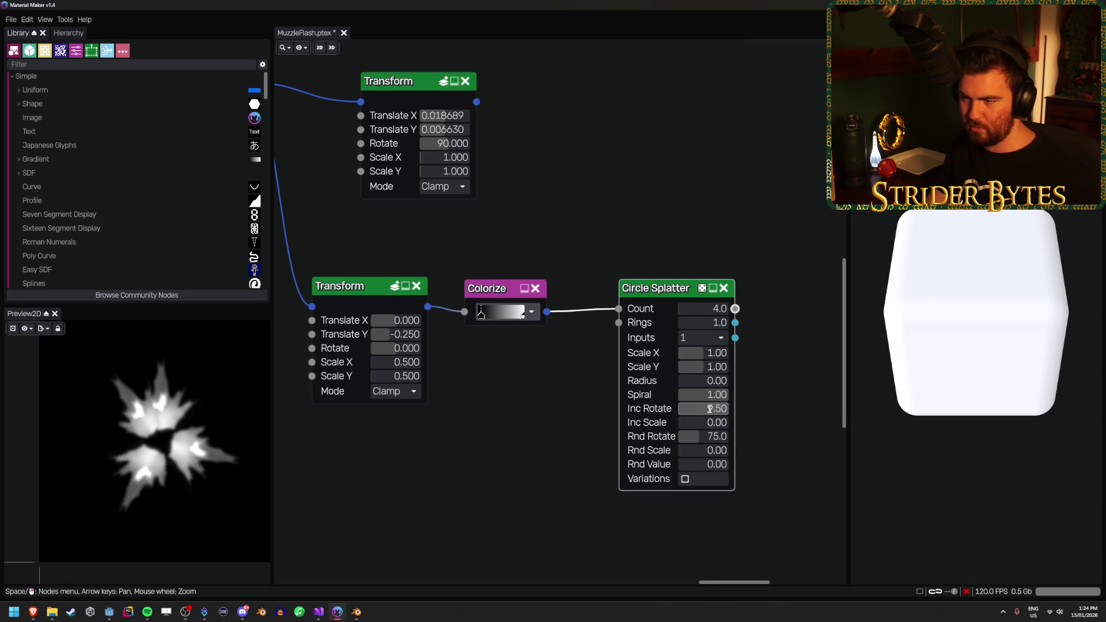
{"action": "left_click_drag", "start_coordinate": [713, 411], "coordinate": [709, 412]}
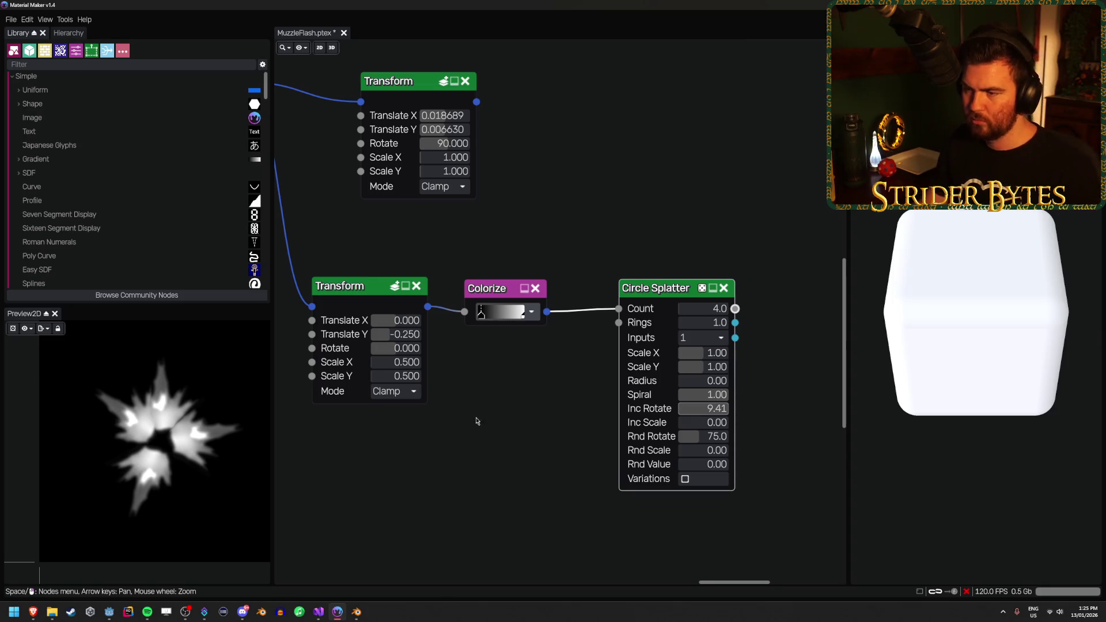
{"action": "mouse_move", "coordinate": [502, 316]}
{"action": "left_mouse_down"}
{"action": "mouse_move", "coordinate": [477, 321]}
{"action": "mouse_move", "coordinate": [652, 372]}
{"action": "left_mouse_up"}
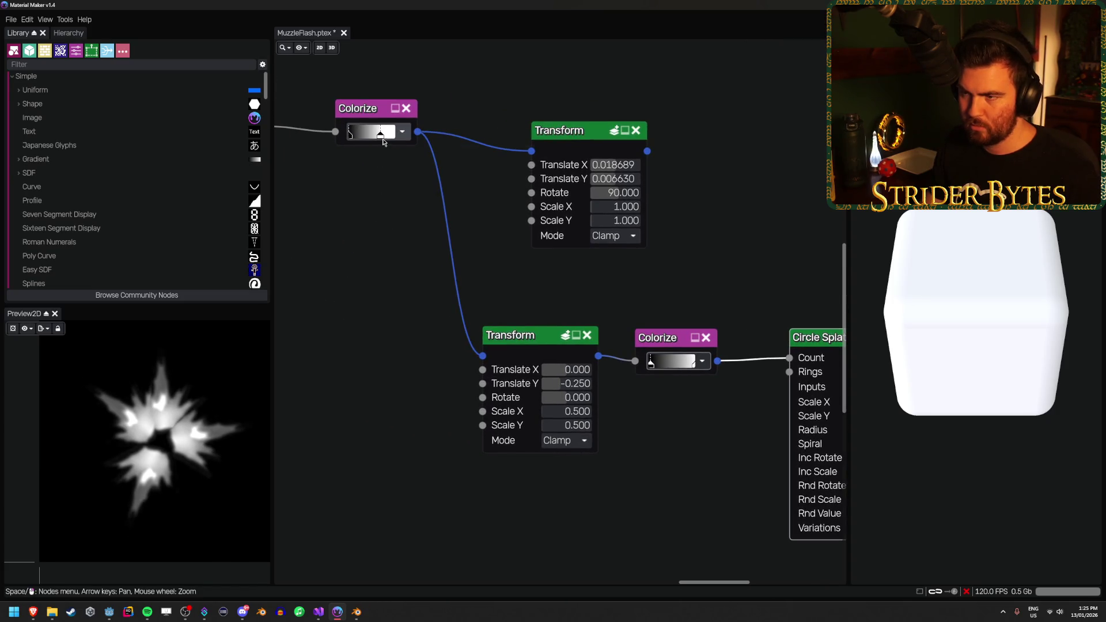
Push the top Colorize gradient stop left for a larger white core, then zoom out
{"action": "mouse_move", "coordinate": [383, 143]}
{"action": "left_mouse_down"}
{"action": "mouse_move", "coordinate": [353, 144]}
{"action": "mouse_move", "coordinate": [383, 143]}
{"action": "mouse_move", "coordinate": [372, 146]}
{"action": "left_mouse_up"}
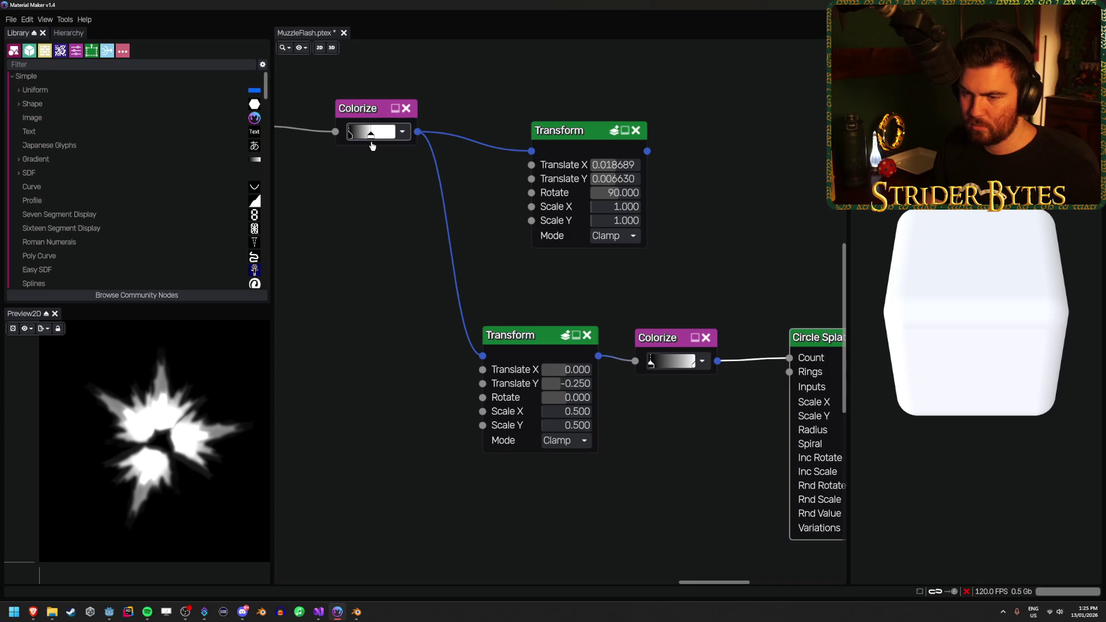
{"action": "scroll", "coordinate": [406, 347], "scroll_direction": "down", "scroll_amount": 2}
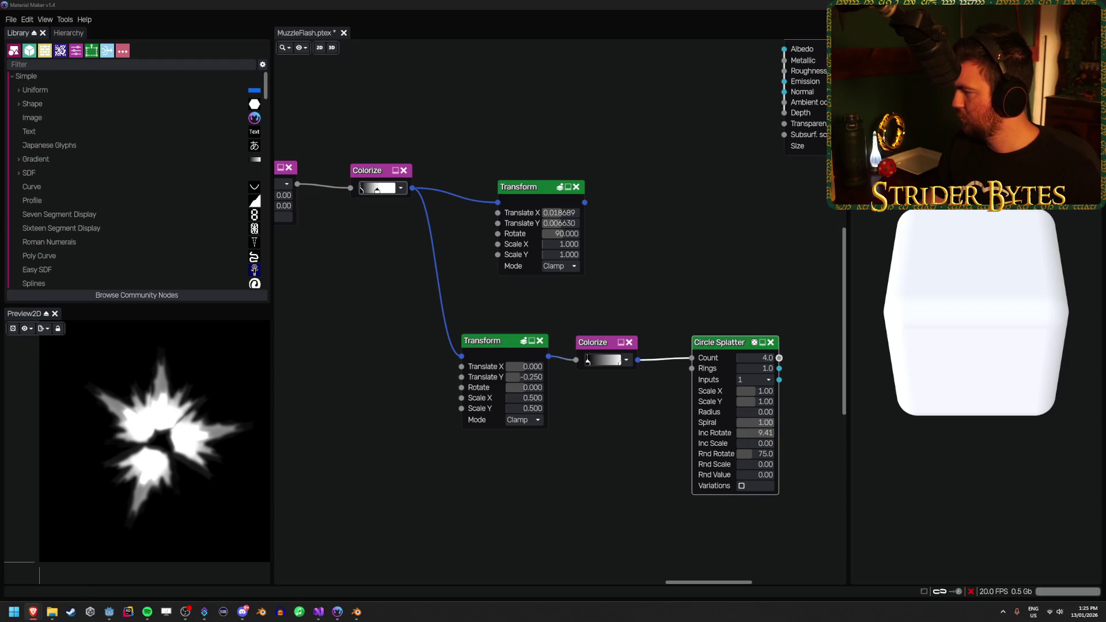
Export the starburst from Preview2D as MuzzleFlash_Cone.png, then switch back to Godot
{"action": "left_click", "coordinate": [379, 301]}
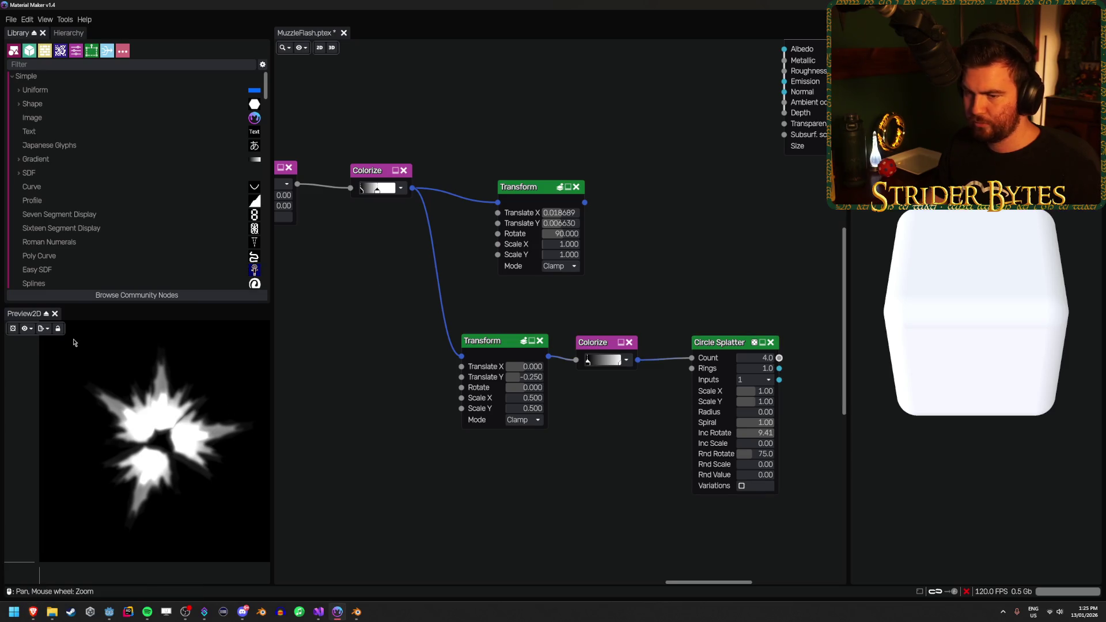
{"action": "left_click", "coordinate": [41, 329]}
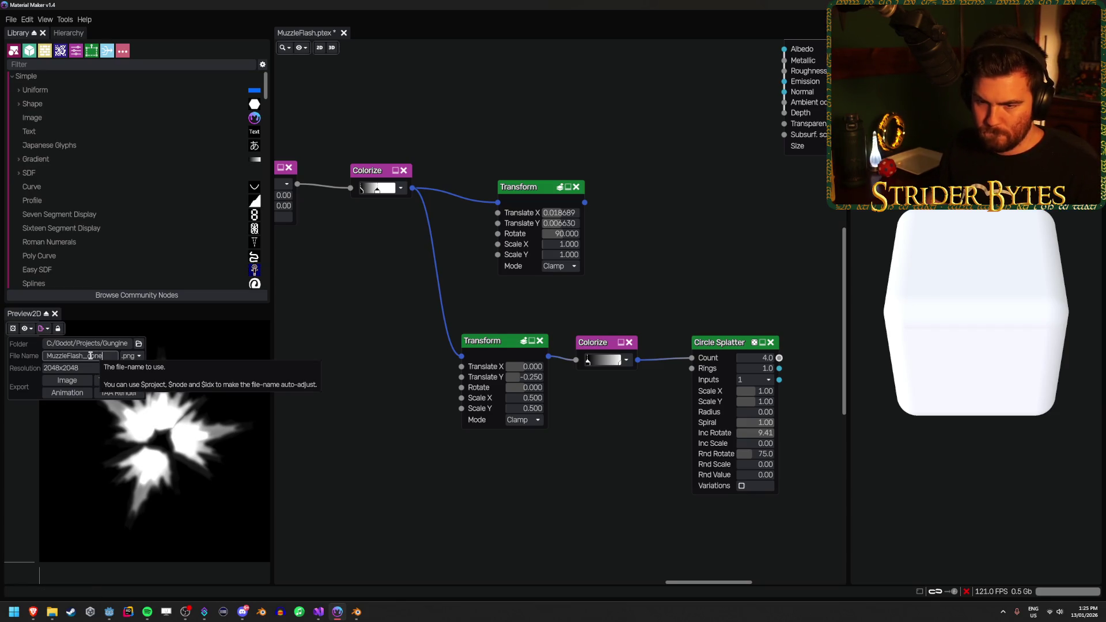
{"action": "left_click", "coordinate": [91, 356]}
{"action": "left_click", "coordinate": [82, 380]}
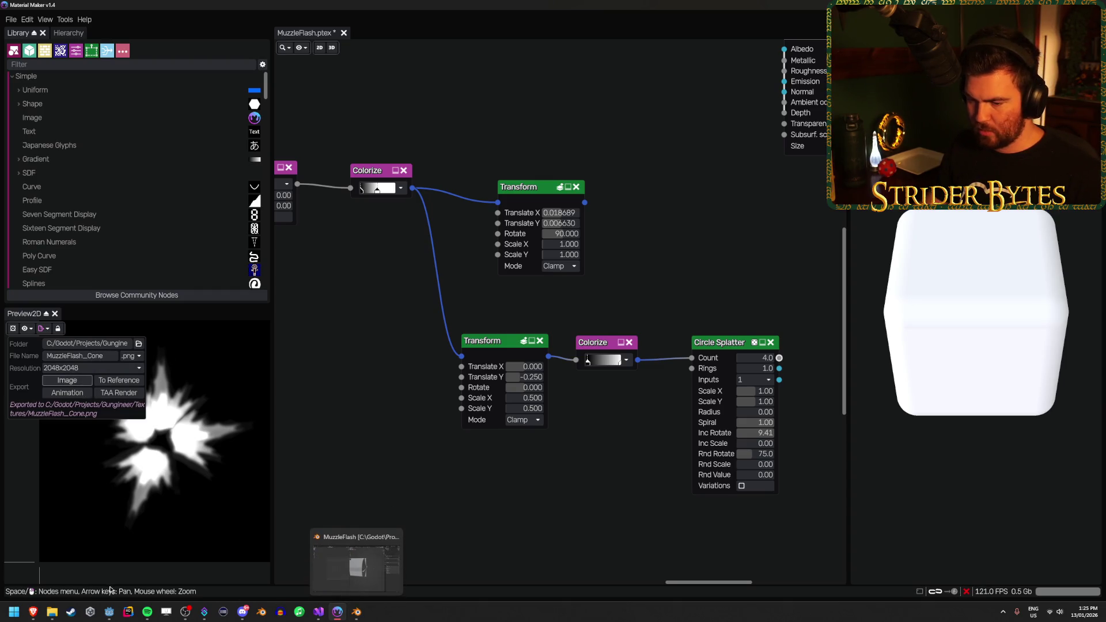
{"action": "left_click", "coordinate": [109, 611]}
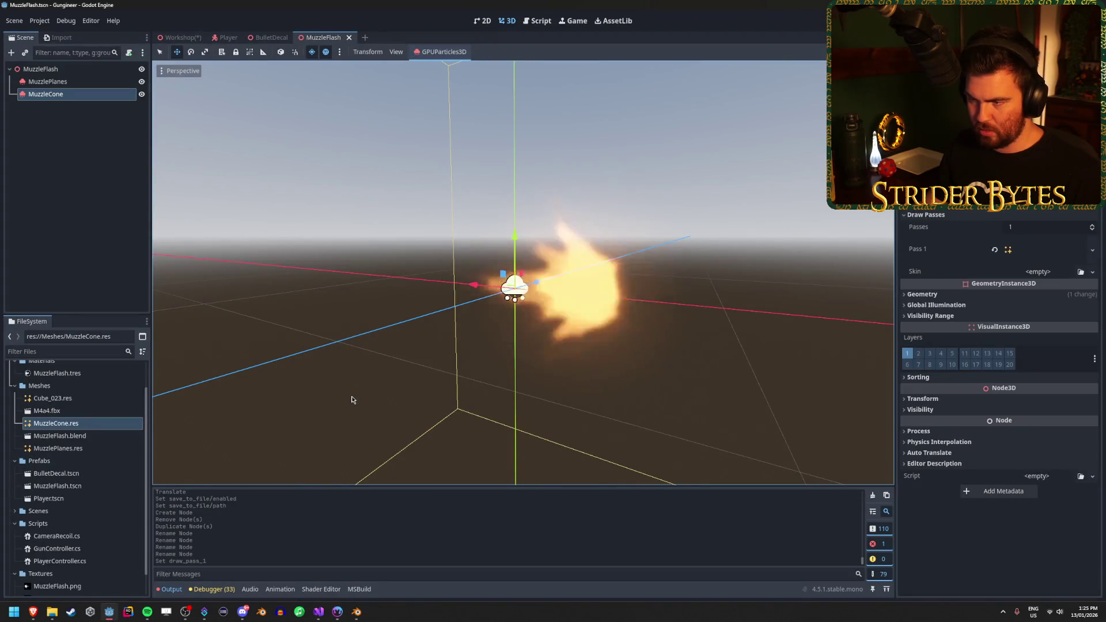
Rename MuzzleFlash.png to MuzzleFlash_Plane.png
{"action": "left_click", "coordinate": [69, 586]}
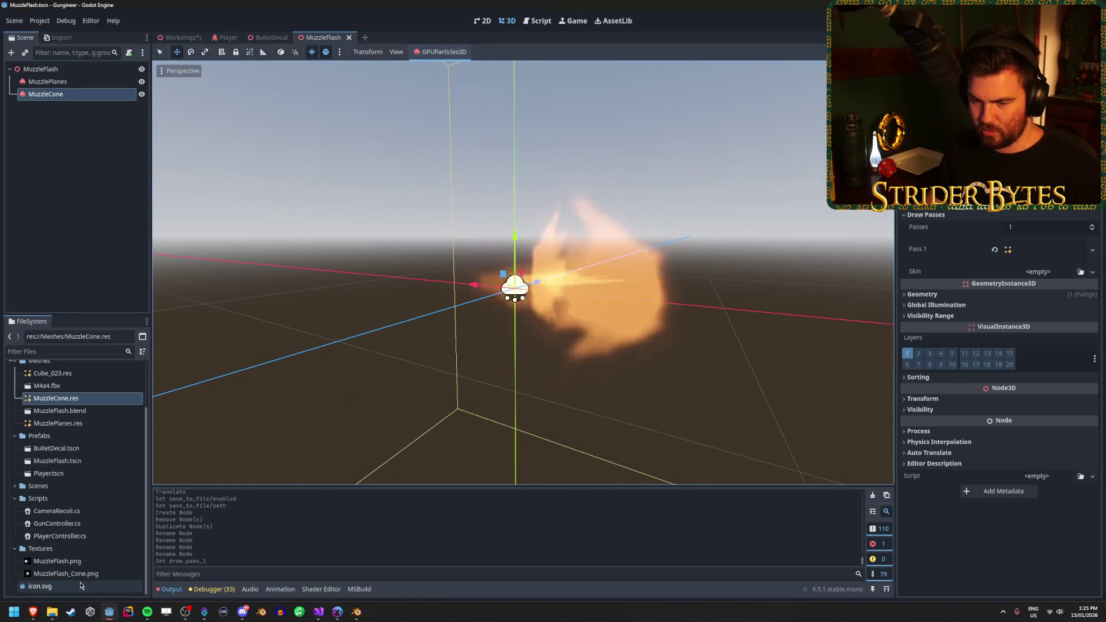
{"action": "key", "text": "F2"}
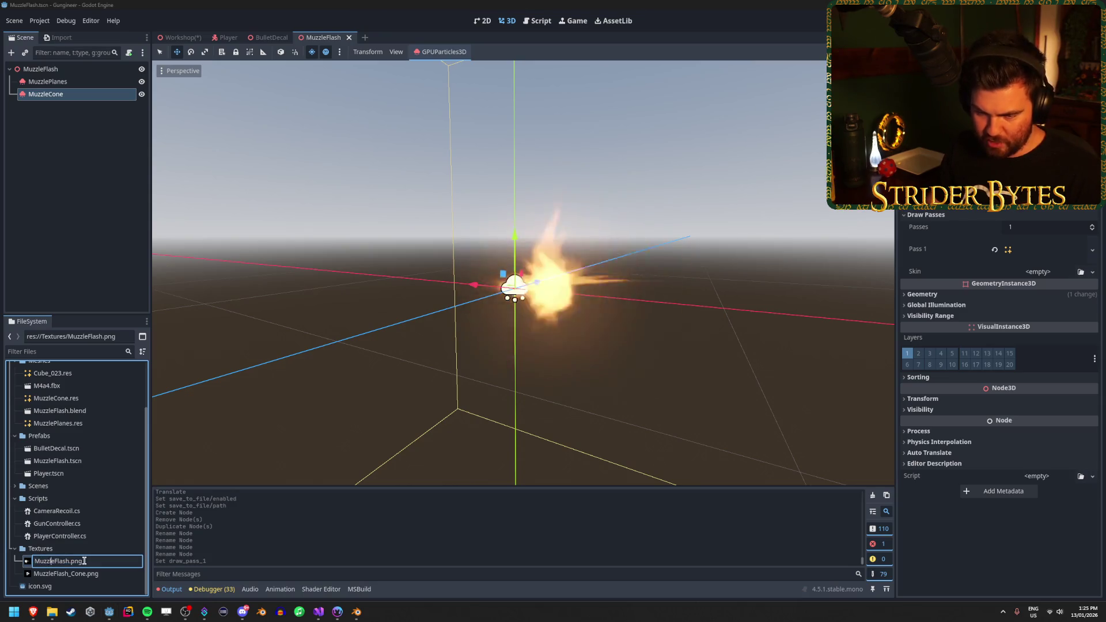
{"action": "type", "text": "_Plane"}
{"action": "key", "text": "Return"}
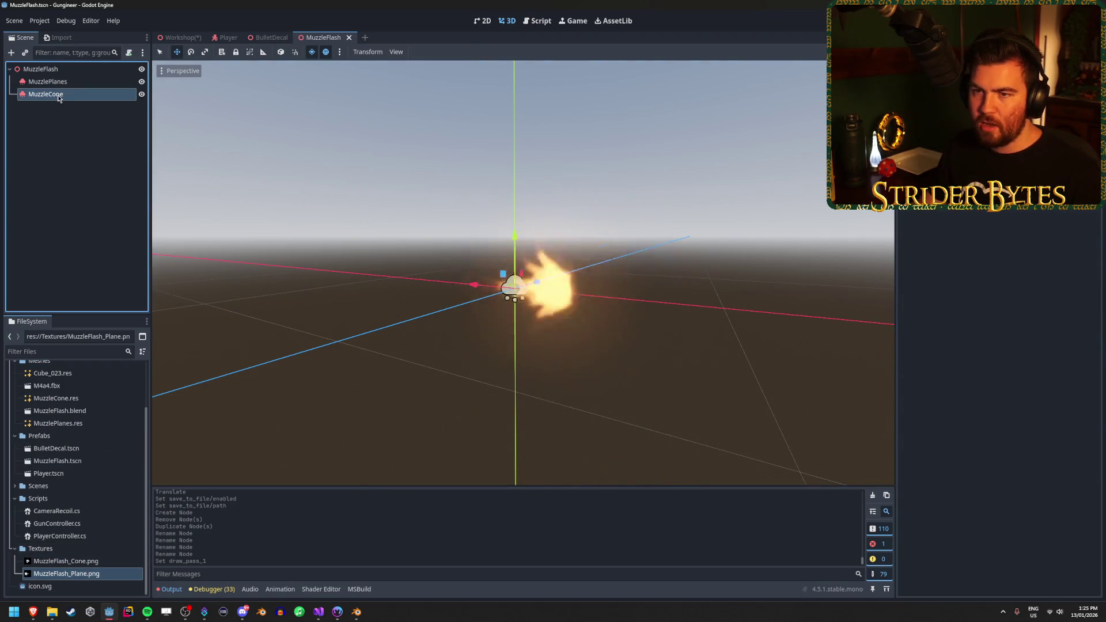
Set MuzzleCone.res as the MuzzleCone particles' draw pass mesh
{"action": "left_click", "coordinate": [1038, 247]}
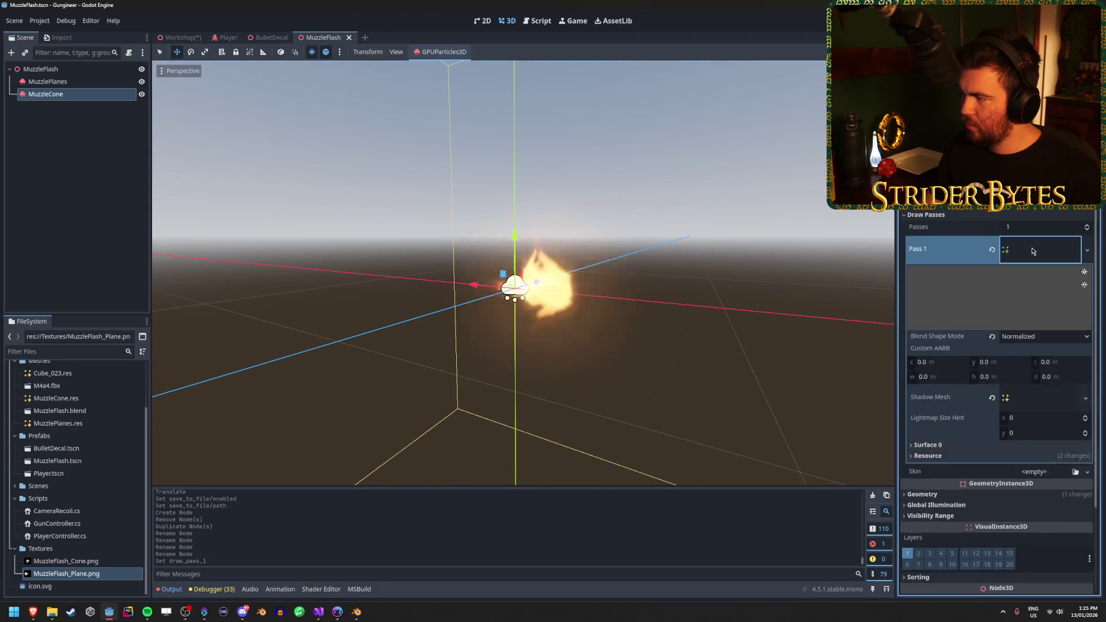
{"action": "left_click", "coordinate": [1047, 249]}
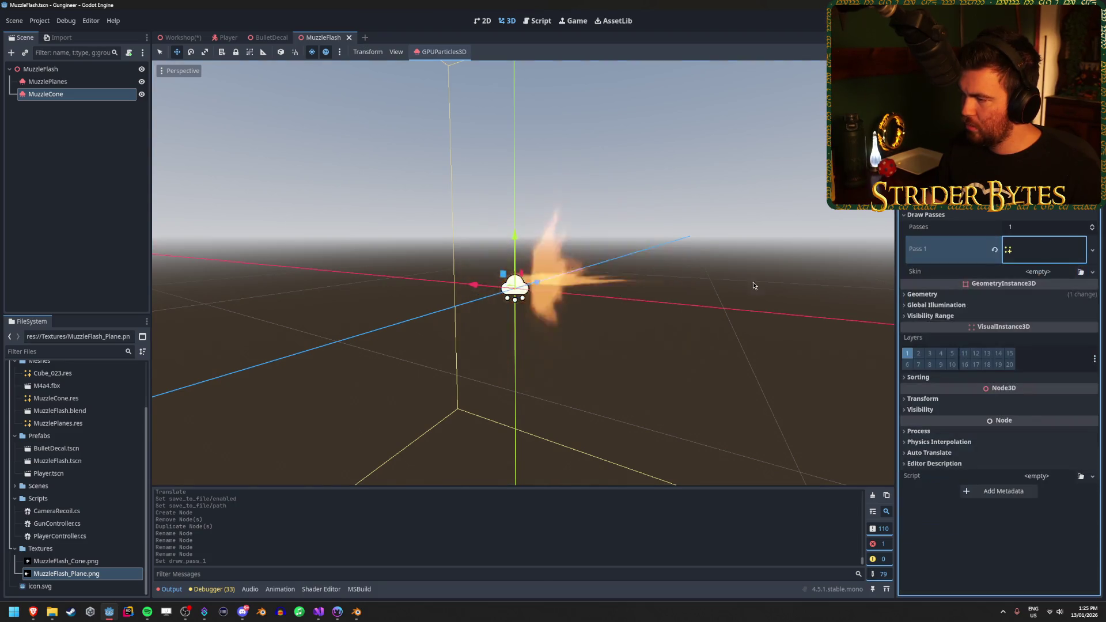
{"action": "scroll", "coordinate": [95, 434], "scroll_direction": "up", "scroll_amount": 3}
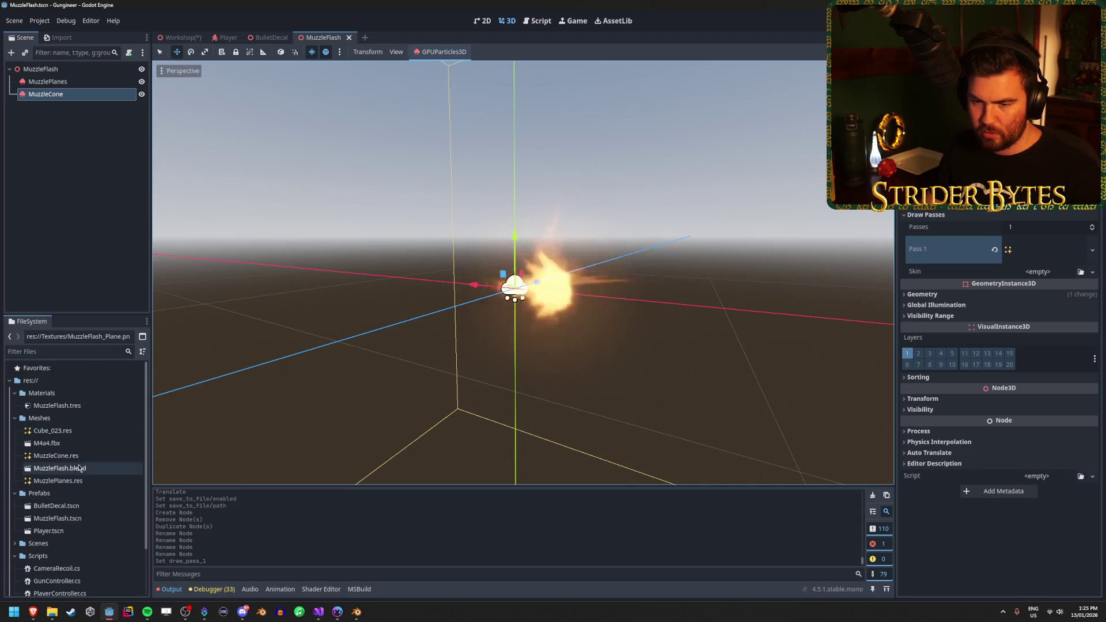
{"action": "left_click_drag", "start_coordinate": [58, 456], "coordinate": [1022, 314]}
{"action": "left_click_drag", "start_coordinate": [1052, 250], "coordinate": [1052, 249]}
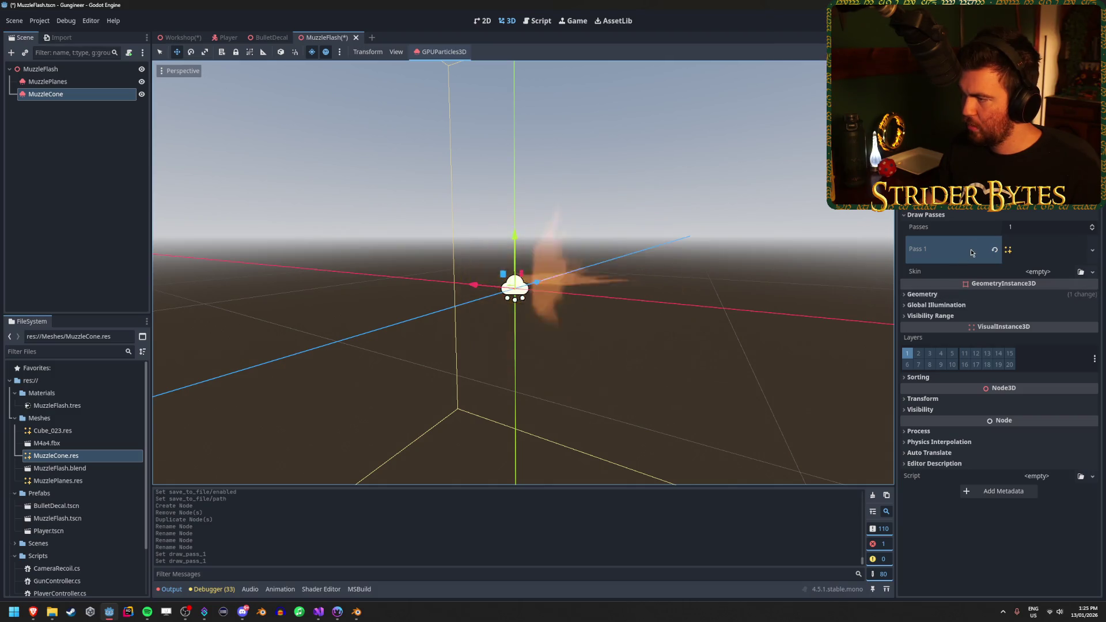
{"action": "left_click", "coordinate": [937, 295]}
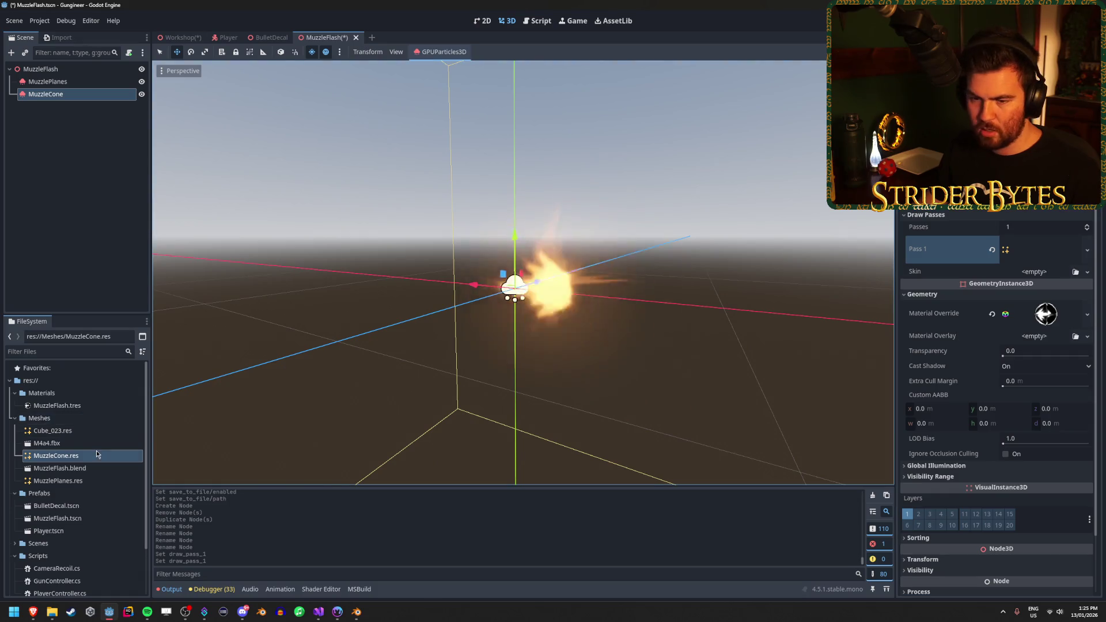
Open the MuzzleFlash.tres material from the Materials folder in the Inspector
{"action": "scroll", "coordinate": [81, 403], "scroll_direction": "down", "scroll_amount": 1}
{"action": "left_click", "coordinate": [80, 378]}
{"action": "double_click", "coordinate": [80, 378]}
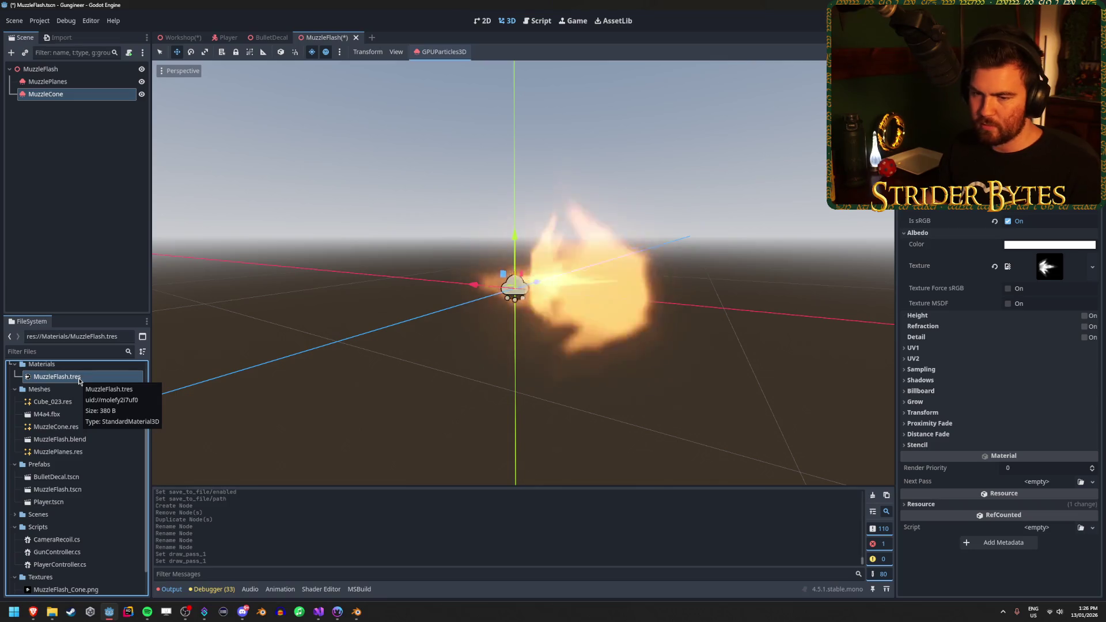
Rename the material to MuzzleFlash_Plane.tres and duplicate it as MuzzleFlash_Cone.tres
{"action": "left_click", "coordinate": [80, 379]}
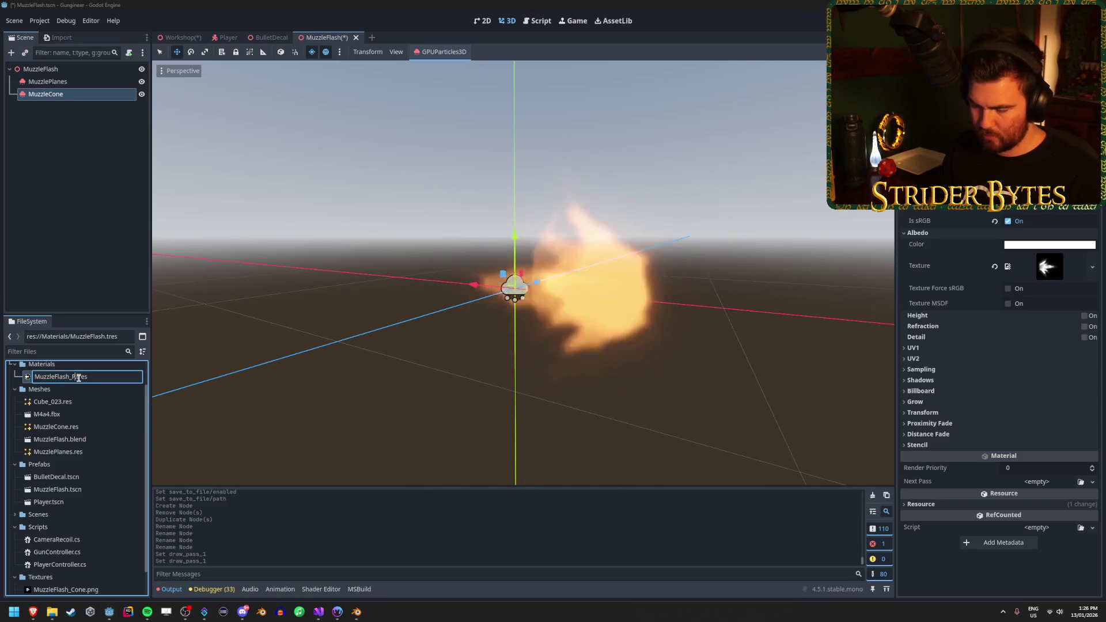
{"action": "key", "text": "Return"}
{"action": "key", "text": "ctrl+d"}
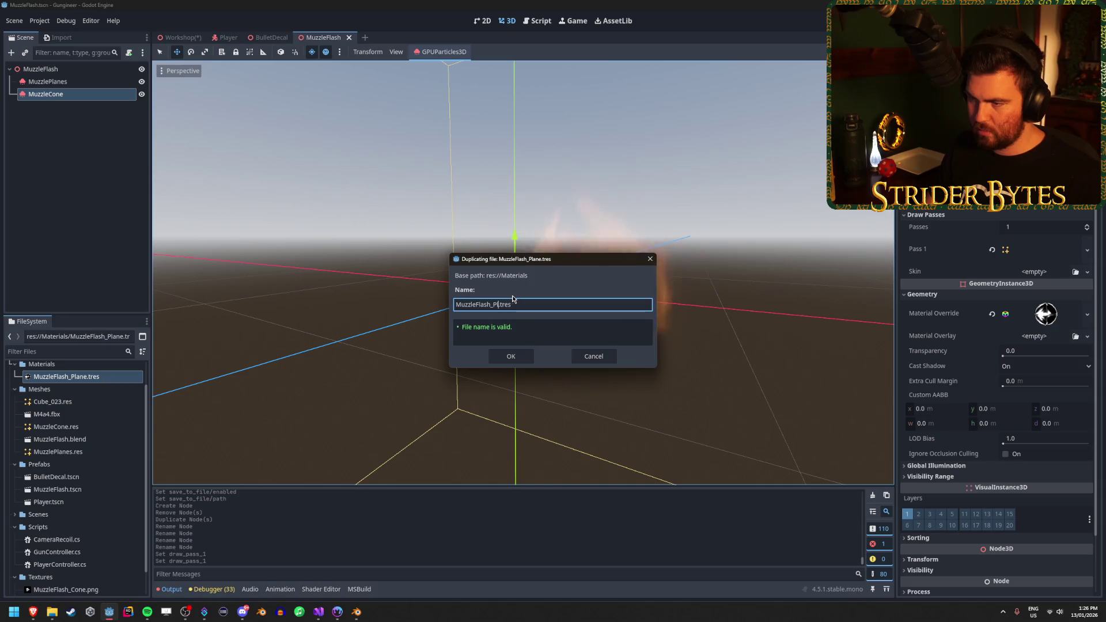
{"action": "left_click", "coordinate": [510, 357]}
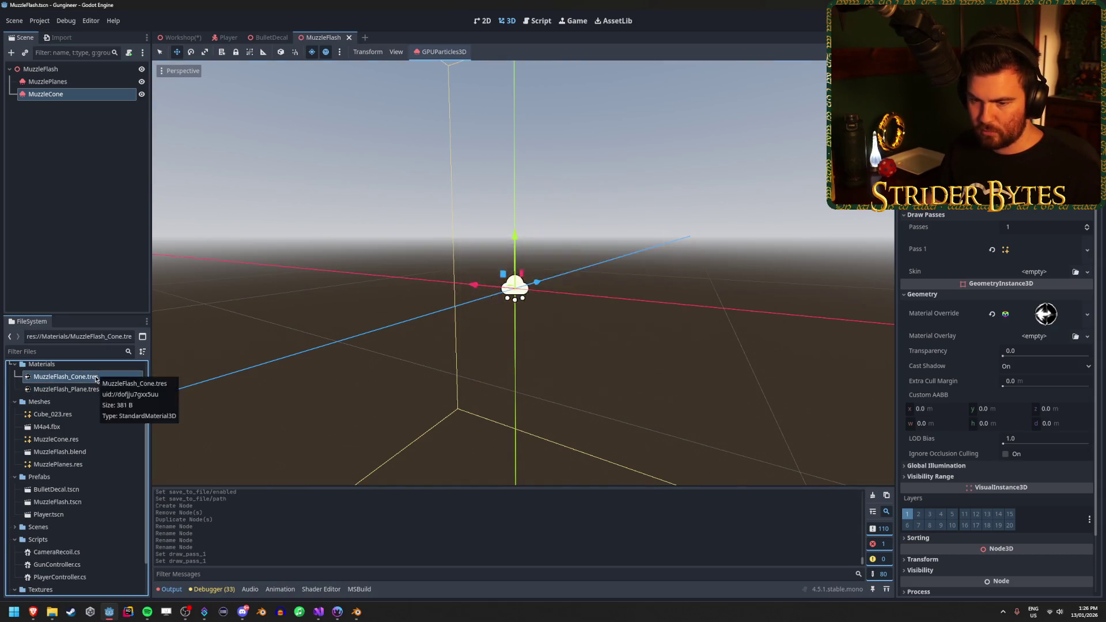
Apply the MuzzleFlash_Cone.png texture to the cone material, undoing a misplaced override drop
{"action": "scroll", "coordinate": [96, 377], "scroll_direction": "down", "scroll_amount": 3}
{"action": "left_click_drag", "start_coordinate": [66, 561], "coordinate": [997, 382]}
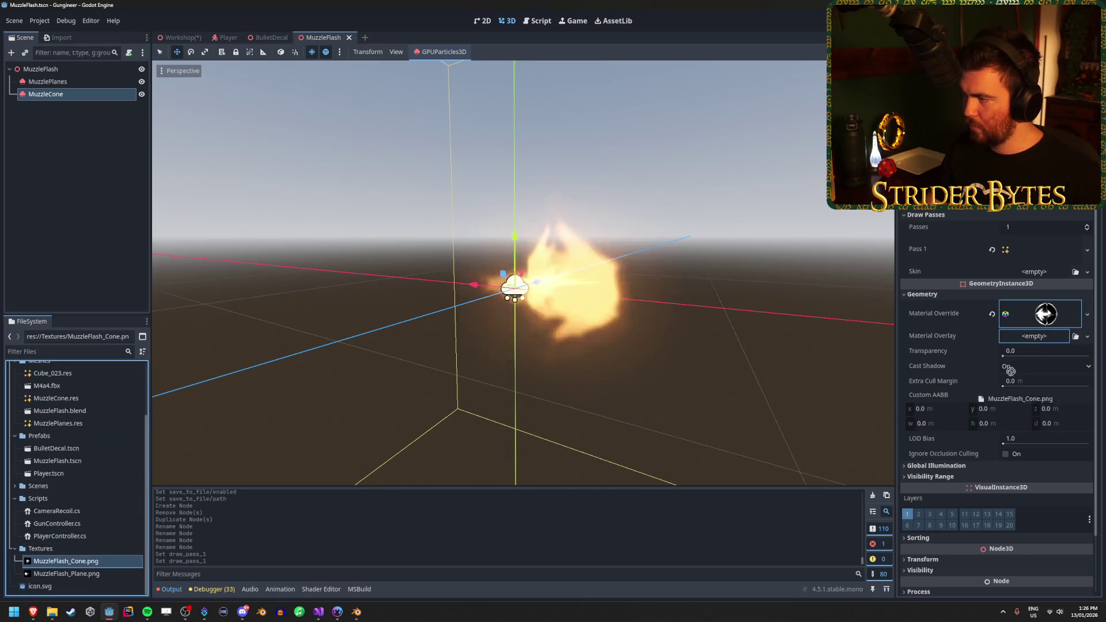
{"action": "left_click_drag", "start_coordinate": [1054, 316], "coordinate": [1056, 316]}
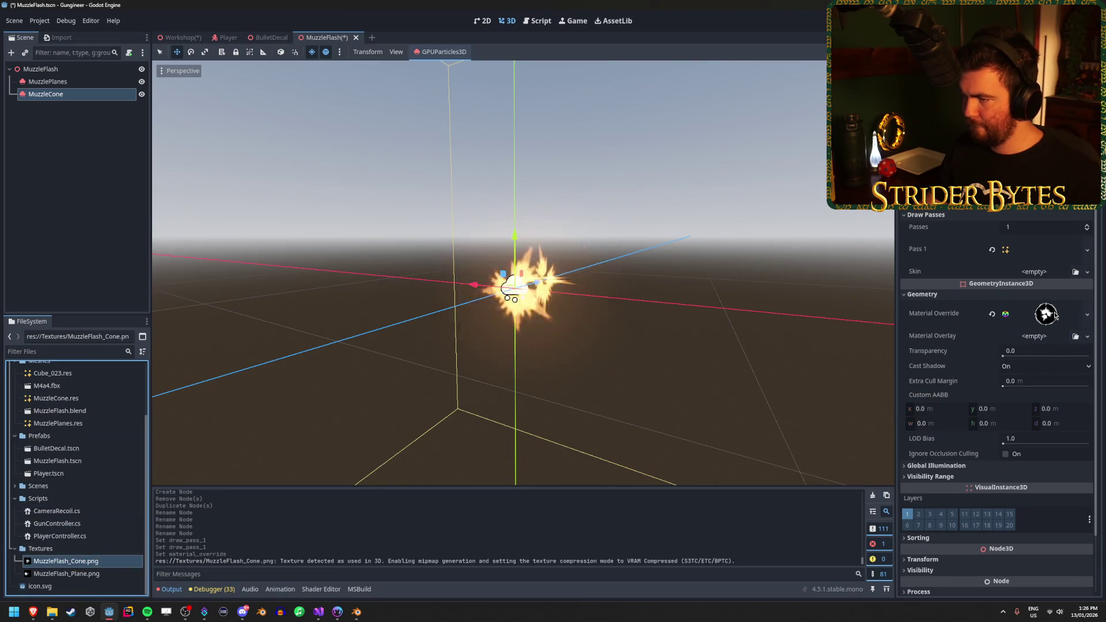
{"action": "key", "text": "ctrl+z"}
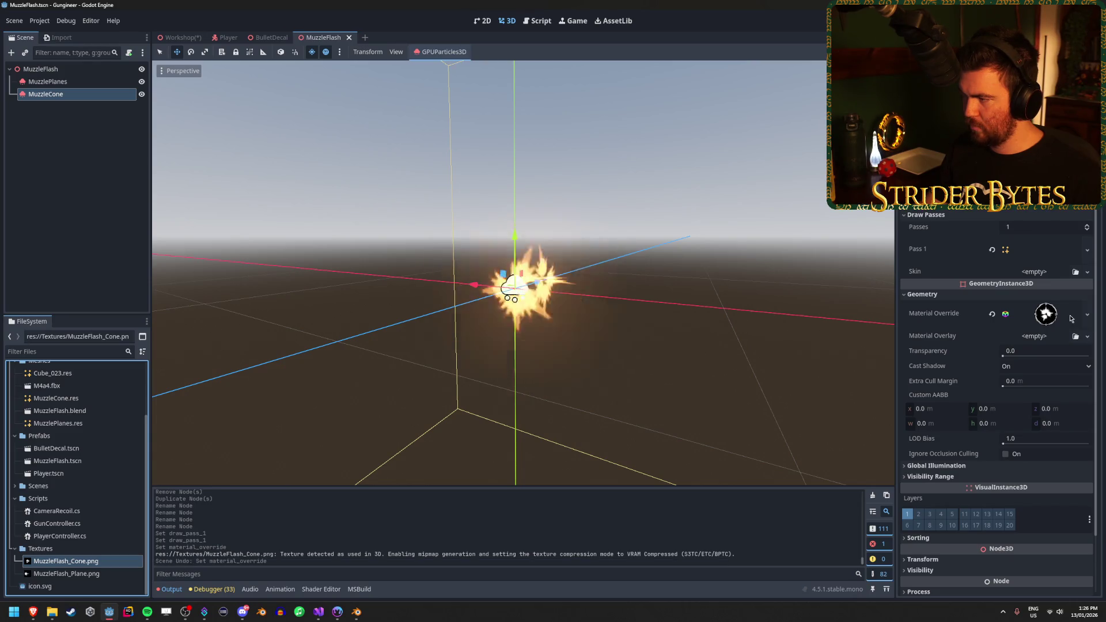
{"action": "left_click", "coordinate": [1069, 319]}
{"action": "scroll", "coordinate": [980, 345], "scroll_direction": "down", "scroll_amount": 4}
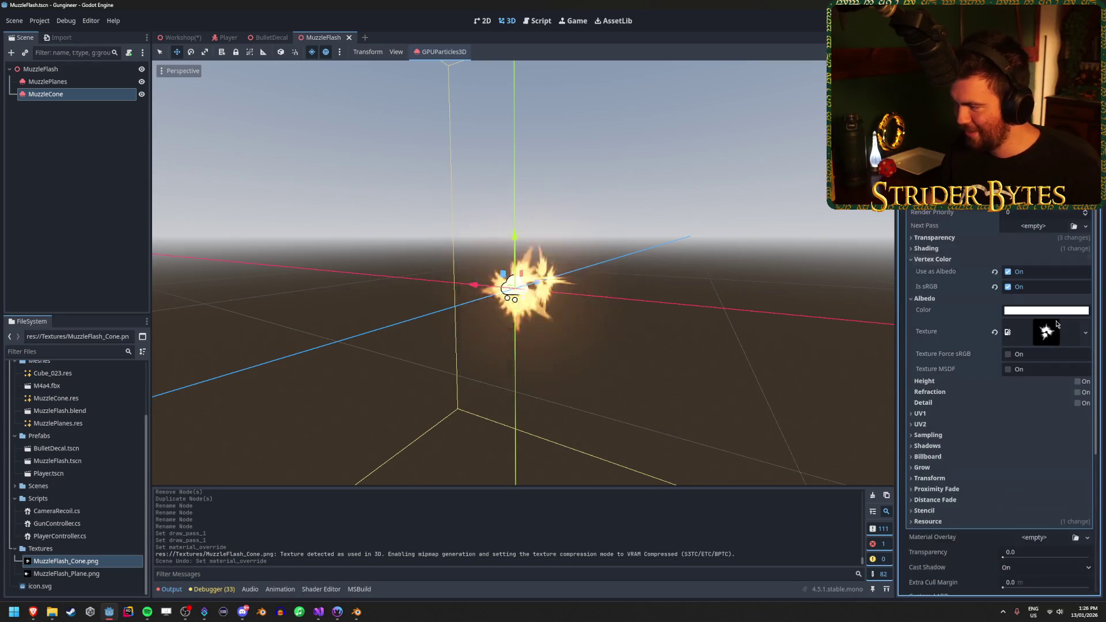
{"action": "mouse_move", "coordinate": [749, 346]}
{"action": "left_mouse_down"}
{"action": "mouse_move", "coordinate": [576, 334]}
{"action": "mouse_move", "coordinate": [404, 346]}
{"action": "left_mouse_up"}
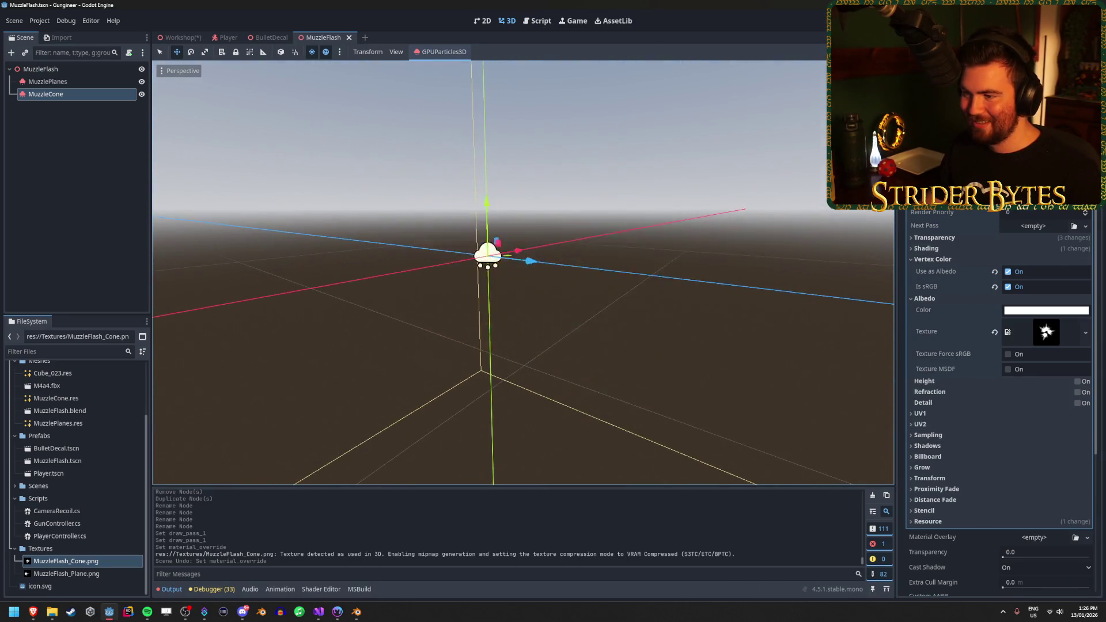
Give MuzzleFlash_Plane.tres the MuzzleFlash_Plane.png albedo texture
{"action": "scroll", "coordinate": [99, 487], "scroll_direction": "up", "scroll_amount": 5}
{"action": "left_click", "coordinate": [70, 405]}
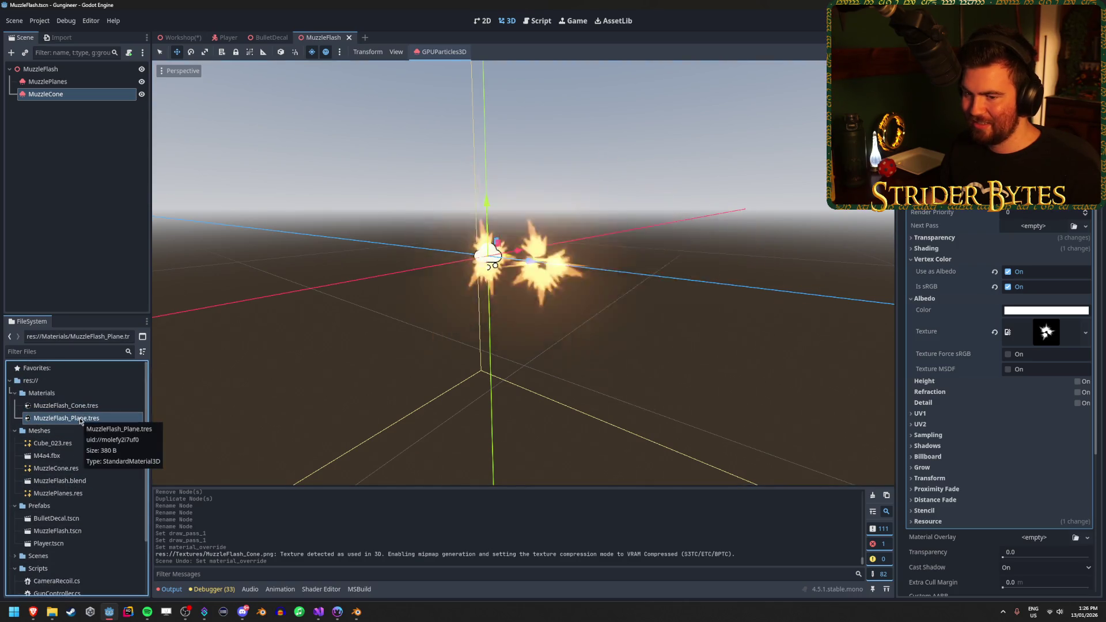
{"action": "left_click", "coordinate": [77, 419]}
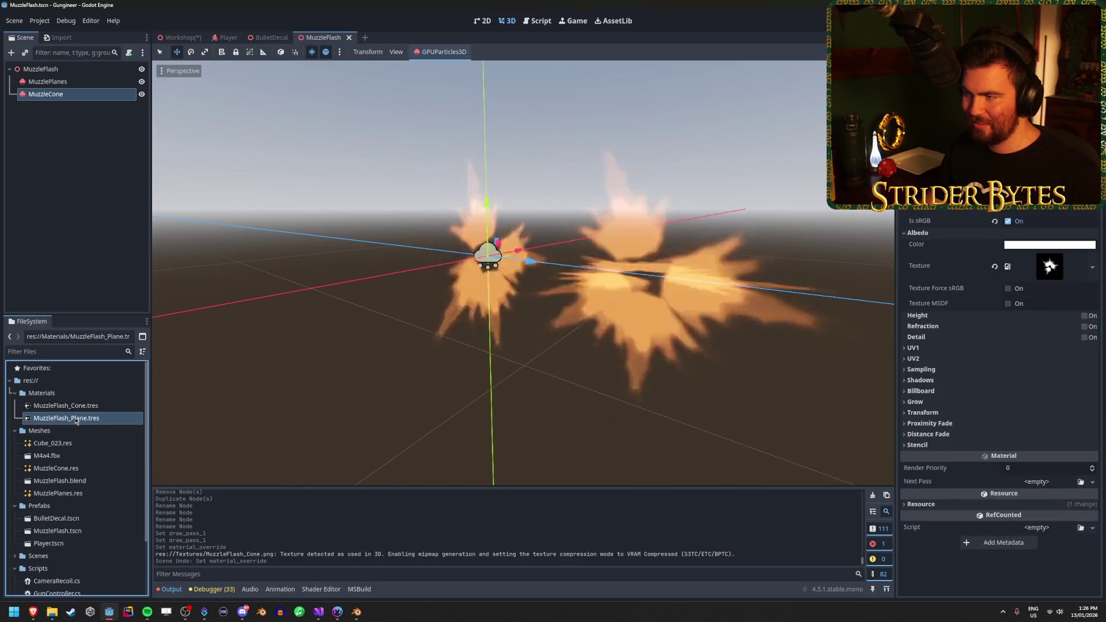
{"action": "scroll", "coordinate": [105, 465], "scroll_direction": "down", "scroll_amount": 3}
{"action": "mouse_move", "coordinate": [66, 574]}
{"action": "left_mouse_down"}
{"action": "mouse_move", "coordinate": [511, 513]}
{"action": "mouse_move", "coordinate": [1062, 270]}
{"action": "left_mouse_up"}
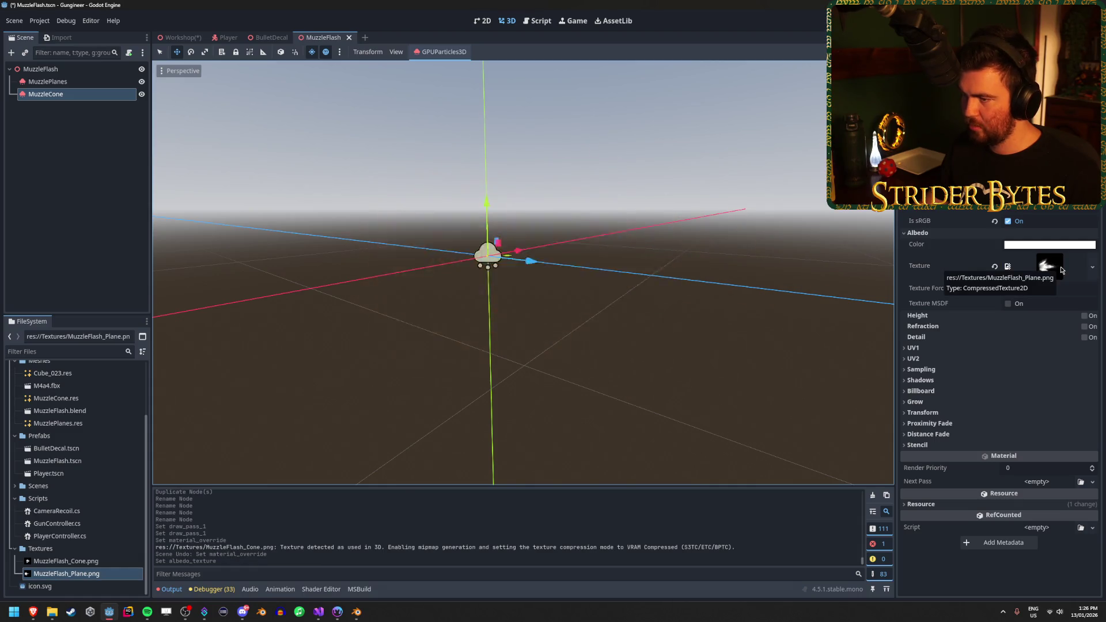
{"action": "left_click", "coordinate": [1092, 267]}
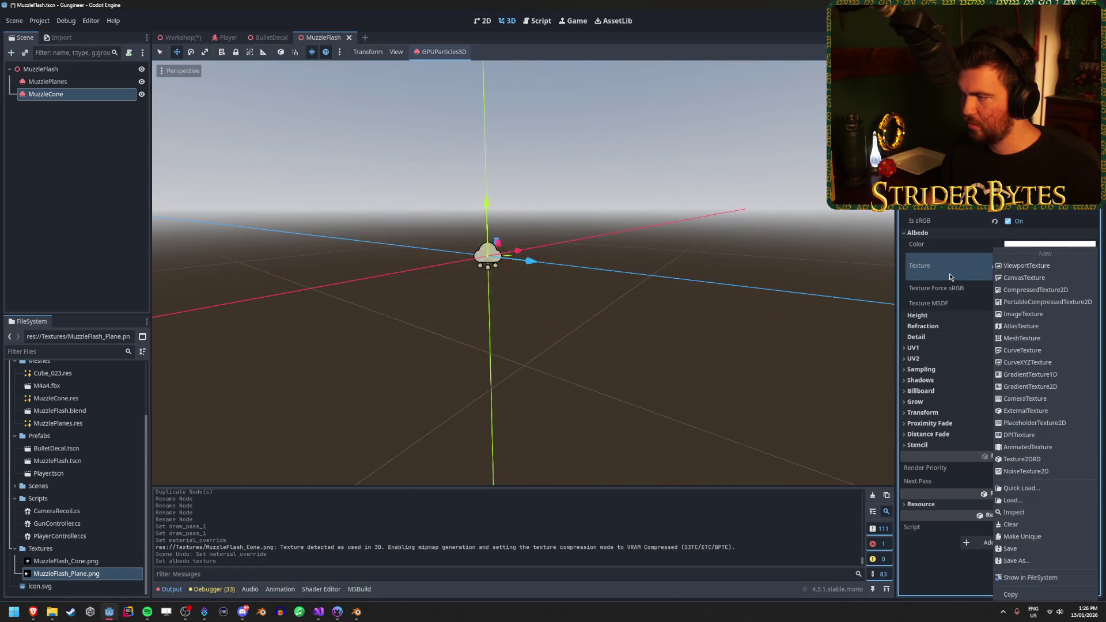
{"action": "key", "text": "Escape"}
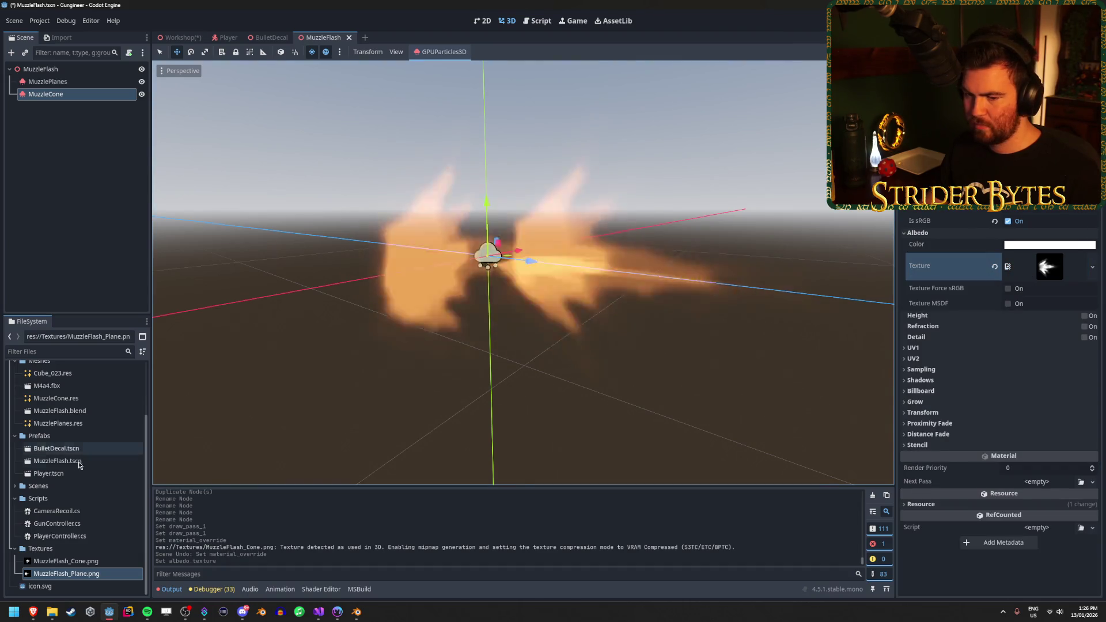
Clear MuzzleFlash_Plane.tres's albedo texture and try MuzzleFlash_Cone.png in its place
{"action": "scroll", "coordinate": [70, 452], "scroll_direction": "up", "scroll_amount": 3}
{"action": "left_click", "coordinate": [71, 468]}
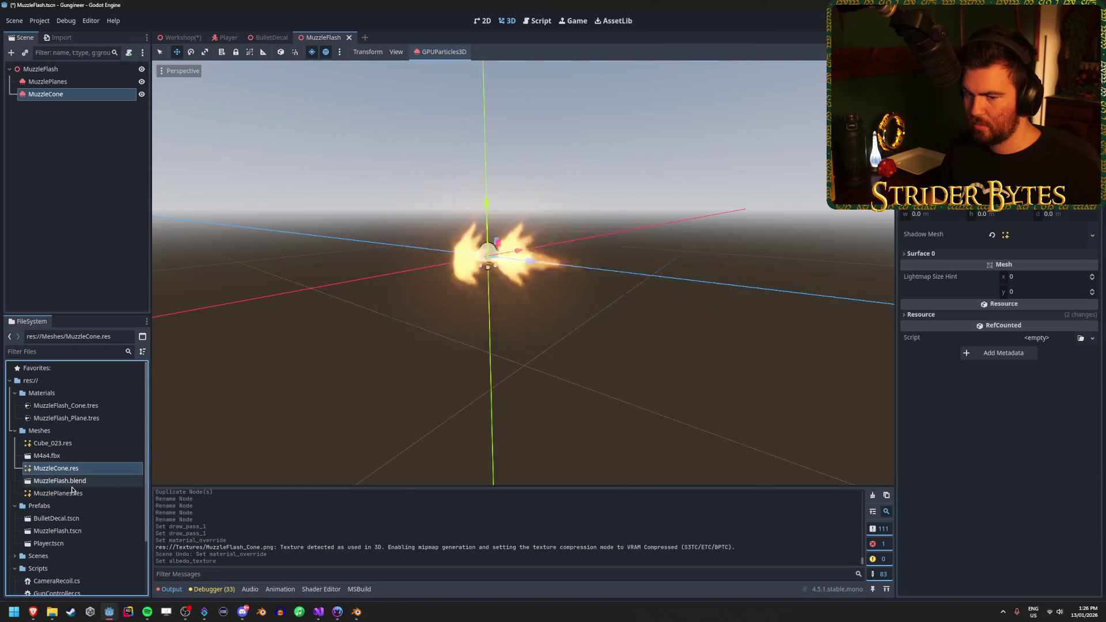
{"action": "left_click", "coordinate": [72, 406]}
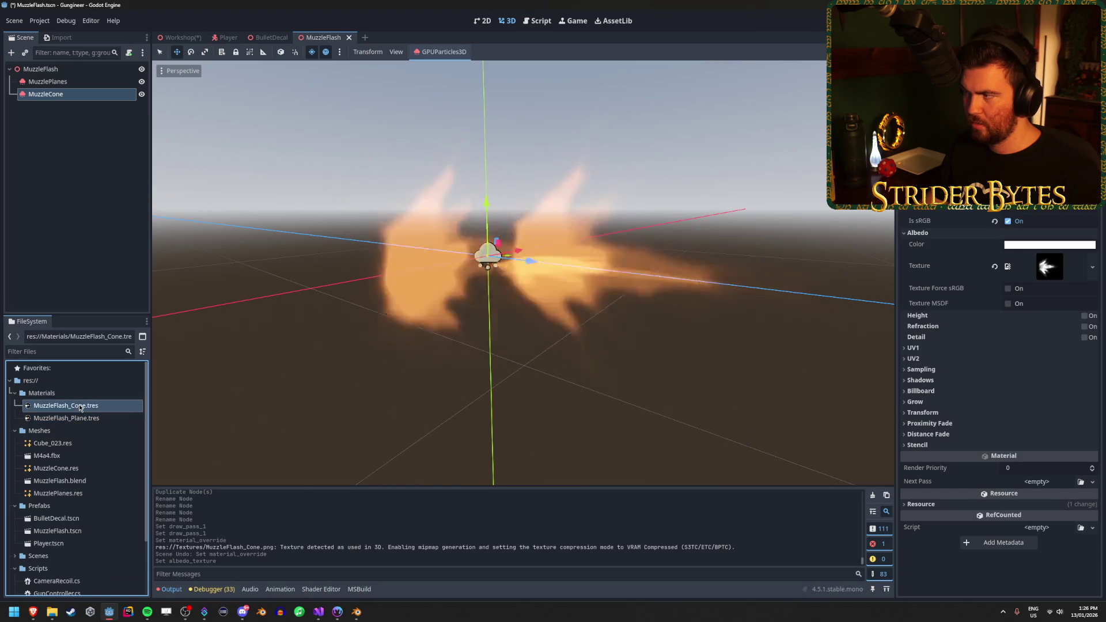
{"action": "left_click", "coordinate": [84, 418]}
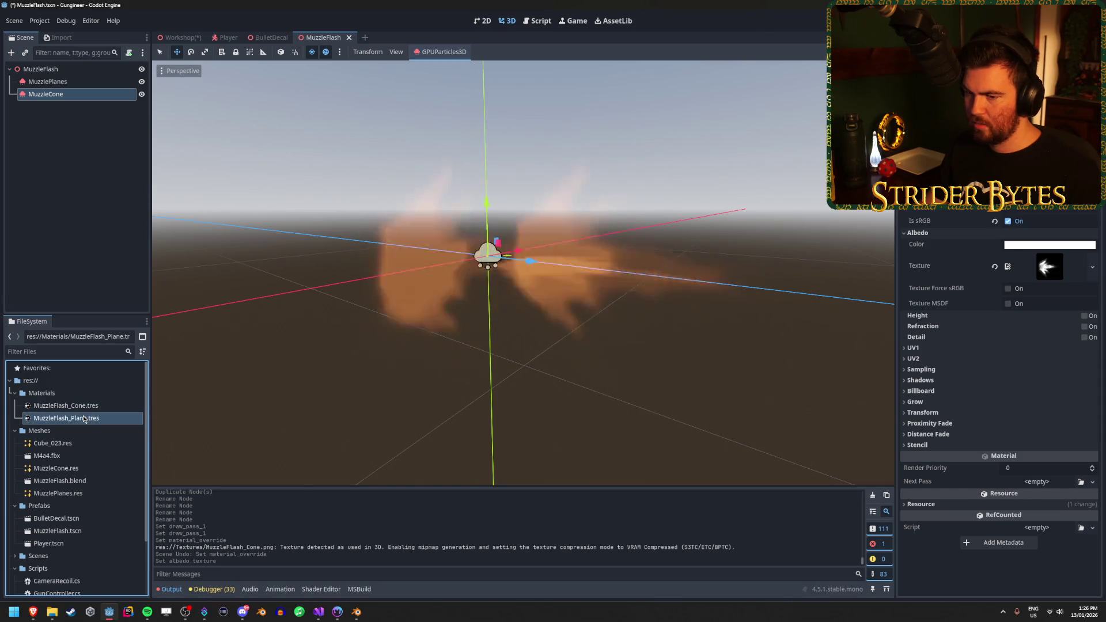
{"action": "left_click", "coordinate": [995, 266]}
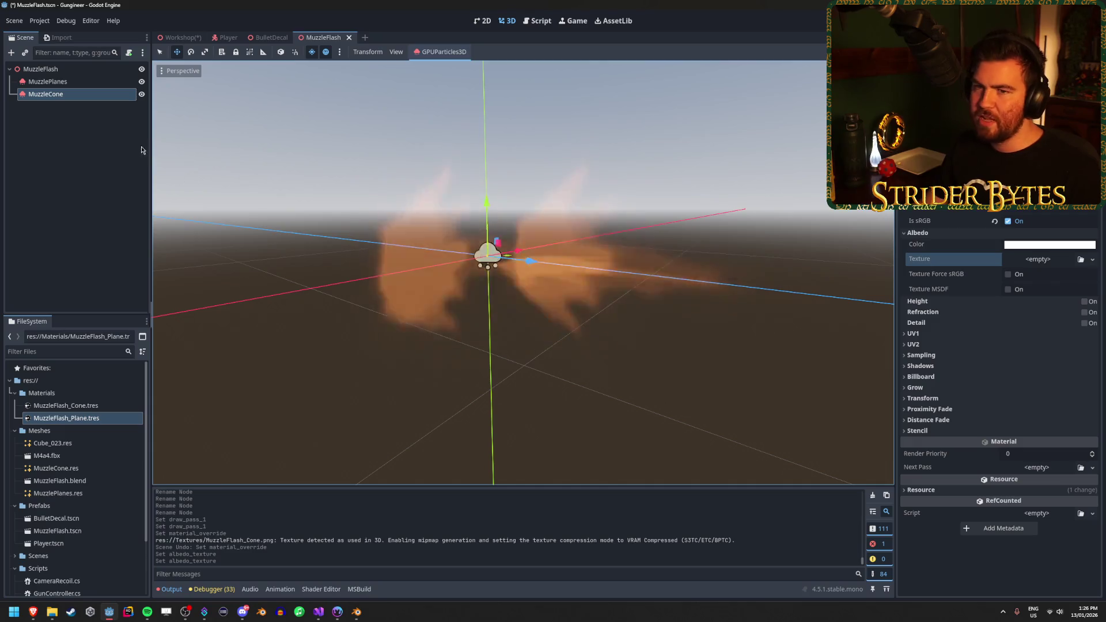
{"action": "scroll", "coordinate": [59, 476], "scroll_direction": "down", "scroll_amount": 3}
{"action": "mouse_move", "coordinate": [66, 561]}
{"action": "left_mouse_down"}
{"action": "mouse_move", "coordinate": [807, 300]}
{"action": "mouse_move", "coordinate": [1029, 267]}
{"action": "left_mouse_up"}
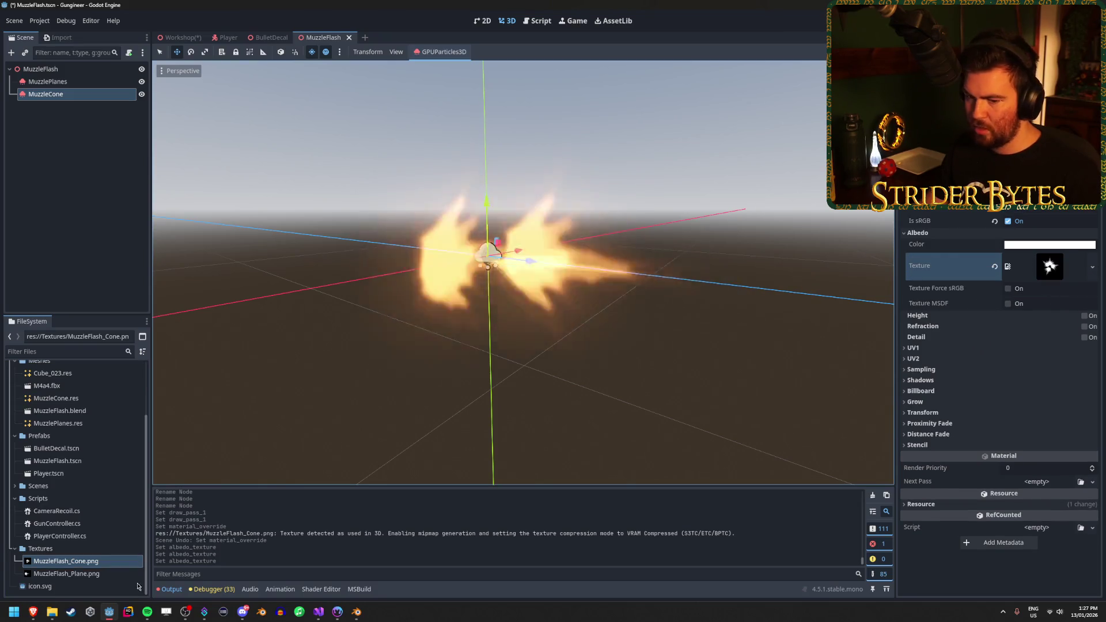
Drag MuzzleFlash_Cone.tres onto the MuzzleCone node and undo the last albedo texture change
{"action": "scroll", "coordinate": [84, 414], "scroll_direction": "up", "scroll_amount": 3}
{"action": "left_click", "coordinate": [94, 419]}
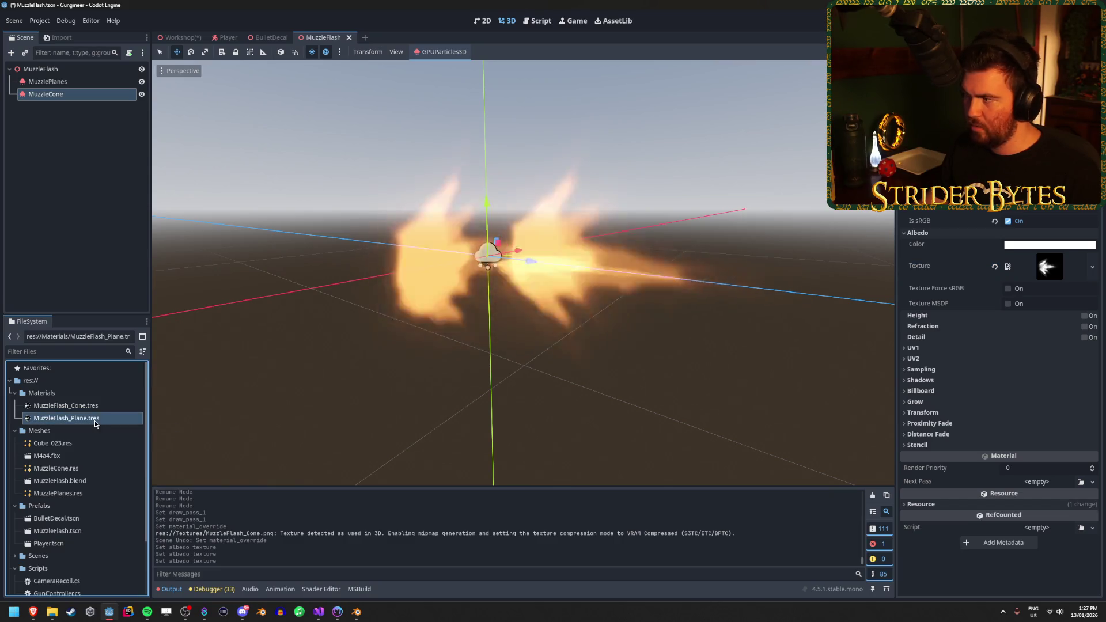
{"action": "left_click", "coordinate": [101, 407]}
{"action": "left_click", "coordinate": [74, 95]}
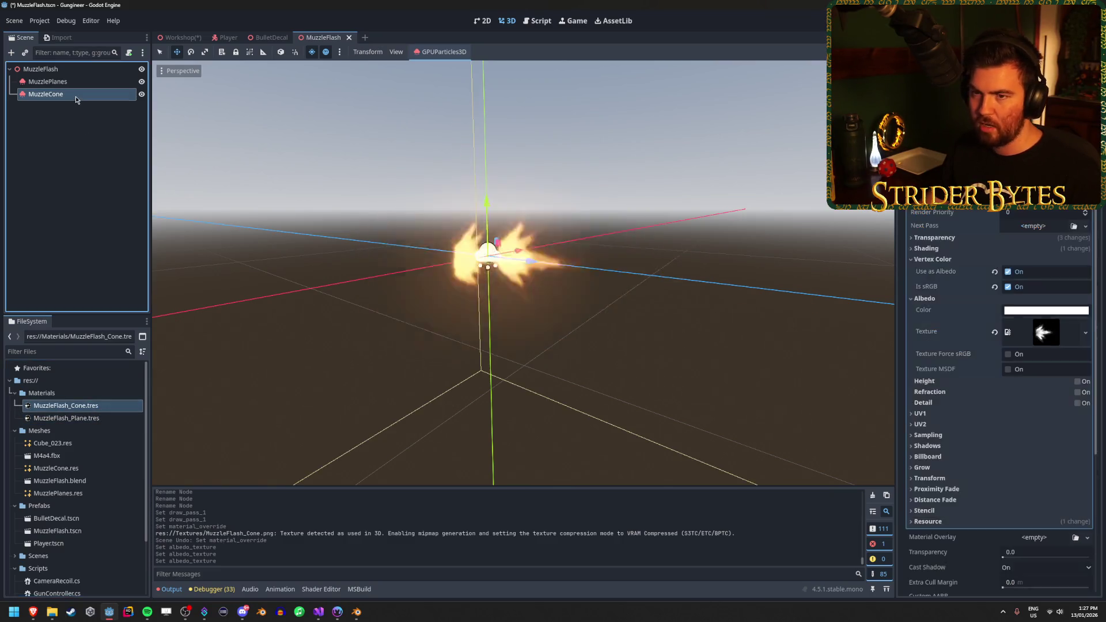
{"action": "left_click_drag", "start_coordinate": [63, 406], "coordinate": [902, 417]}
{"action": "left_click_drag", "start_coordinate": [982, 445], "coordinate": [982, 445]}
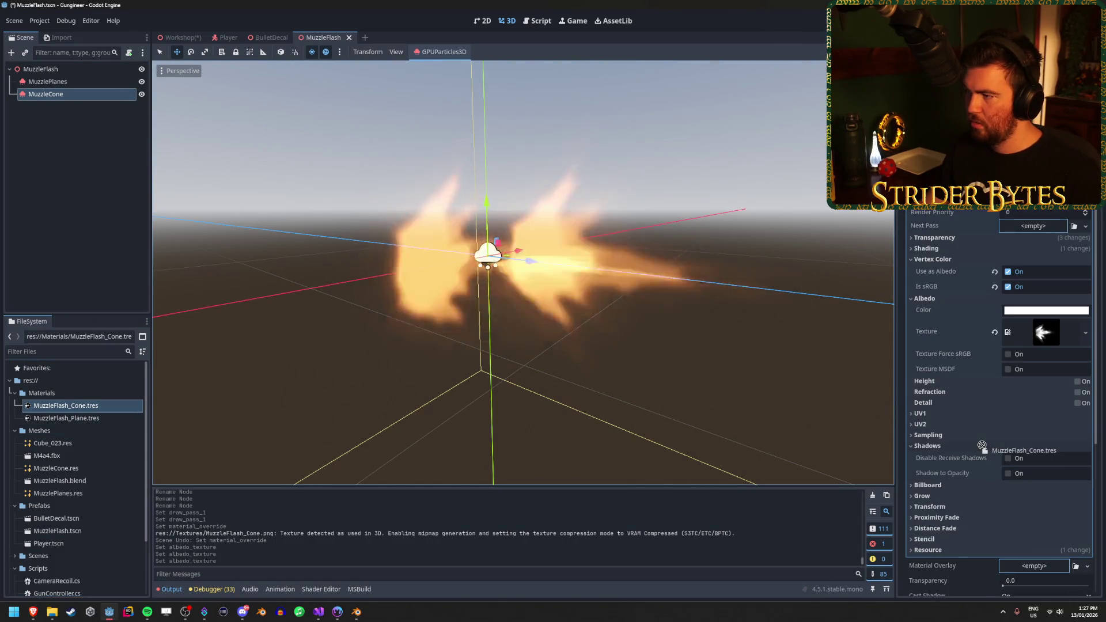
{"action": "mouse_move", "coordinate": [943, 380]}
{"action": "left_mouse_down"}
{"action": "mouse_move", "coordinate": [495, 412]}
{"action": "mouse_move", "coordinate": [53, 208]}
{"action": "left_mouse_up"}
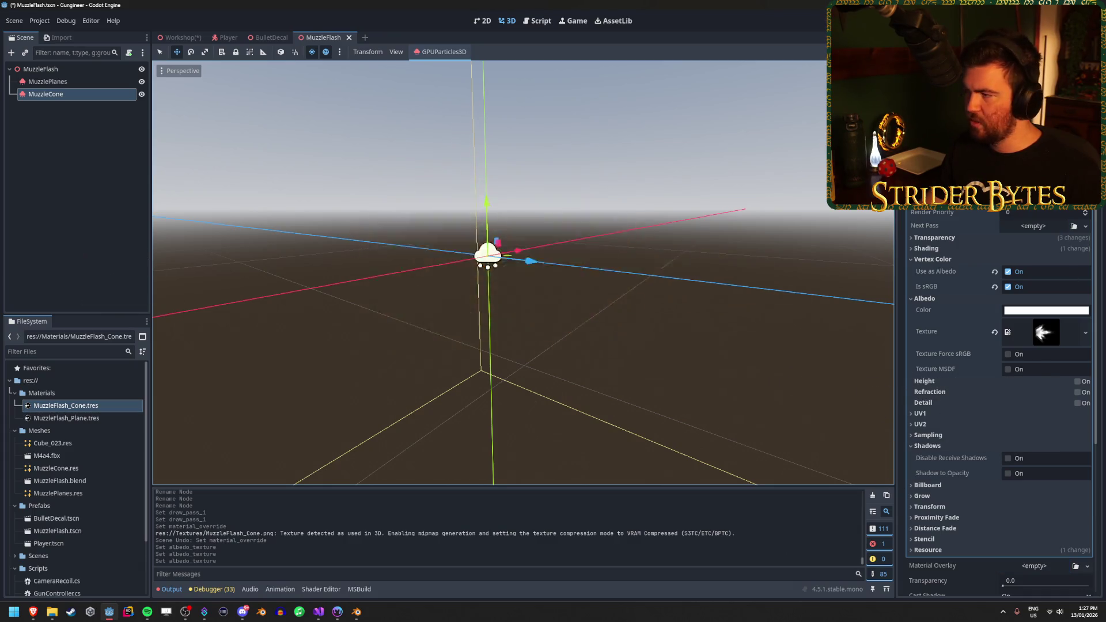
{"action": "key", "text": "ctrl+z"}
{"action": "scroll", "coordinate": [1023, 370], "scroll_direction": "up", "scroll_amount": 3}
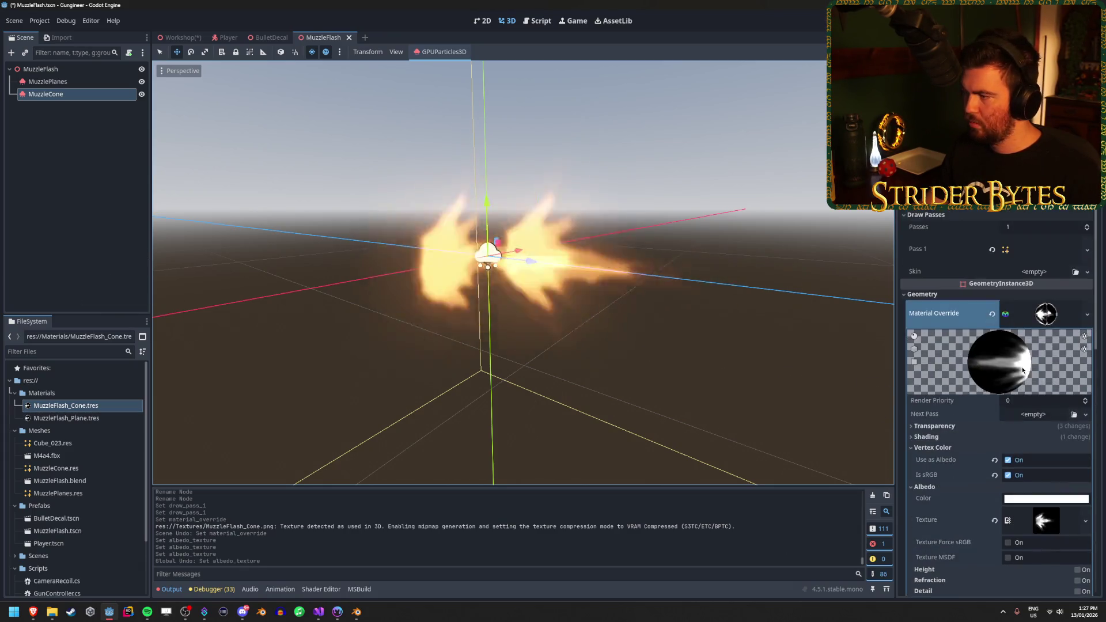
Clear MuzzleCone's Material Override and assign MuzzleFlash_Cone.tres to it
{"action": "right_click", "coordinate": [1050, 322]}
{"action": "left_click", "coordinate": [1065, 383]}
{"action": "mouse_move", "coordinate": [84, 400]}
{"action": "left_mouse_down"}
{"action": "mouse_move", "coordinate": [1017, 289]}
{"action": "mouse_move", "coordinate": [1029, 306]}
{"action": "left_mouse_up"}
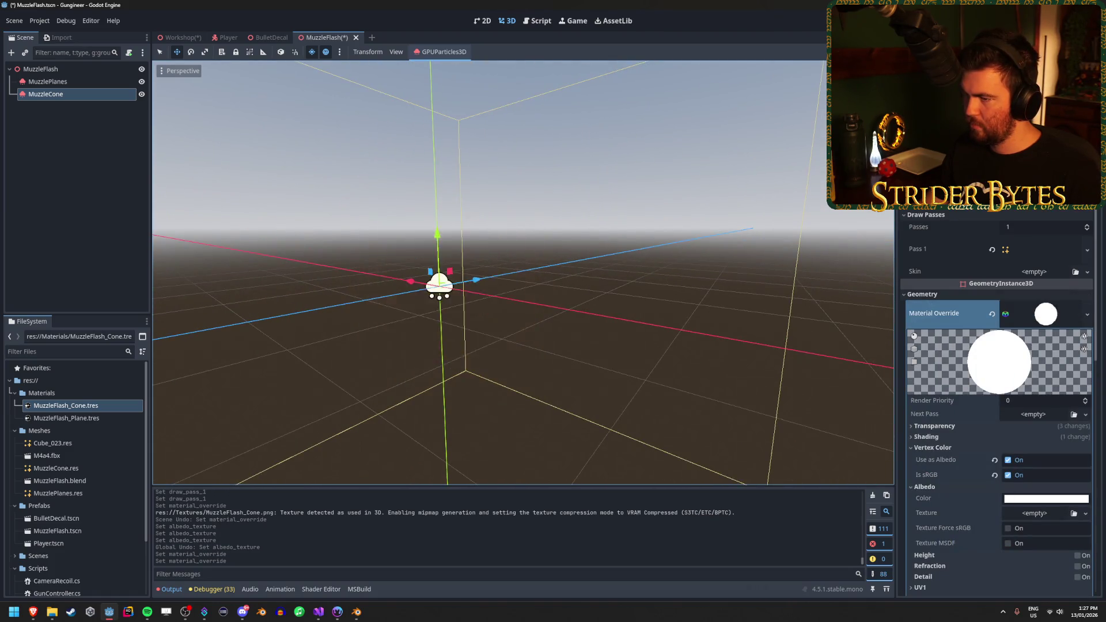
{"action": "key", "text": "f"}
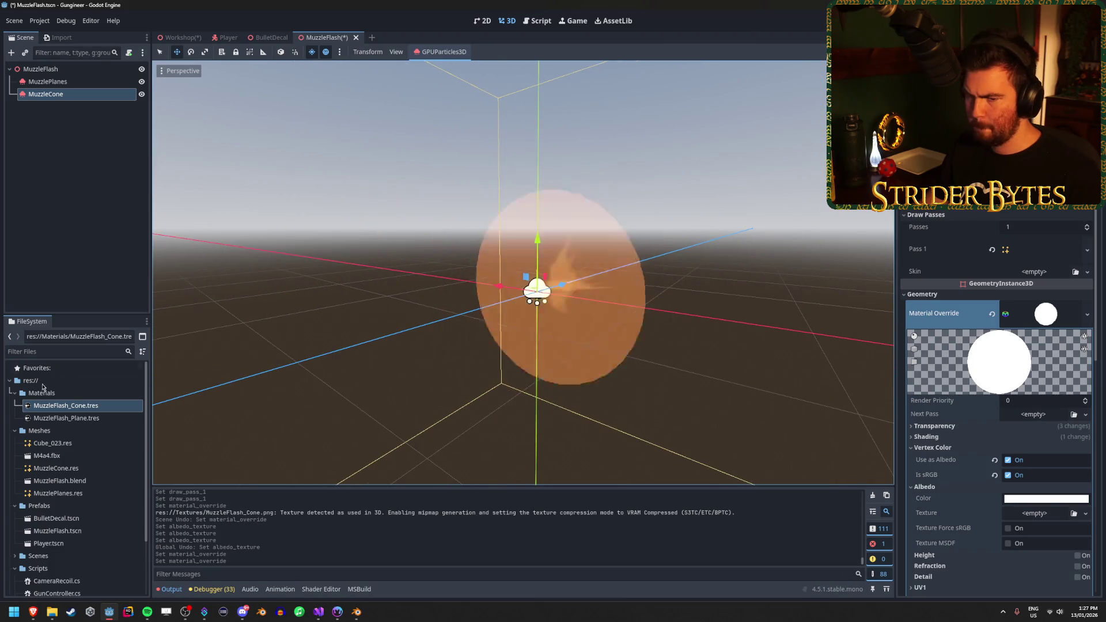
Set MuzzleFlash_Cone.png as the Albedo texture of the MuzzleFlash_Cone material
{"action": "left_click", "coordinate": [90, 410]}
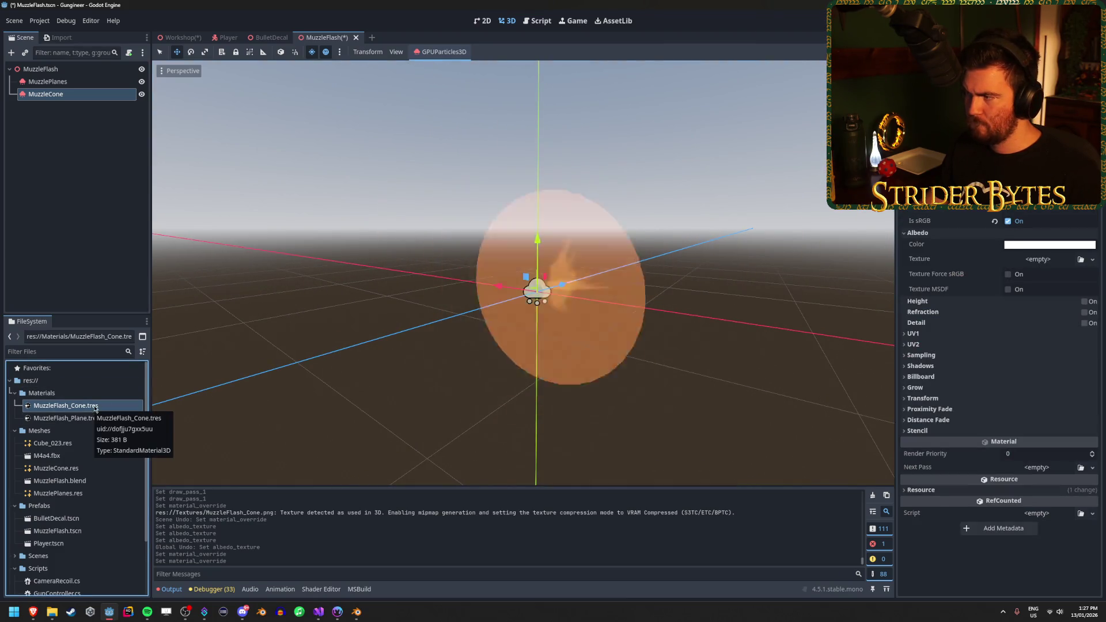
{"action": "scroll", "coordinate": [74, 461], "scroll_direction": "down", "scroll_amount": 3}
{"action": "mouse_move", "coordinate": [66, 561]}
{"action": "left_mouse_down"}
{"action": "mouse_move", "coordinate": [1052, 245]}
{"action": "mouse_move", "coordinate": [1048, 265]}
{"action": "left_mouse_up"}
{"action": "left_click_drag", "start_coordinate": [705, 322], "coordinate": [536, 323]}
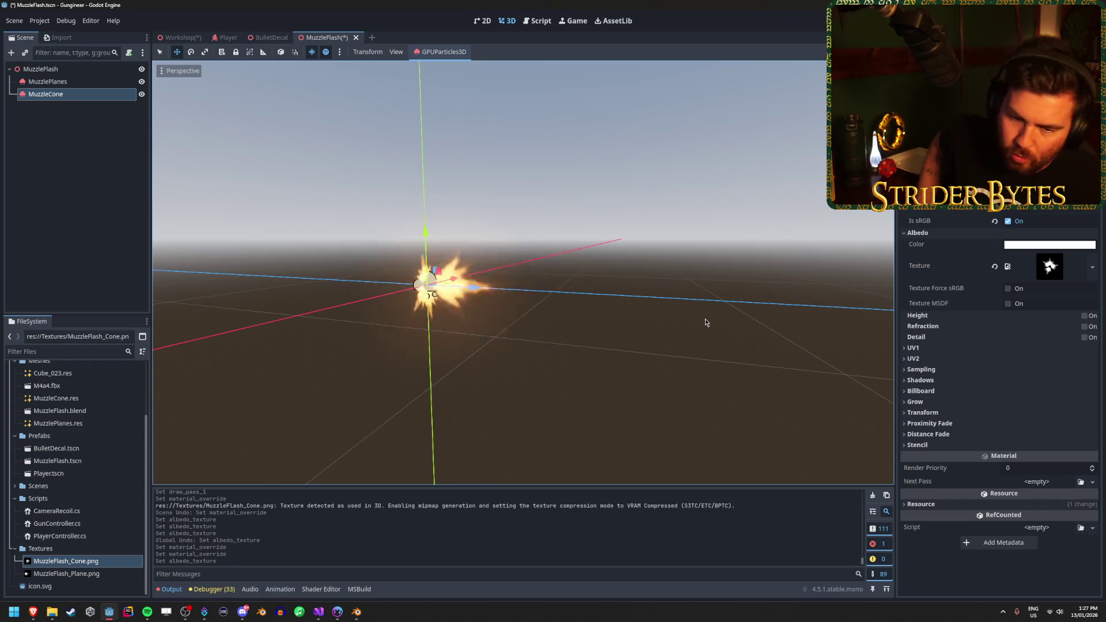
{"action": "left_click_drag", "start_coordinate": [705, 322], "coordinate": [490, 353]}
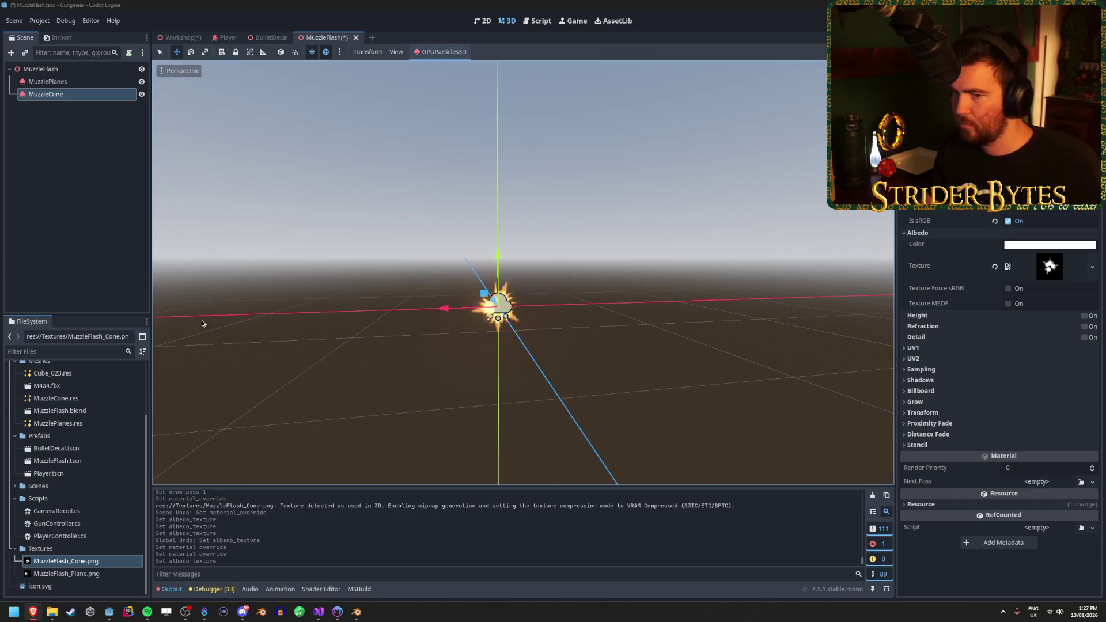
{"action": "left_click", "coordinate": [47, 81]}
{"action": "left_click", "coordinate": [46, 94], "text": "ctrl"}
{"action": "mouse_move", "coordinate": [643, 318]}
{"action": "left_mouse_down"}
{"action": "mouse_move", "coordinate": [311, 349]}
{"action": "mouse_move", "coordinate": [467, 340]}
{"action": "left_mouse_up"}
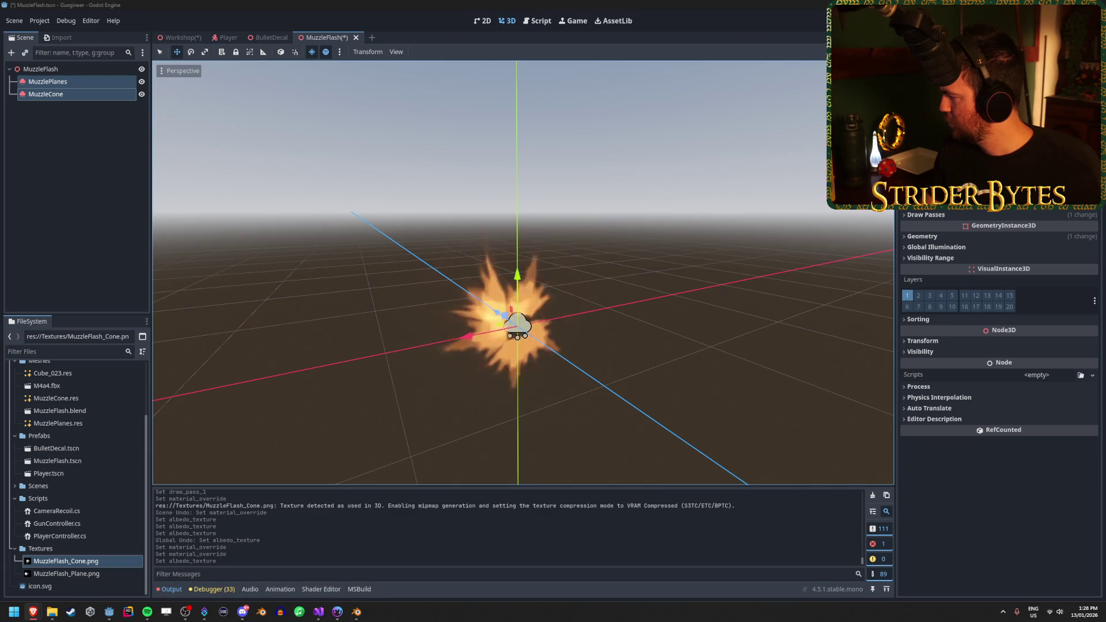
{"action": "left_click_drag", "start_coordinate": [862, 89], "coordinate": [743, 81]}
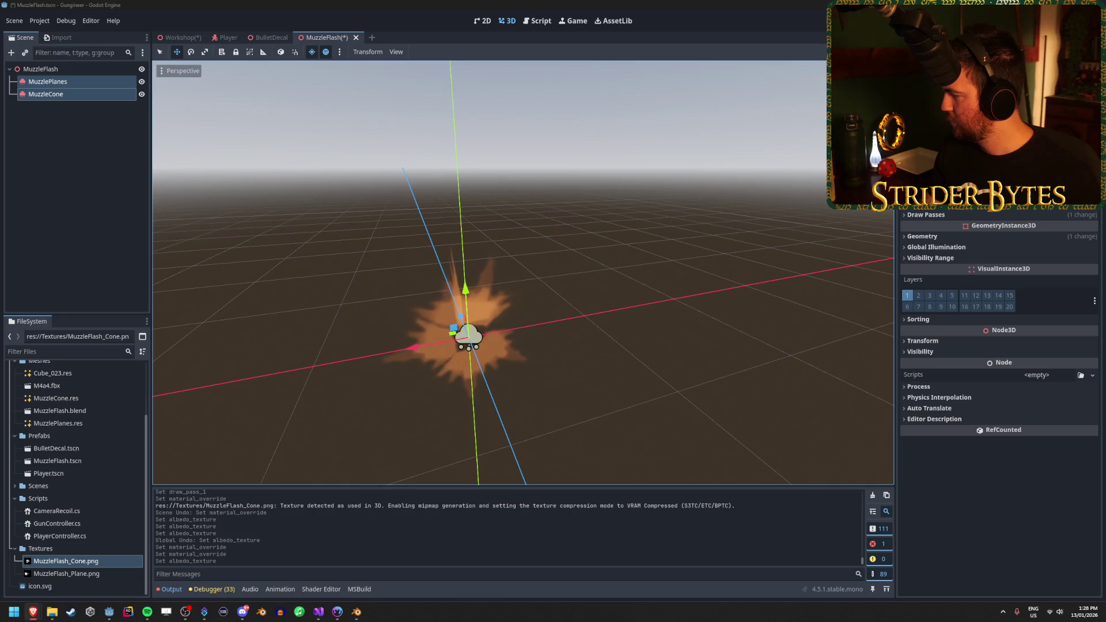
{"action": "left_click_drag", "start_coordinate": [492, 269], "coordinate": [368, 273]}
{"action": "left_click", "coordinate": [69, 144]}
{"action": "left_click", "coordinate": [60, 81]}
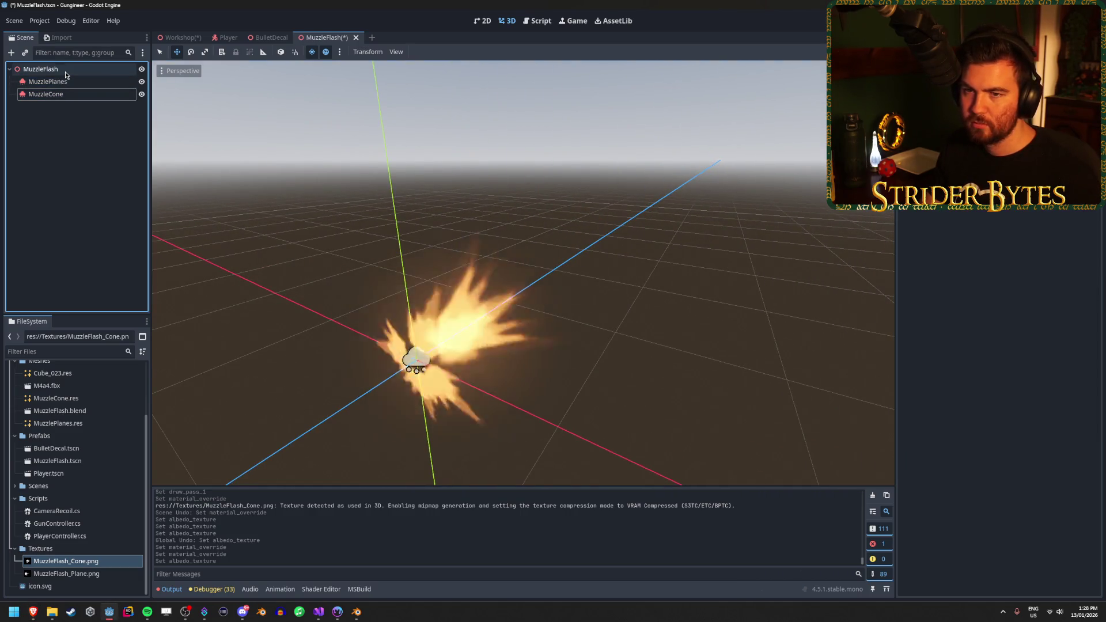
Add a GPUParticles3D child under the MuzzleFlash root and rename it 'Sparks'
{"action": "left_click", "coordinate": [65, 95]}
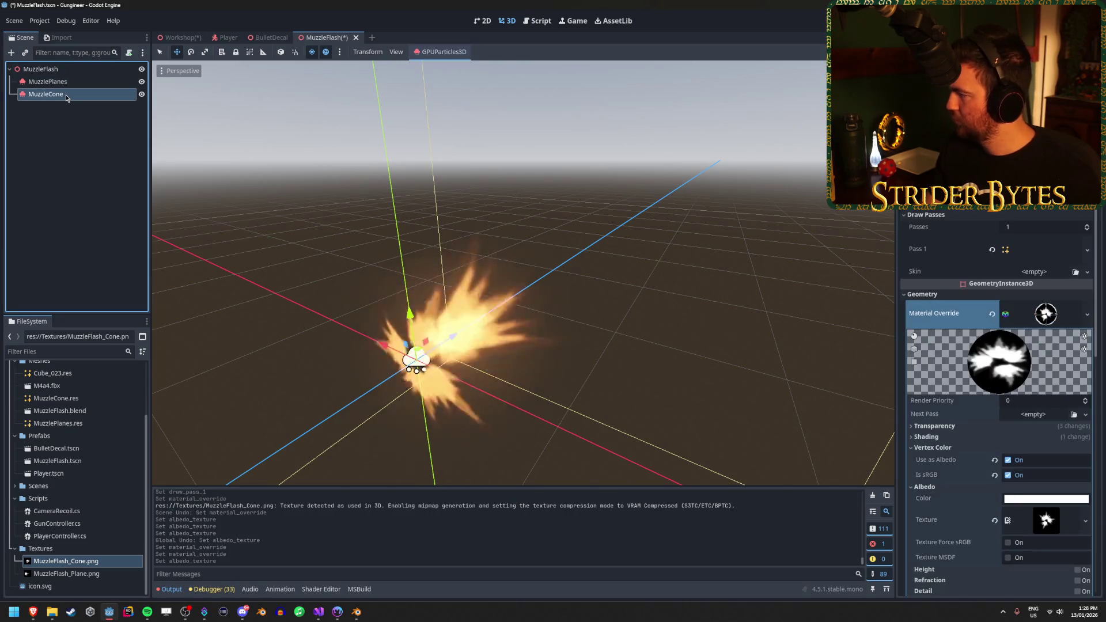
{"action": "right_click", "coordinate": [69, 71]}
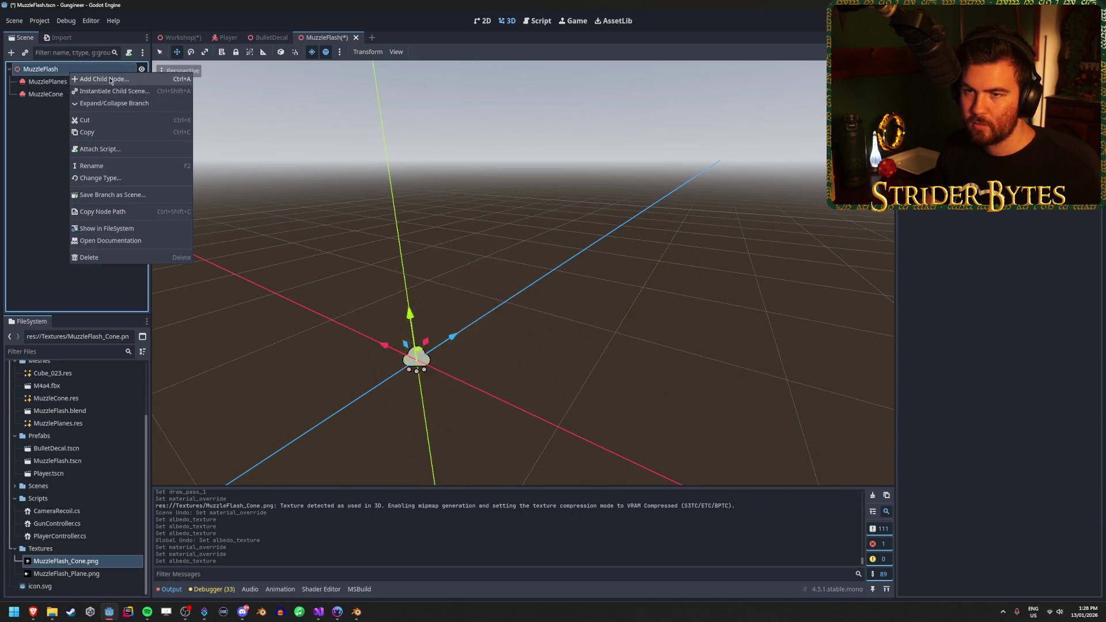
{"action": "left_click", "coordinate": [101, 78]}
{"action": "left_click", "coordinate": [510, 299]}
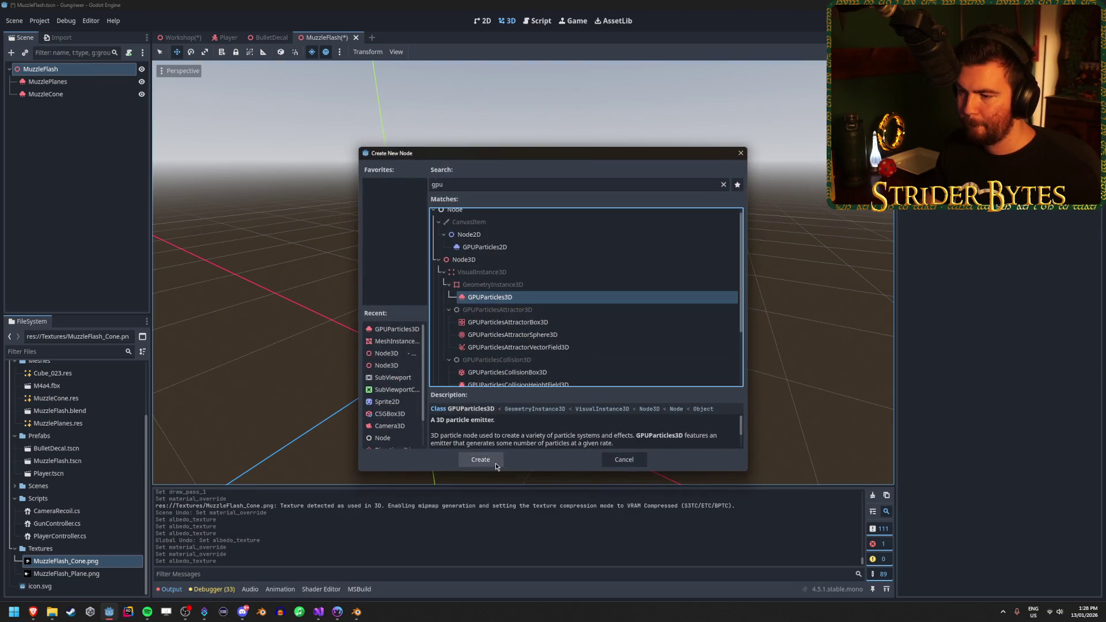
{"action": "left_click", "coordinate": [495, 462]}
{"action": "left_click", "coordinate": [81, 106]}
{"action": "type", "text": "Sparks"}
{"action": "key", "text": "Return"}
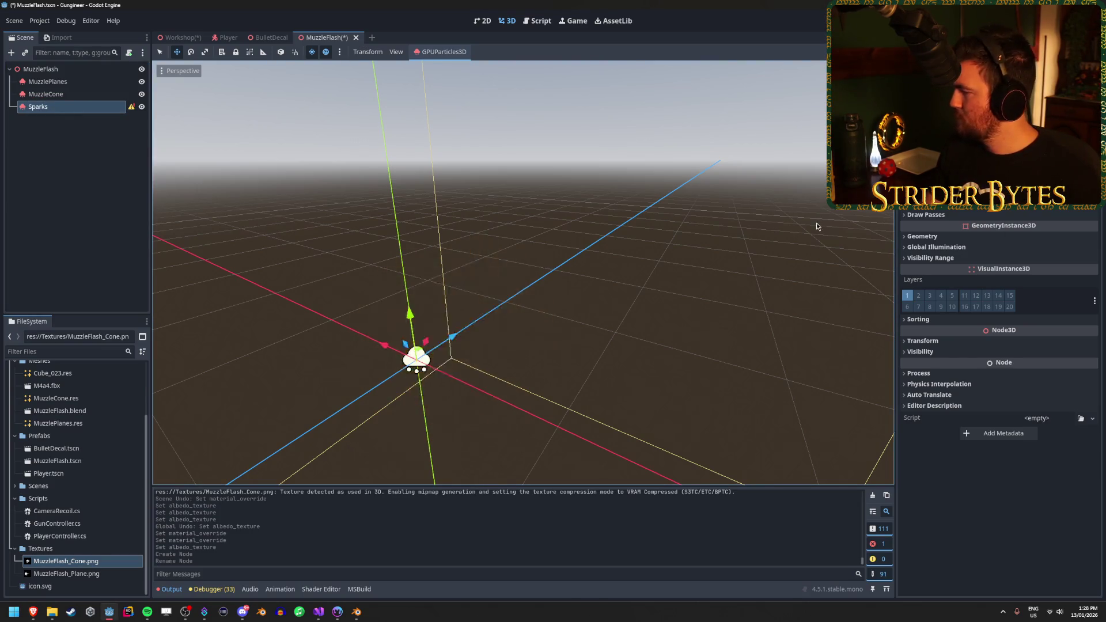
{"action": "left_click", "coordinate": [74, 107]}
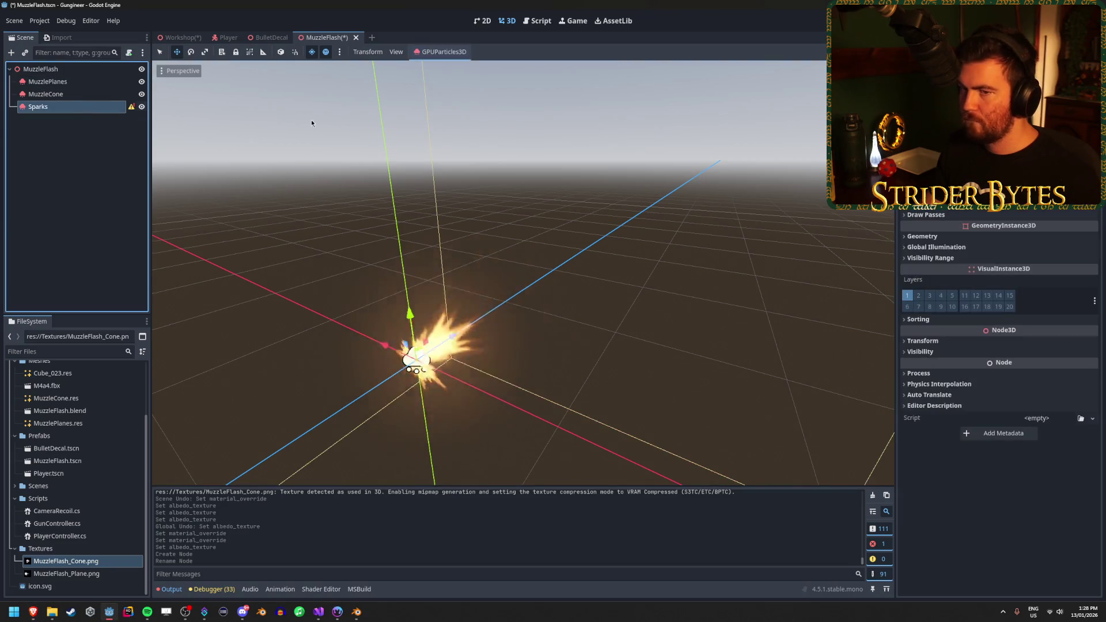
Give Sparks a new StandardMaterial3D override and a QuadMesh for draw pass 1
{"action": "left_click", "coordinate": [1017, 234]}
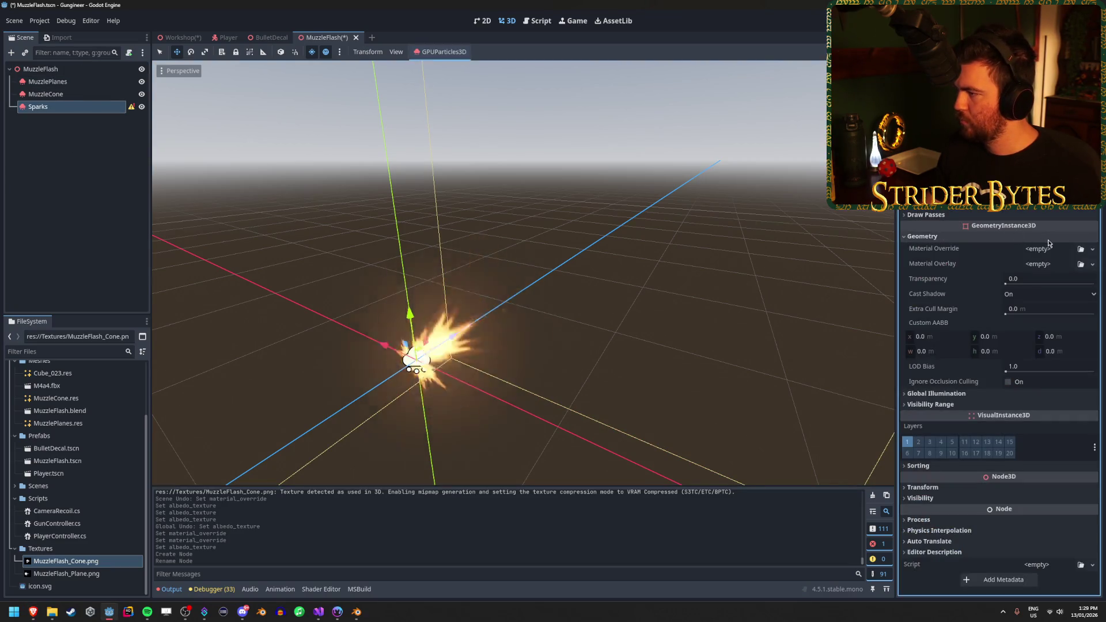
{"action": "left_click", "coordinate": [1091, 251]}
{"action": "left_click", "coordinate": [1075, 274]}
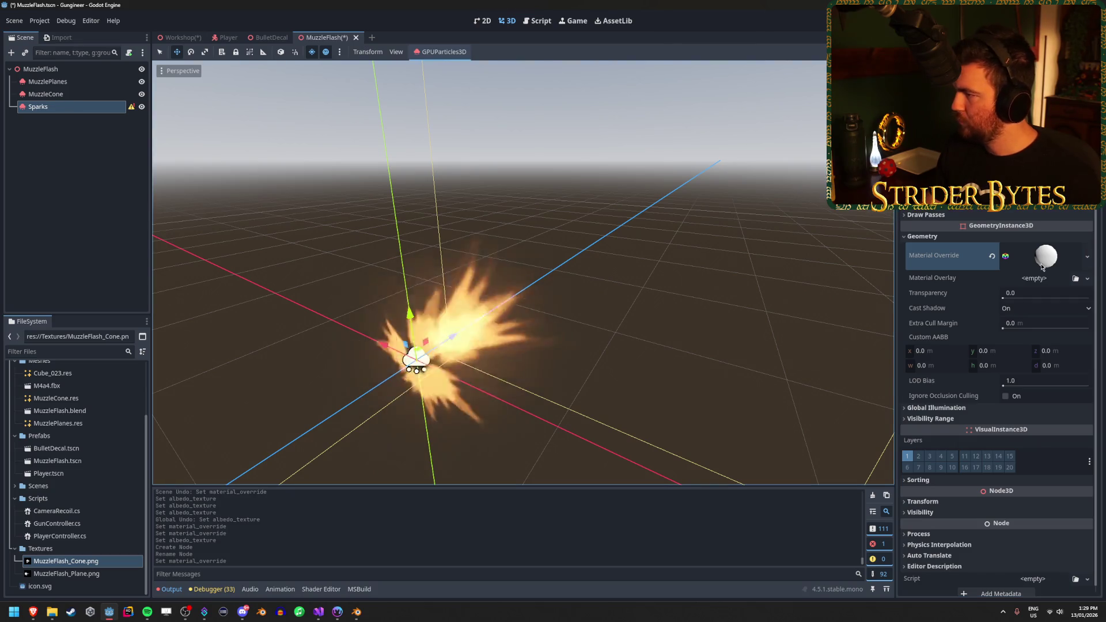
{"action": "scroll", "coordinate": [982, 223], "scroll_direction": "up", "scroll_amount": 1}
{"action": "left_click", "coordinate": [968, 228]}
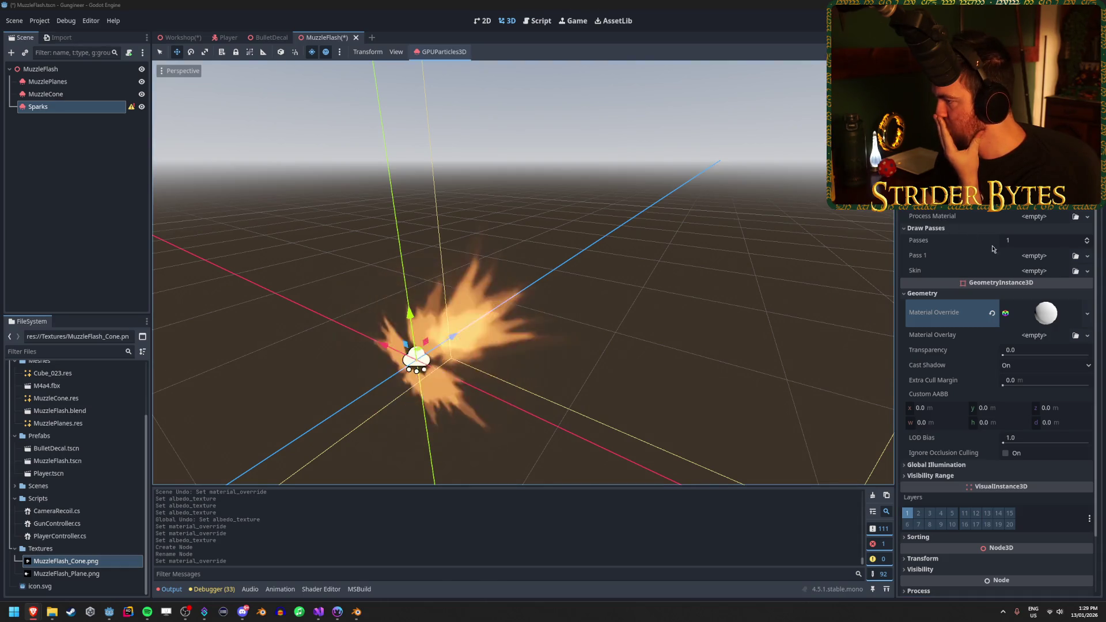
{"action": "left_click", "coordinate": [1088, 256]}
{"action": "left_click", "coordinate": [1091, 262]}
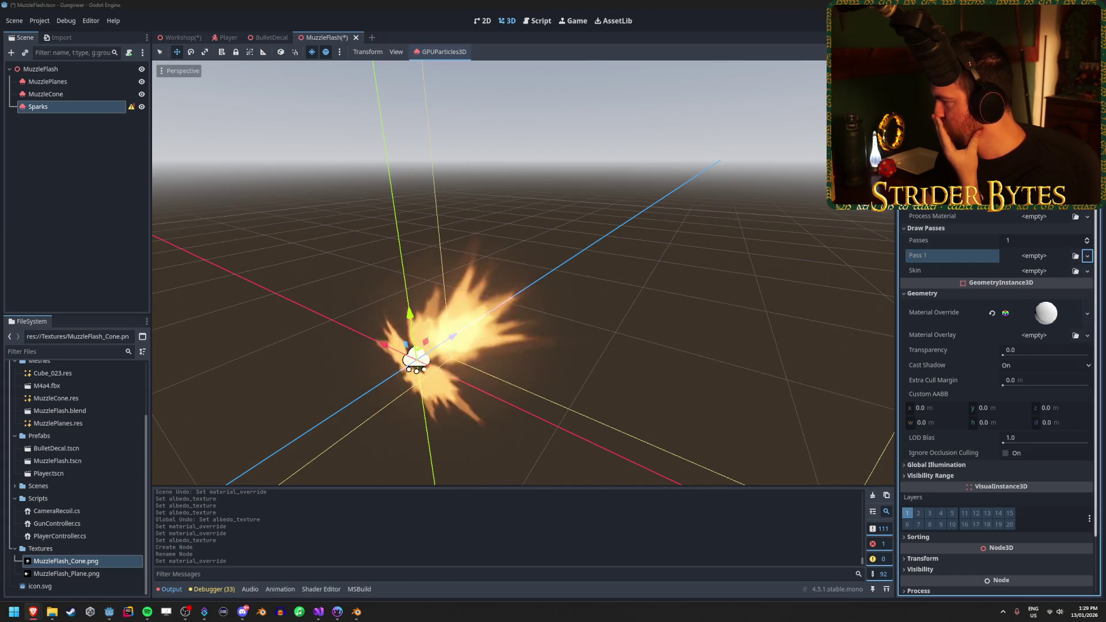
{"action": "left_click", "coordinate": [1087, 256]}
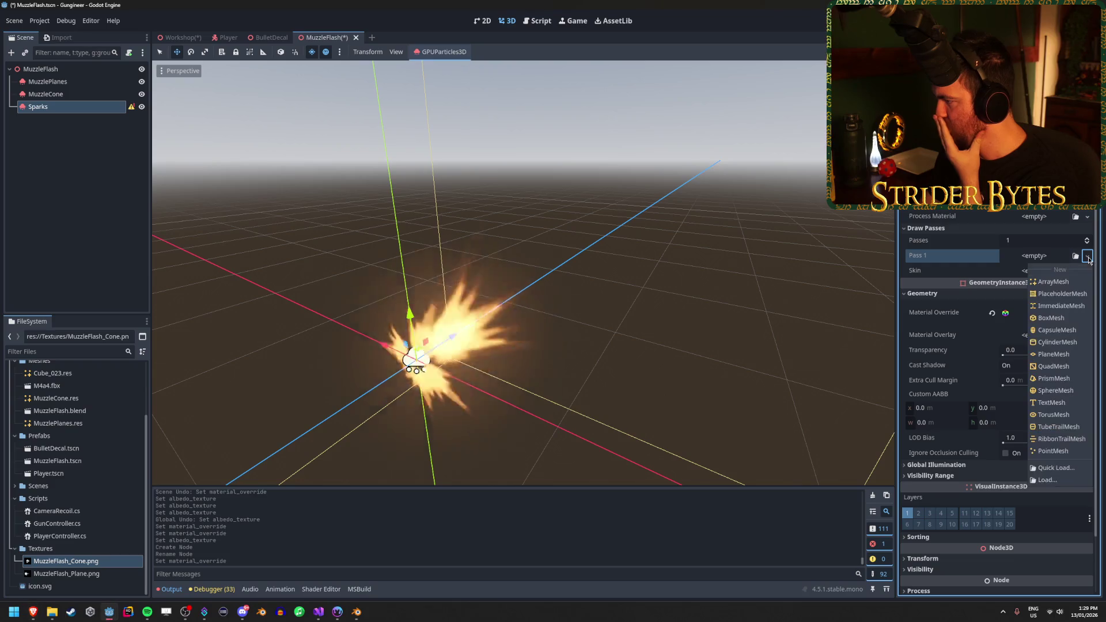
{"action": "left_click", "coordinate": [1067, 366]}
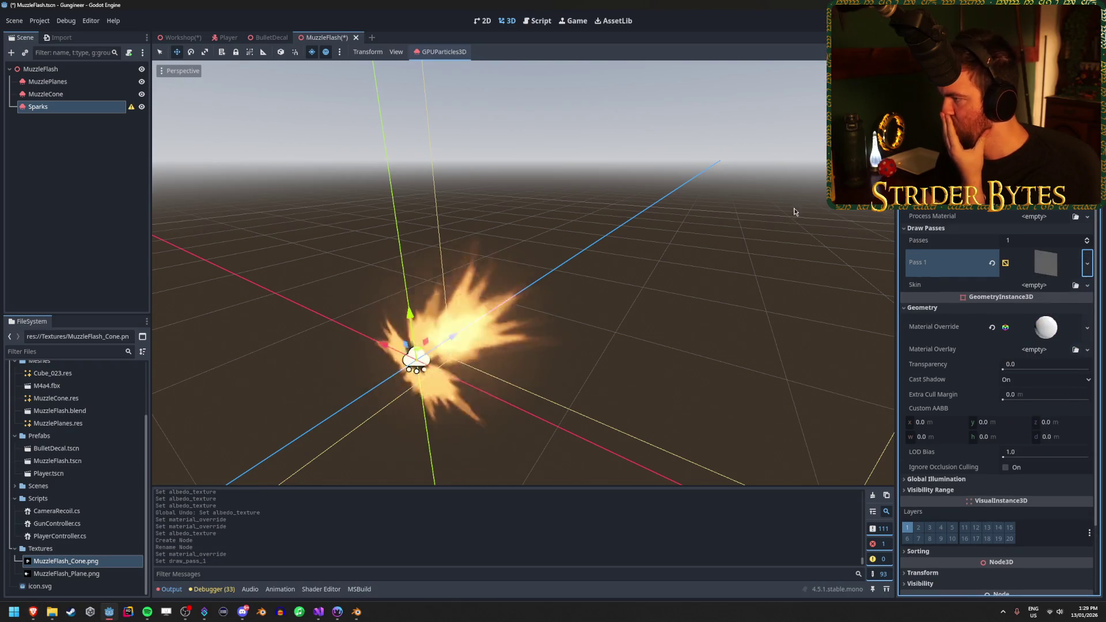
Hide the MuzzlePlanes and MuzzleCone nodes to see the Sparks quad alone
{"action": "left_click", "coordinate": [141, 81]}
{"action": "left_click", "coordinate": [141, 94]}
{"action": "left_click_drag", "start_coordinate": [663, 242], "coordinate": [756, 242]}
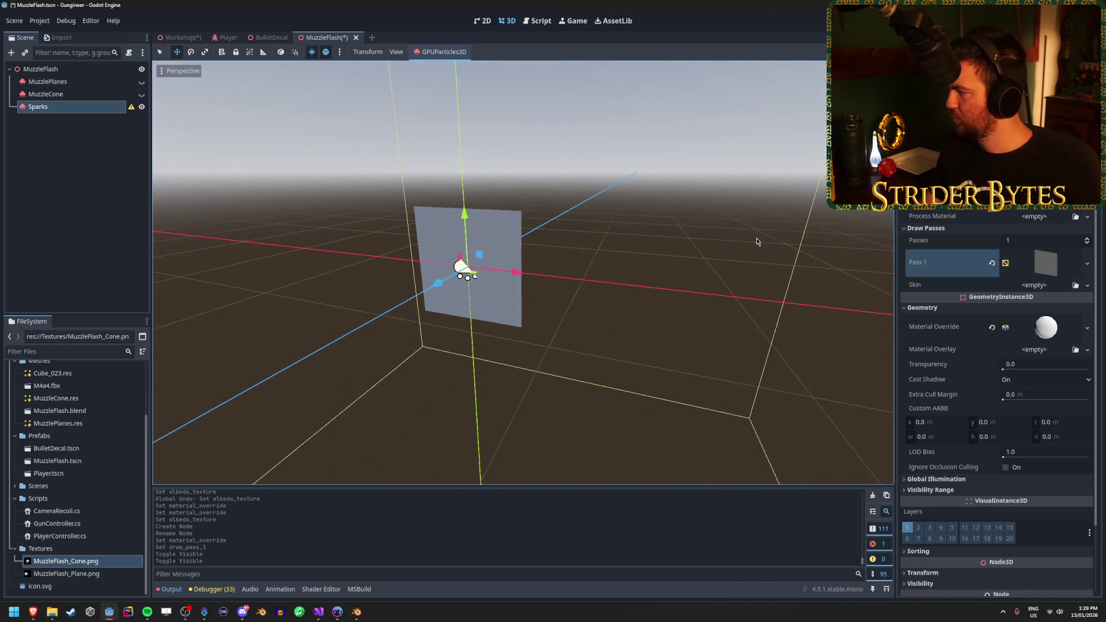
{"action": "key", "text": "alt+Tab"}
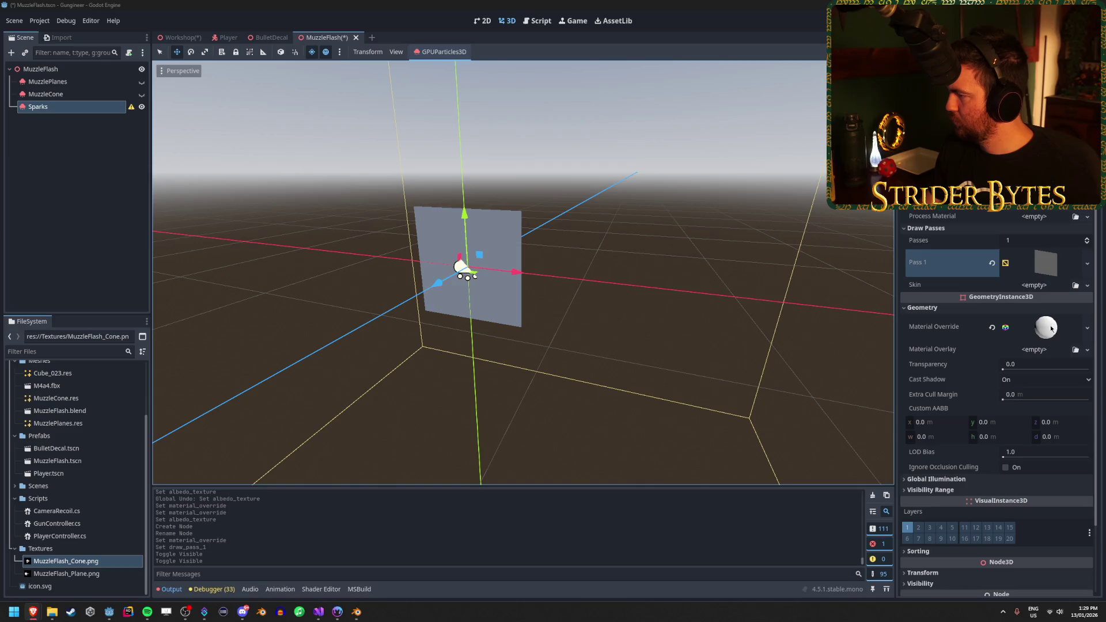
Set the Sparks material's Transparency to Alpha and Blend Mode to Add
{"action": "left_click", "coordinate": [1055, 329]}
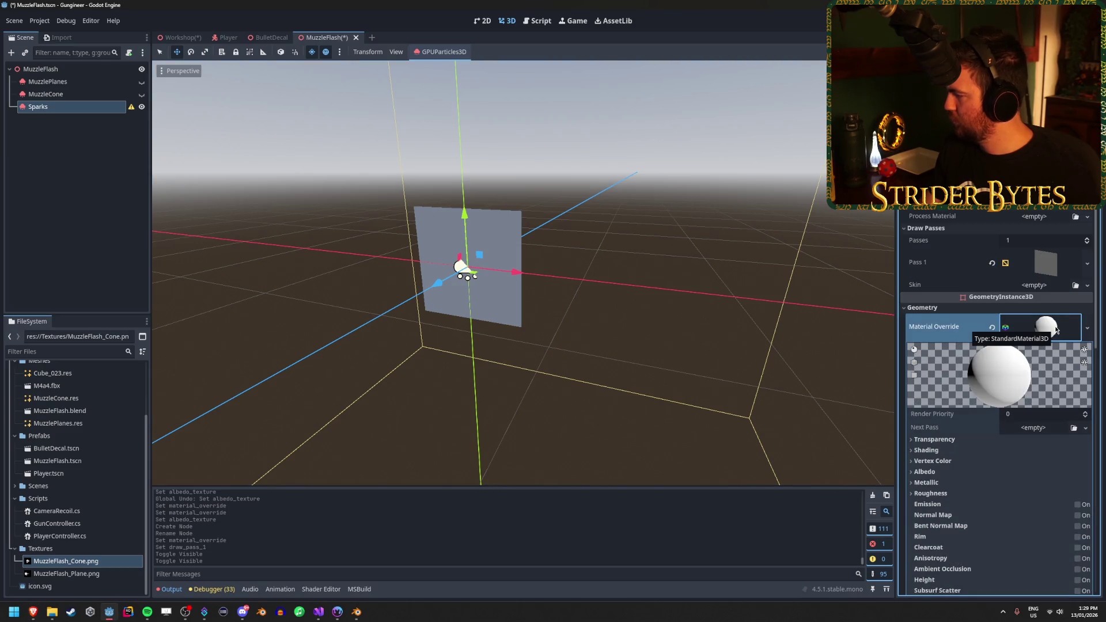
{"action": "left_click", "coordinate": [1014, 441]}
{"action": "left_click", "coordinate": [1032, 453]}
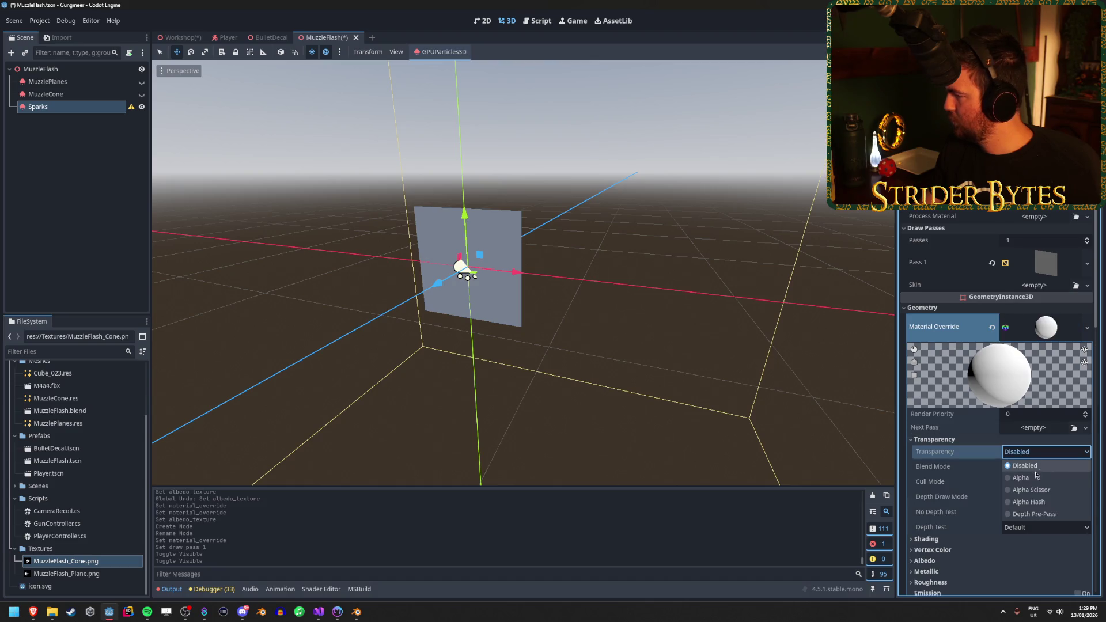
{"action": "left_click", "coordinate": [1032, 467]}
{"action": "left_click", "coordinate": [1031, 466]}
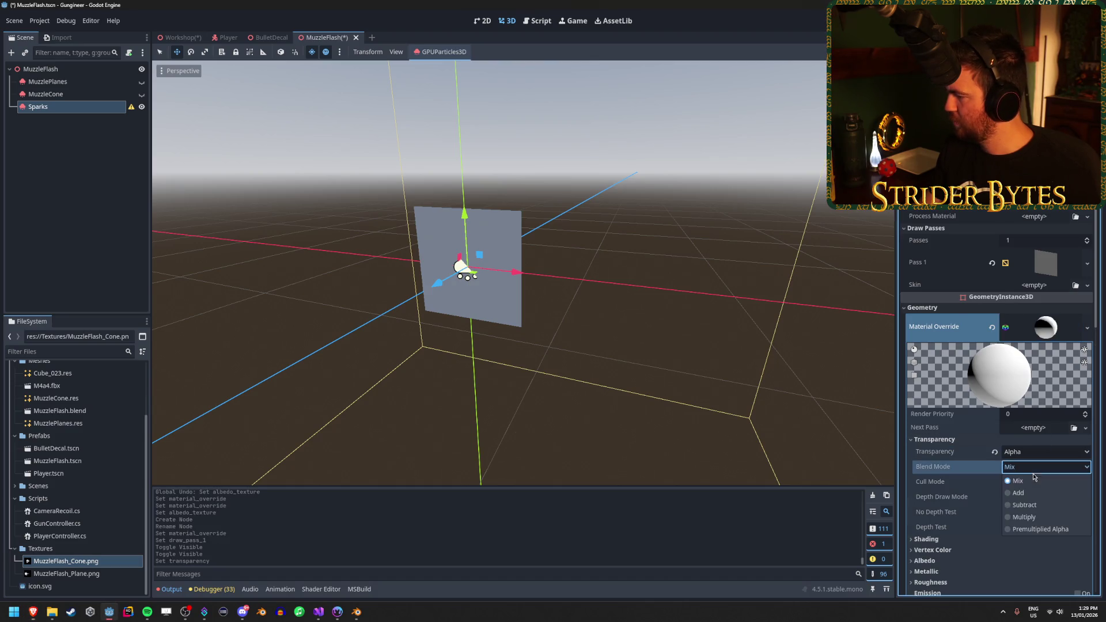
{"action": "left_click", "coordinate": [1008, 485]}
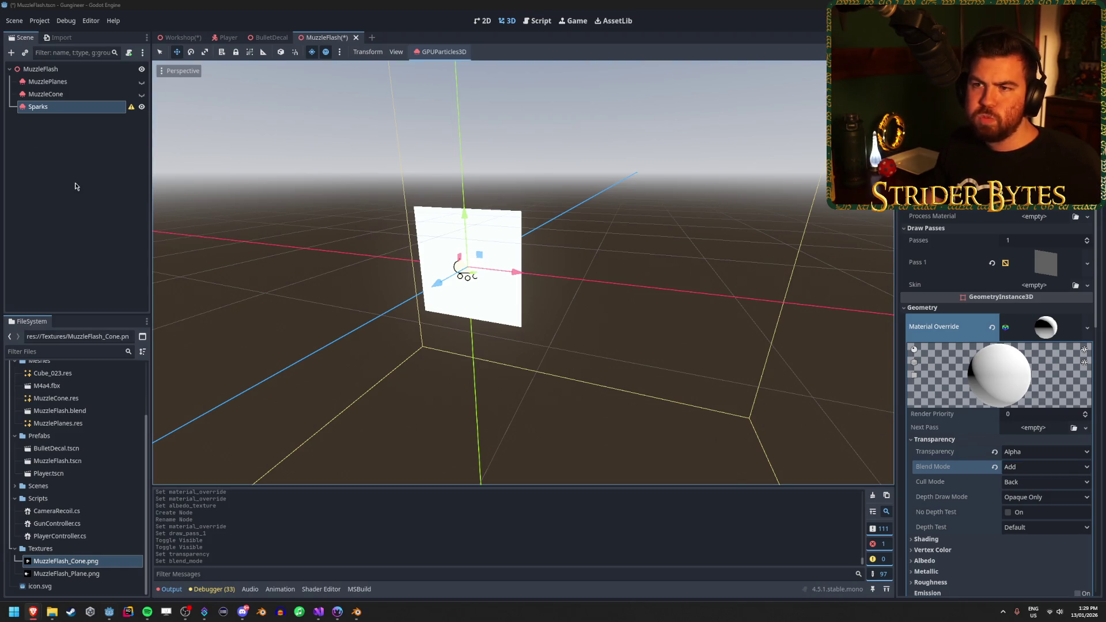
Save MuzzleFlash, then open the Player scene from Workshop and select Player Camera
{"action": "key", "text": "ctrl+s"}
{"action": "left_click", "coordinate": [178, 37]}
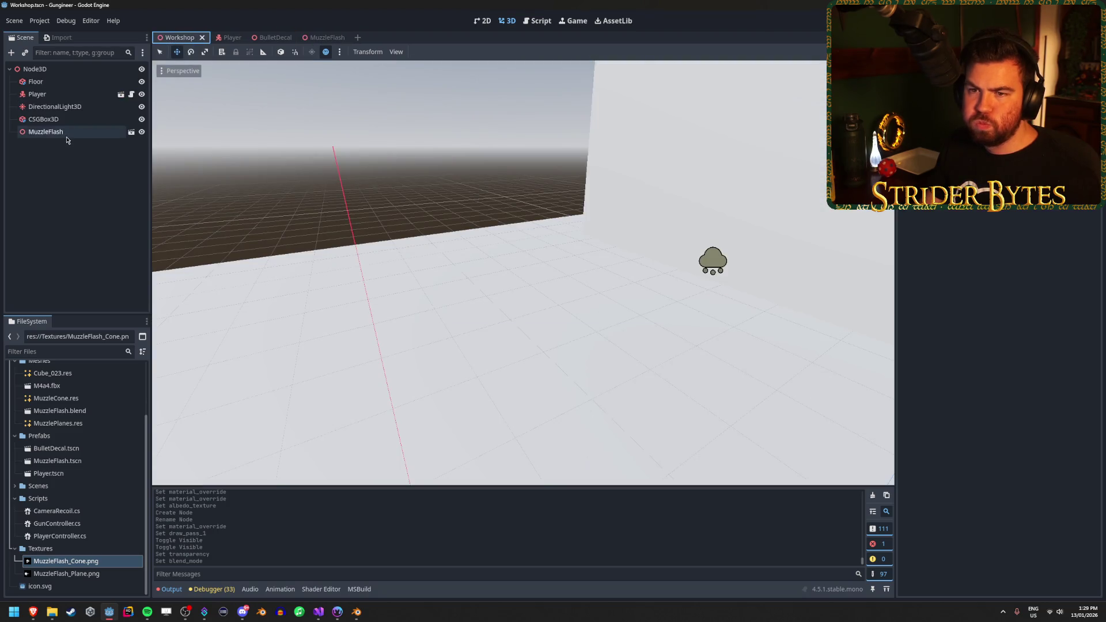
{"action": "left_click", "coordinate": [51, 95]}
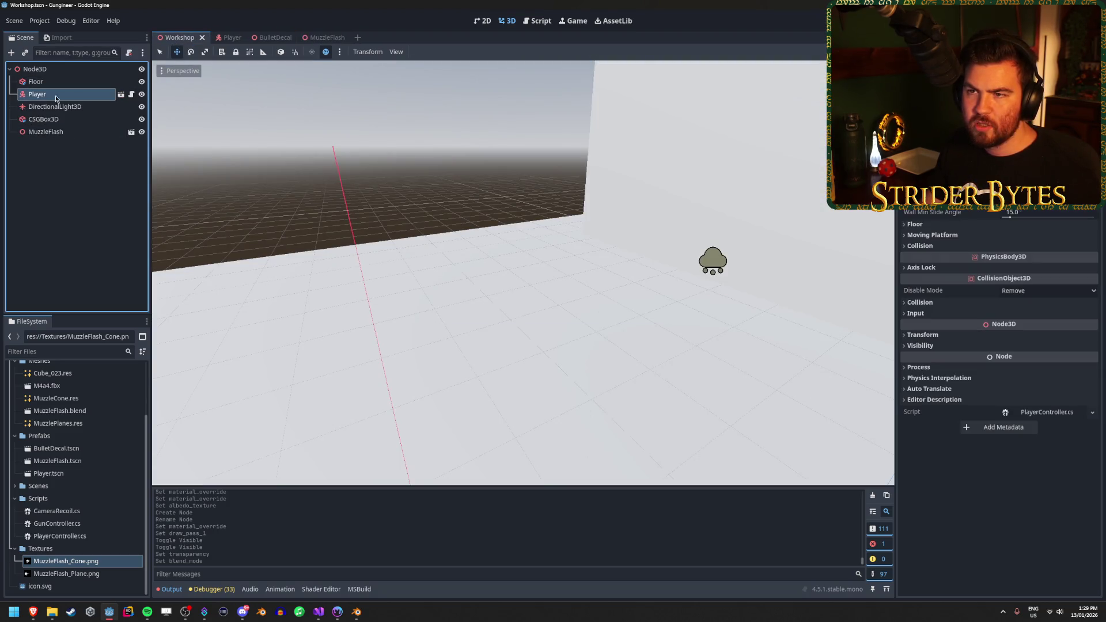
{"action": "left_click", "coordinate": [229, 38]}
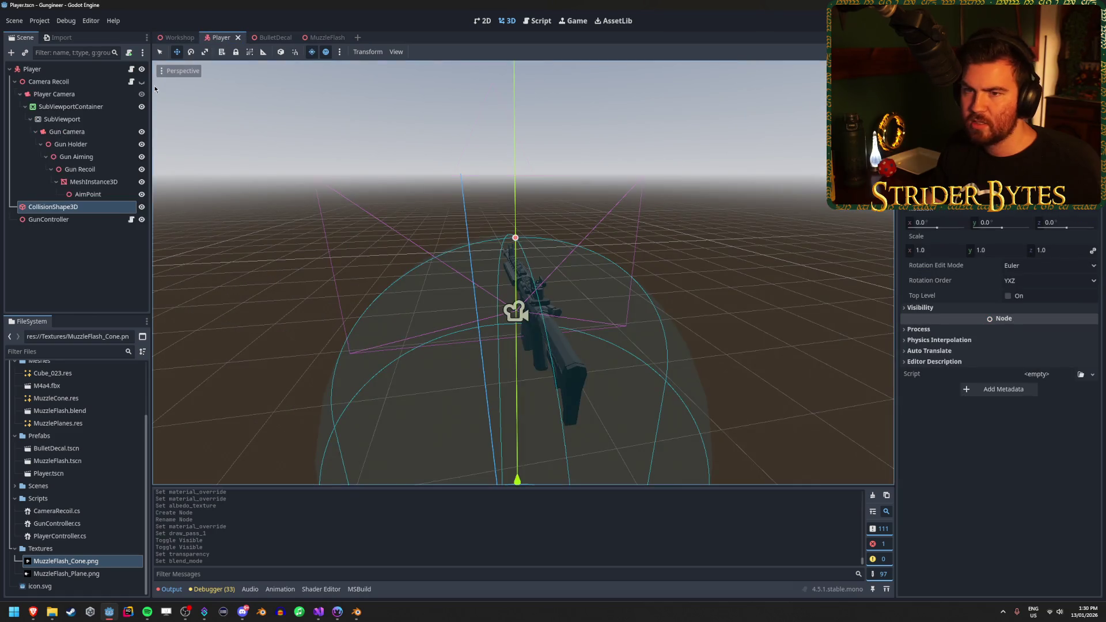
{"action": "left_click", "coordinate": [515, 311]}
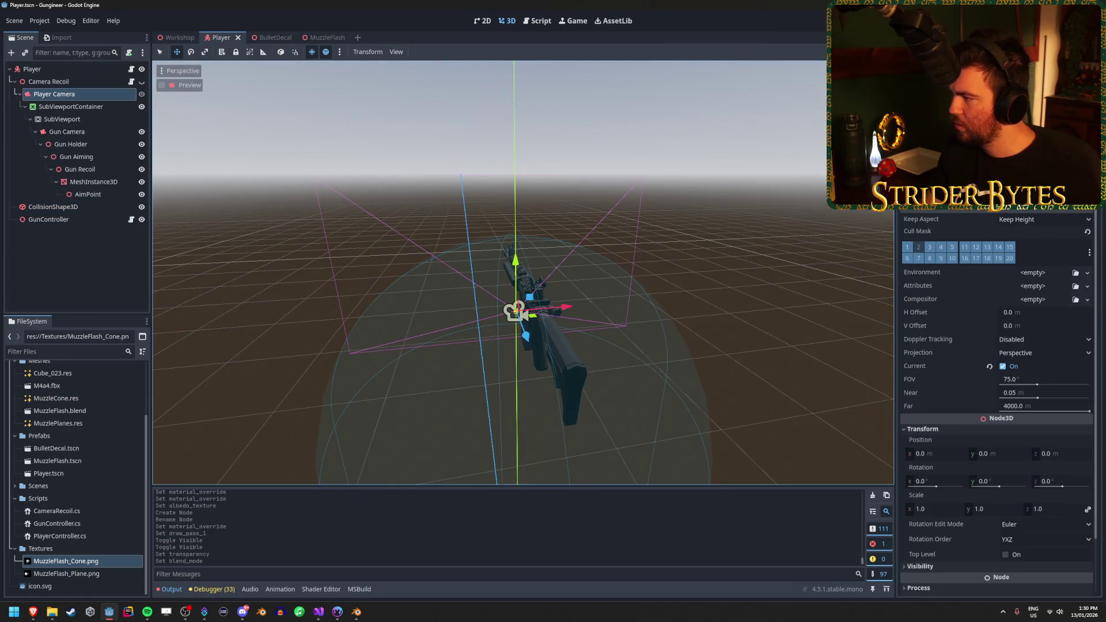
Give Player Camera a New Environment with Glow turned on, and save the Player scene
{"action": "left_click", "coordinate": [1088, 274]}
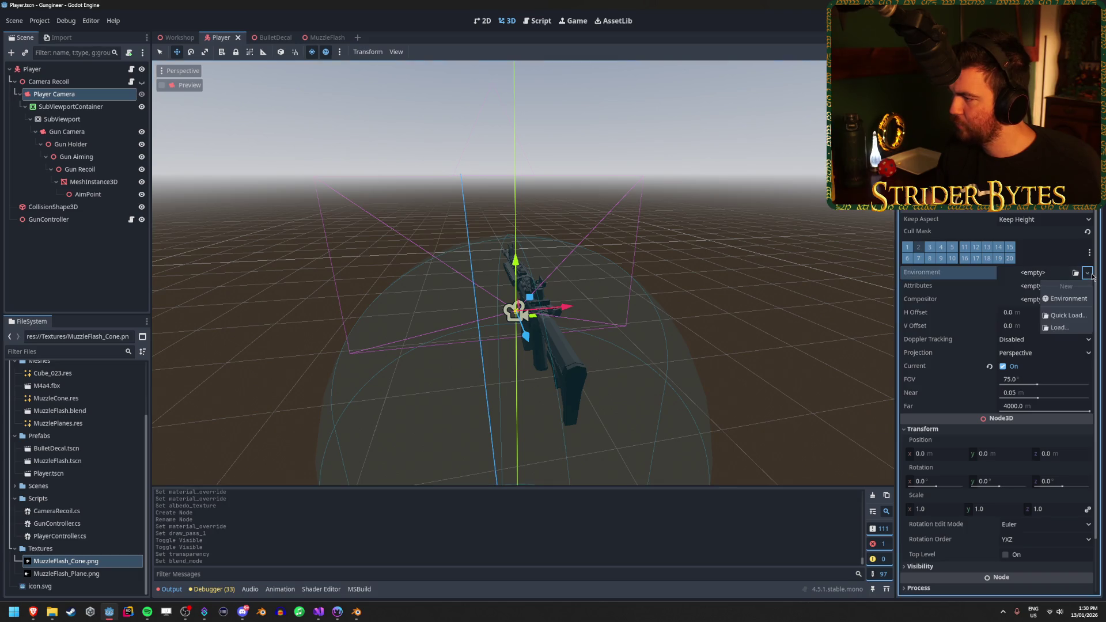
{"action": "left_click", "coordinate": [1068, 298]}
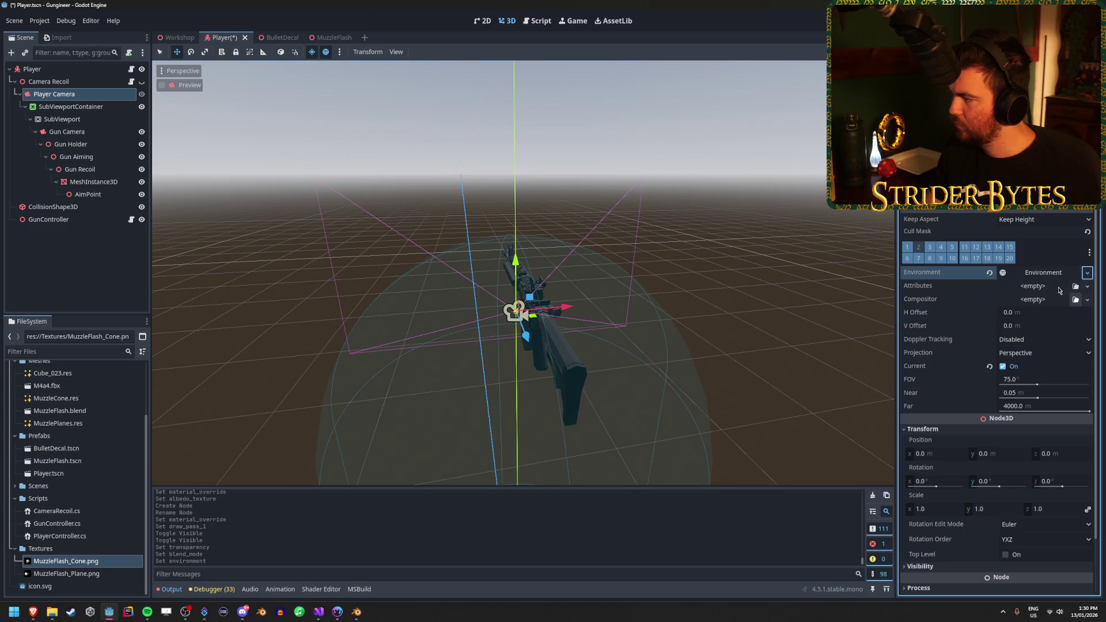
{"action": "left_click", "coordinate": [1055, 278]}
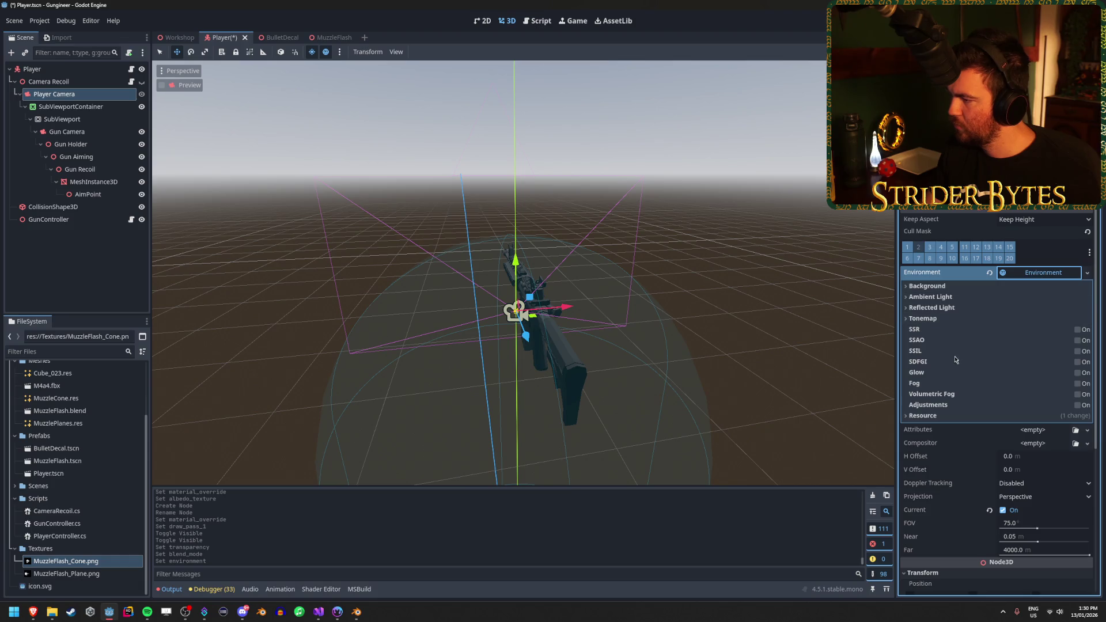
{"action": "left_click", "coordinate": [1077, 373]}
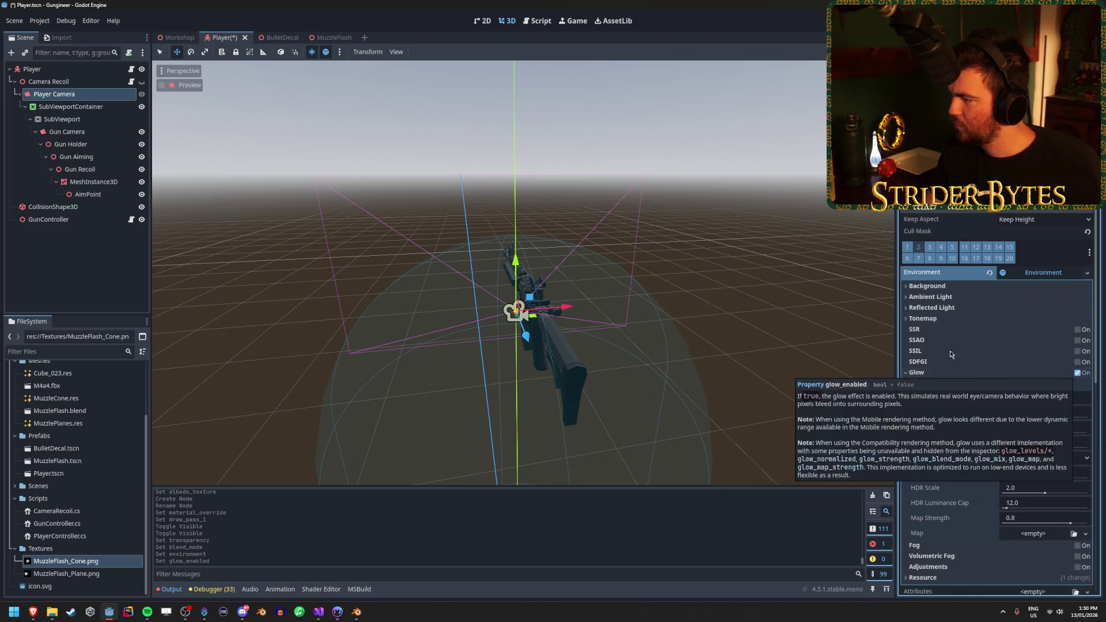
{"action": "scroll", "coordinate": [966, 367], "scroll_direction": "down", "scroll_amount": 3}
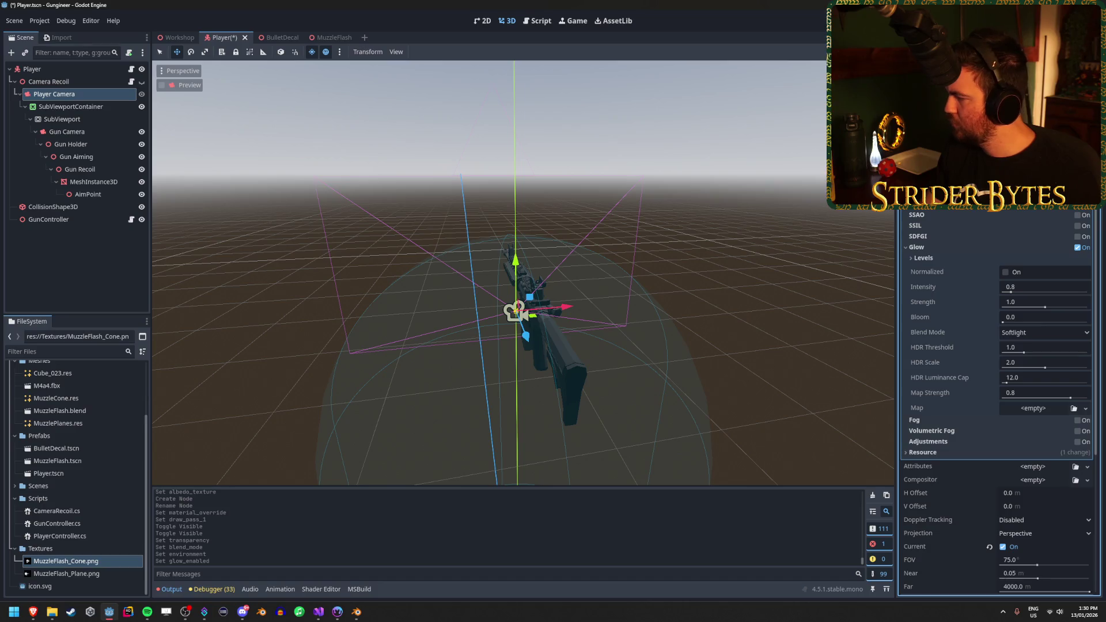
{"action": "scroll", "coordinate": [1017, 241], "scroll_direction": "up", "scroll_amount": 3}
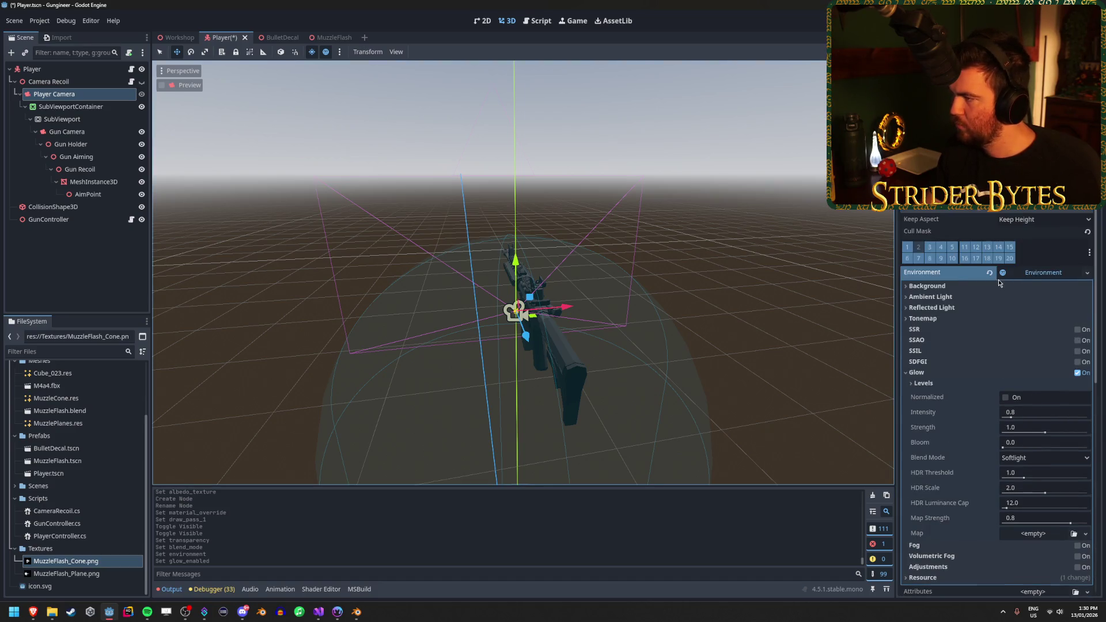
{"action": "key", "text": "ctrl+s"}
{"action": "left_click", "coordinate": [179, 37]}
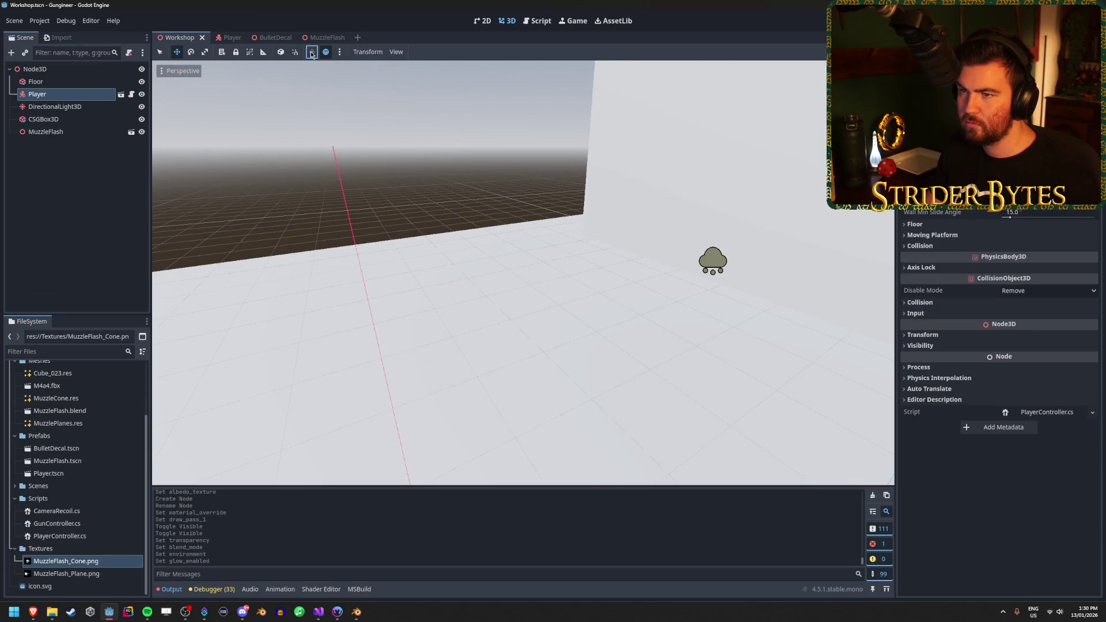
Add the preview environment to the scene as a WorldEnvironment and inspect its settings
{"action": "left_click", "coordinate": [340, 52]}
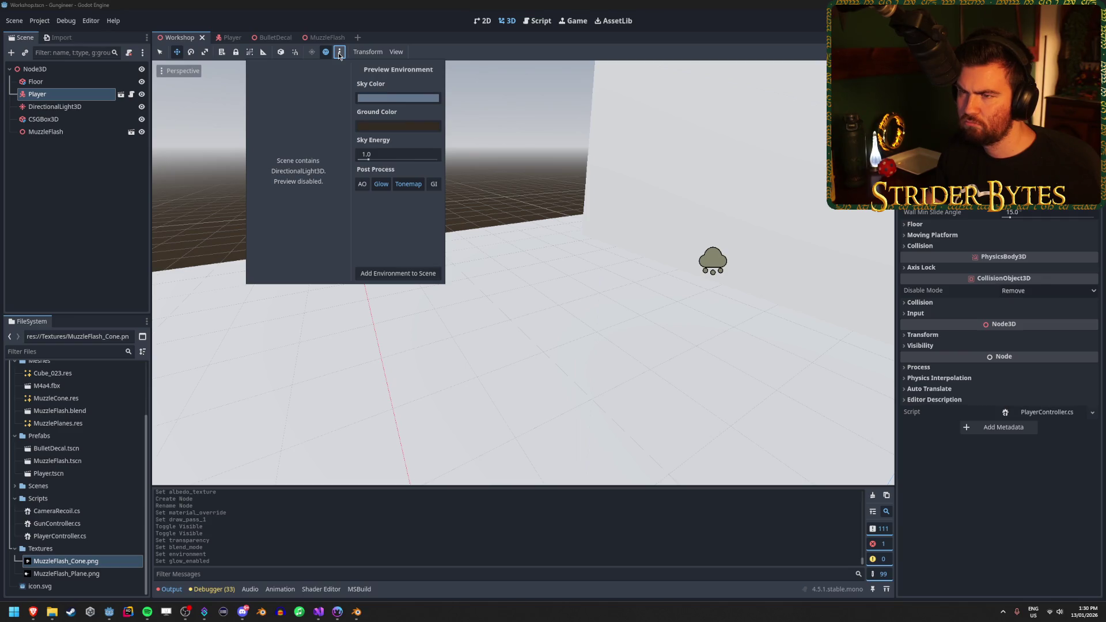
{"action": "left_click", "coordinate": [387, 274]}
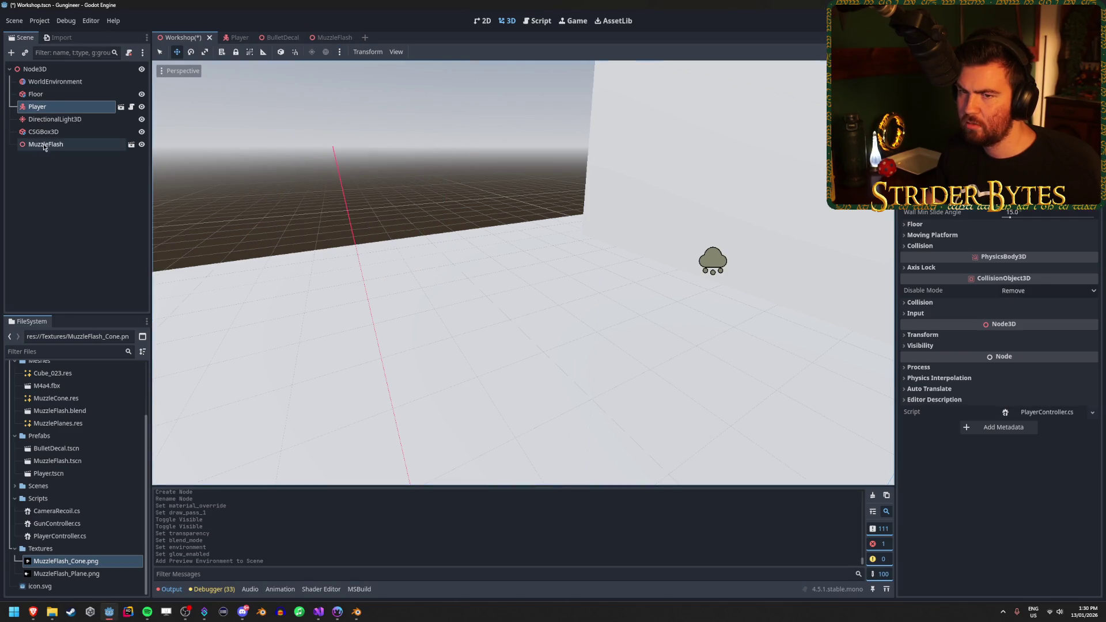
{"action": "left_click", "coordinate": [63, 83]}
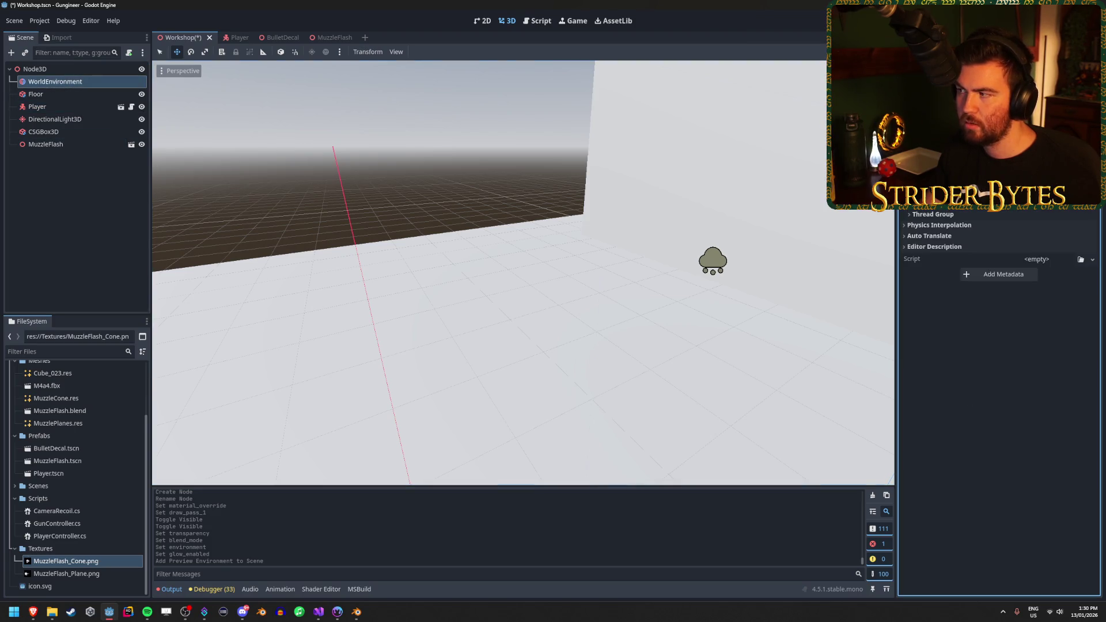
{"action": "left_click", "coordinate": [1093, 121]}
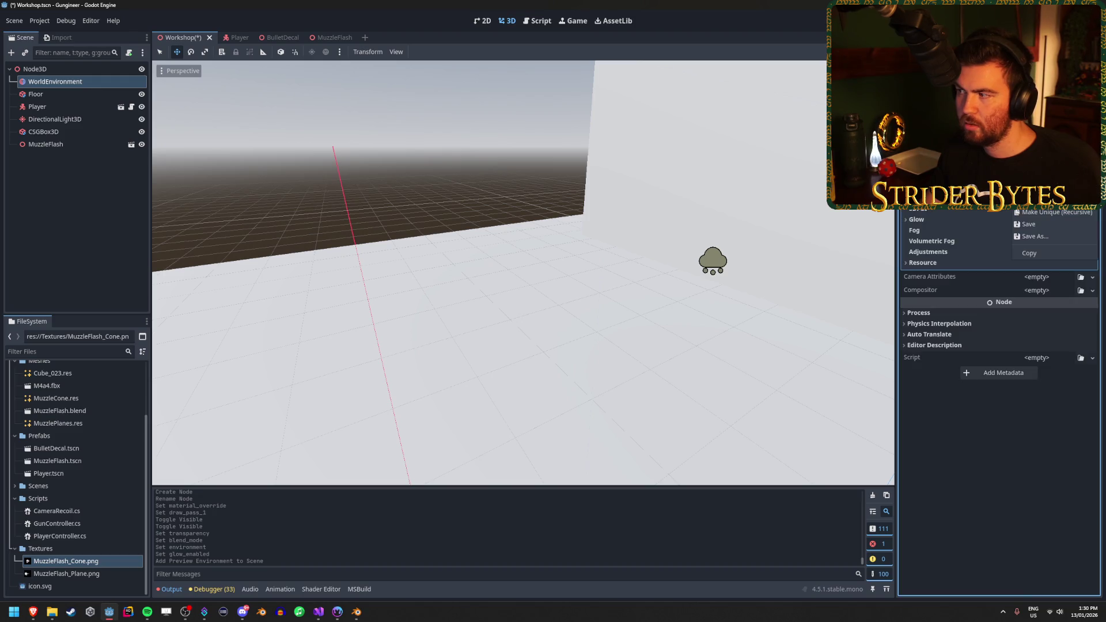
{"action": "left_click", "coordinate": [1031, 164]}
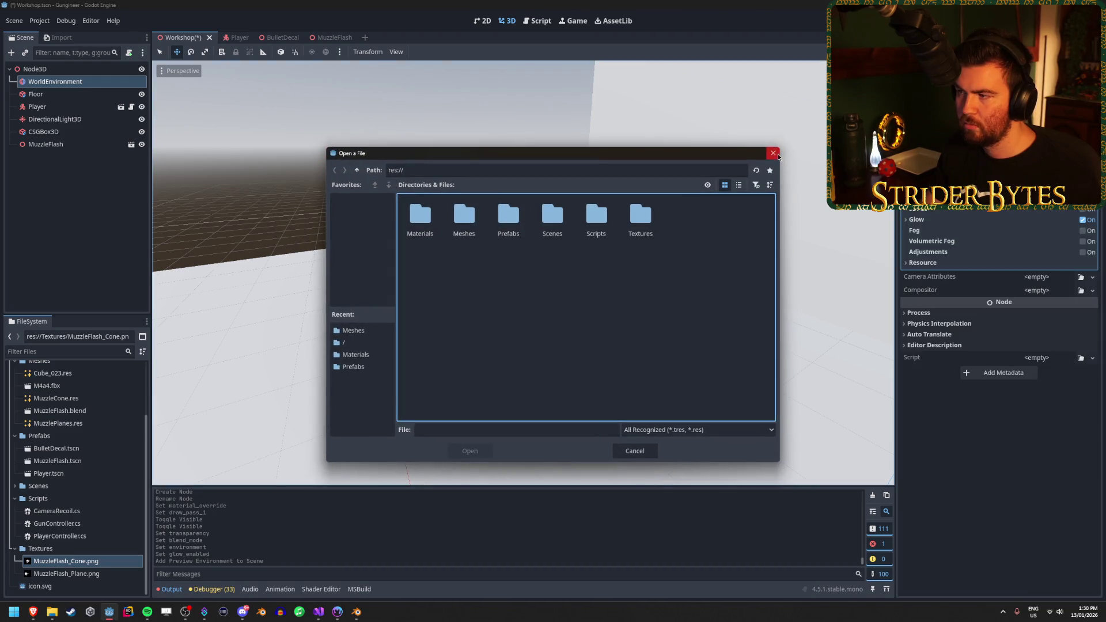
{"action": "left_click", "coordinate": [776, 154]}
{"action": "left_click", "coordinate": [929, 222]}
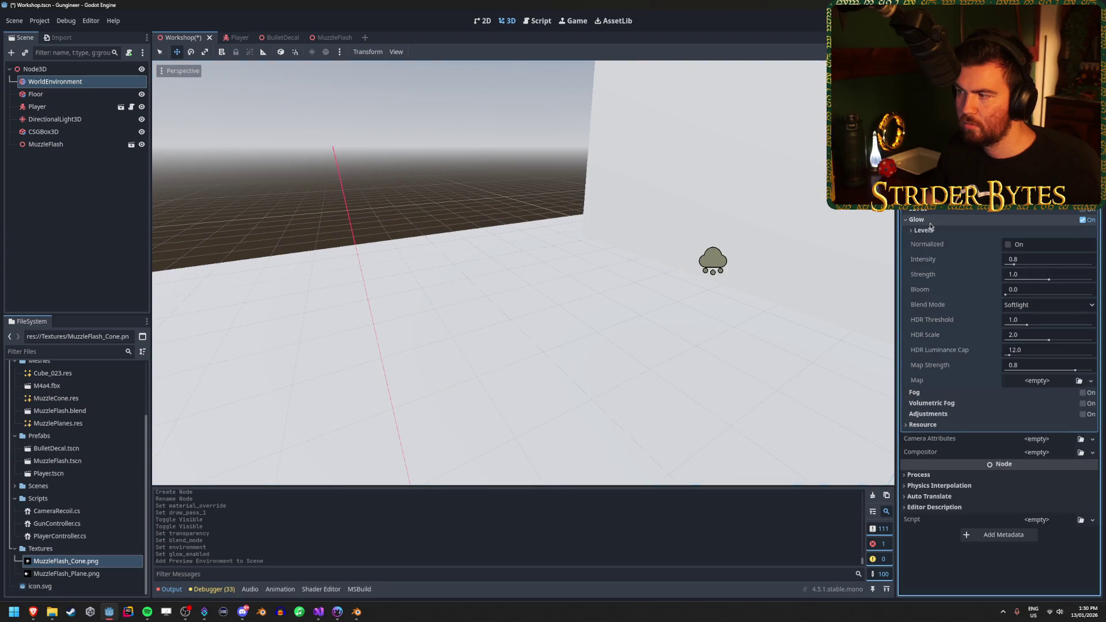
{"action": "left_click", "coordinate": [929, 221]}
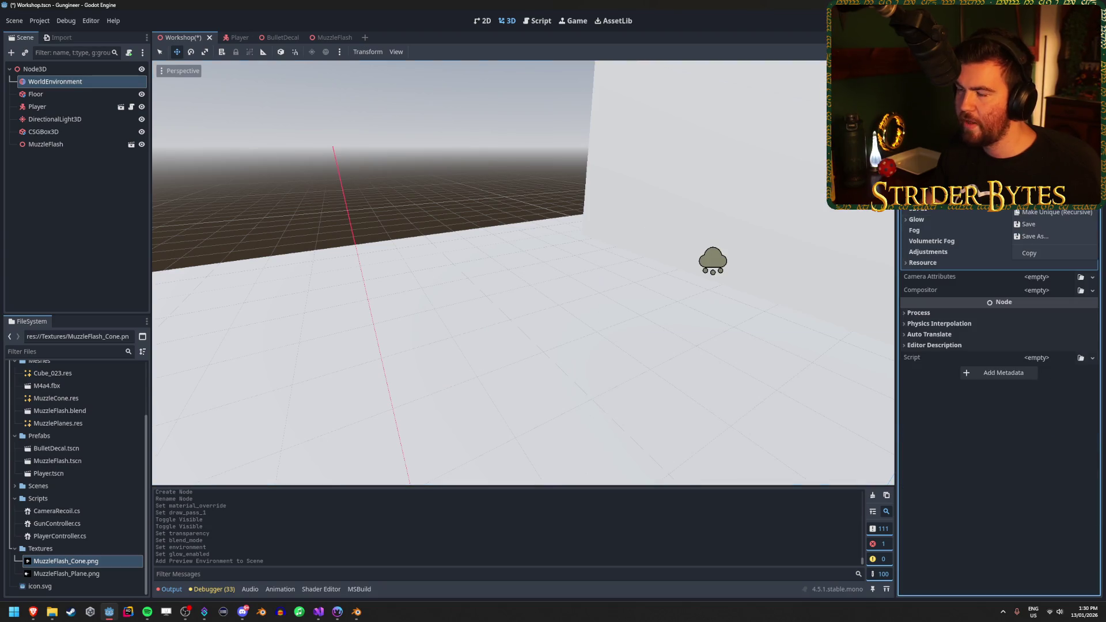
Delete that WorldEnvironment and add the preview environment to the scene again
{"action": "left_click_drag", "start_coordinate": [518, 259], "coordinate": [433, 226]}
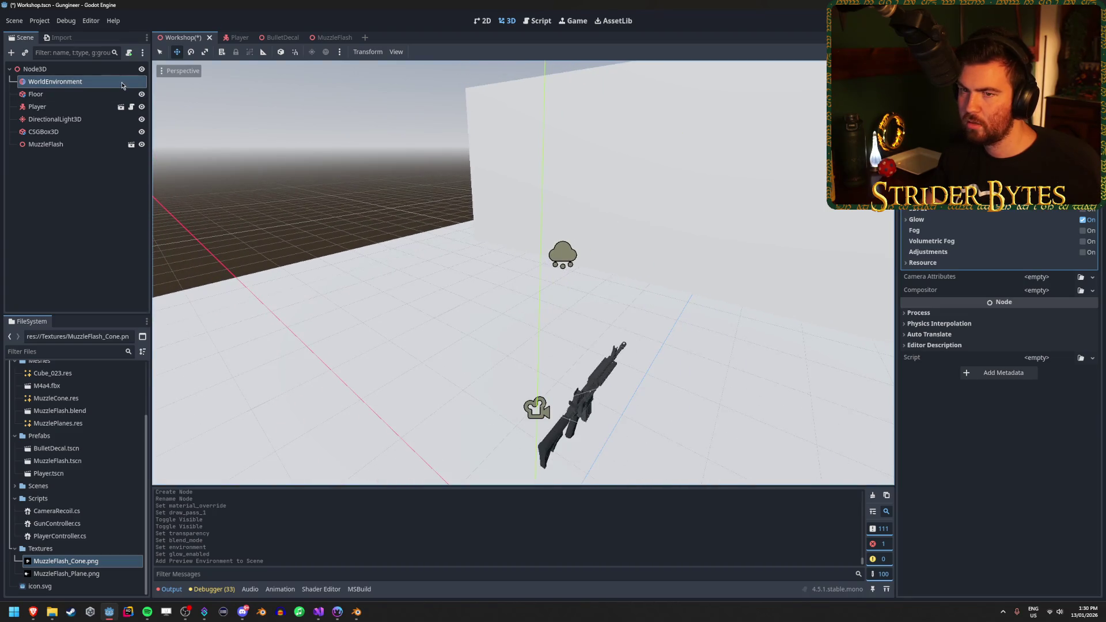
{"action": "left_click", "coordinate": [96, 82]}
{"action": "key", "text": "Delete"}
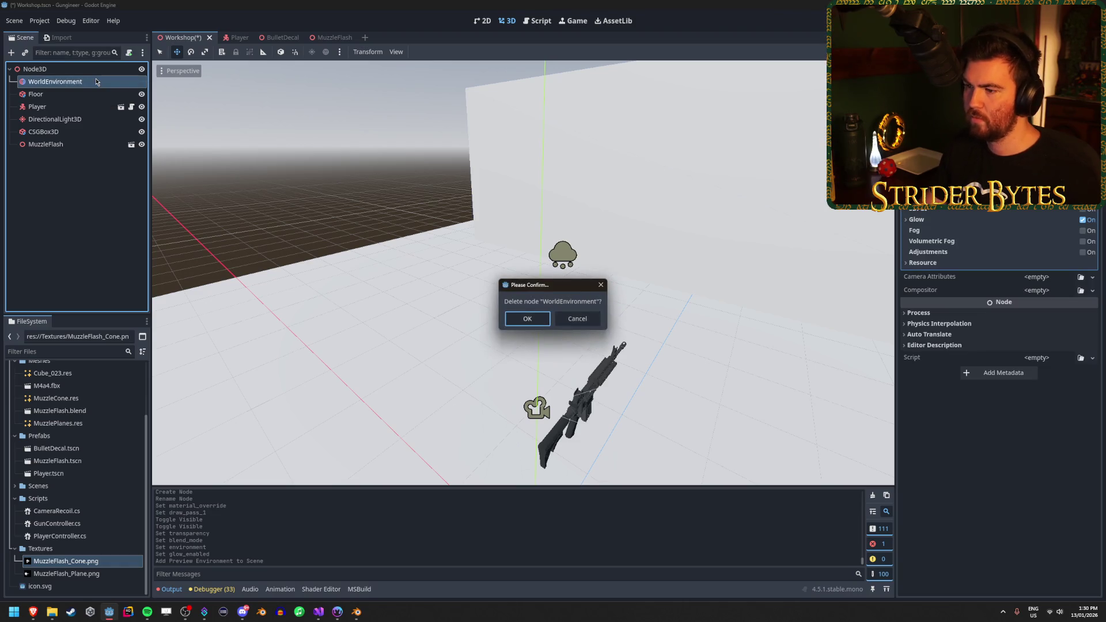
{"action": "left_click", "coordinate": [524, 318]}
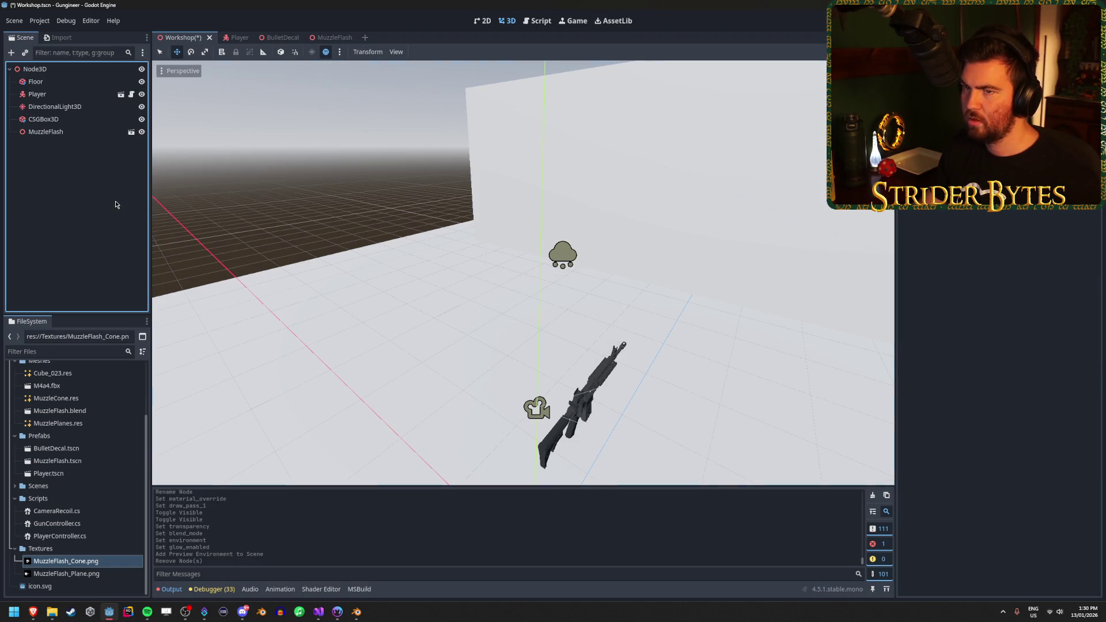
{"action": "left_click", "coordinate": [340, 54]}
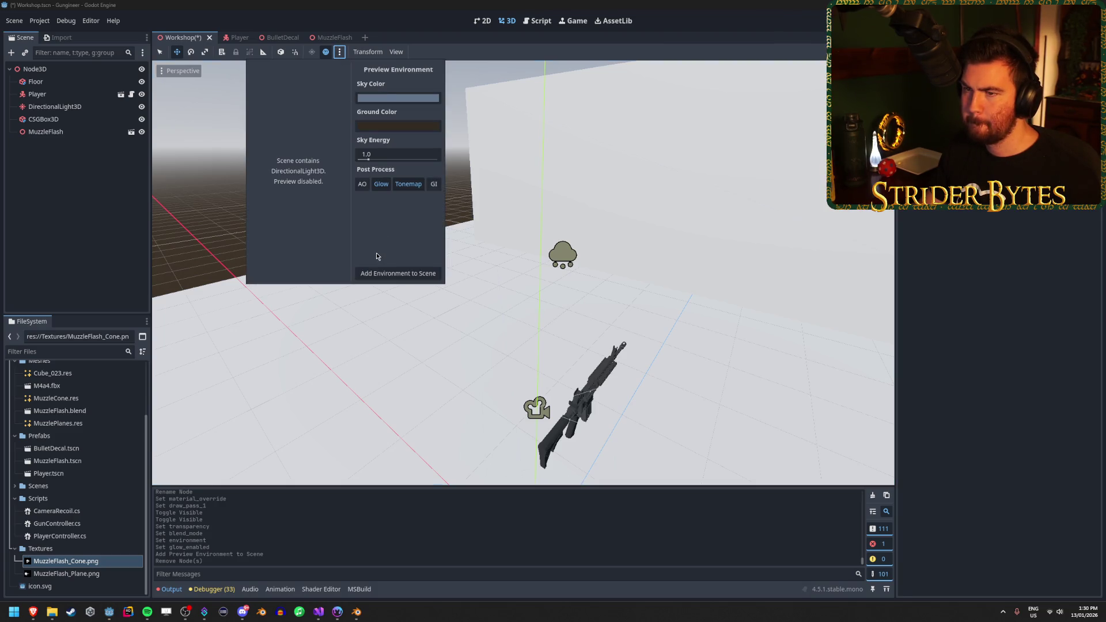
{"action": "left_click", "coordinate": [389, 275]}
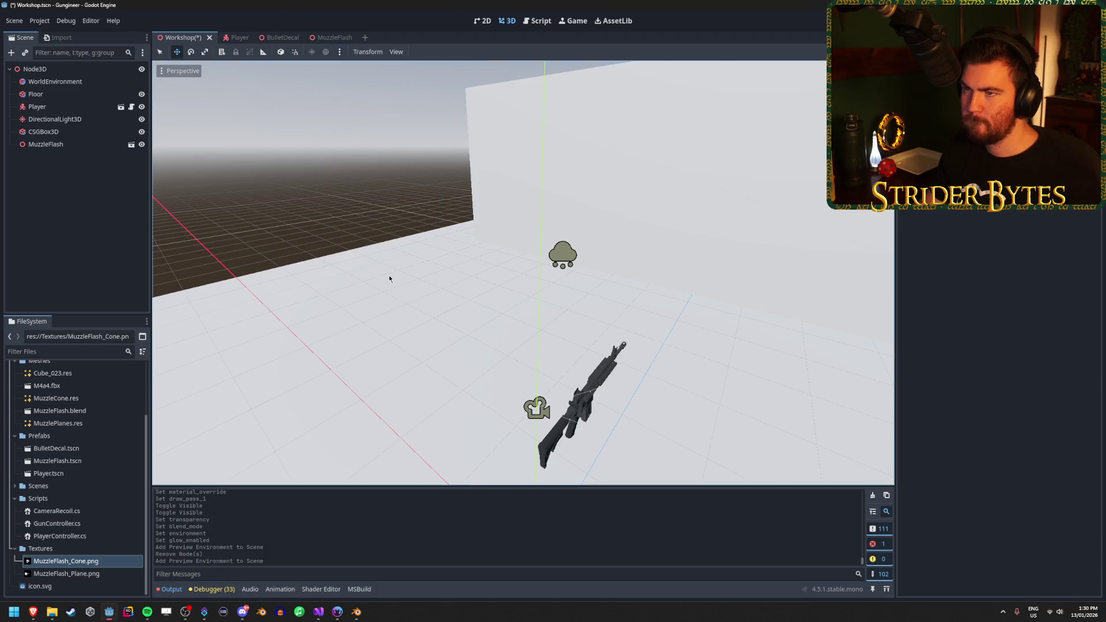
Expand the WorldEnvironment's Glow section and drag Intensity from 0.8 up to 2.69
{"action": "left_click", "coordinate": [56, 81]}
{"action": "left_click", "coordinate": [339, 53]}
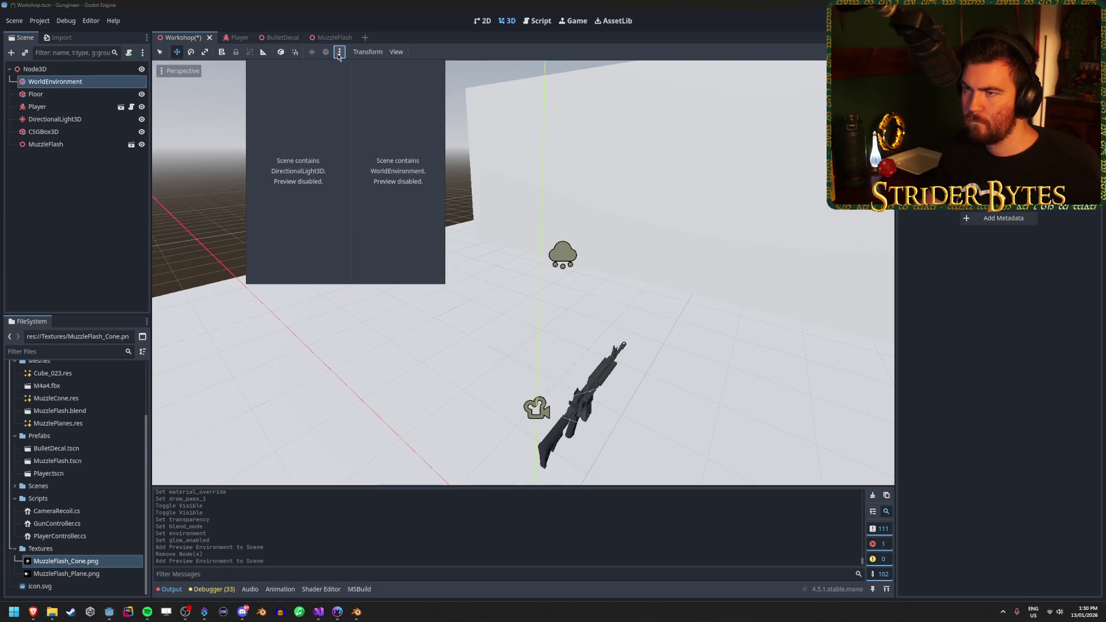
{"action": "left_click", "coordinate": [340, 53]}
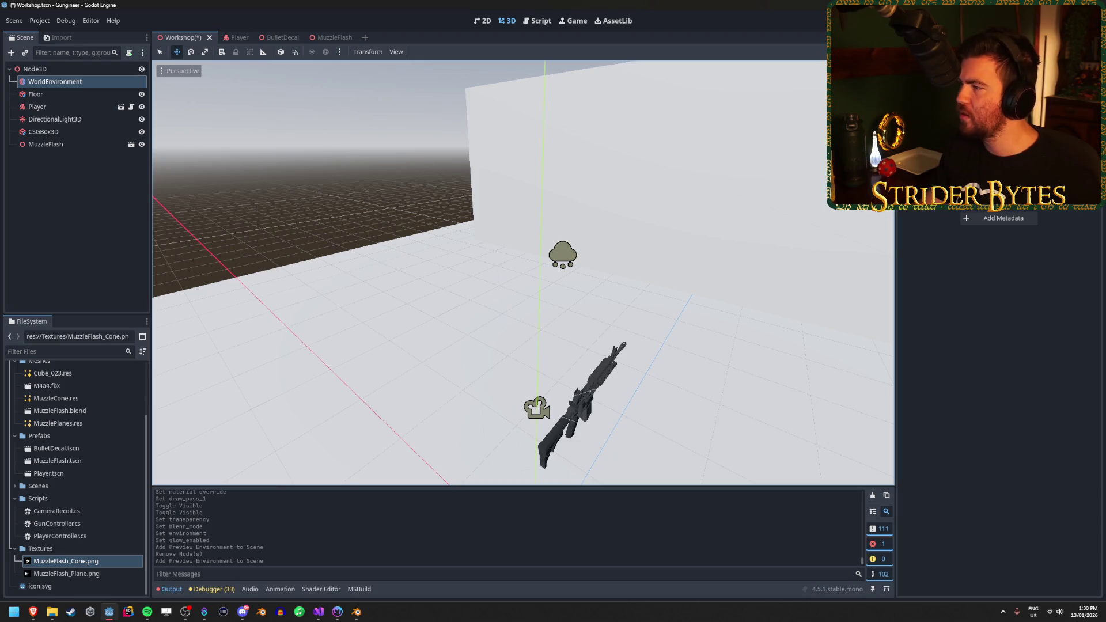
{"action": "scroll", "coordinate": [999, 345], "scroll_direction": "up", "scroll_amount": 2}
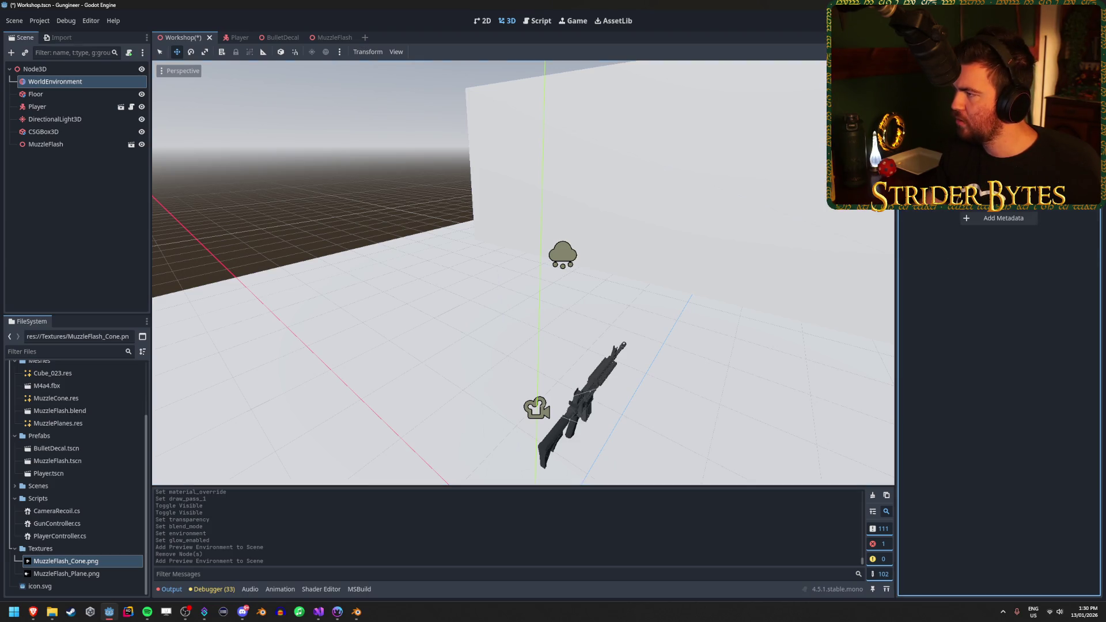
{"action": "scroll", "coordinate": [934, 221], "scroll_direction": "up", "scroll_amount": 3}
{"action": "left_click", "coordinate": [927, 220]}
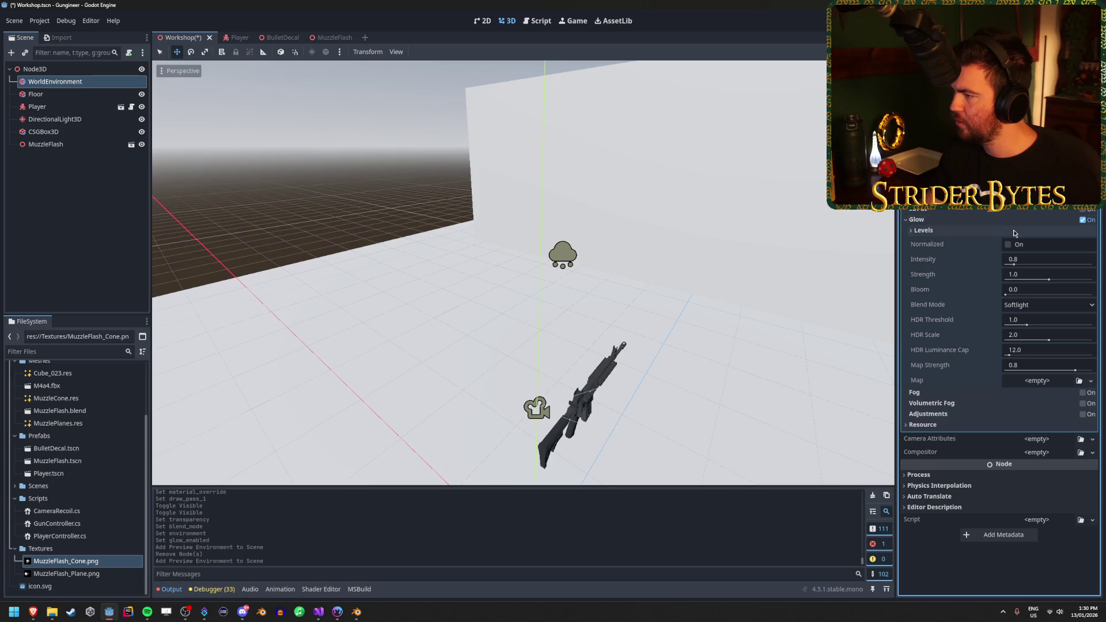
{"action": "left_click_drag", "start_coordinate": [1012, 265], "coordinate": [1023, 267]}
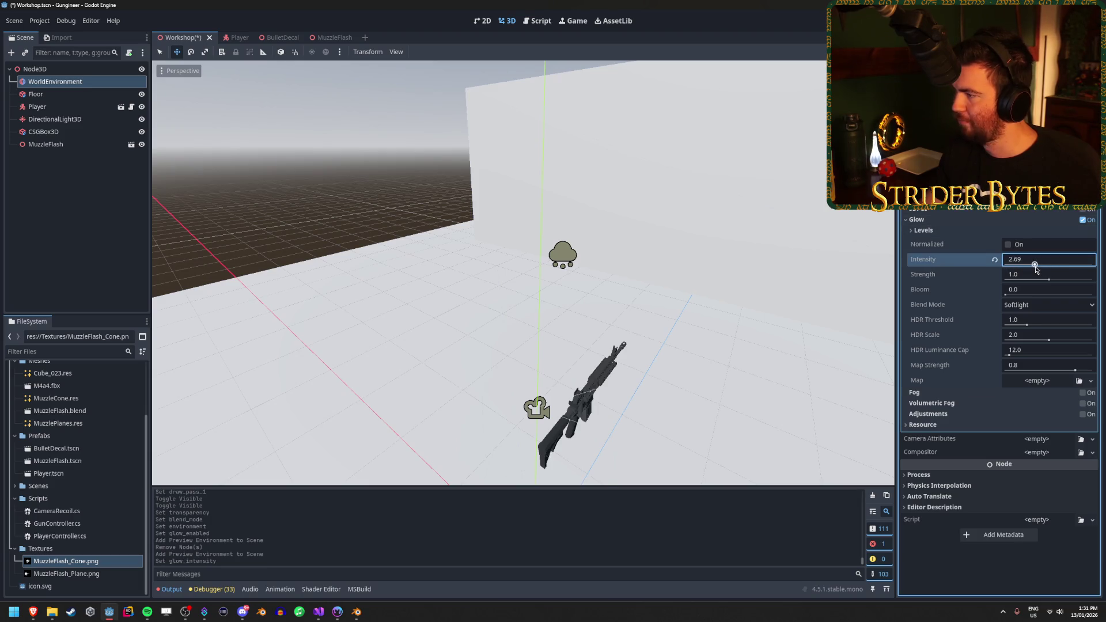
{"action": "left_click", "coordinate": [90, 148]}
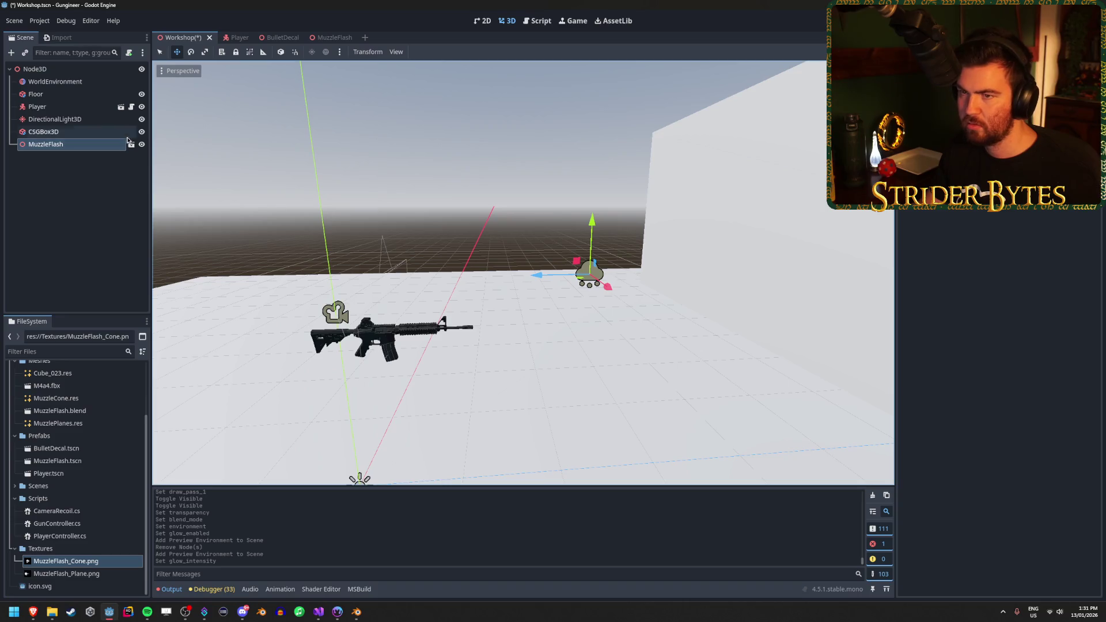
{"action": "left_click", "coordinate": [320, 42]}
Unhide MuzzlePlanes and MuzzleCone and save the MuzzleFlash scene
{"action": "left_click", "coordinate": [141, 94]}
{"action": "left_click", "coordinate": [142, 81]}
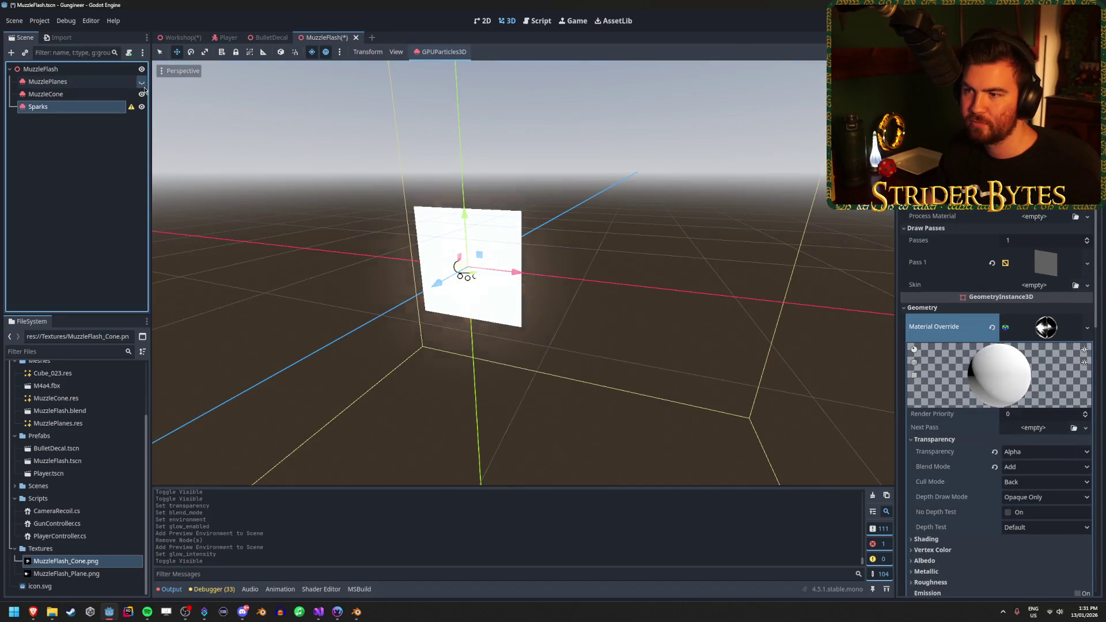
{"action": "key", "text": "ctrl+s"}
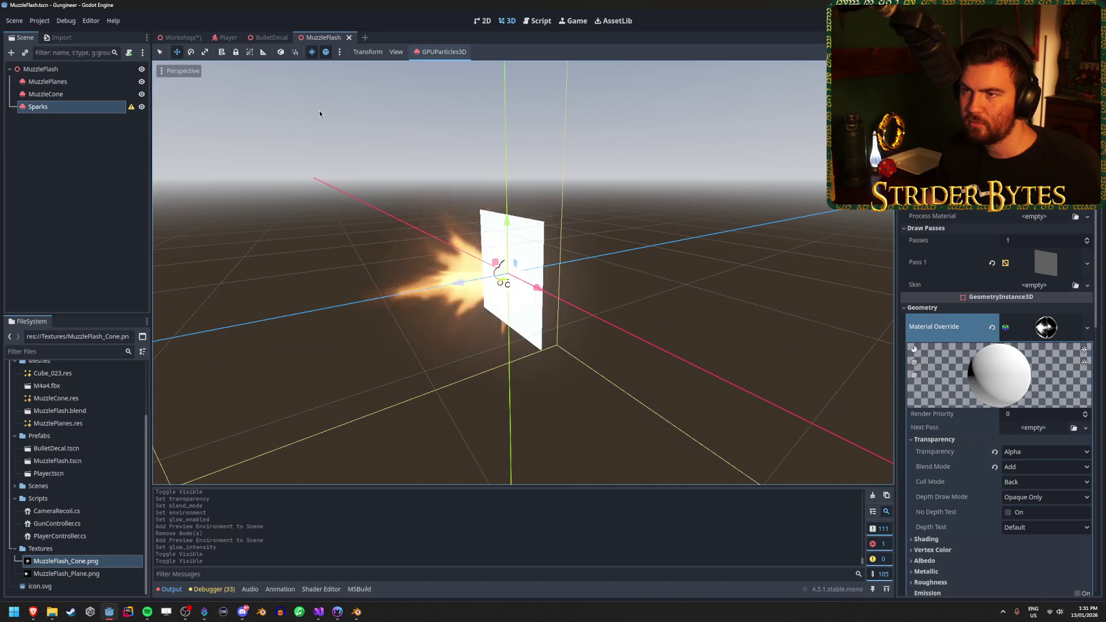
{"action": "left_click", "coordinate": [180, 37]}
In Workshop, frame the MuzzleFlash node to view the rifle and glowing flash
{"action": "key", "text": "f"}
{"action": "scroll", "coordinate": [550, 224], "scroll_direction": "down", "scroll_amount": 3}
{"action": "mouse_move", "coordinate": [523, 271]}
{"action": "left_mouse_down"}
{"action": "mouse_move", "coordinate": [553, 230]}
{"action": "mouse_move", "coordinate": [444, 237]}
{"action": "left_mouse_up"}
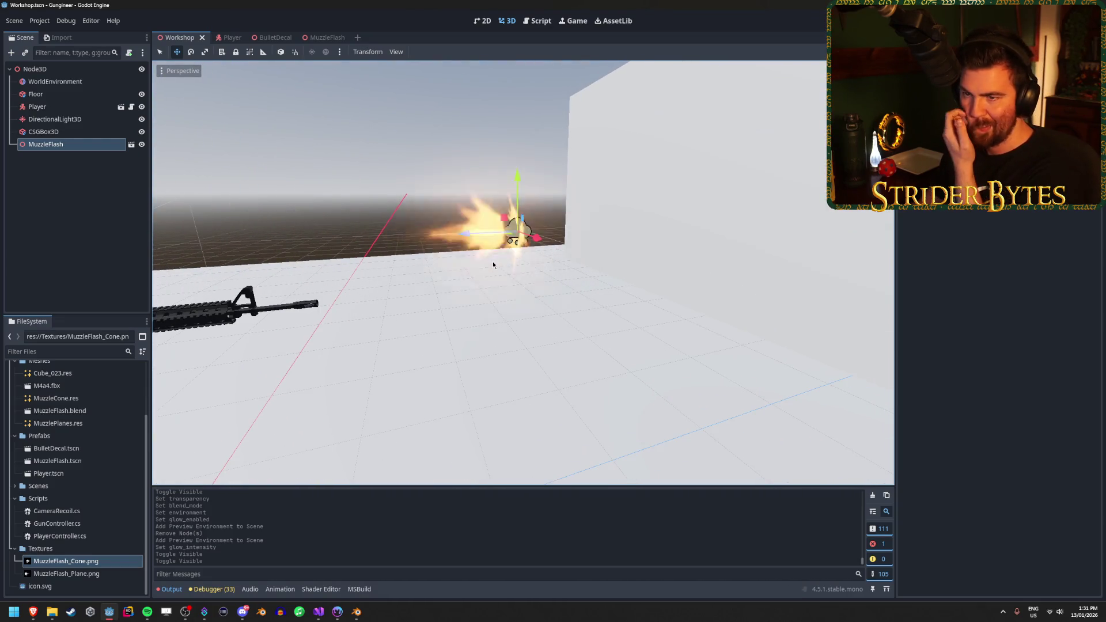
{"action": "left_click", "coordinate": [67, 133]}
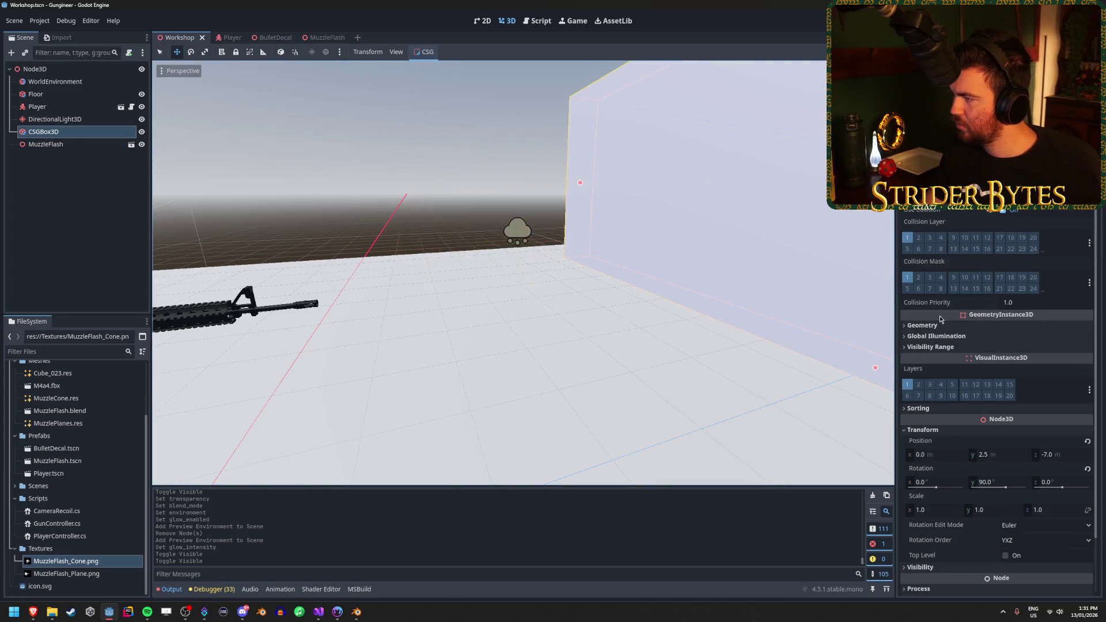
Give the CSGBox3D wall a new StandardMaterial3D override with a dark grey albedo
{"action": "scroll", "coordinate": [962, 337], "scroll_direction": "down", "scroll_amount": 2}
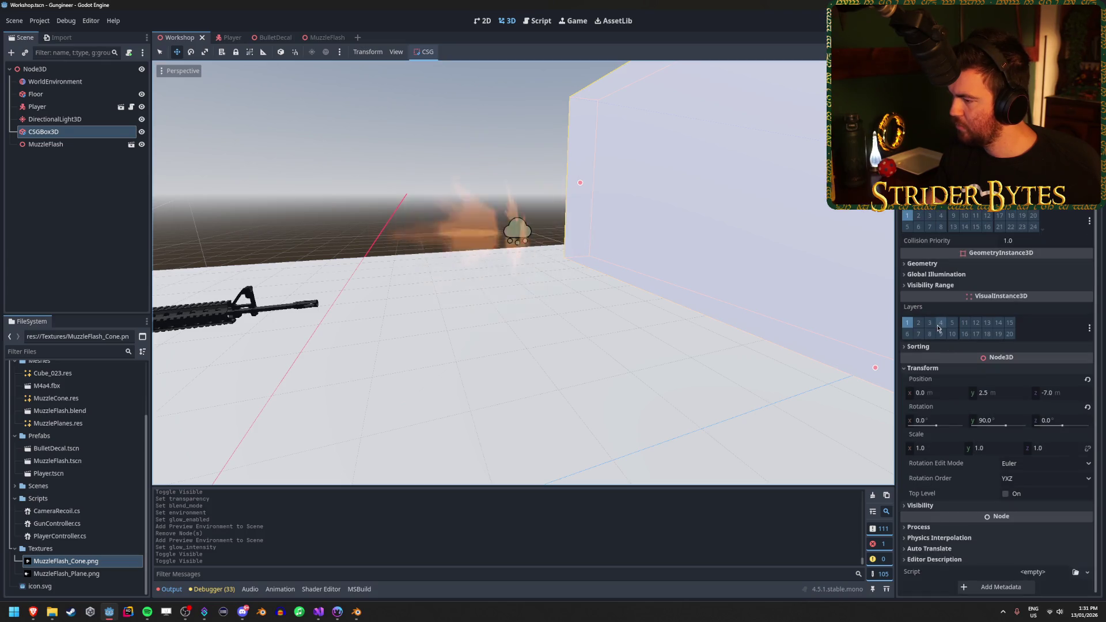
{"action": "left_click", "coordinate": [934, 265]}
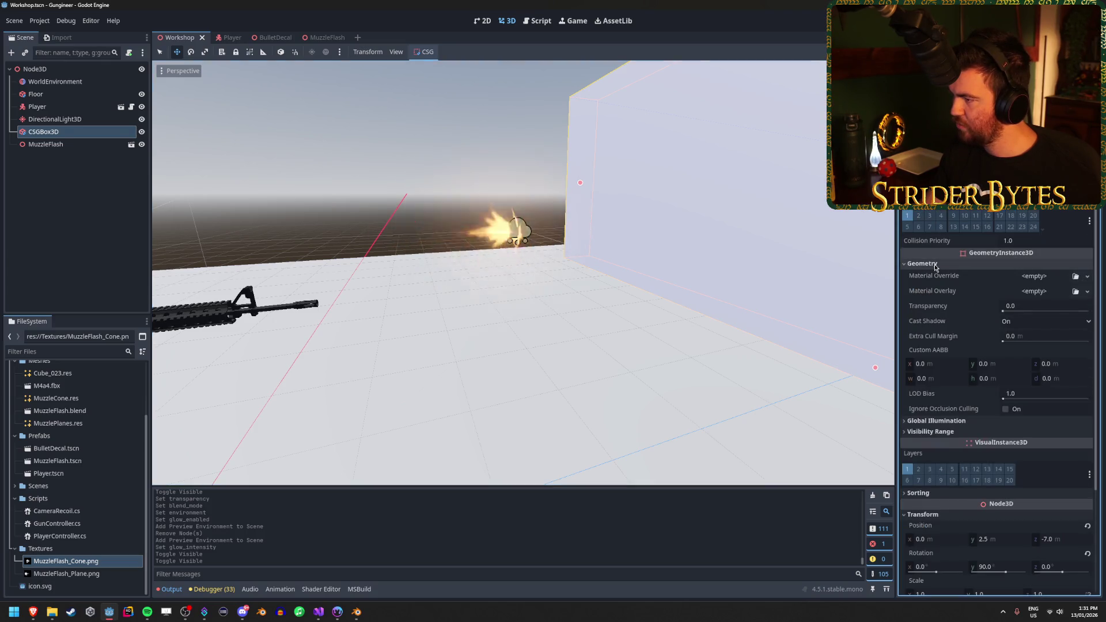
{"action": "left_click", "coordinate": [1087, 276]}
{"action": "left_click", "coordinate": [1057, 302]}
{"action": "left_click", "coordinate": [1046, 283]}
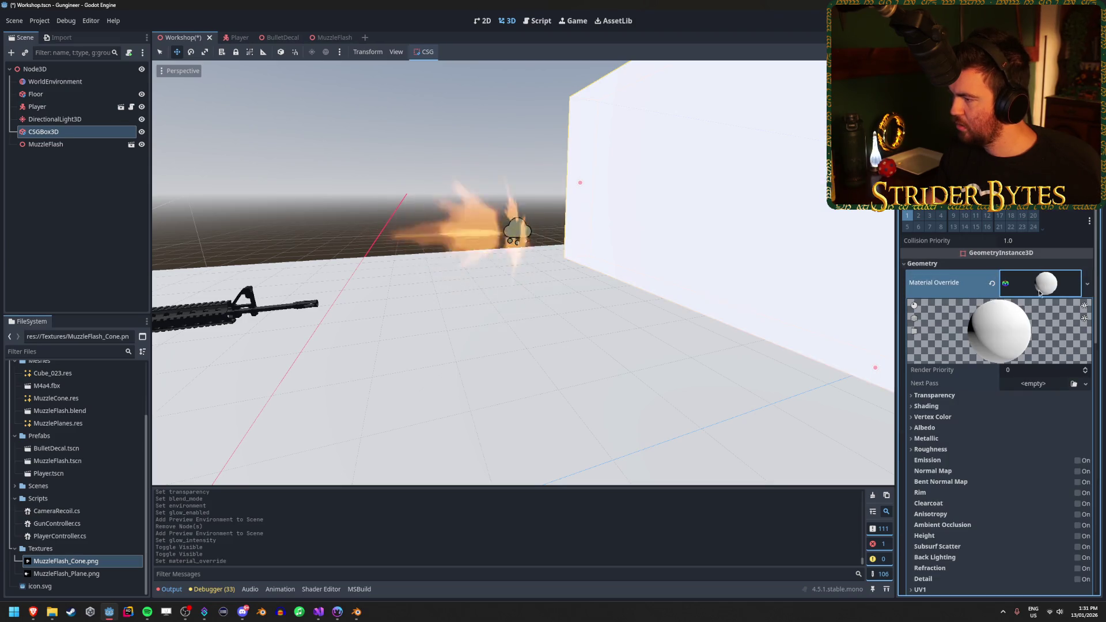
{"action": "left_click", "coordinate": [956, 428]}
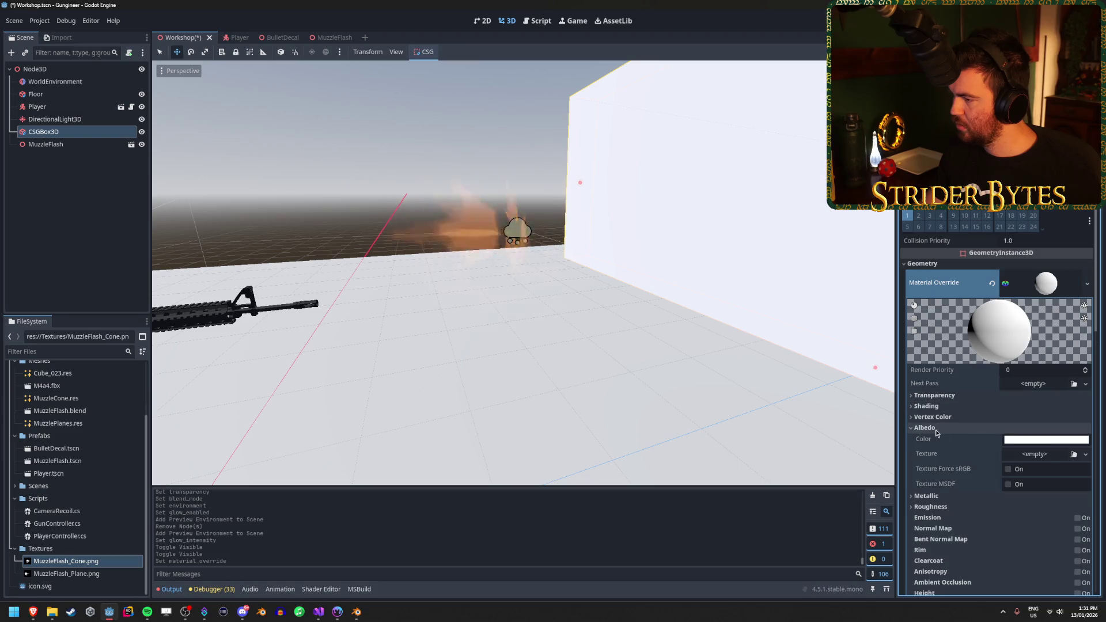
{"action": "left_click", "coordinate": [1042, 440]}
{"action": "mouse_move", "coordinate": [1094, 218]}
{"action": "left_mouse_down"}
{"action": "mouse_move", "coordinate": [1094, 271]}
{"action": "mouse_move", "coordinate": [1098, 261]}
{"action": "left_mouse_up"}
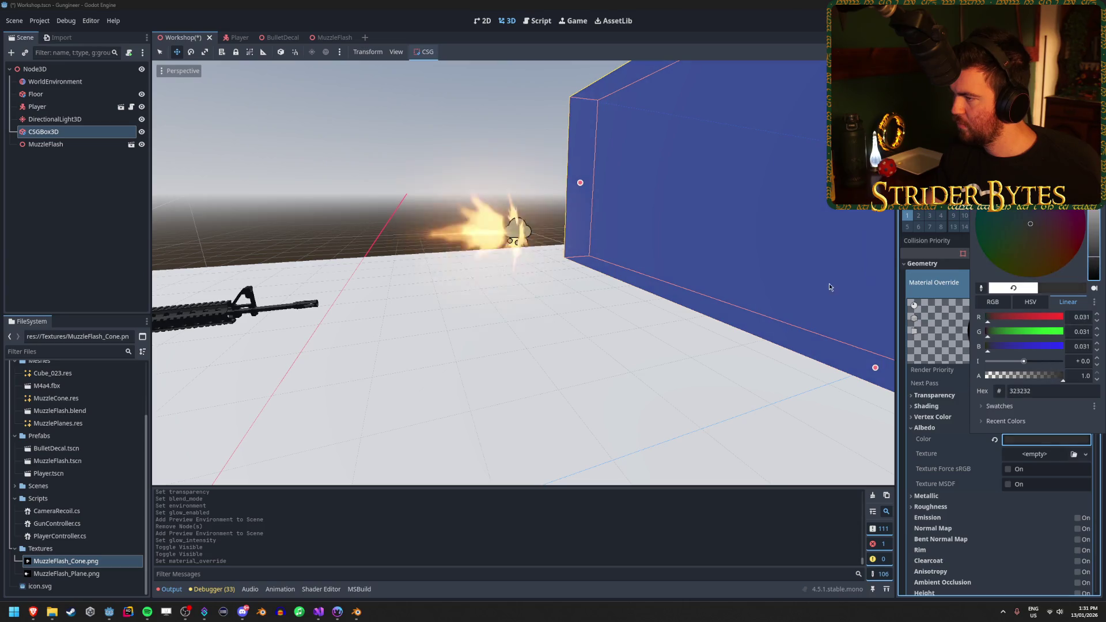
{"action": "left_click", "coordinate": [649, 304]}
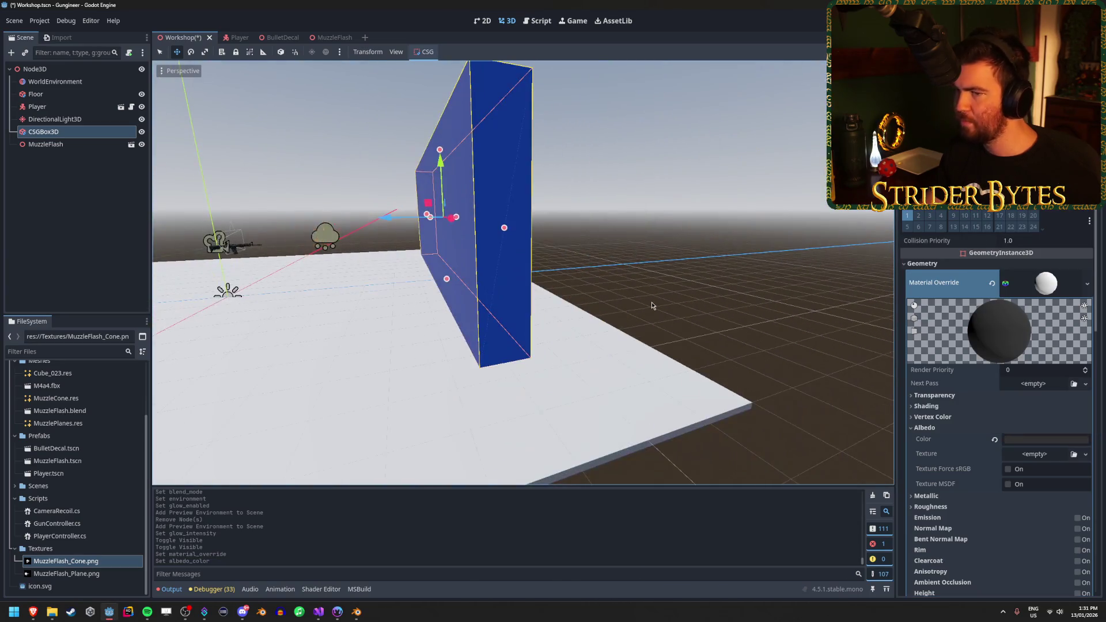
Drag the MuzzleFlash node along its Z axis to sit right in front of the wall
{"action": "left_click", "coordinate": [55, 81]}
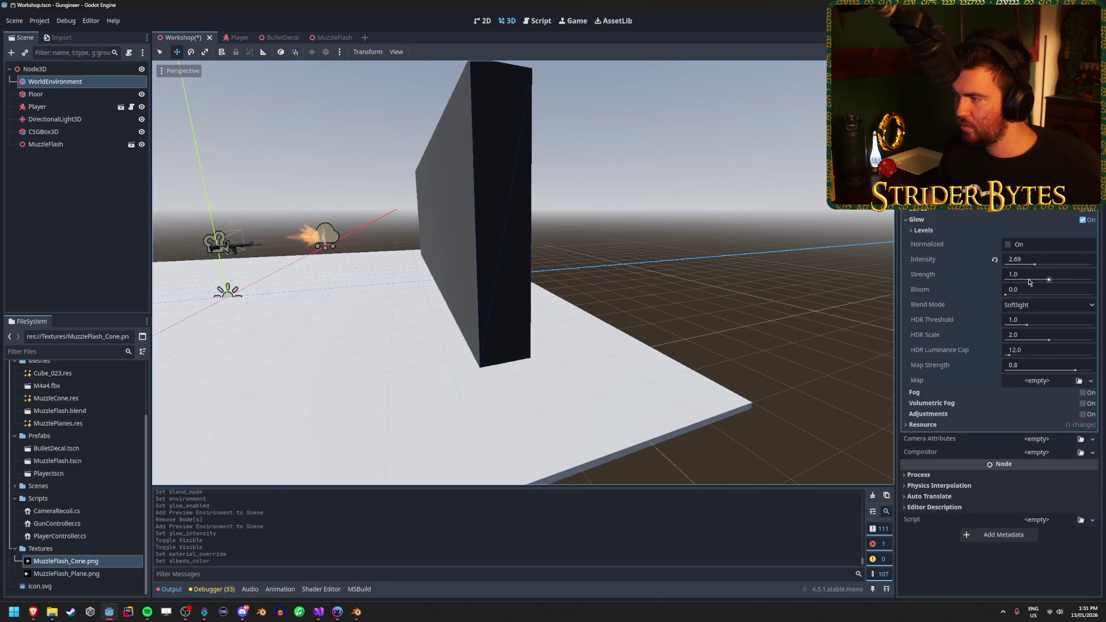
{"action": "left_click", "coordinate": [419, 178]}
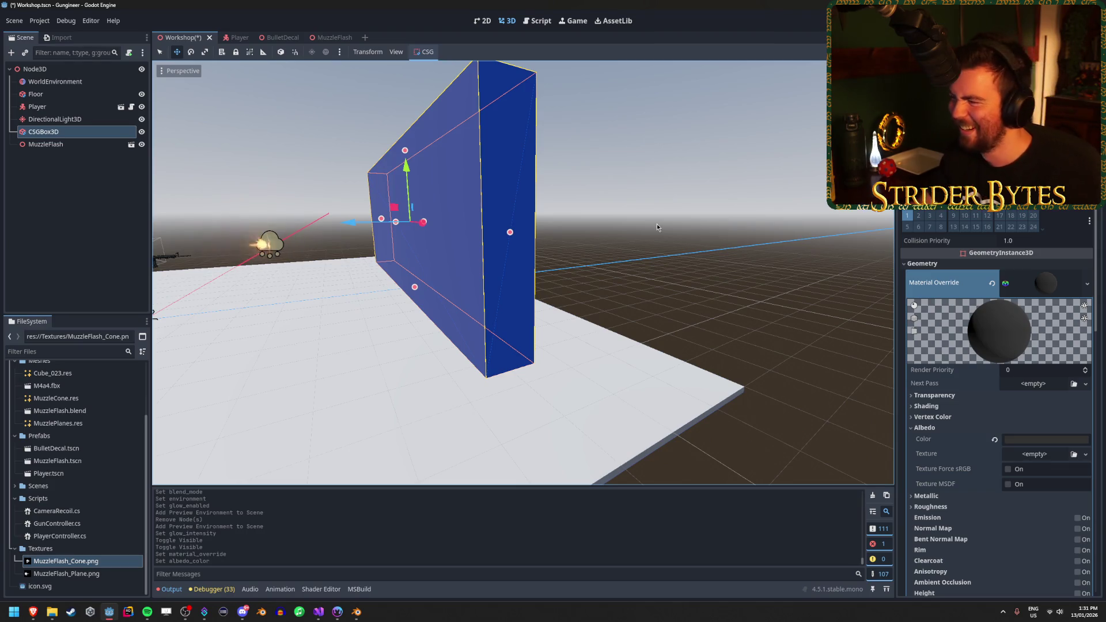
{"action": "left_click", "coordinate": [838, 223]}
{"action": "key", "text": "w"}
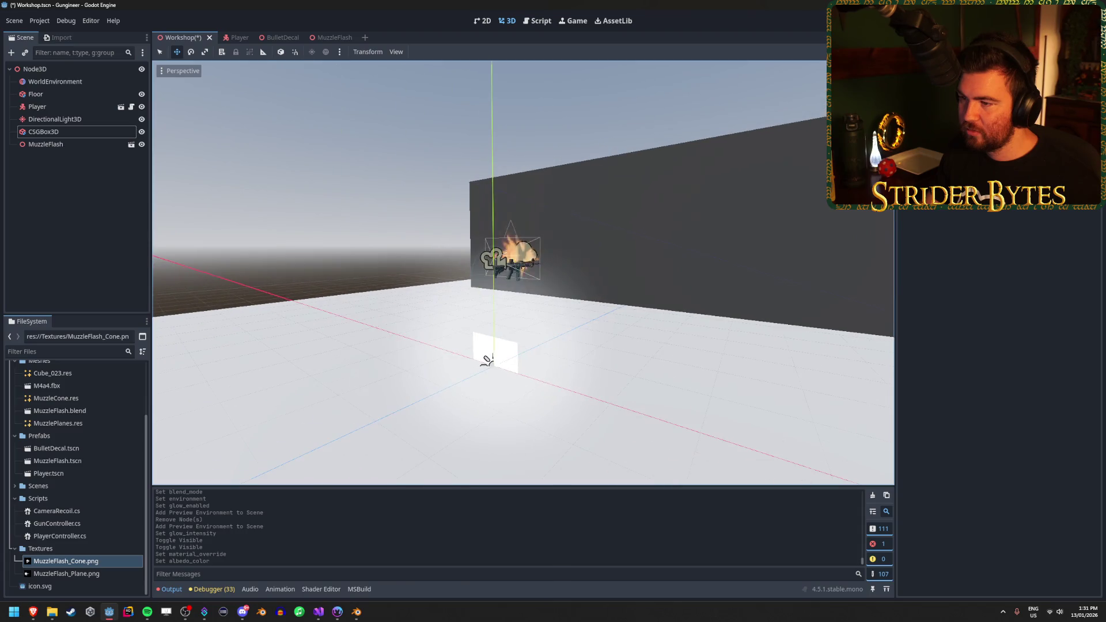
{"action": "left_click", "coordinate": [81, 146]}
{"action": "key", "text": "s"}
{"action": "mouse_move", "coordinate": [498, 243]}
{"action": "left_mouse_down"}
{"action": "mouse_move", "coordinate": [547, 245]}
{"action": "mouse_move", "coordinate": [662, 297]}
{"action": "left_mouse_up"}
Assign a New StandardMaterial3D as the Floor's Geometry material override
{"action": "key", "text": "w"}
{"action": "key", "text": "d"}
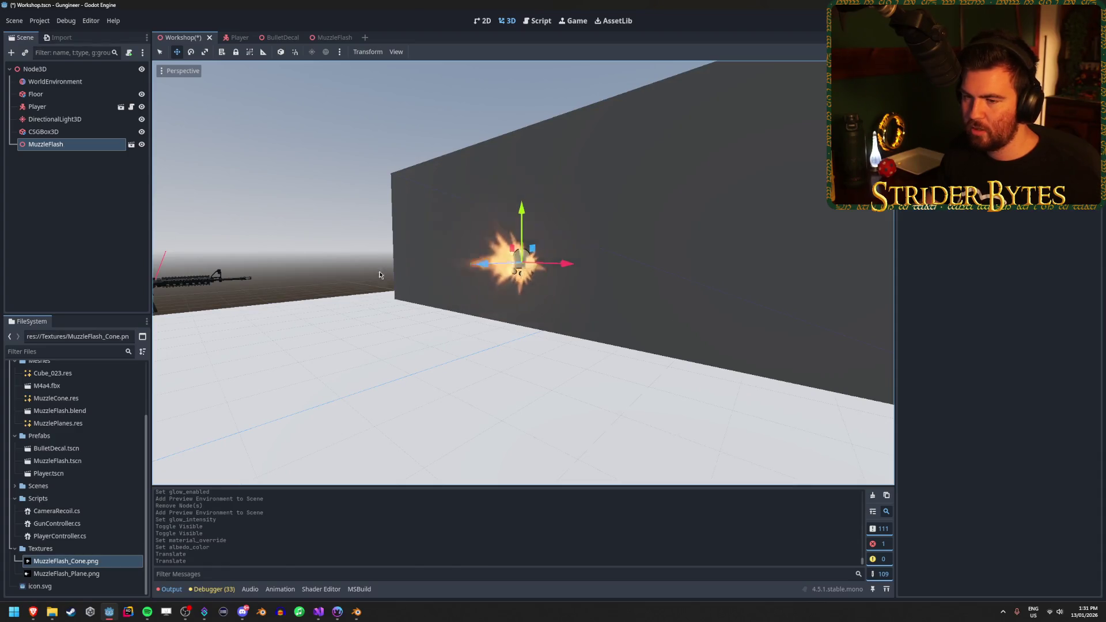
{"action": "key", "text": "s"}
{"action": "left_click", "coordinate": [639, 378]}
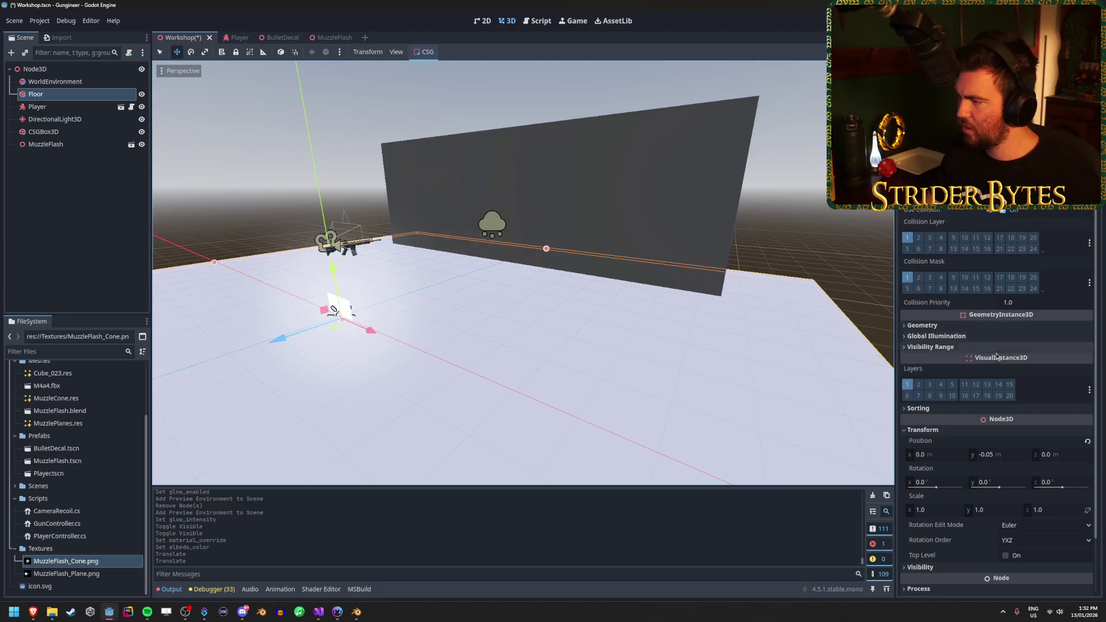
{"action": "left_click", "coordinate": [934, 326]}
{"action": "left_click", "coordinate": [1087, 338]}
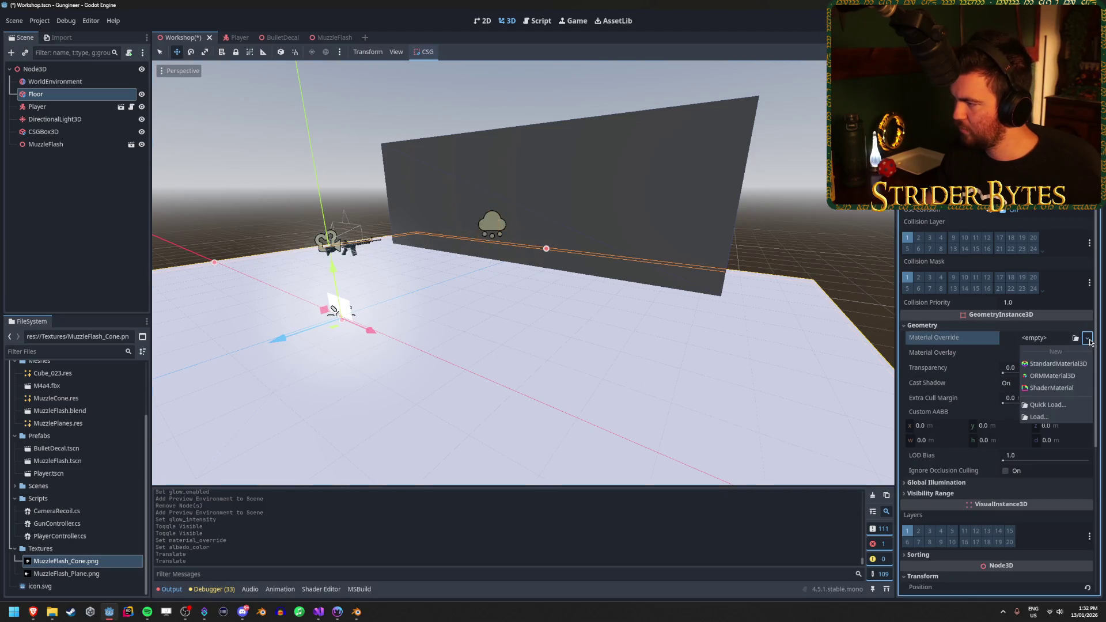
{"action": "left_click", "coordinate": [1087, 340]}
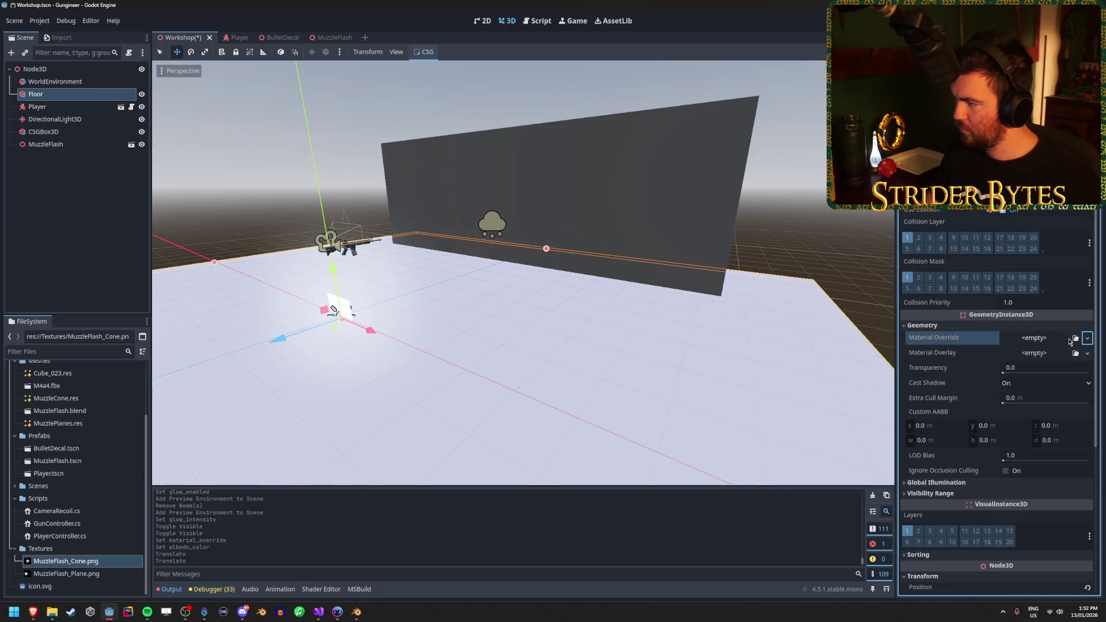
{"action": "left_click", "coordinate": [1076, 339]}
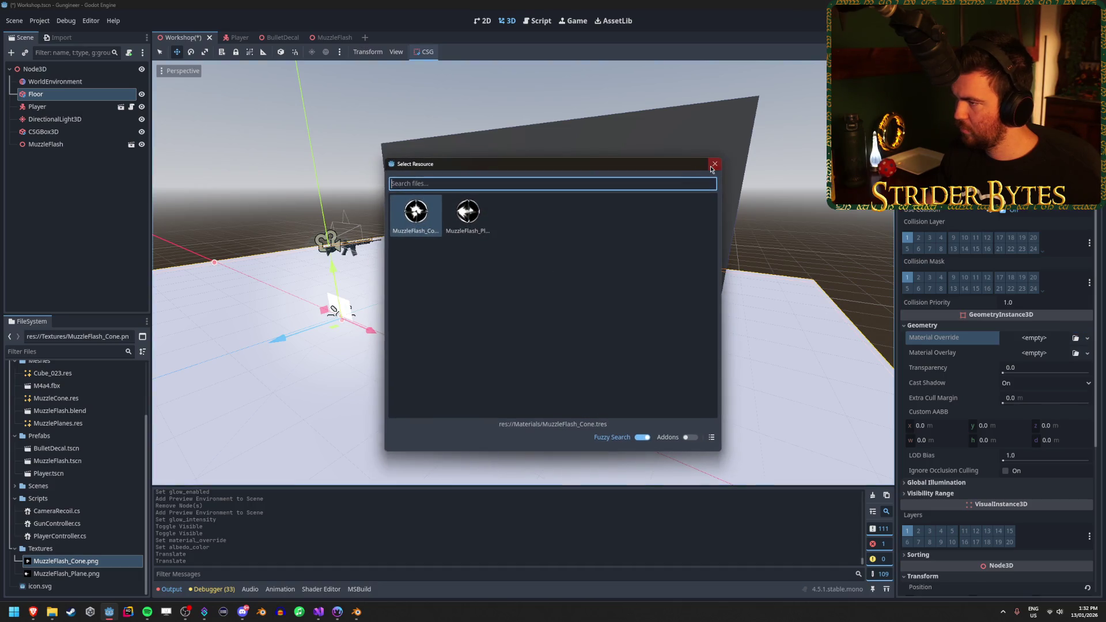
{"action": "left_click", "coordinate": [713, 165]}
{"action": "left_click", "coordinate": [1088, 339]}
{"action": "left_click", "coordinate": [1057, 363]}
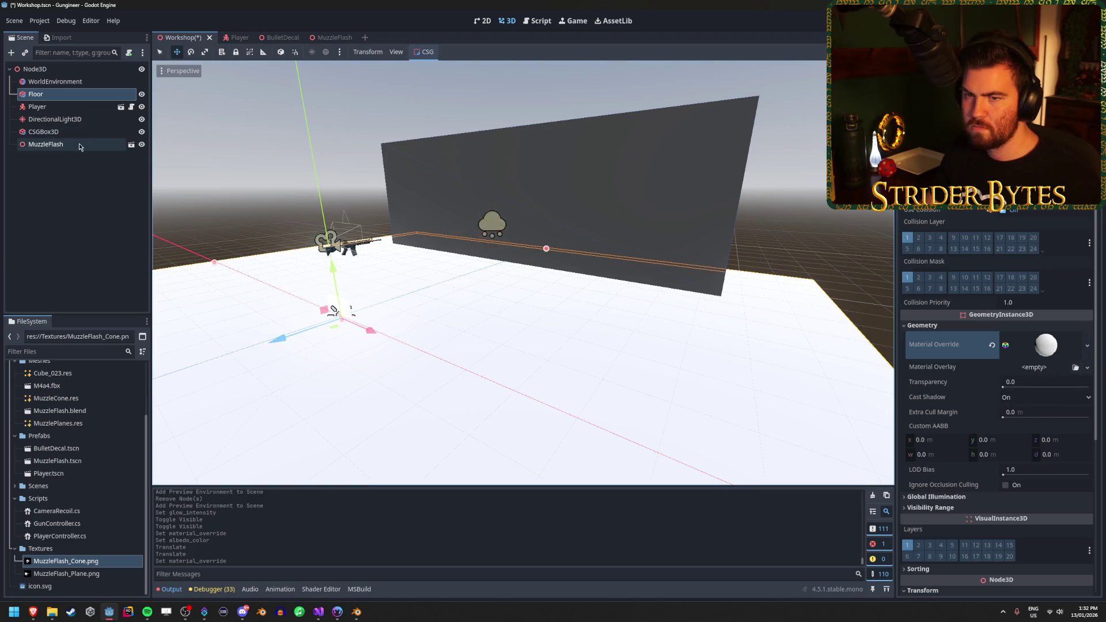
{"action": "left_click", "coordinate": [52, 132]}
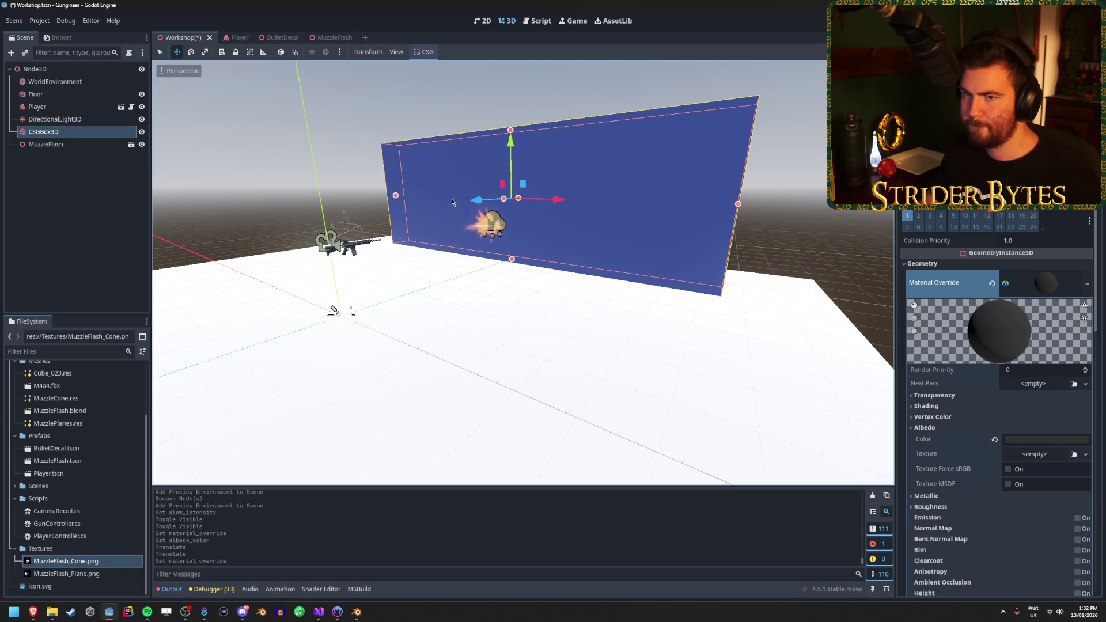
Move the CSGBox3D just under Floor in the scene tree and rename it Wall
{"action": "left_click", "coordinate": [657, 320]}
{"action": "left_click", "coordinate": [656, 184]}
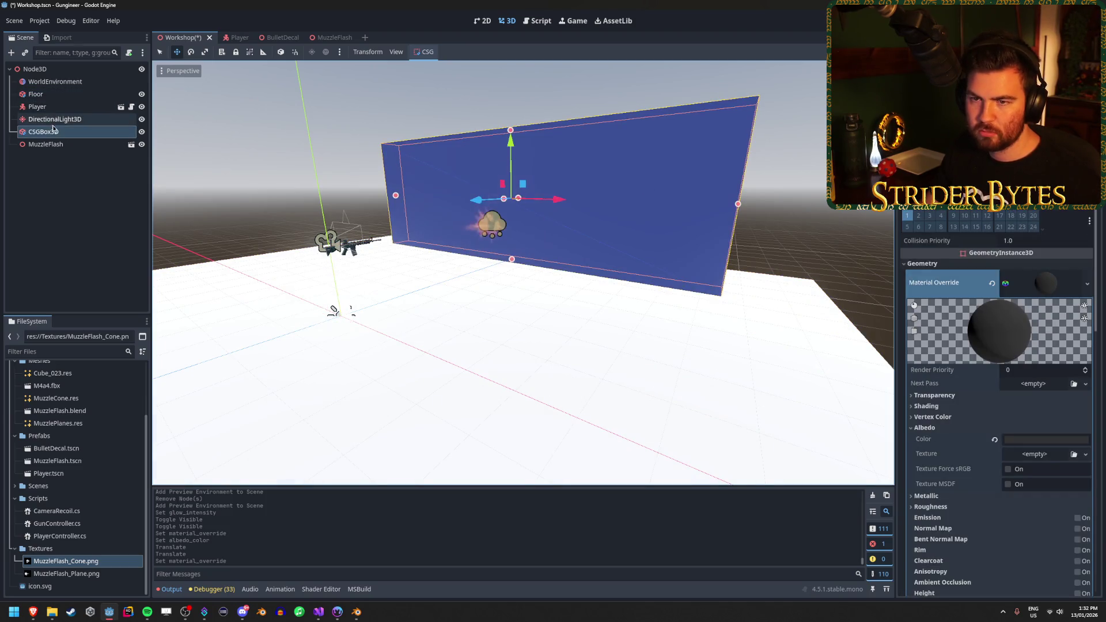
{"action": "left_click_drag", "start_coordinate": [51, 137], "coordinate": [53, 107]}
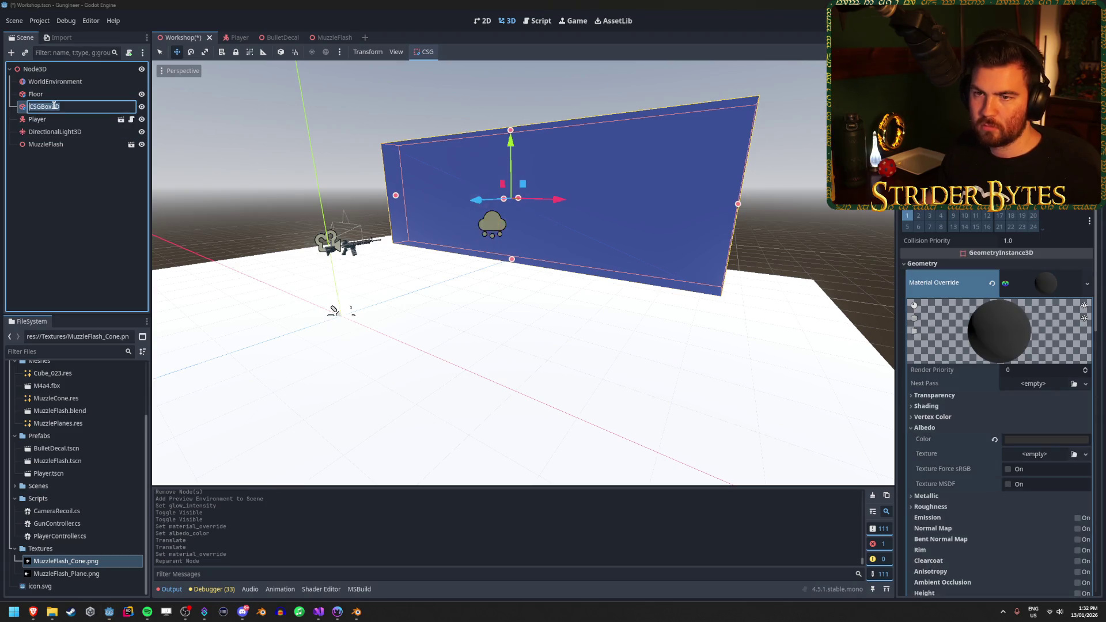
{"action": "key", "text": "Return"}
Darken the material override albedo colour of both Floor and Wall to black
{"action": "left_click", "coordinate": [36, 94], "text": "ctrl"}
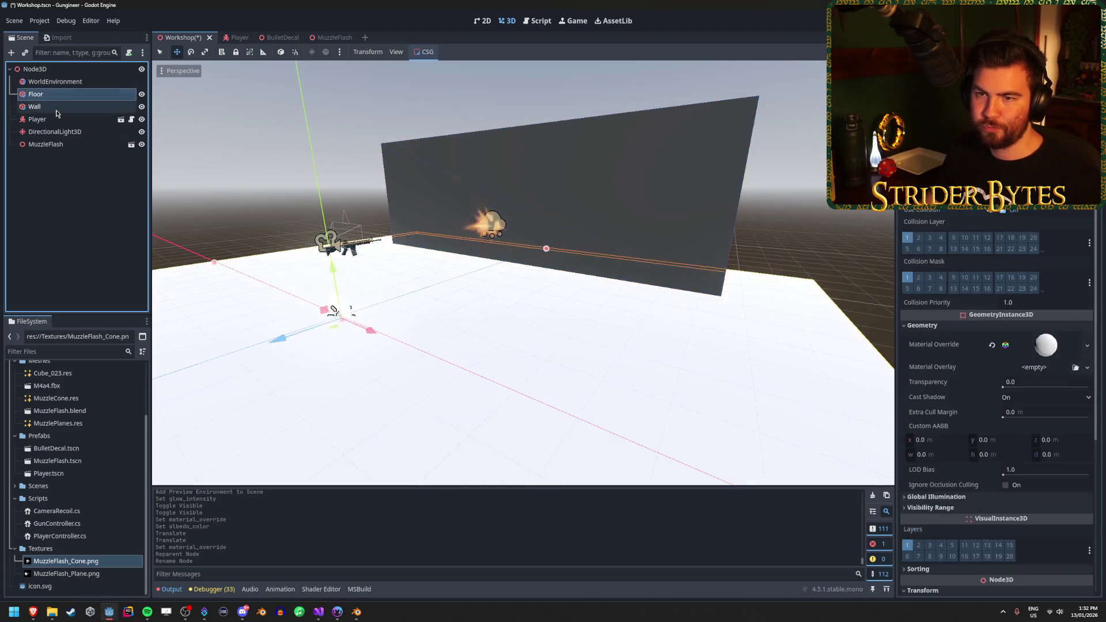
{"action": "left_click", "coordinate": [934, 326]}
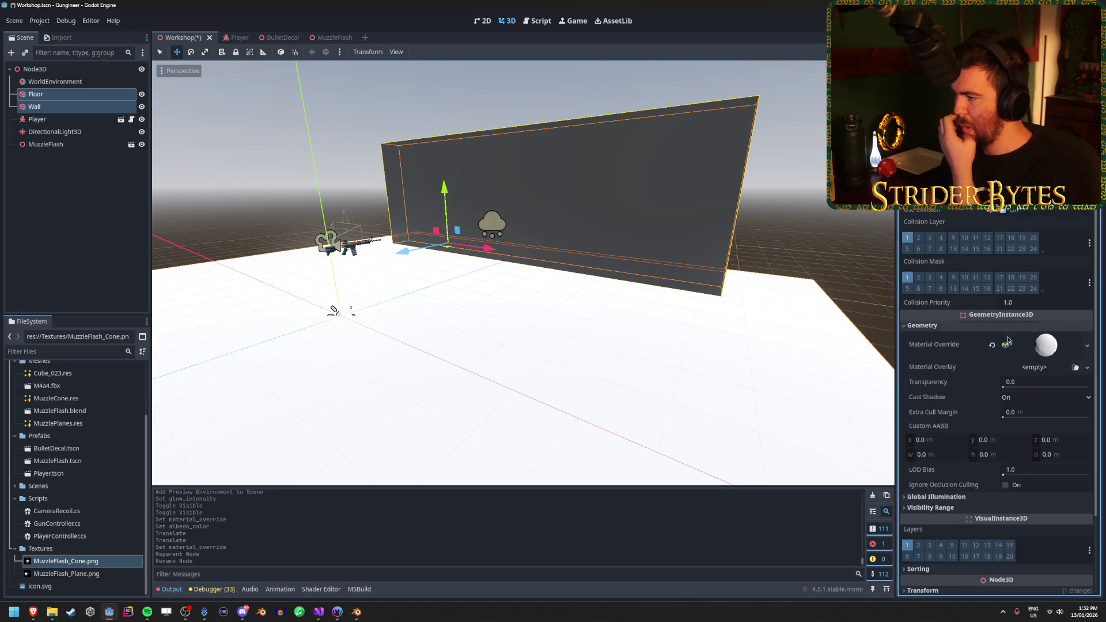
{"action": "left_click", "coordinate": [1042, 346]}
{"action": "scroll", "coordinate": [984, 445], "scroll_direction": "down", "scroll_amount": 4}
{"action": "left_click", "coordinate": [924, 302]}
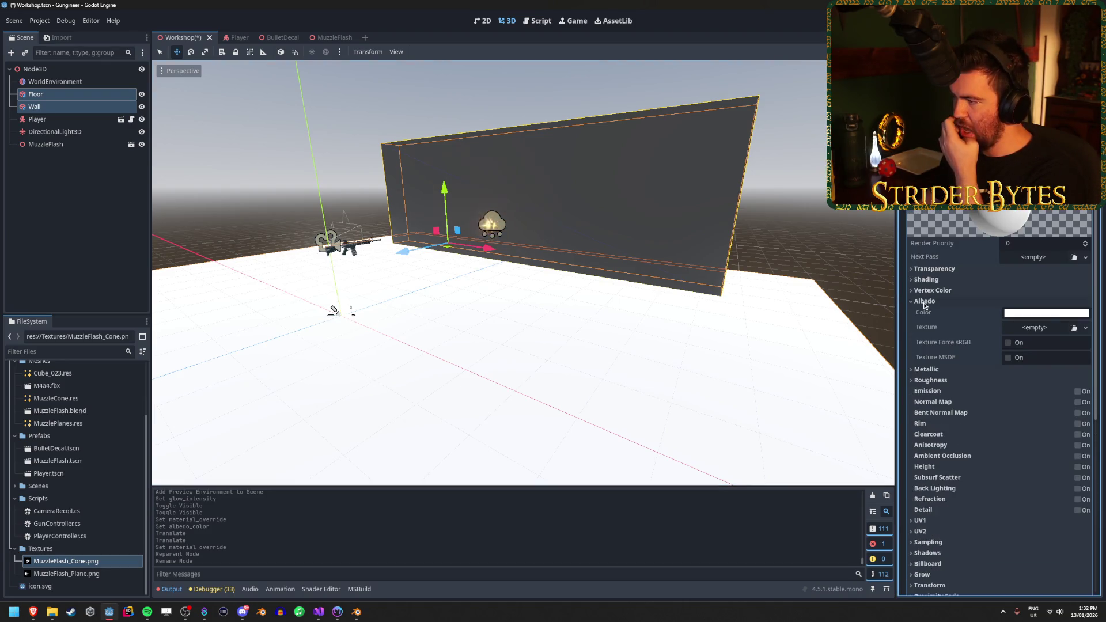
{"action": "left_click", "coordinate": [1040, 315]}
{"action": "mouse_move", "coordinate": [1093, 334]}
{"action": "left_mouse_down"}
{"action": "mouse_move", "coordinate": [1103, 446]}
{"action": "mouse_move", "coordinate": [1093, 332]}
{"action": "mouse_move", "coordinate": [1100, 417]}
{"action": "left_mouse_up"}
{"action": "left_click", "coordinate": [811, 253]}
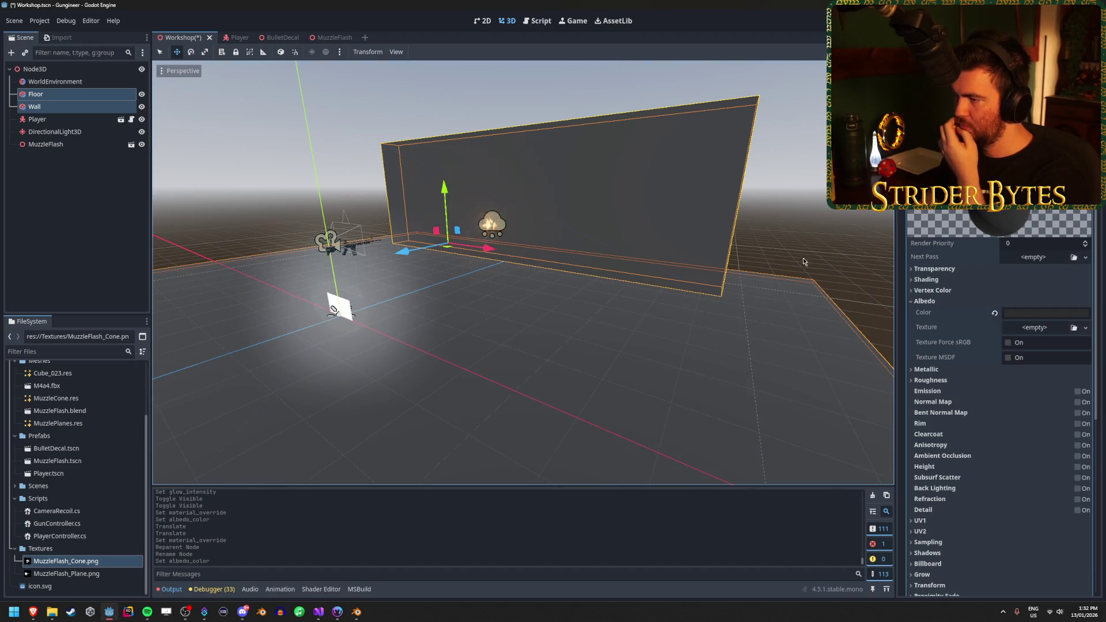
{"action": "left_click", "coordinate": [797, 254]}
Look over the scene and undo an accidental move of the Player node
{"action": "key", "text": "s"}
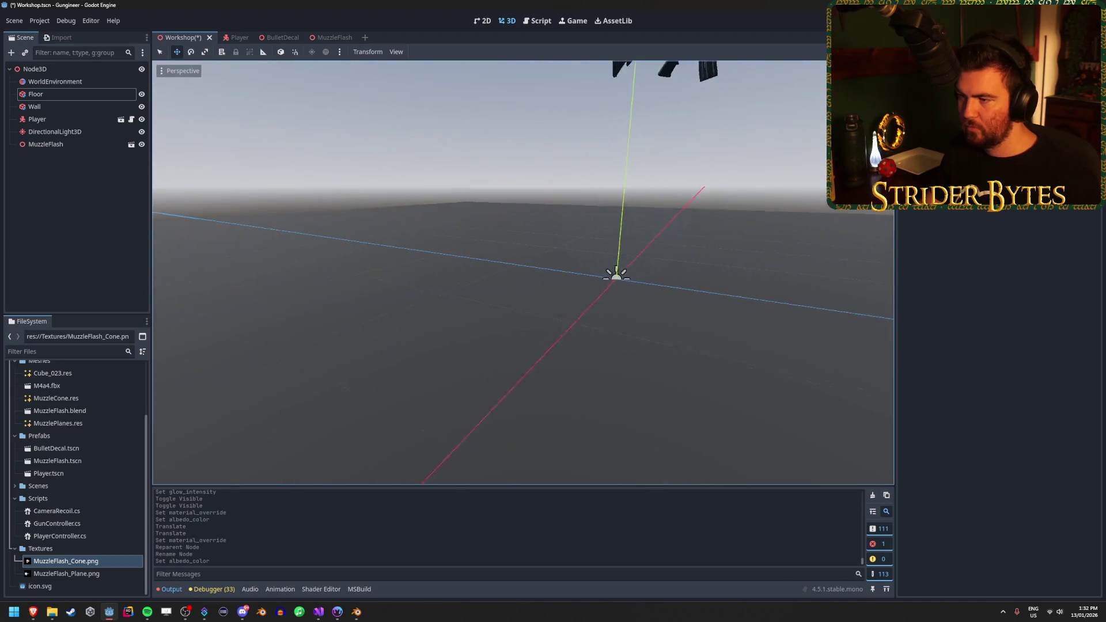
{"action": "left_click_drag", "start_coordinate": [404, 241], "coordinate": [3, 227]}
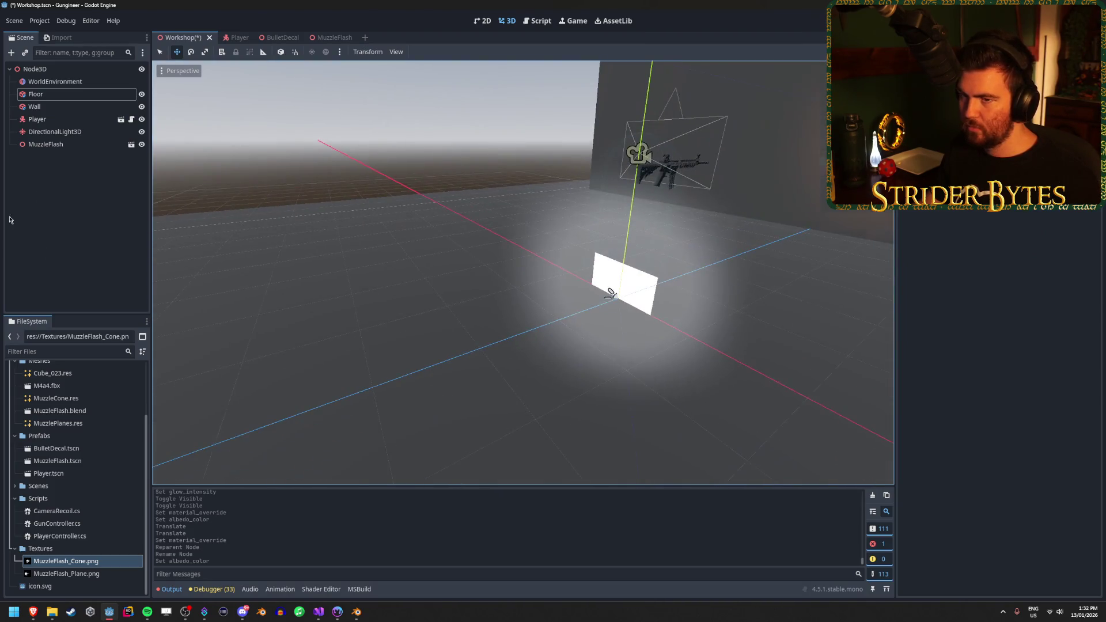
{"action": "left_click", "coordinate": [71, 145]}
{"action": "left_click_drag", "start_coordinate": [424, 254], "coordinate": [323, 248]}
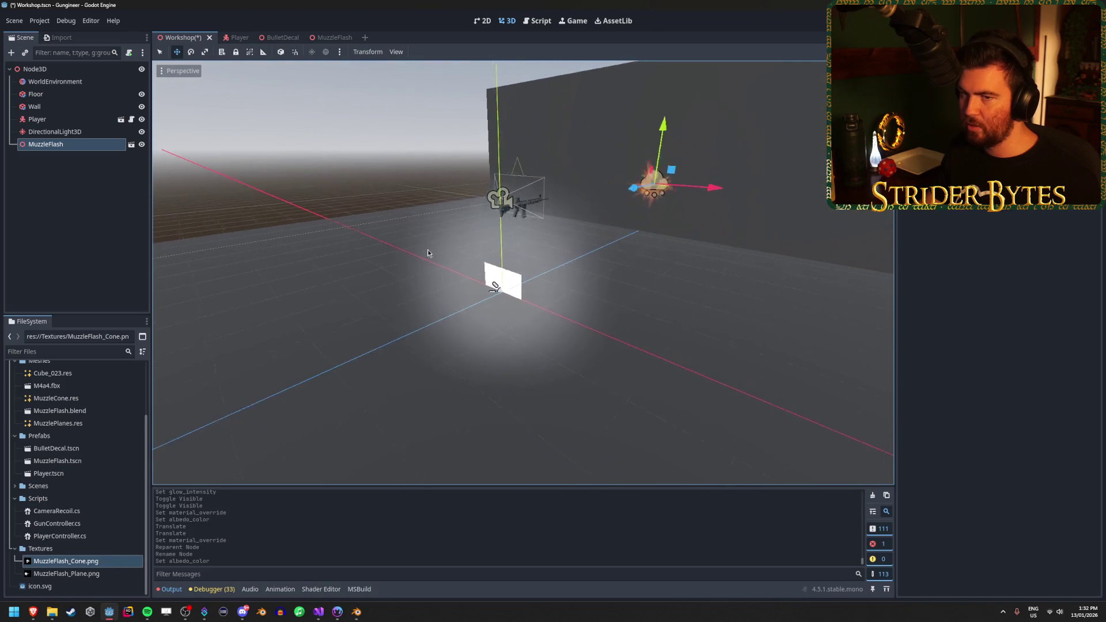
{"action": "left_click", "coordinate": [81, 122]}
{"action": "left_click_drag", "start_coordinate": [303, 371], "coordinate": [303, 371]}
{"action": "key", "text": "ctrl+z"}
Undo an accidental DirectionalLight3D move and save the scene
{"action": "left_click", "coordinate": [68, 132]}
{"action": "left_click_drag", "start_coordinate": [459, 311], "coordinate": [351, 375]}
{"action": "key", "text": "ctrl+z"}
{"action": "left_click", "coordinate": [56, 81]}
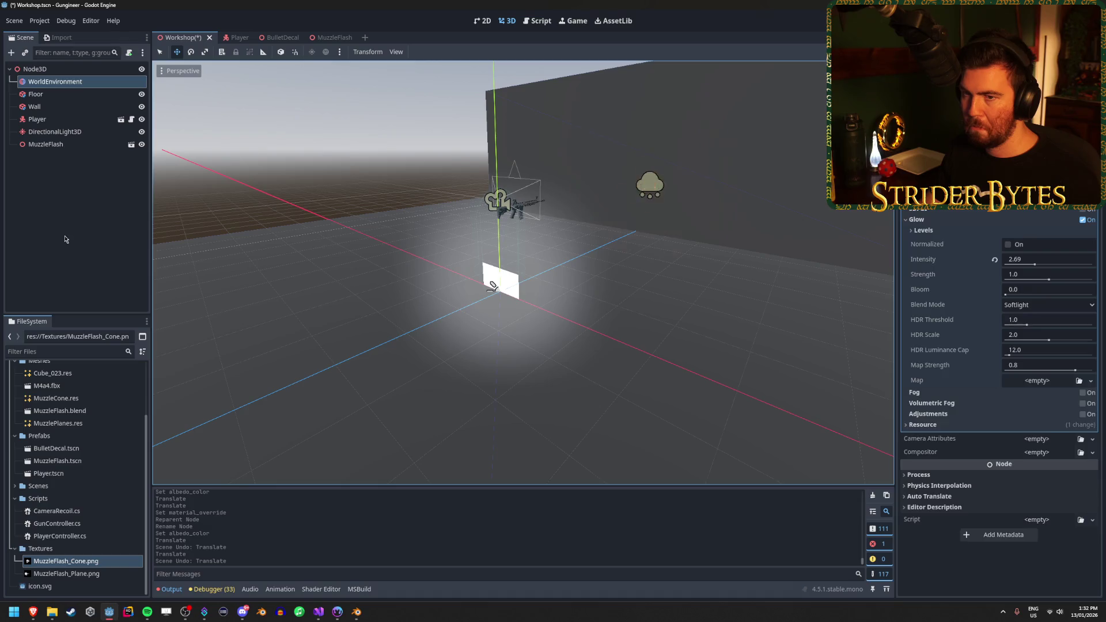
{"action": "left_click", "coordinate": [67, 191]}
{"action": "key", "text": "ctrl+s"}
Hide and then show the MuzzleFlash node, and save the scene again
{"action": "left_click", "coordinate": [142, 146]}
{"action": "left_click", "coordinate": [143, 146]}
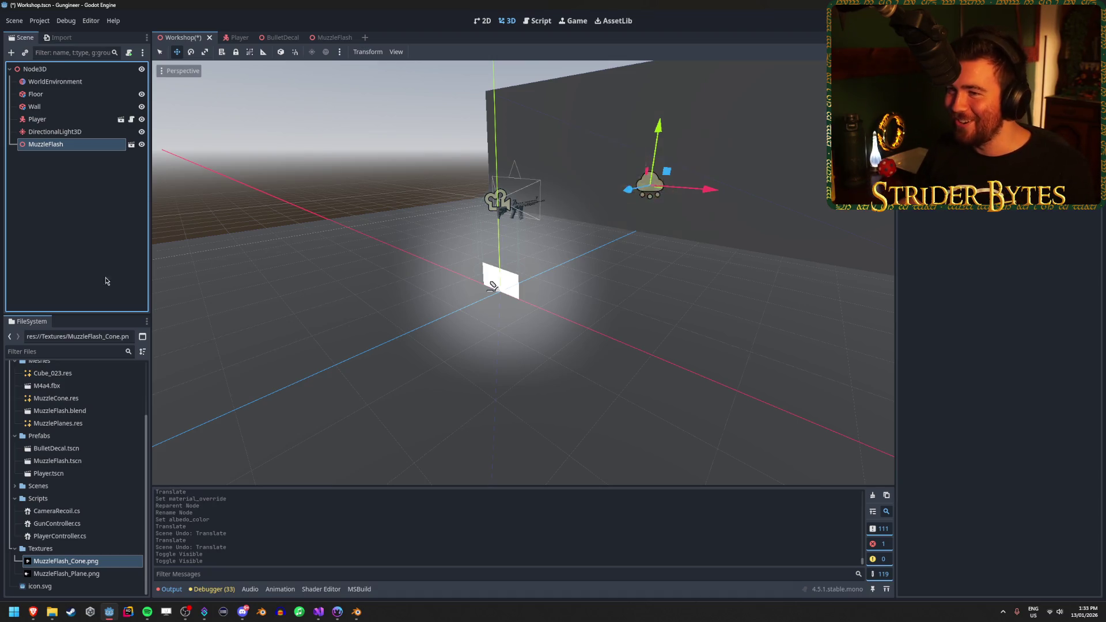
{"action": "key", "text": "ctrl+s"}
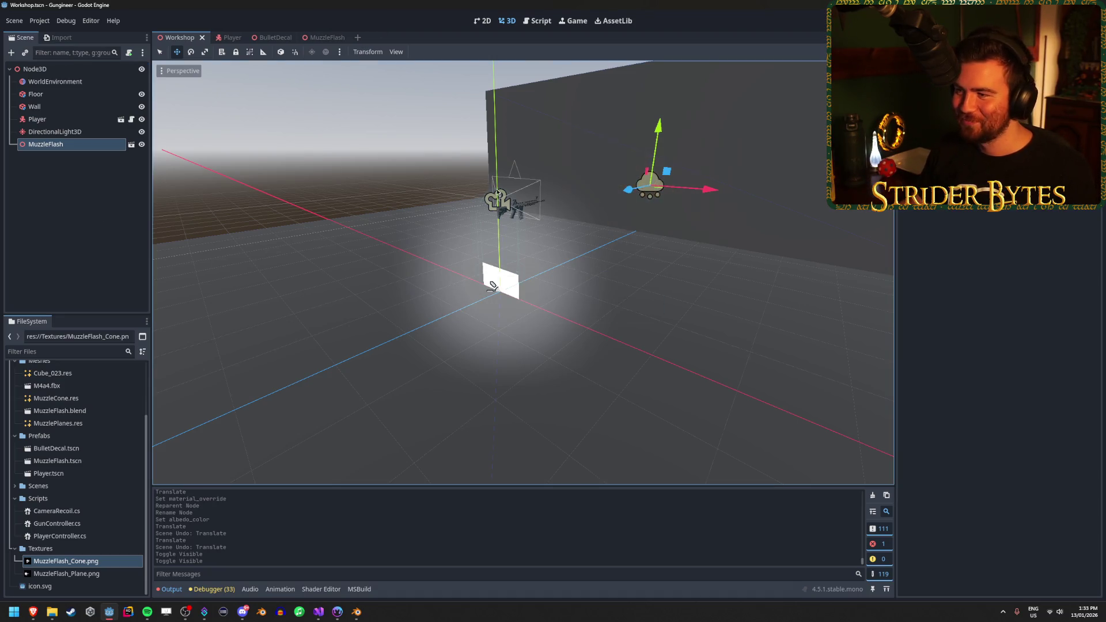
Darken the Wall's albedo colour to near-black #141414 using RGB values
{"action": "left_click", "coordinate": [642, 216]}
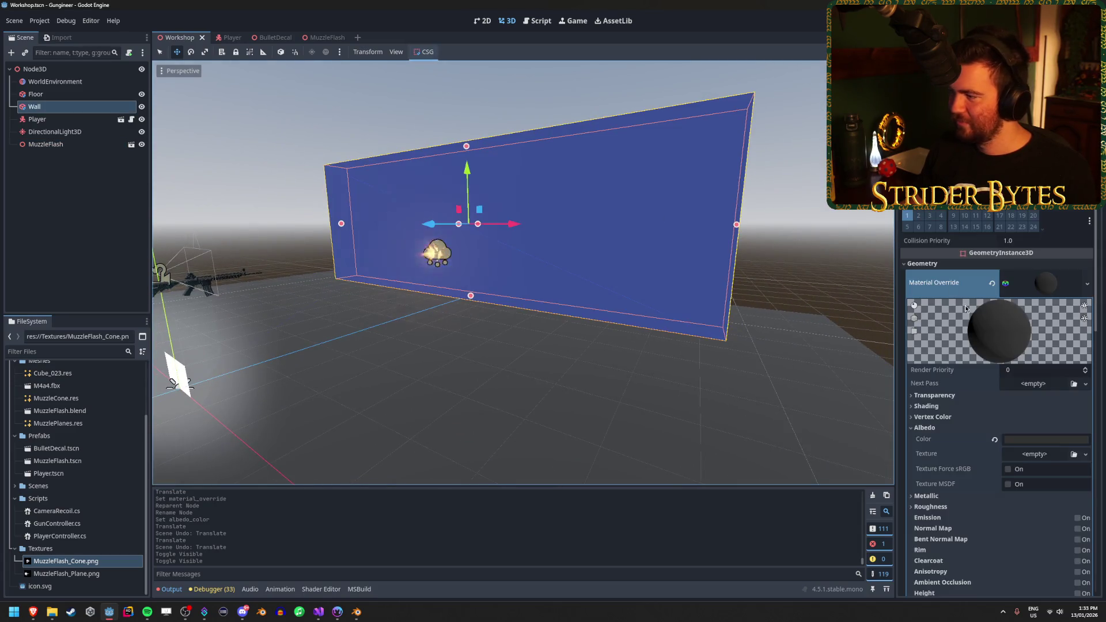
{"action": "left_click", "coordinate": [1039, 441]}
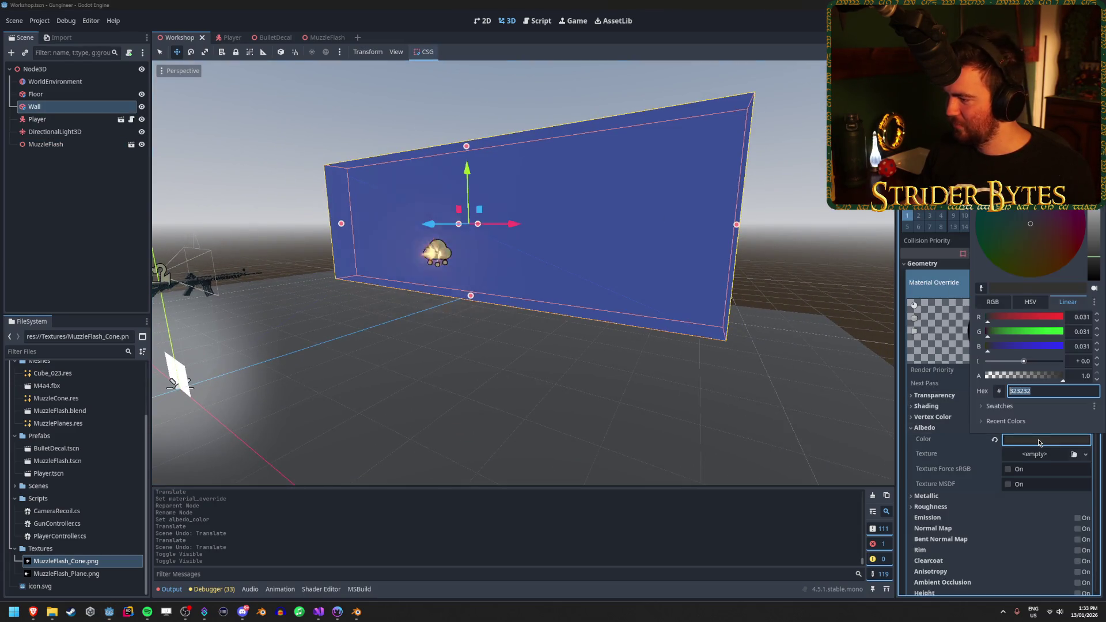
{"action": "left_click", "coordinate": [992, 307]}
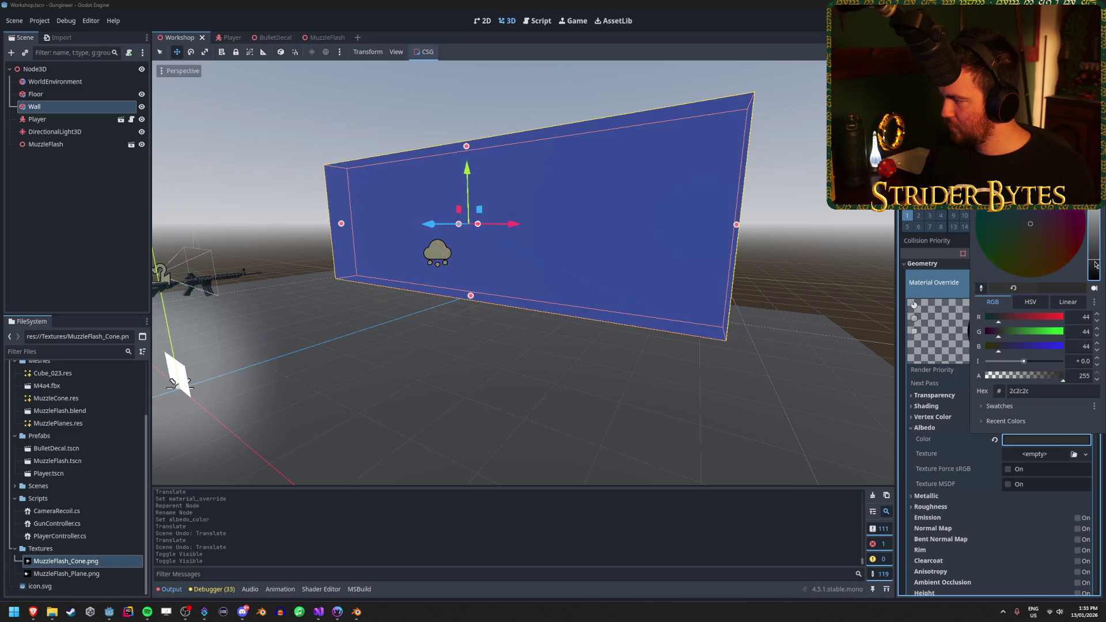
{"action": "left_click_drag", "start_coordinate": [1095, 264], "coordinate": [1095, 273]}
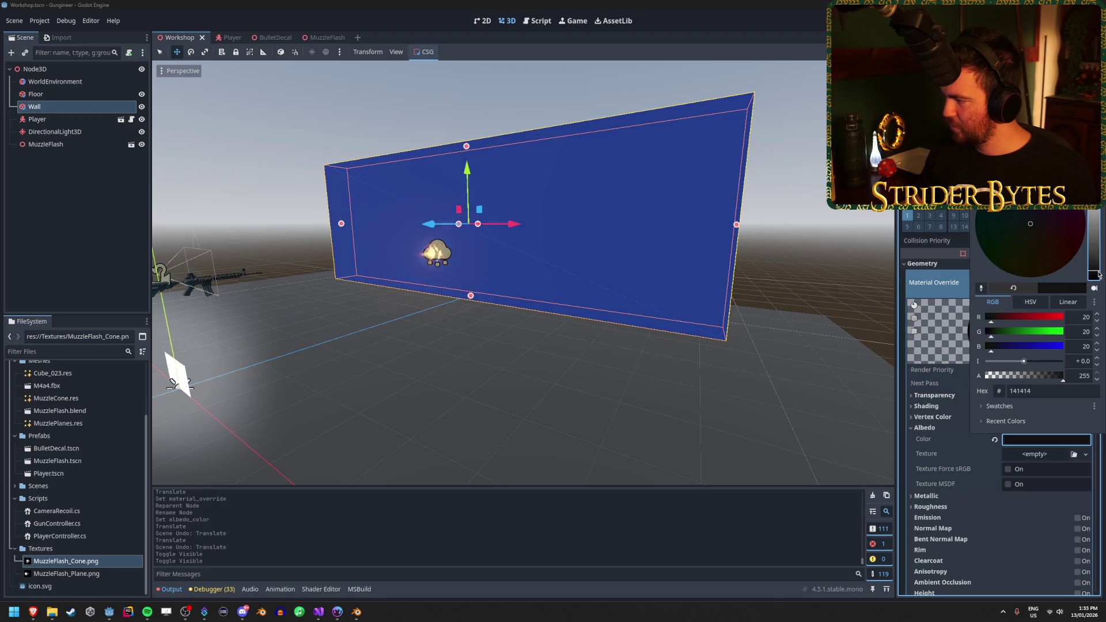
{"action": "left_click", "coordinate": [824, 264]}
{"action": "left_click", "coordinate": [825, 264]}
Darken the Floor's albedo colour to near-black #141414 and run the game with F5
{"action": "left_click", "coordinate": [740, 376]}
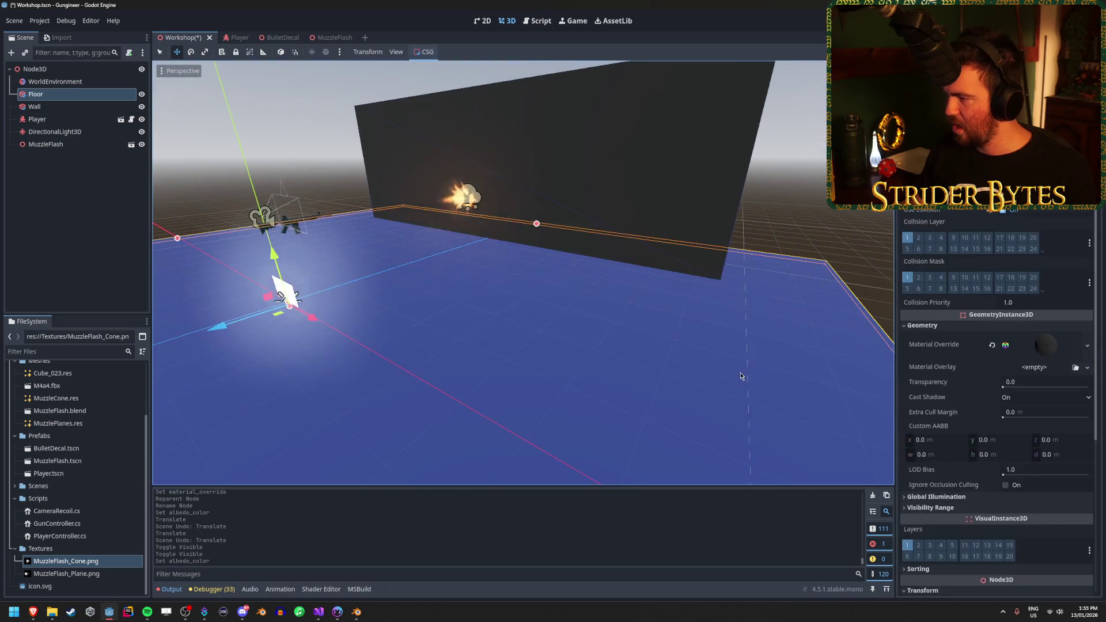
{"action": "left_click", "coordinate": [1057, 346]}
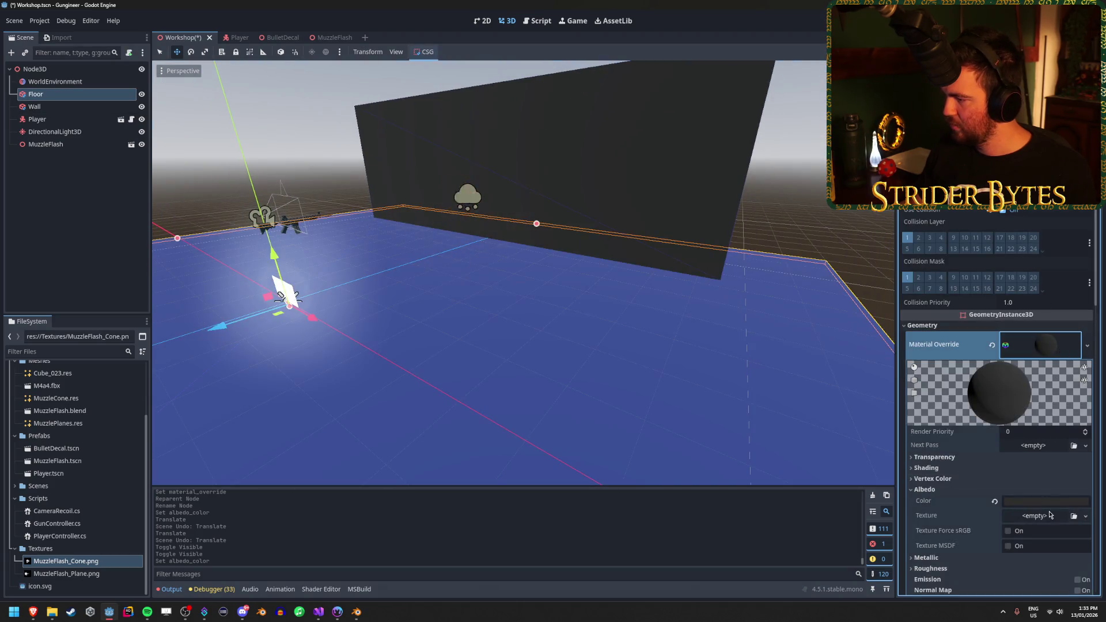
{"action": "left_click", "coordinate": [1051, 503]}
{"action": "left_click_drag", "start_coordinate": [1094, 327], "coordinate": [1094, 338]}
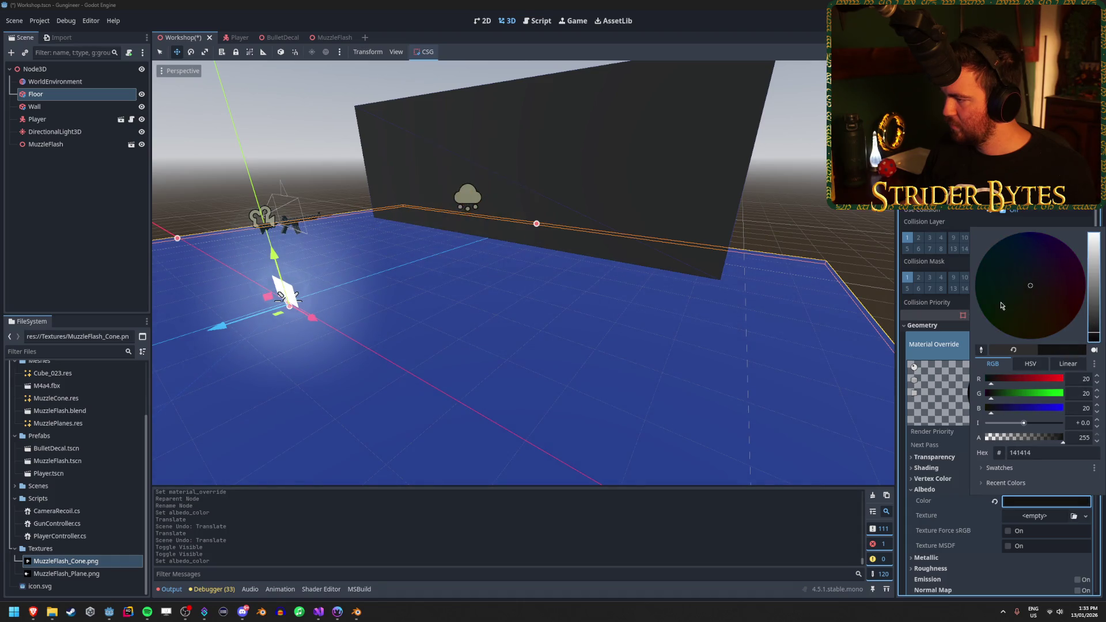
{"action": "left_click", "coordinate": [835, 216]}
{"action": "mouse_move", "coordinate": [835, 217]}
{"action": "left_mouse_down"}
{"action": "mouse_move", "coordinate": [824, 219]}
{"action": "mouse_move", "coordinate": [836, 216]}
{"action": "mouse_move", "coordinate": [763, 90]}
{"action": "left_mouse_up"}
{"action": "key", "text": "F5"}
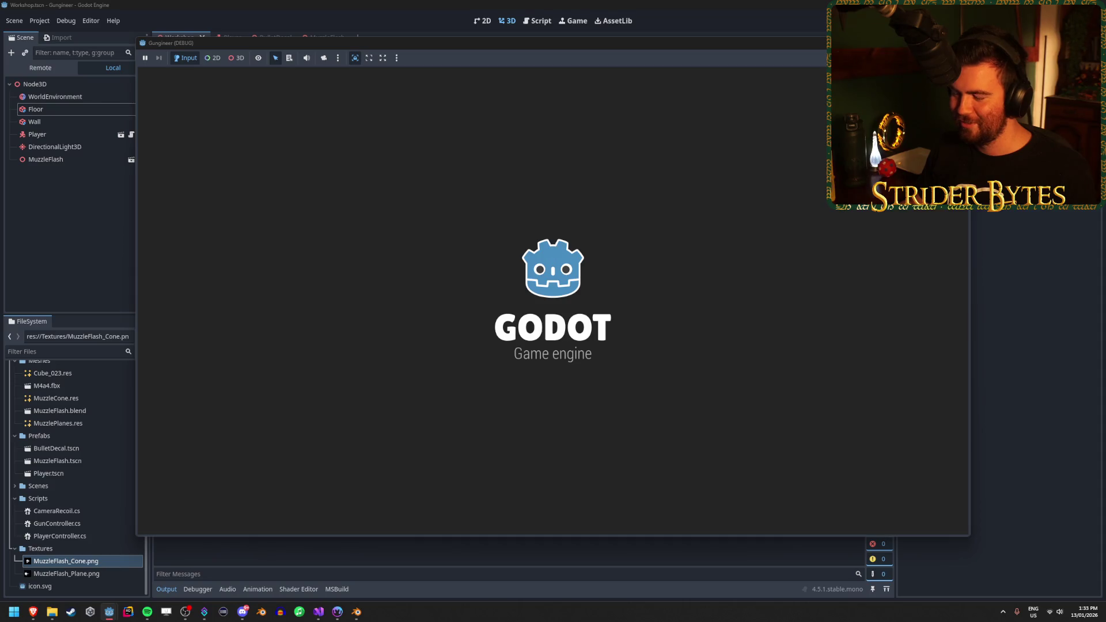
Fire five test shots at the dark wall, then stop the running game
{"action": "left_click", "coordinate": [553, 299]}
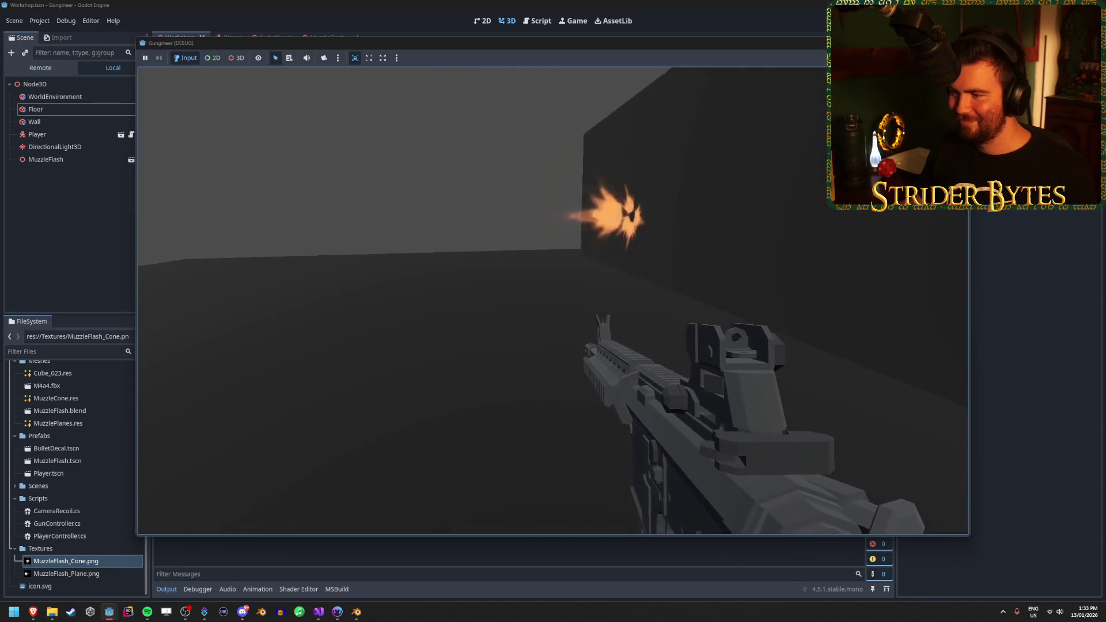
{"action": "left_click", "coordinate": [553, 299]}
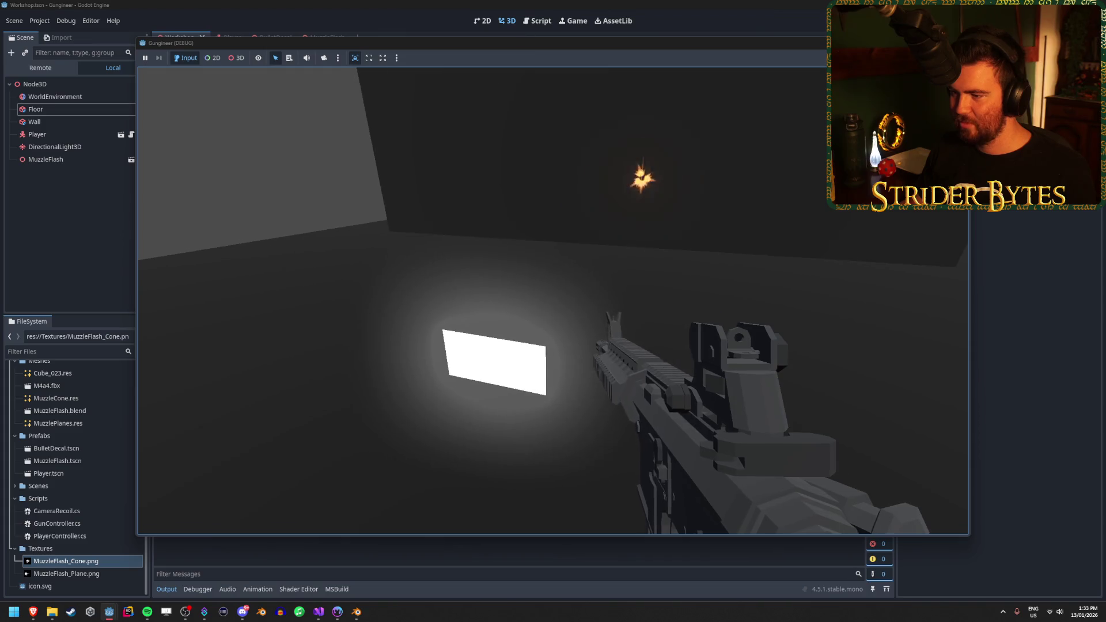
{"action": "left_click", "coordinate": [553, 299]}
{"action": "left_click", "coordinate": [553, 299]}
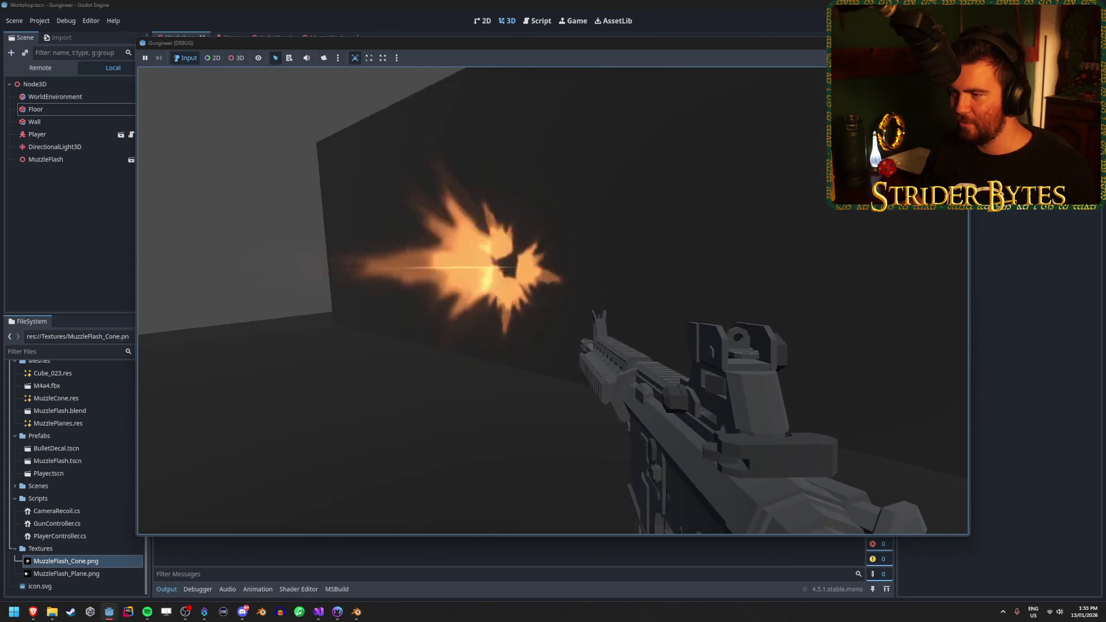
{"action": "left_click", "coordinate": [553, 300]}
{"action": "key", "text": "F8"}
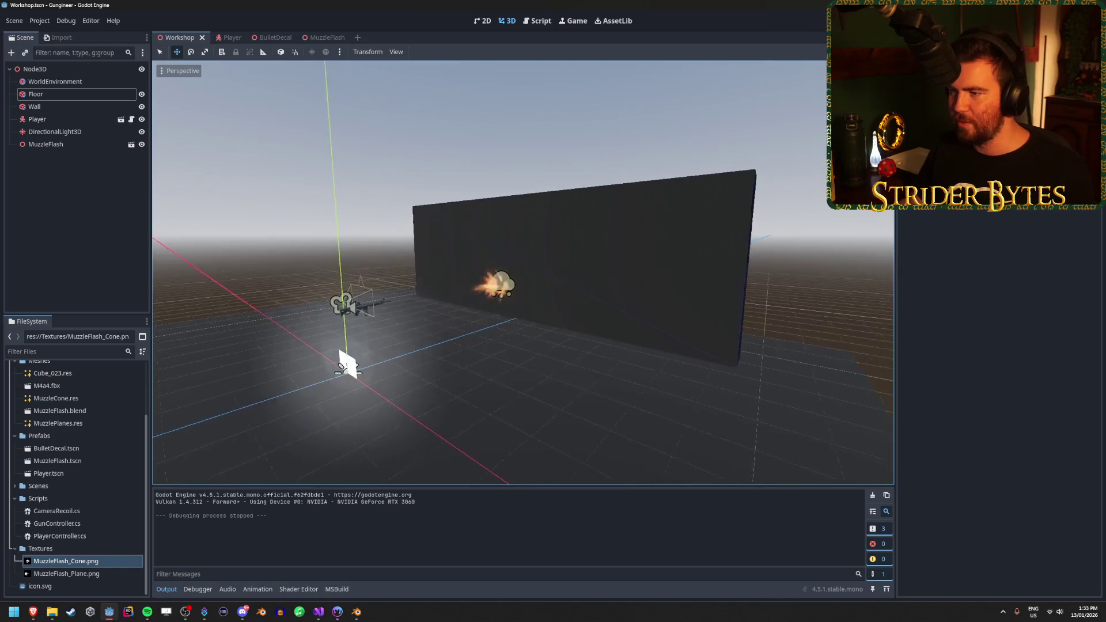
Open the MuzzleFlash scene and hide the Sparks particles
{"action": "left_click_drag", "start_coordinate": [553, 299], "coordinate": [579, 296]}
{"action": "left_click", "coordinate": [318, 38]}
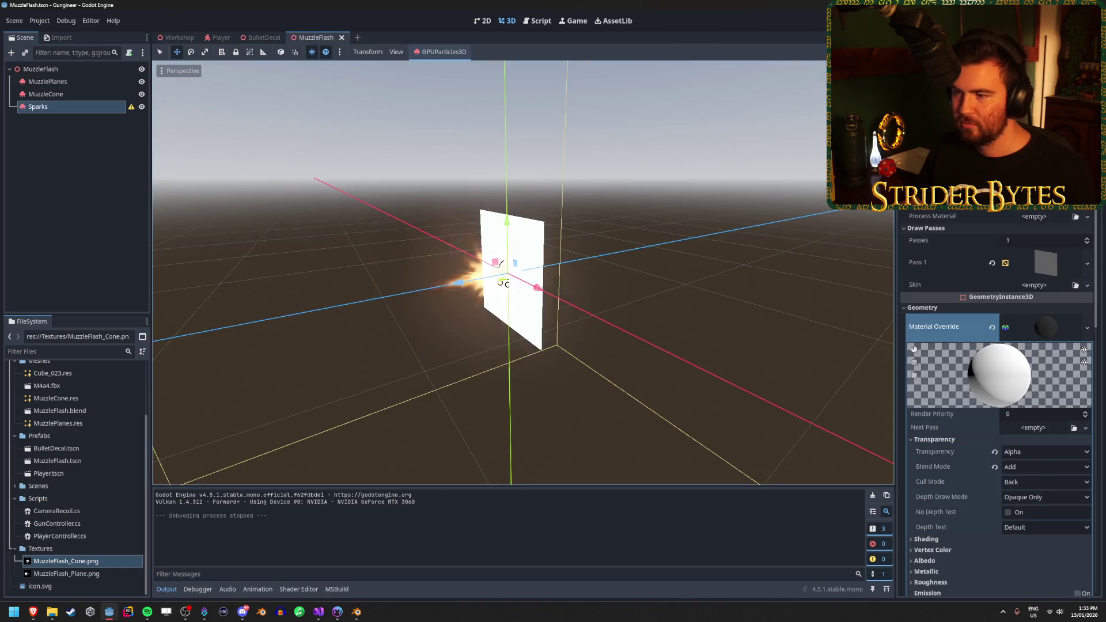
{"action": "left_click", "coordinate": [141, 107]}
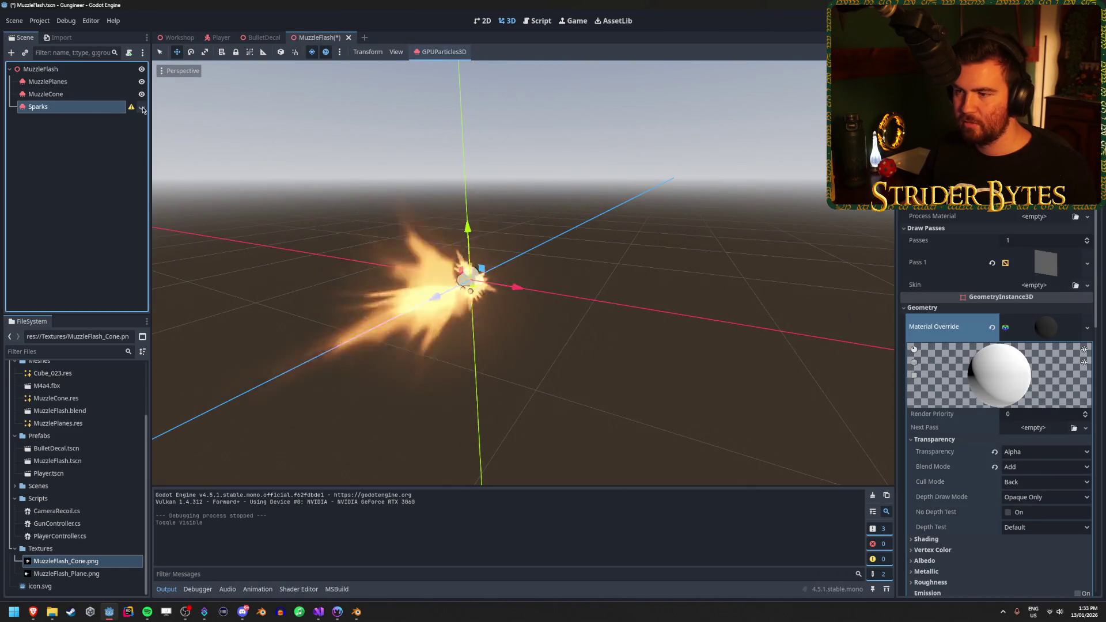
Inspect MuzzlePlanes' particle colour and alpha curve fading from 1 to 0, leaving them unchanged
{"action": "left_click", "coordinate": [70, 87]}
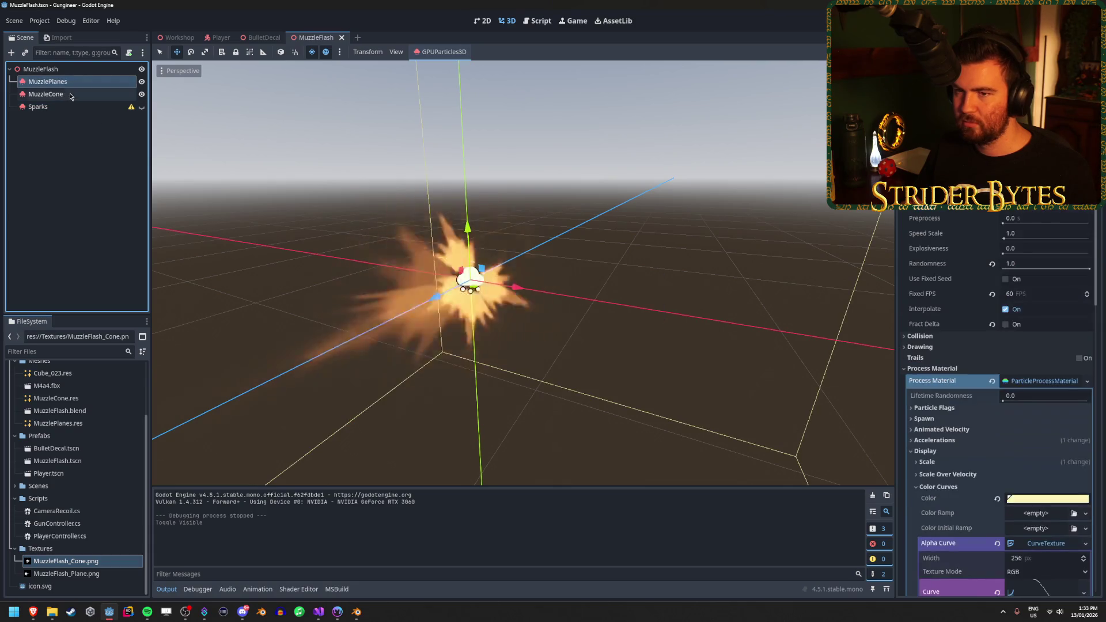
{"action": "scroll", "coordinate": [1015, 375], "scroll_direction": "down", "scroll_amount": 3}
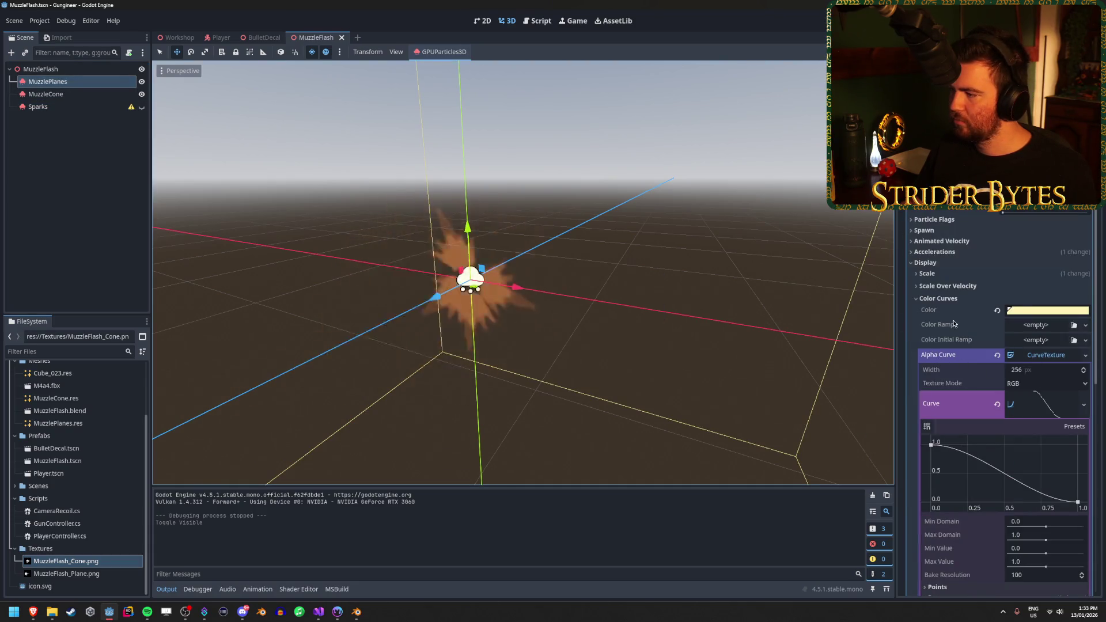
{"action": "left_click", "coordinate": [1026, 312]}
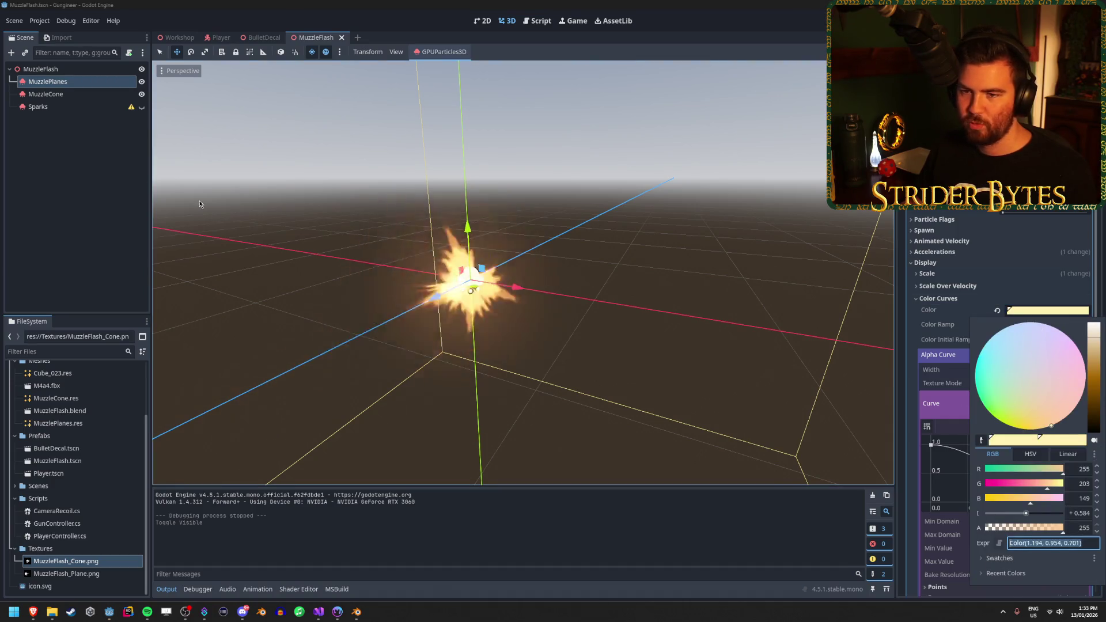
{"action": "key", "text": "Escape"}
{"action": "mouse_move", "coordinate": [222, 202]}
{"action": "left_mouse_down"}
{"action": "mouse_move", "coordinate": [461, 248]}
{"action": "mouse_move", "coordinate": [617, 254]}
{"action": "left_mouse_up"}
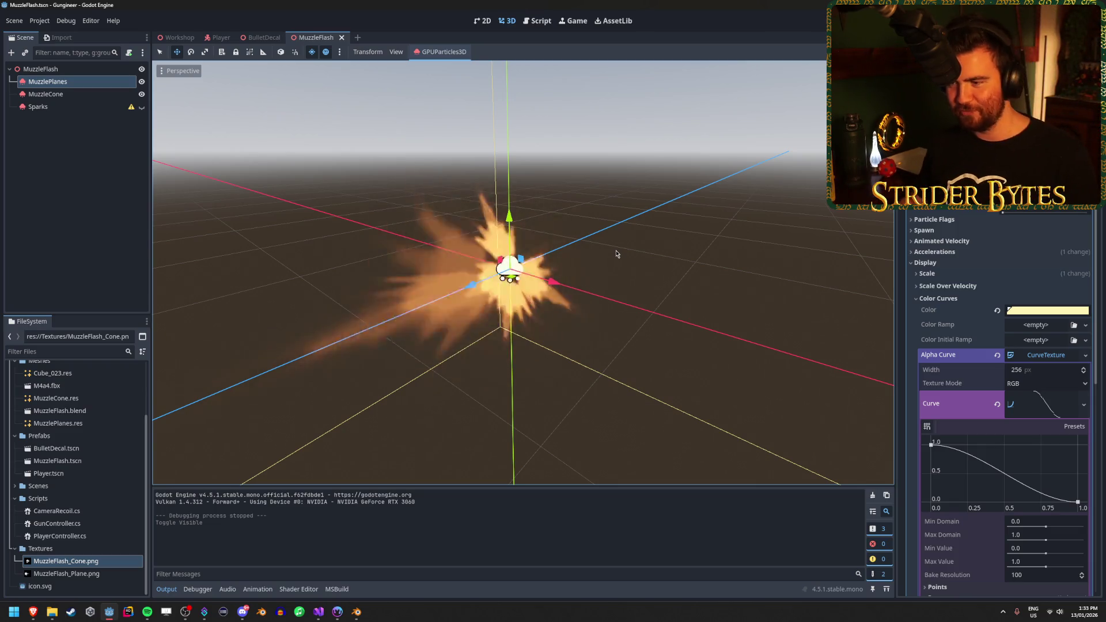
{"action": "scroll", "coordinate": [1011, 333], "scroll_direction": "down", "scroll_amount": 3}
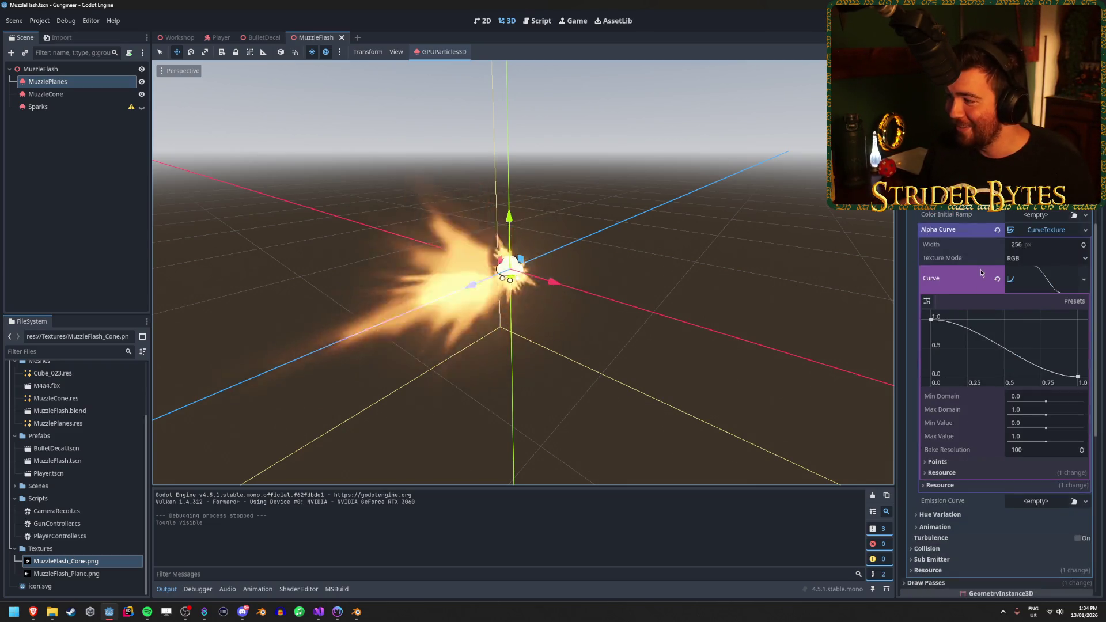
{"action": "left_click", "coordinate": [1087, 234]}
{"action": "left_click", "coordinate": [941, 233]}
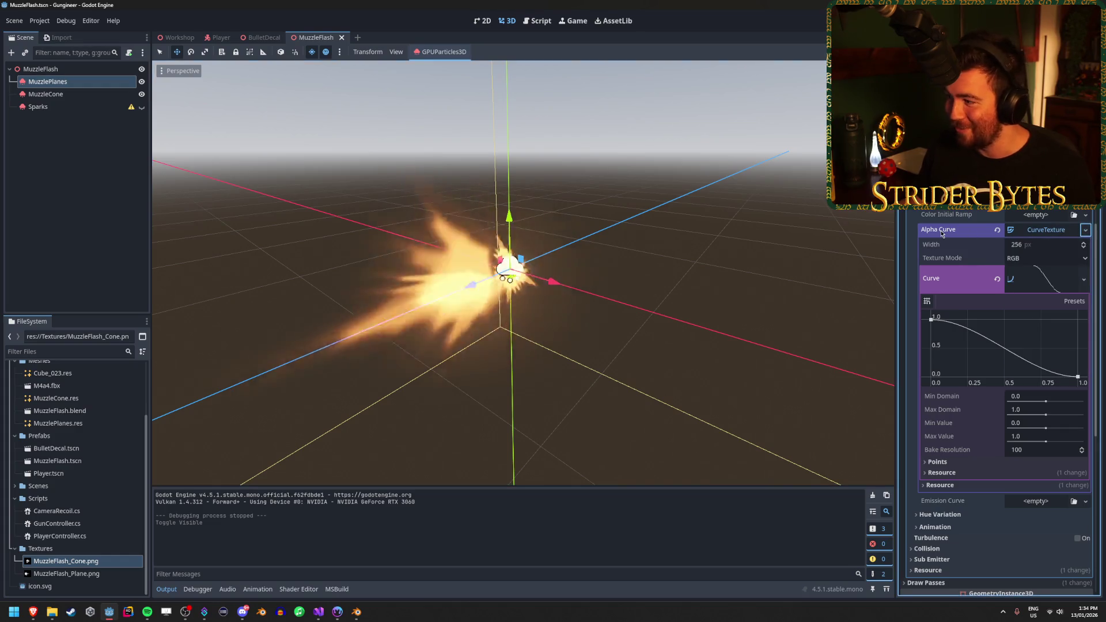
{"action": "left_click", "coordinate": [942, 234]}
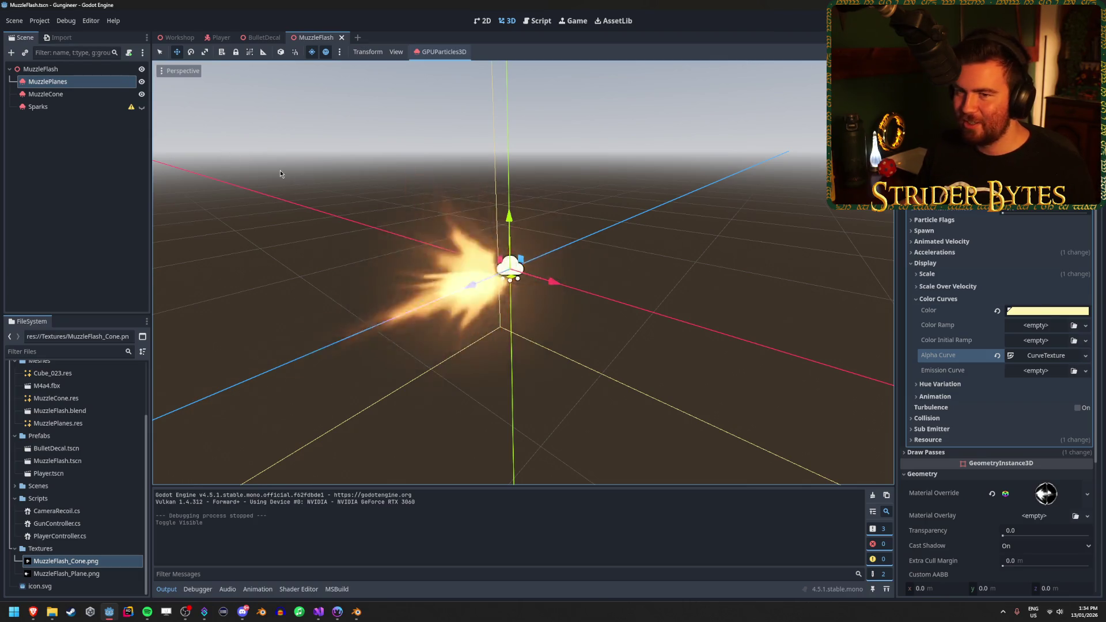
Clear the node selection and return to the Workshop scene
{"action": "left_click", "coordinate": [80, 164]}
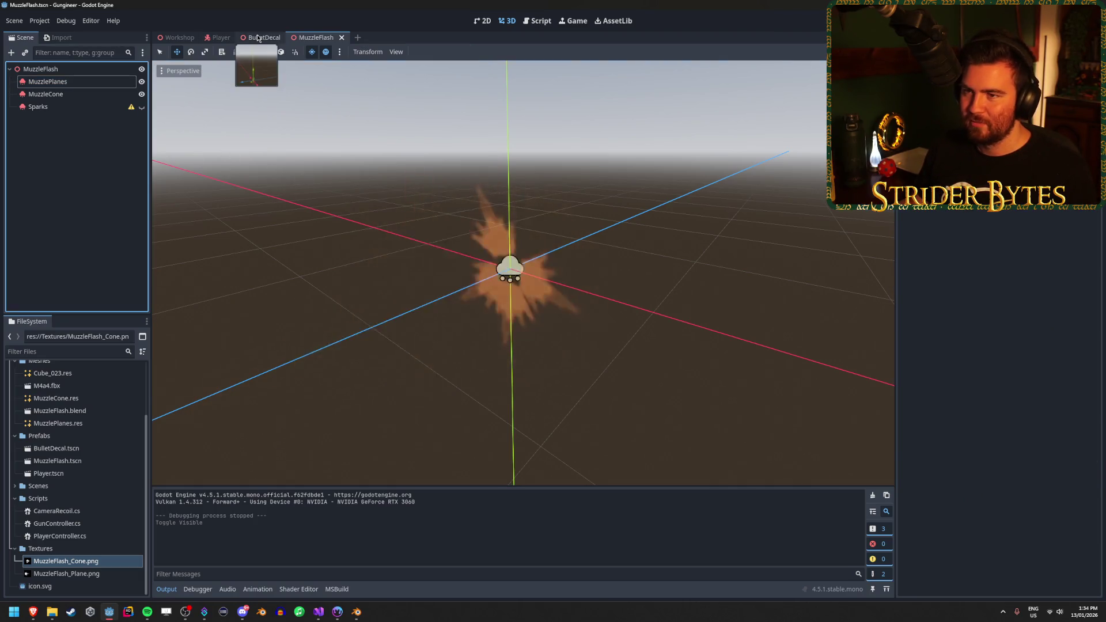
{"action": "left_click", "coordinate": [262, 37]}
{"action": "left_click", "coordinate": [177, 37]}
Set the WorldEnvironment glow intensity to 3.0
{"action": "scroll", "coordinate": [325, 70], "scroll_direction": "up", "scroll_amount": 6}
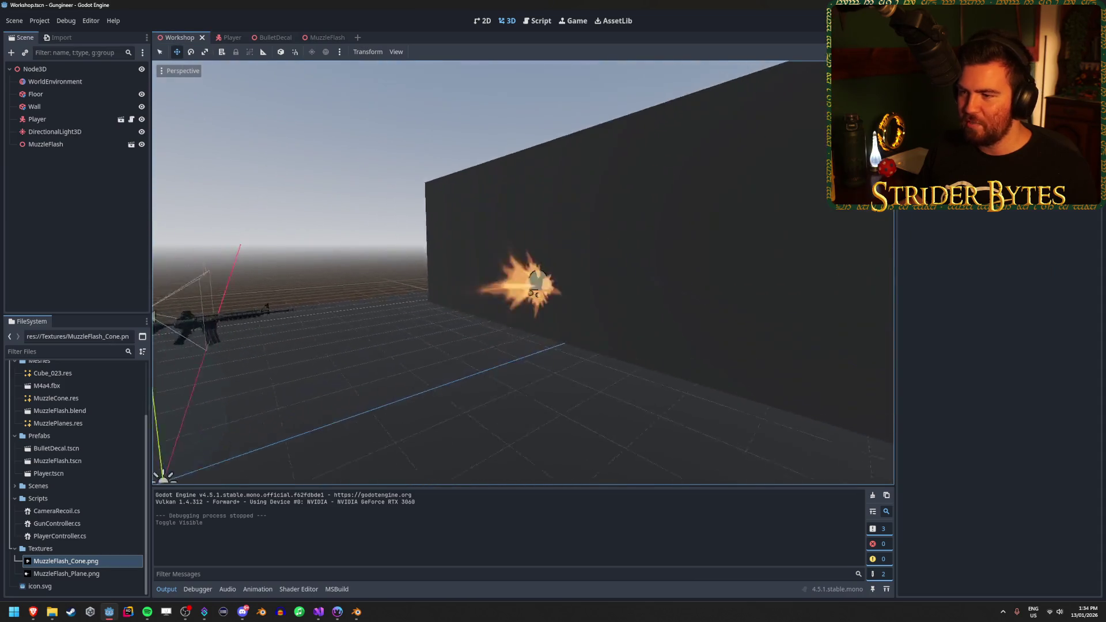
{"action": "left_click", "coordinate": [55, 81]}
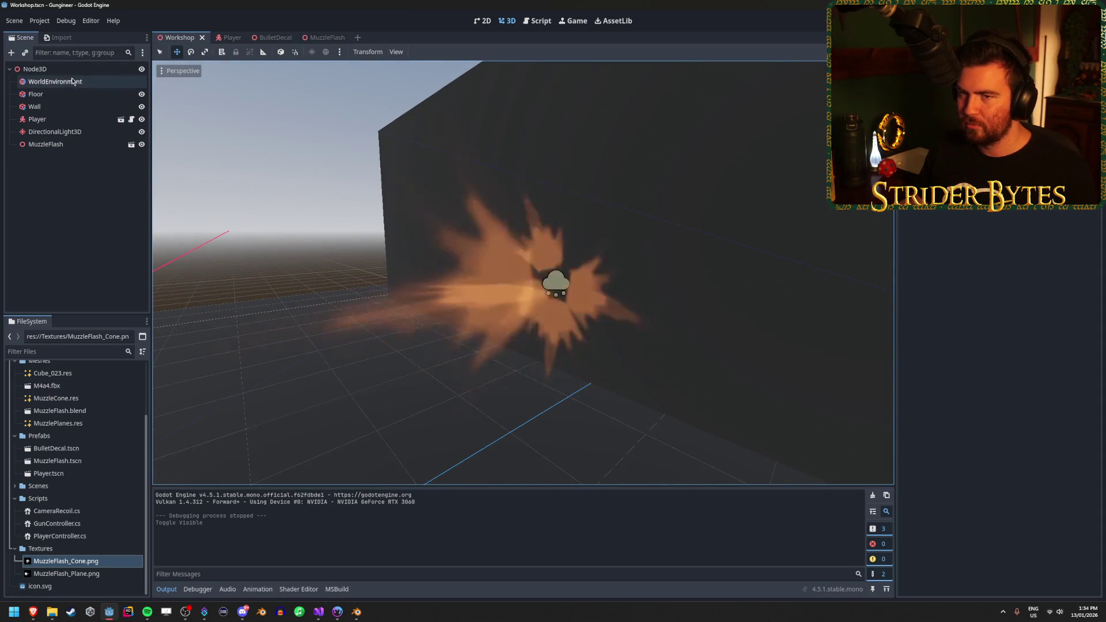
{"action": "mouse_move", "coordinate": [1038, 264]}
{"action": "left_mouse_down"}
{"action": "mouse_move", "coordinate": [1104, 264]}
{"action": "mouse_move", "coordinate": [1027, 264]}
{"action": "left_mouse_up"}
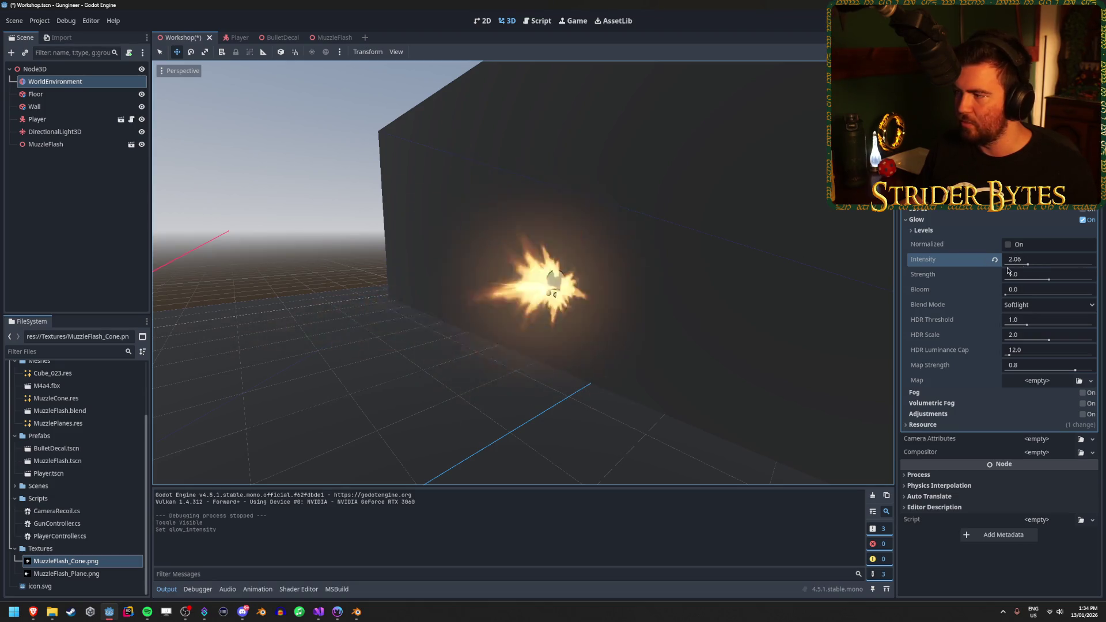
{"action": "left_click", "coordinate": [1021, 258]}
{"action": "type", "text": "3"}
{"action": "key", "text": "Return"}
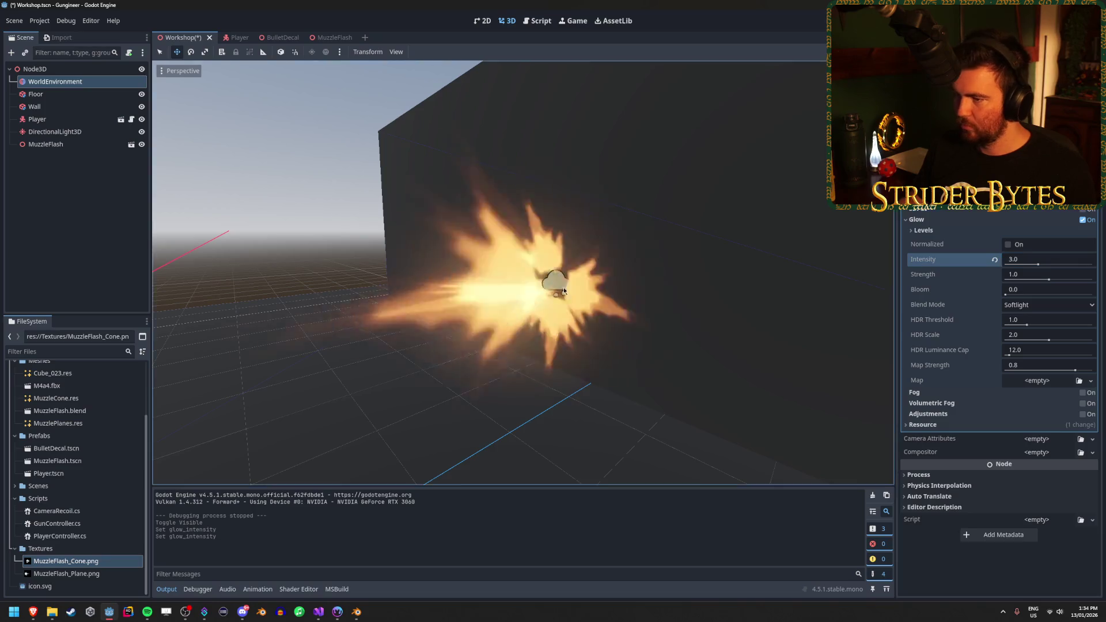
{"action": "left_click_drag", "start_coordinate": [553, 300], "coordinate": [552, 300]}
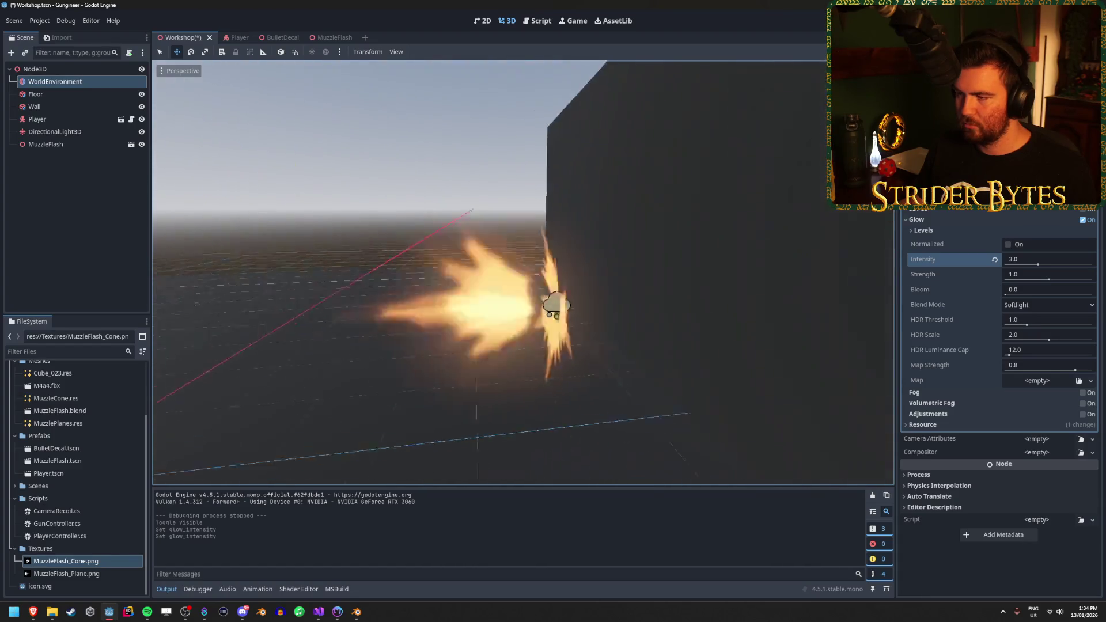
Try a yellower flash-plane particle colour in MuzzleFlash, then undo it
{"action": "left_click", "coordinate": [340, 39]}
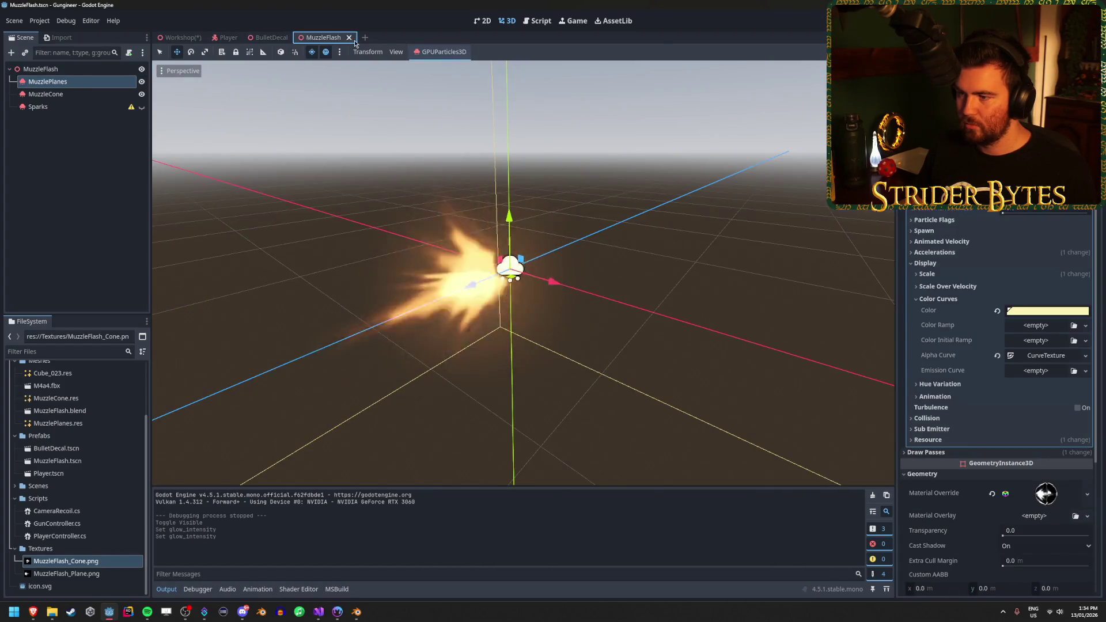
{"action": "left_click", "coordinate": [1055, 314]}
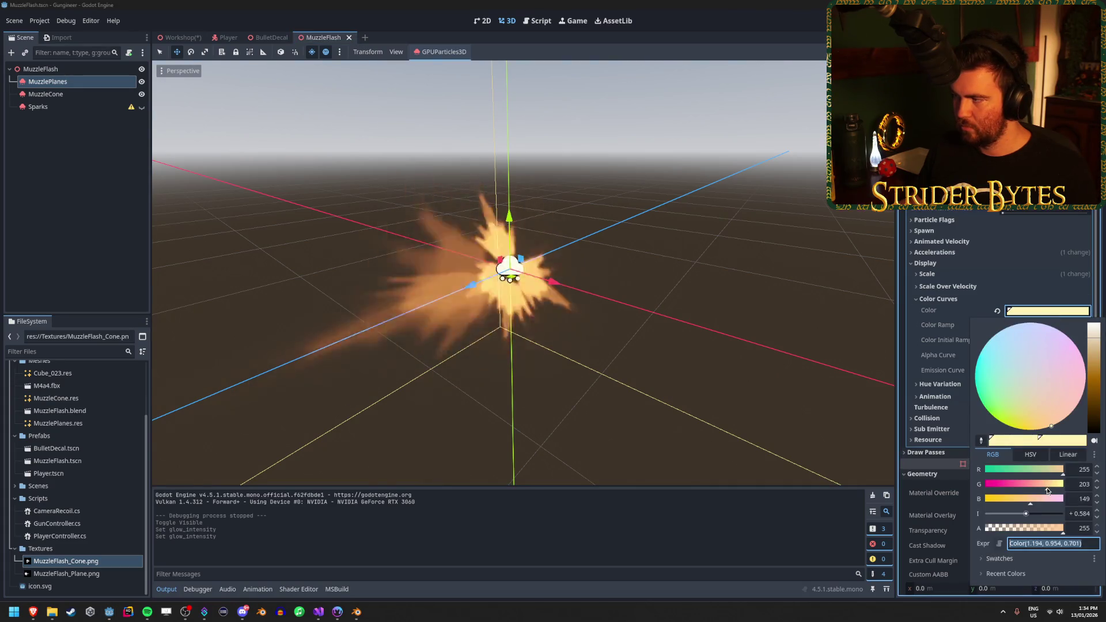
{"action": "mouse_move", "coordinate": [1047, 490]}
{"action": "left_mouse_down"}
{"action": "mouse_move", "coordinate": [1014, 490]}
{"action": "mouse_move", "coordinate": [1060, 491]}
{"action": "mouse_move", "coordinate": [1046, 493]}
{"action": "left_mouse_up"}
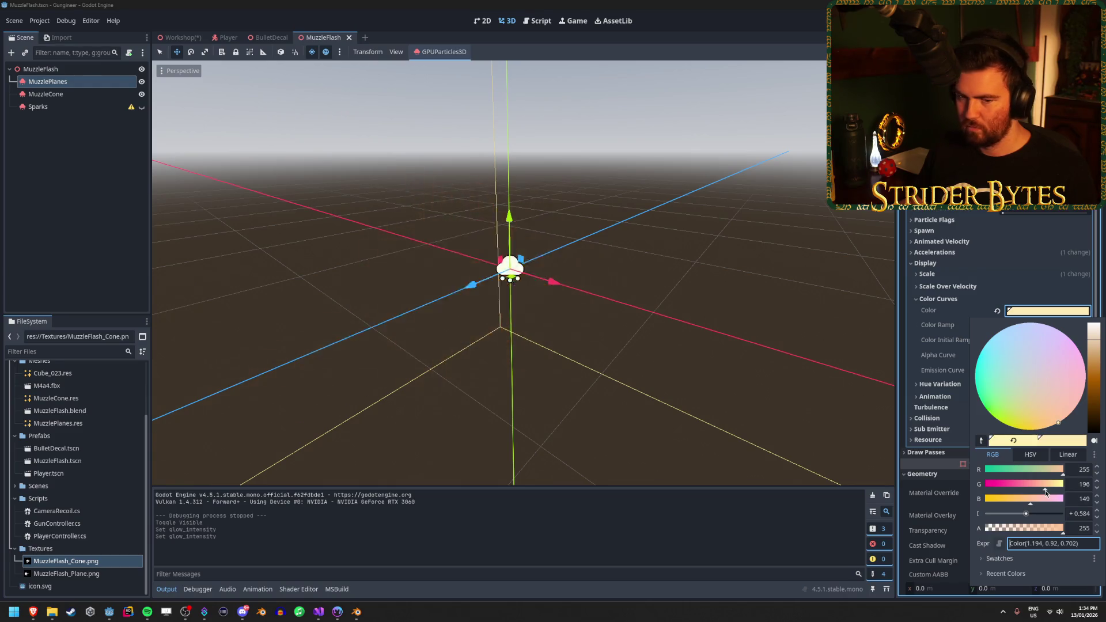
{"action": "left_click", "coordinate": [687, 3]}
{"action": "key", "text": "ctrl+z"}
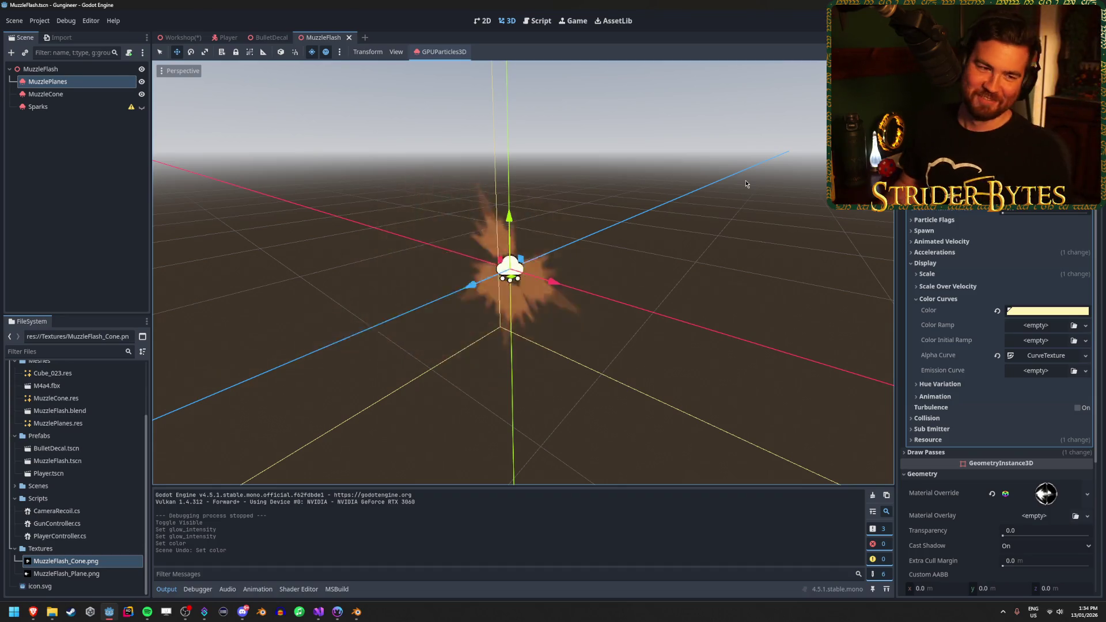
Switch to the browser and resume the muzzle-flash tutorial video
{"action": "left_click_drag", "start_coordinate": [786, 262], "coordinate": [646, 259]}
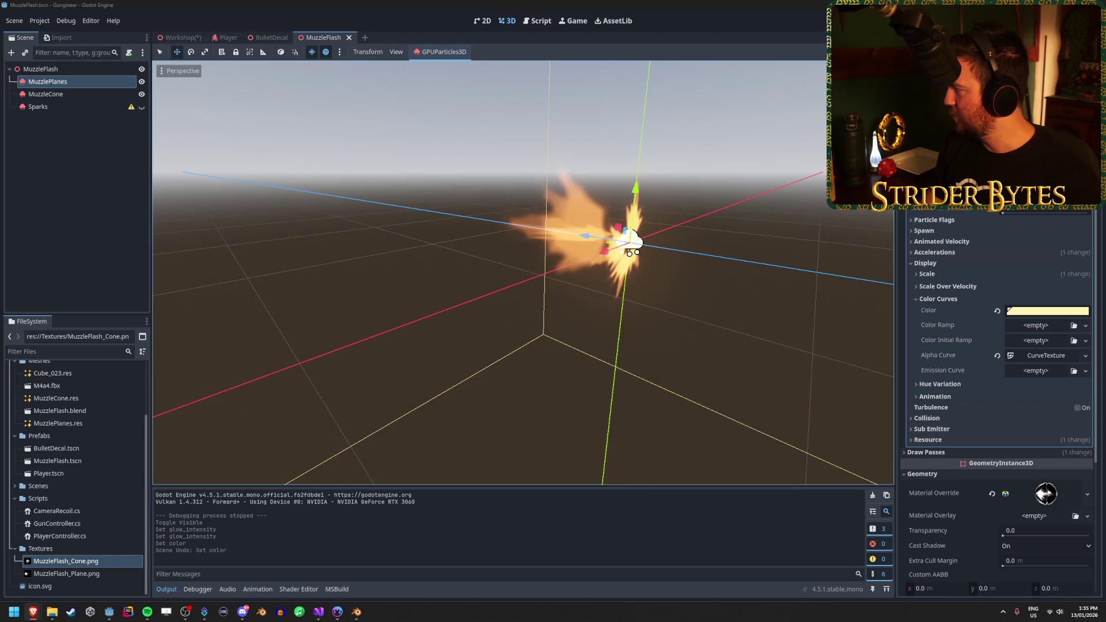
{"action": "key", "text": "alt+Tab"}
{"action": "left_click", "coordinate": [631, 422]}
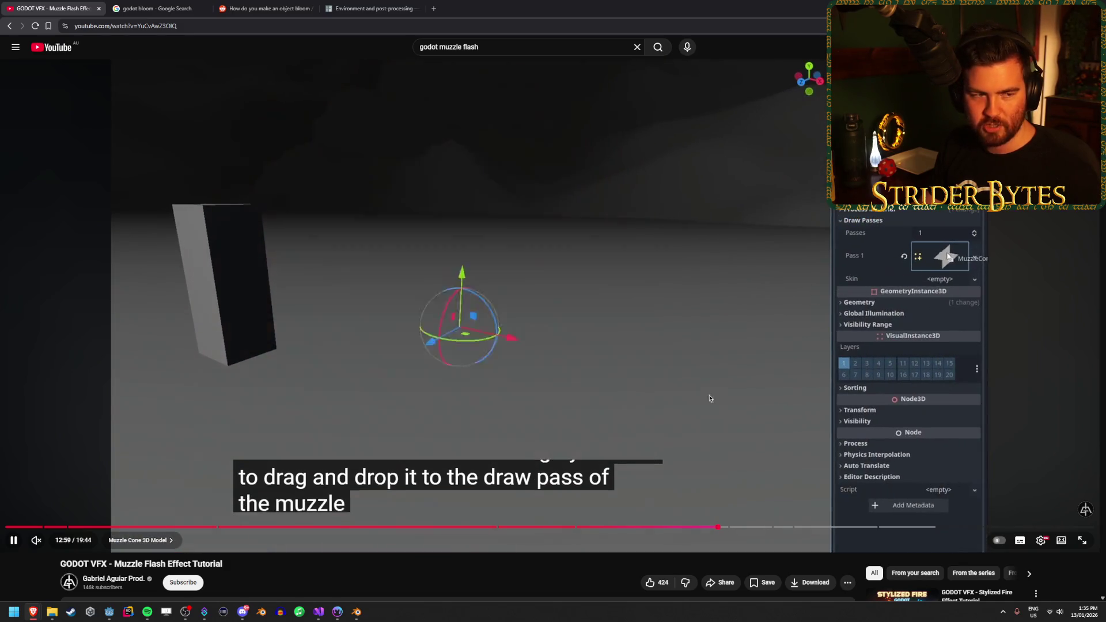
Pause the tutorial at the muzzle-cone step and go back to Godot's Workshop scene
{"action": "left_click", "coordinate": [711, 358]}
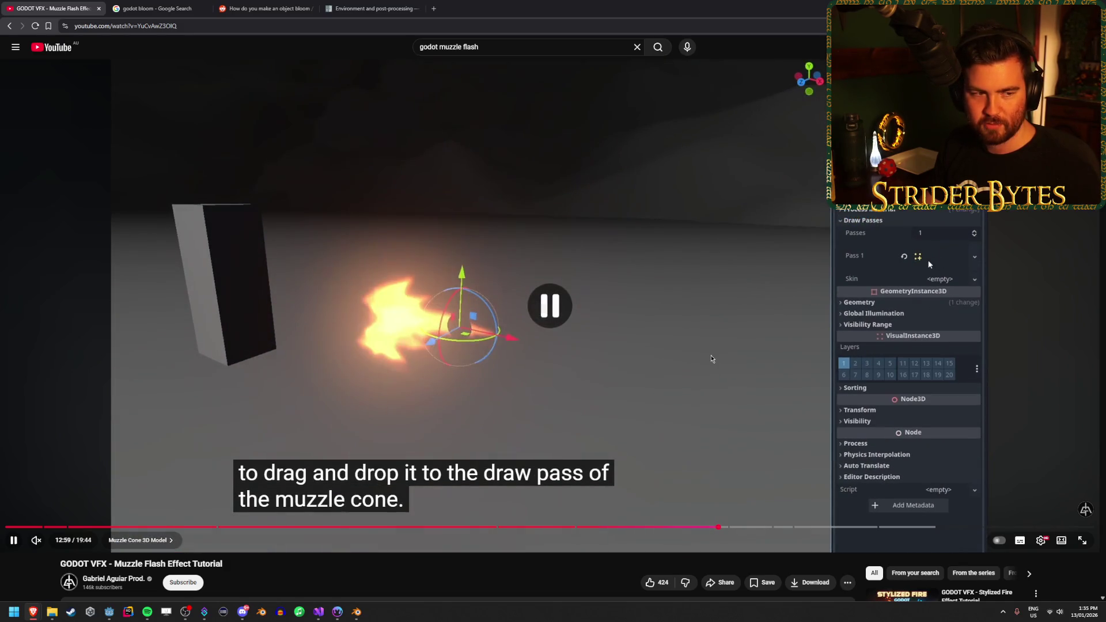
{"action": "key", "text": "alt+Tab"}
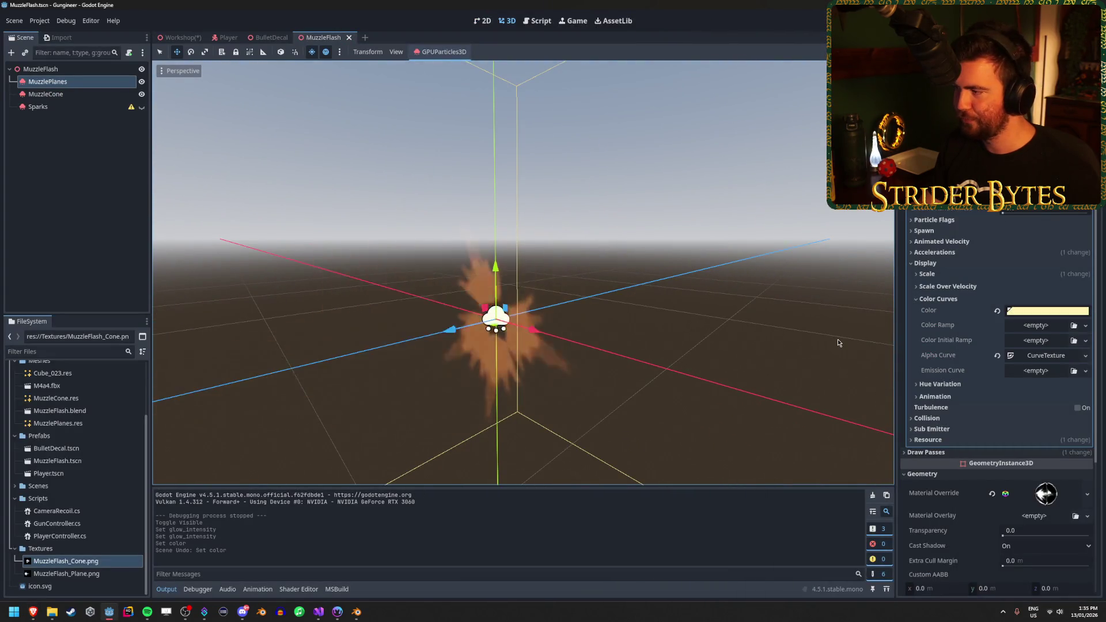
{"action": "left_click", "coordinate": [181, 37]}
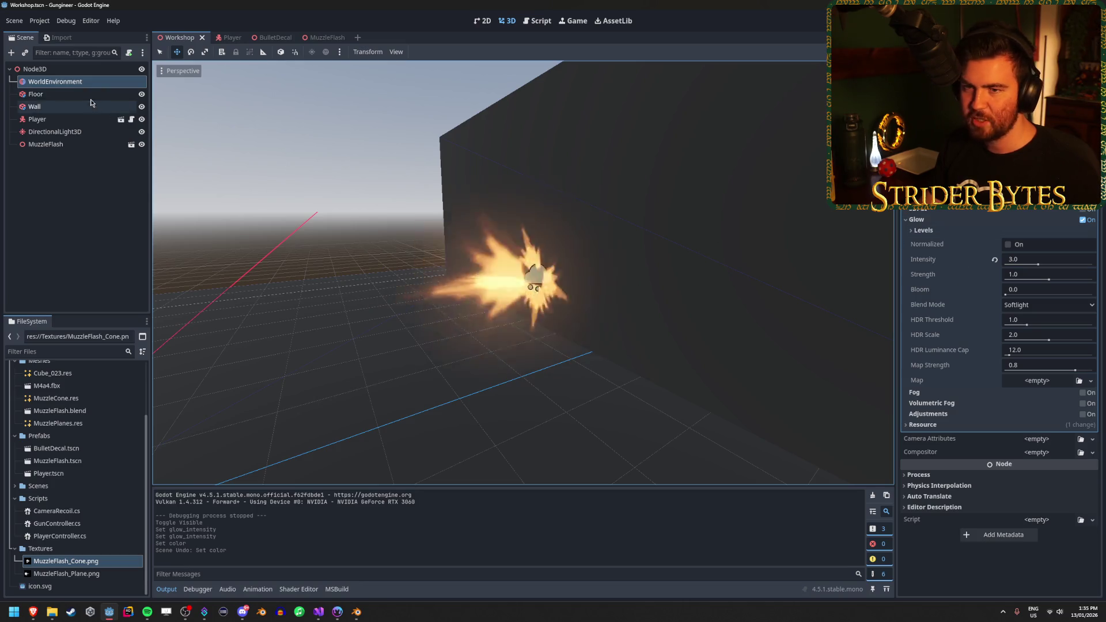
Open the MuzzleFlash_Cone.tres material and bring its albedo colour and texture settings into view
{"action": "scroll", "coordinate": [87, 403], "scroll_direction": "up", "scroll_amount": 3}
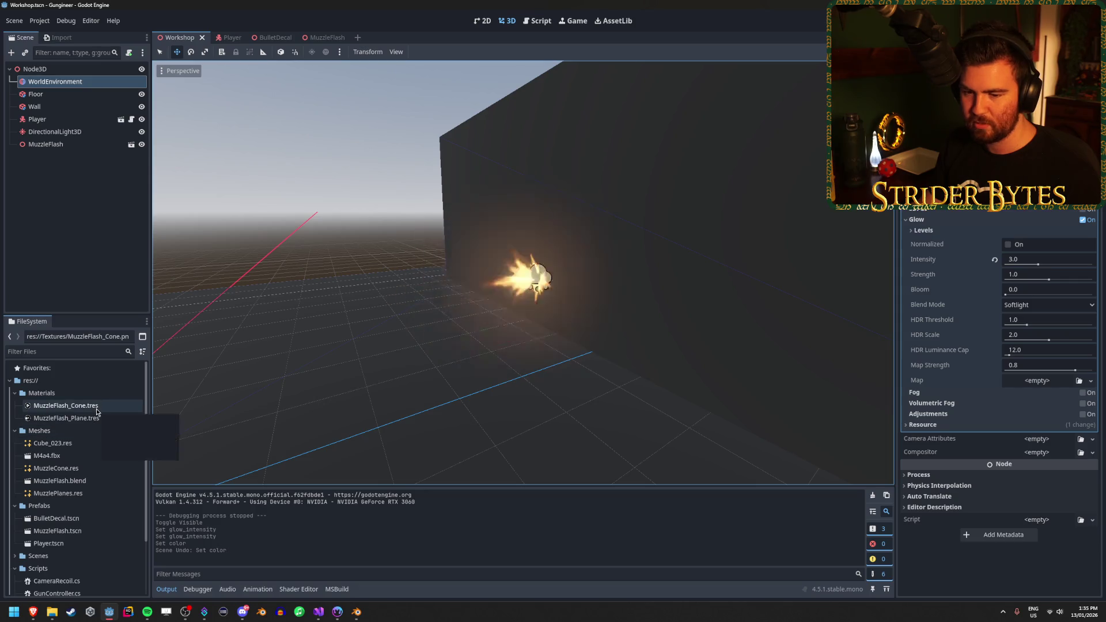
{"action": "left_click", "coordinate": [95, 408]}
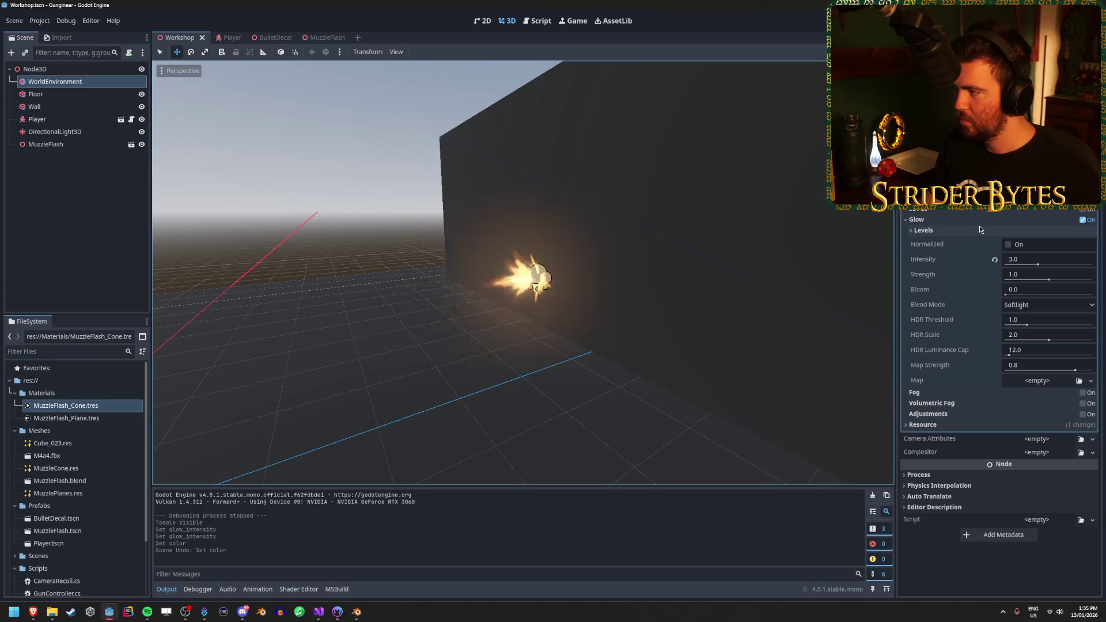
{"action": "double_click", "coordinate": [87, 408]}
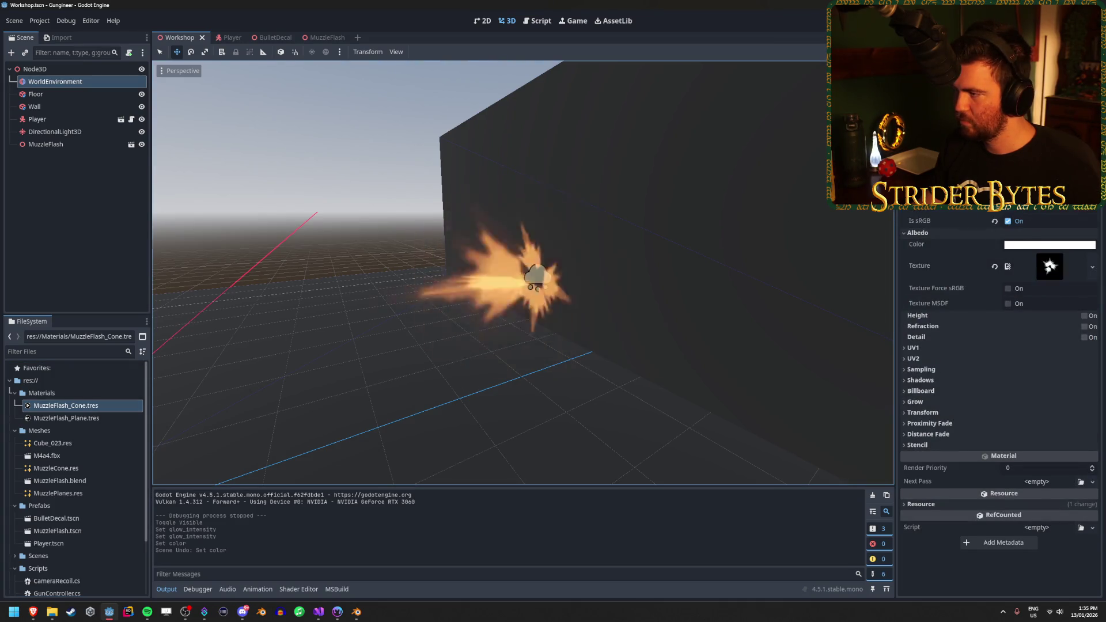
{"action": "scroll", "coordinate": [1000, 403], "scroll_direction": "up", "scroll_amount": 4}
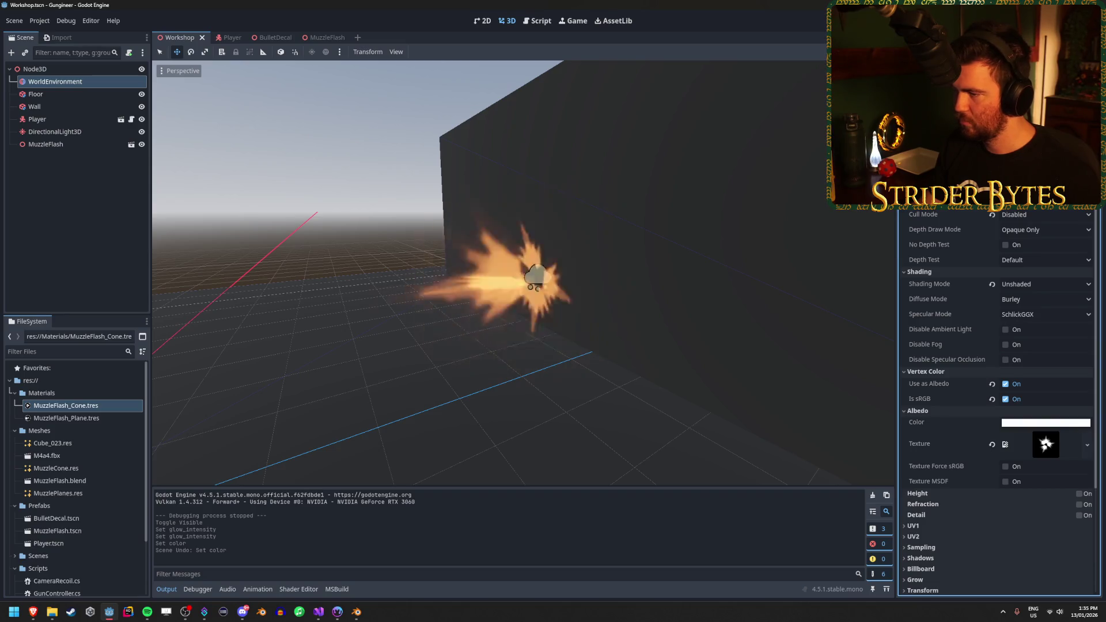
{"action": "scroll", "coordinate": [997, 403], "scroll_direction": "down", "scroll_amount": 2}
{"action": "scroll", "coordinate": [999, 403], "scroll_direction": "down", "scroll_amount": 3}
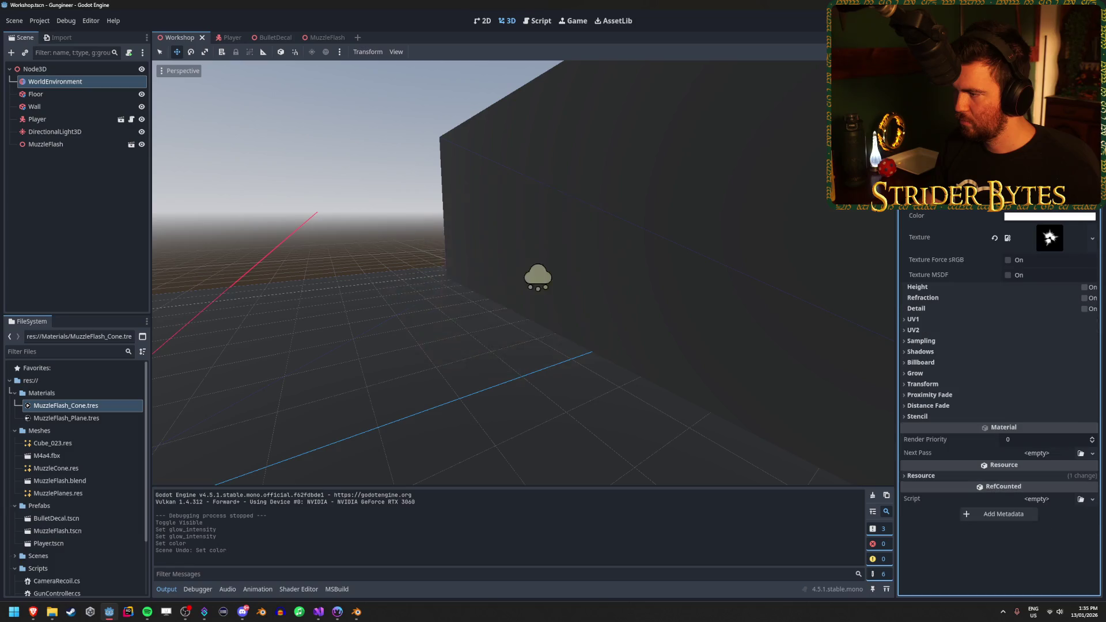
Raise the cone material's albedo colour intensity above full white
{"action": "left_click", "coordinate": [1055, 216]}
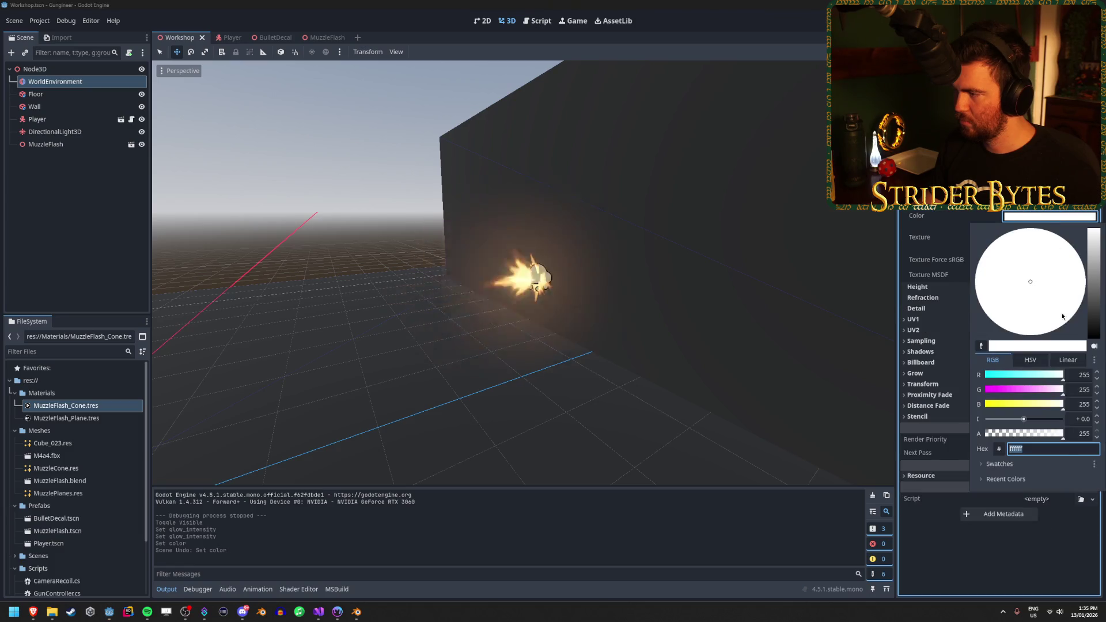
{"action": "mouse_move", "coordinate": [1055, 435]}
{"action": "left_mouse_down"}
{"action": "mouse_move", "coordinate": [1015, 434]}
{"action": "mouse_move", "coordinate": [1084, 435]}
{"action": "left_mouse_up"}
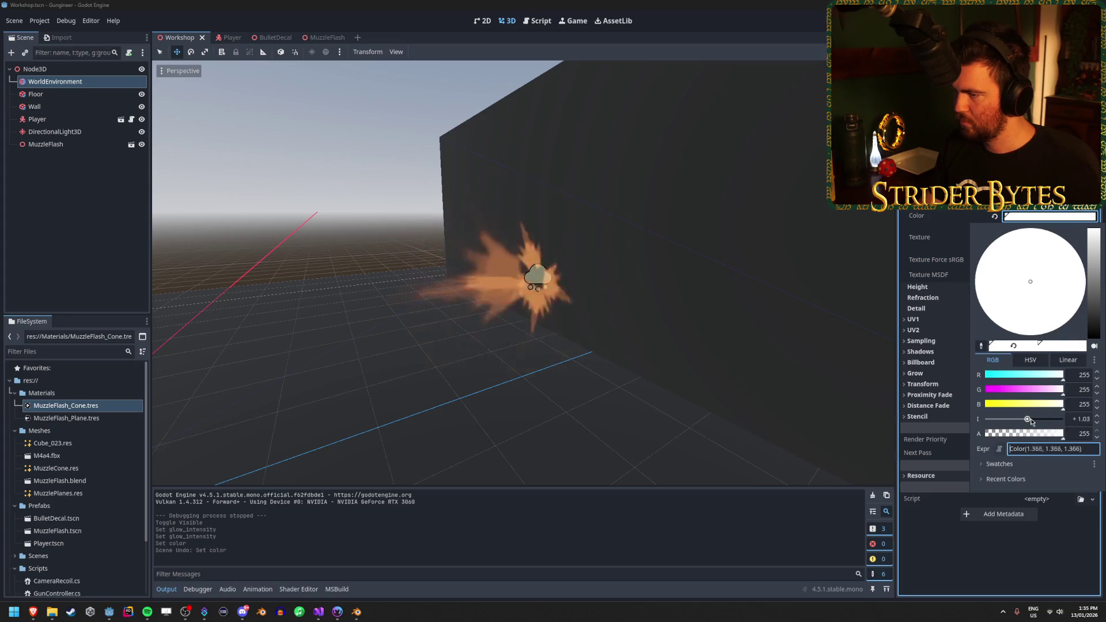
{"action": "left_click_drag", "start_coordinate": [1049, 422], "coordinate": [1026, 424]}
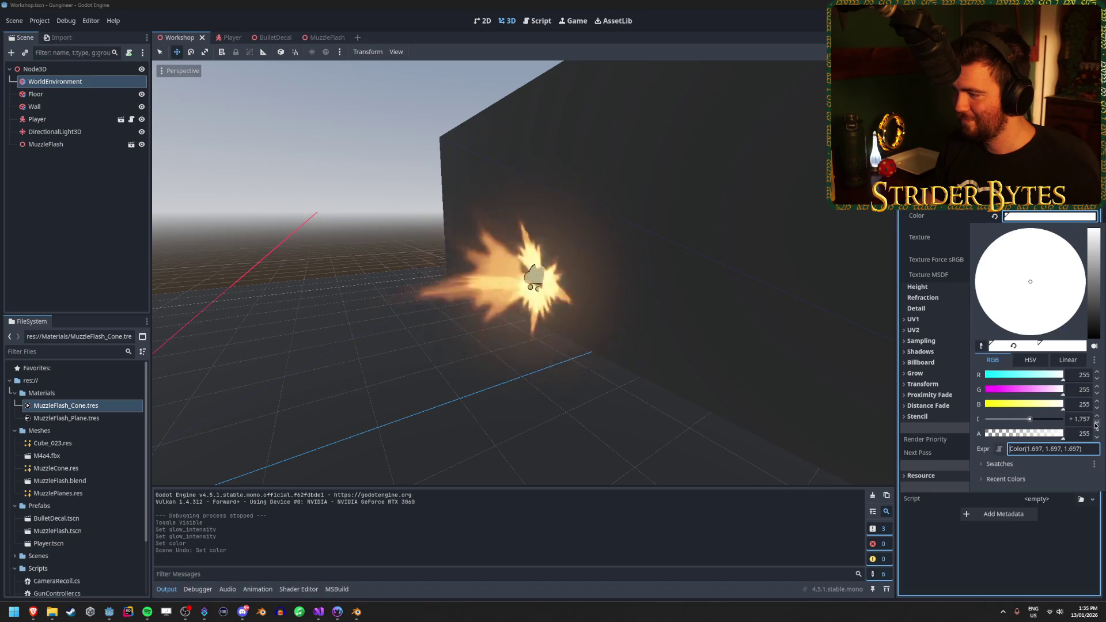
{"action": "left_click", "coordinate": [588, 272]}
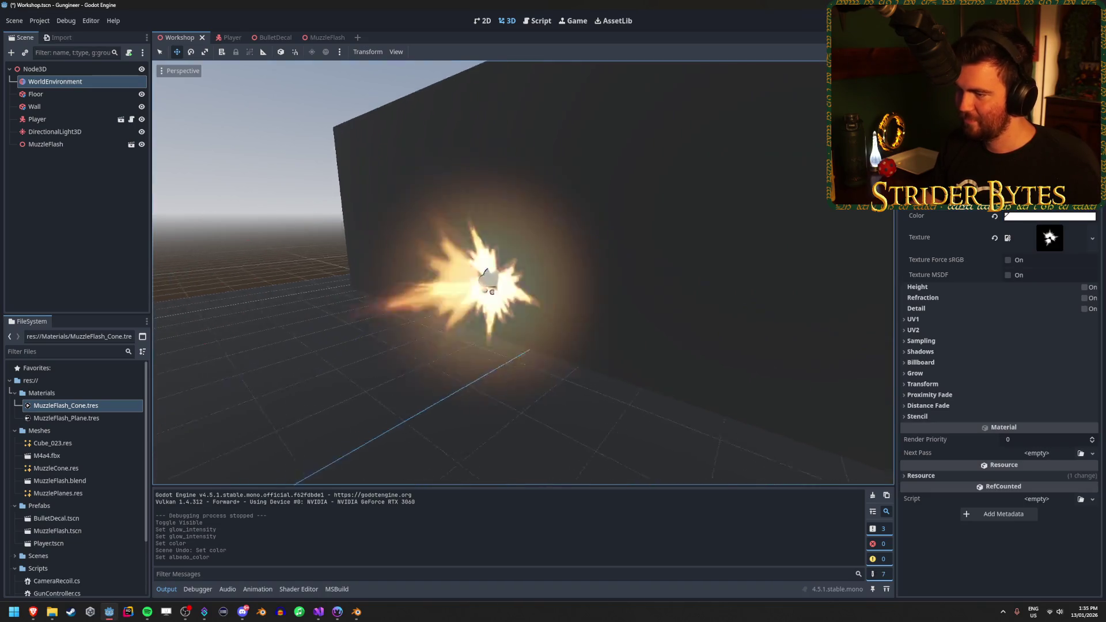
Brighten the MuzzleFlash_Plane material's white albedo and show the WorldEnvironment glow settings
{"action": "left_click", "coordinate": [59, 418]}
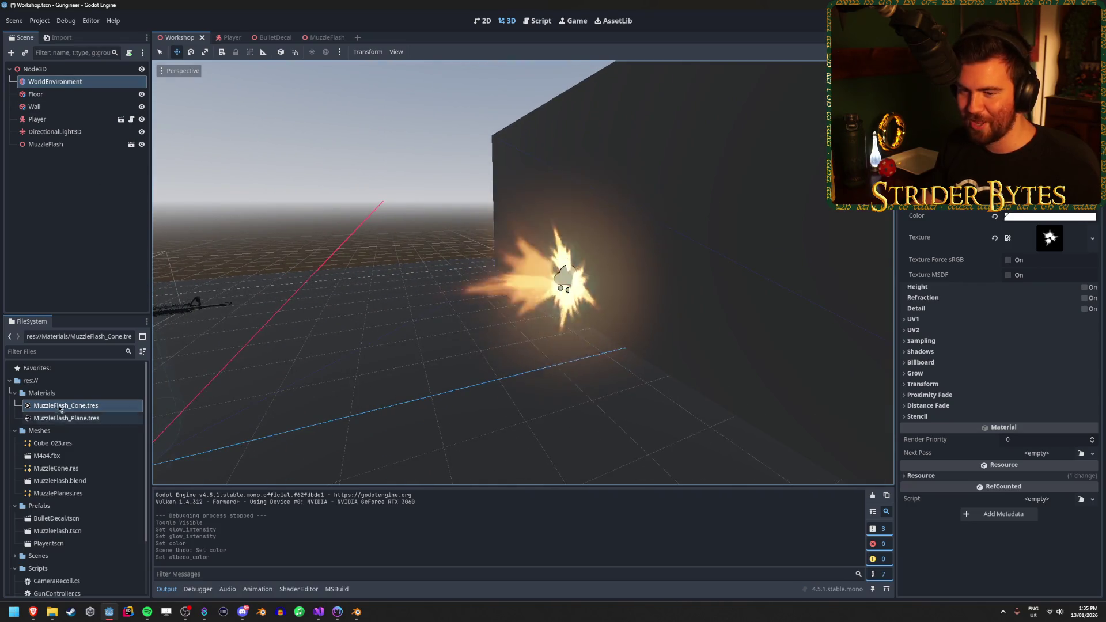
{"action": "left_click", "coordinate": [1034, 244]}
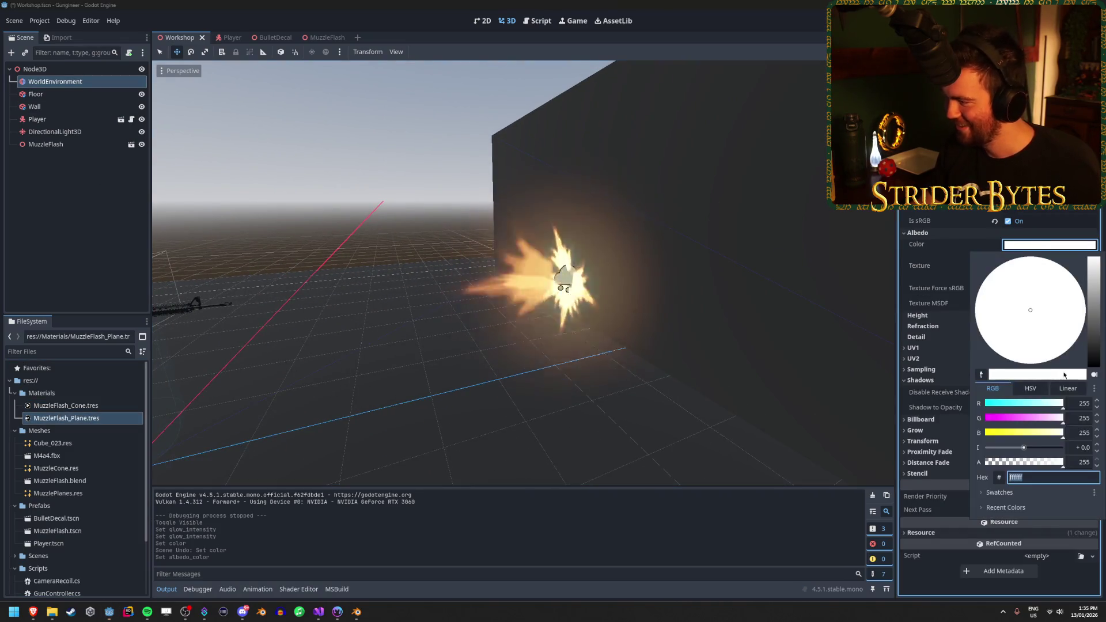
{"action": "left_click", "coordinate": [1081, 447]}
{"action": "key", "text": "Escape"}
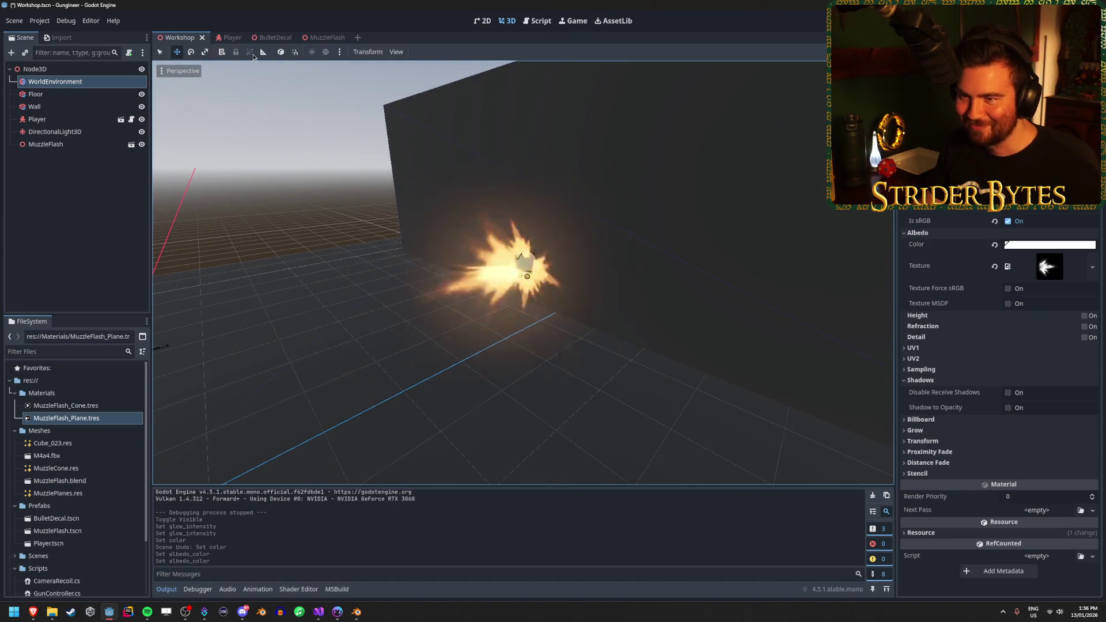
{"action": "left_click", "coordinate": [55, 82]}
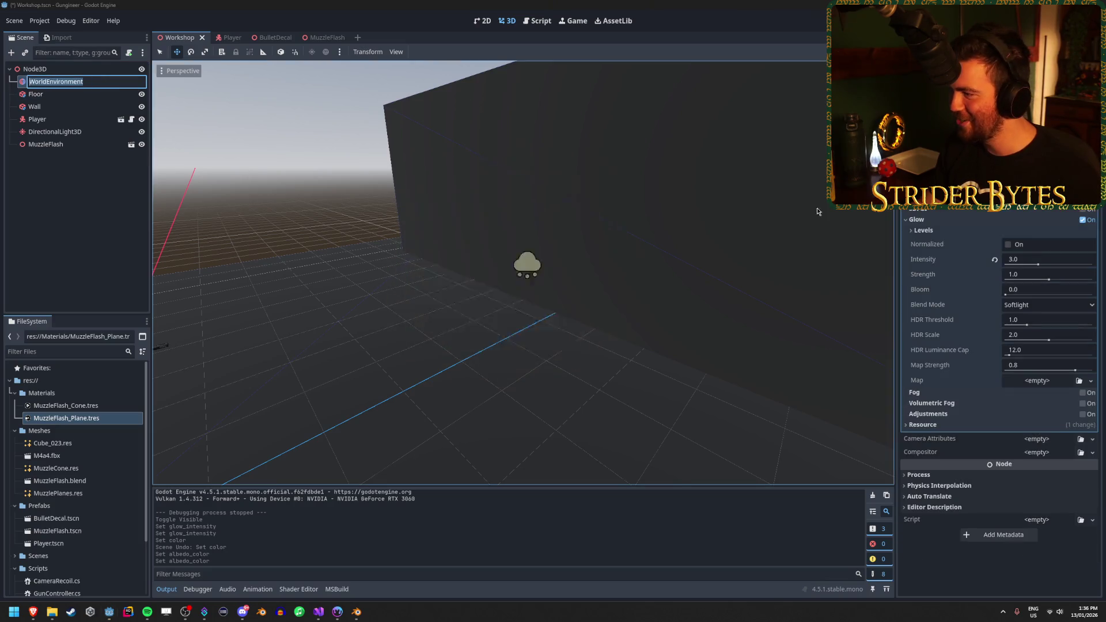
Set the WorldEnvironment glow intensity to 1.0
{"action": "left_click", "coordinate": [1038, 266]}
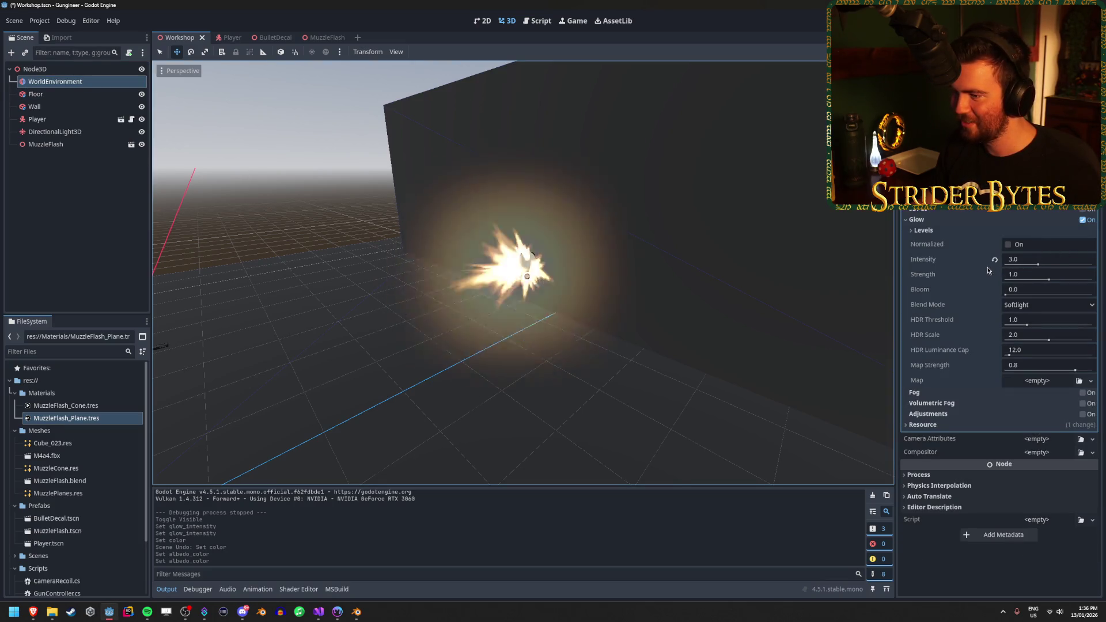
{"action": "mouse_move", "coordinate": [1029, 267]}
{"action": "left_mouse_down"}
{"action": "mouse_move", "coordinate": [1040, 267]}
{"action": "mouse_move", "coordinate": [1011, 273]}
{"action": "left_mouse_up"}
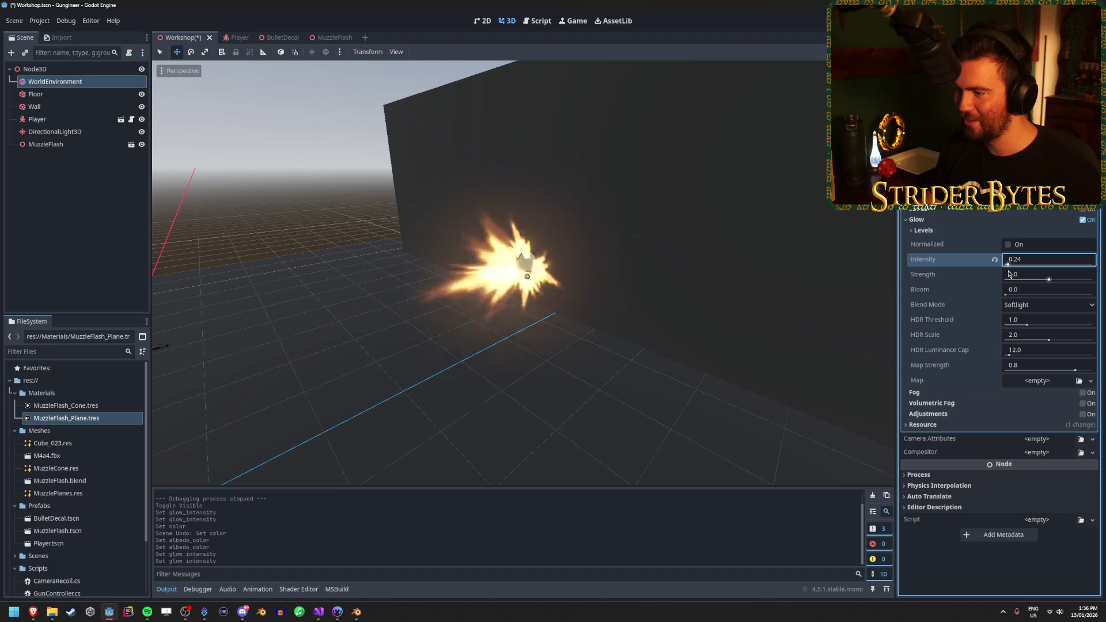
{"action": "type", "text": "1"}
{"action": "key", "text": "Return"}
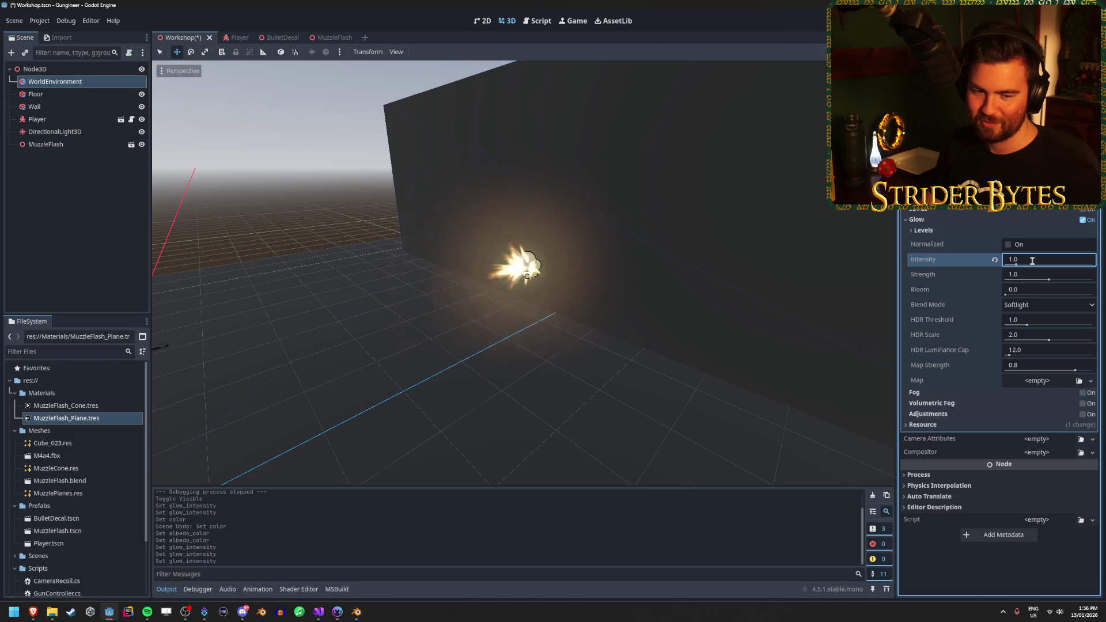
{"action": "mouse_move", "coordinate": [633, 288]}
{"action": "left_mouse_down"}
{"action": "mouse_move", "coordinate": [403, 219]}
{"action": "mouse_move", "coordinate": [378, 315]}
{"action": "mouse_move", "coordinate": [533, 279]}
{"action": "left_mouse_up"}
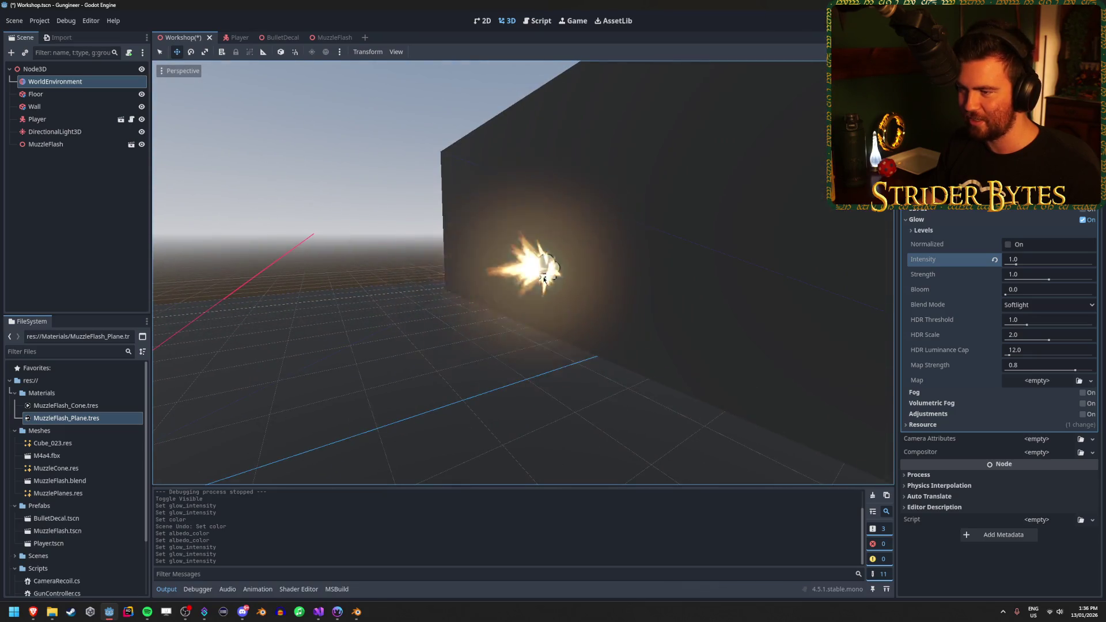
{"action": "left_click", "coordinate": [1031, 259]}
{"action": "type", "text": ".5"}
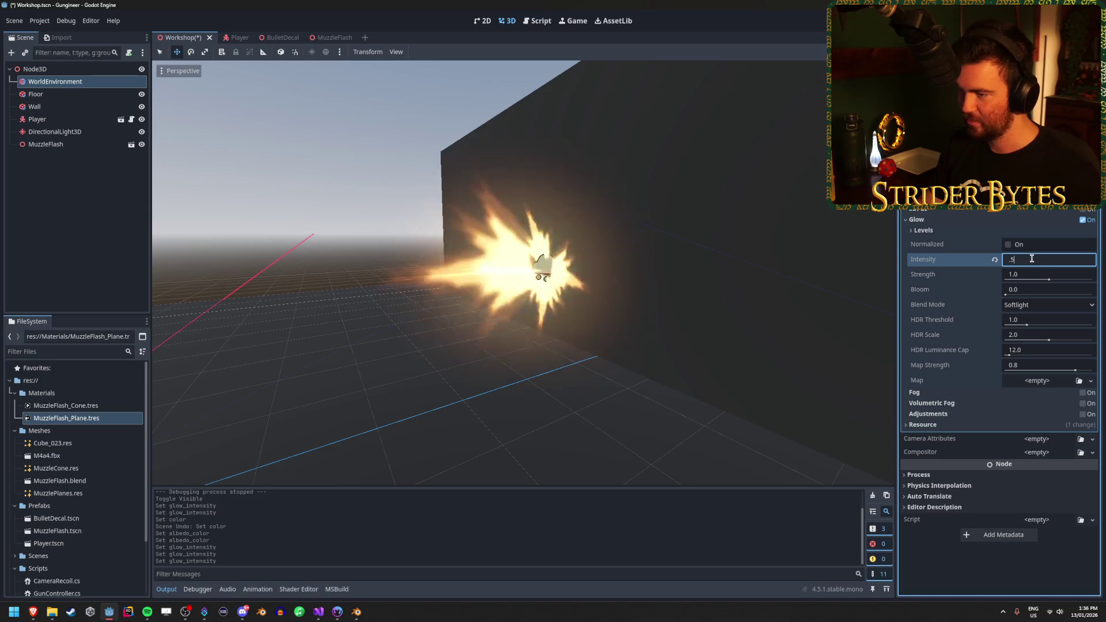
{"action": "key", "text": "BackSpace"}
{"action": "type", "text": "1"}
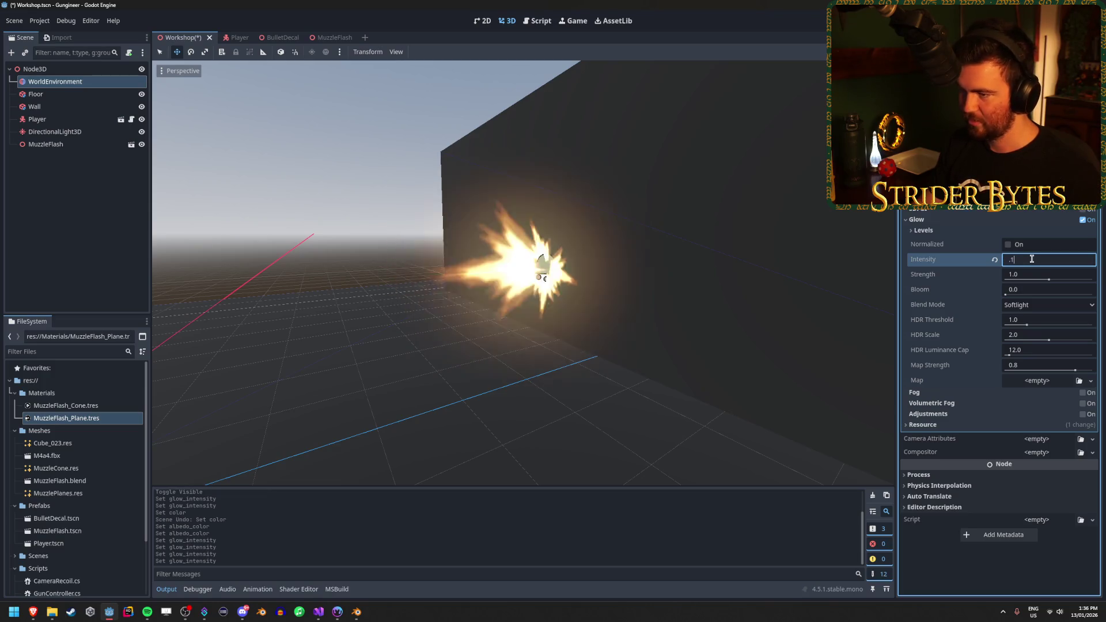
{"action": "key", "text": "BackSpace"}
{"action": "key", "text": "BackSpace"}
{"action": "type", "text": "1"}
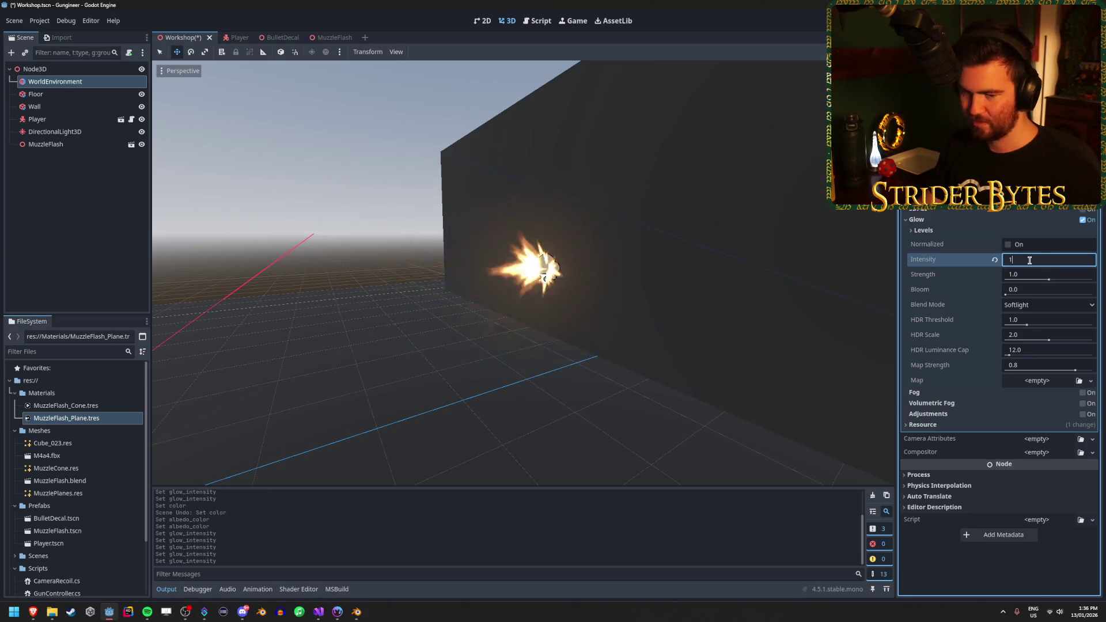
{"action": "key", "text": "Return"}
Frame the gun and wall in the view and save the Workshop scene
{"action": "mouse_move", "coordinate": [576, 276]}
{"action": "left_mouse_down"}
{"action": "mouse_move", "coordinate": [653, 275]}
{"action": "mouse_move", "coordinate": [553, 274]}
{"action": "left_mouse_up"}
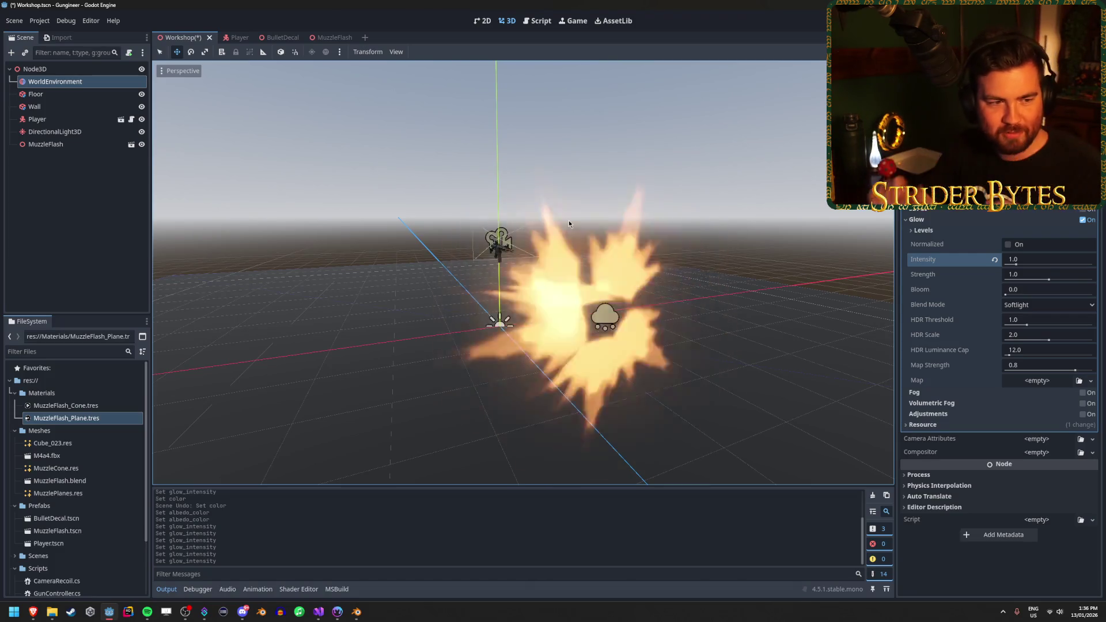
{"action": "mouse_move", "coordinate": [568, 224]}
{"action": "left_mouse_down"}
{"action": "mouse_move", "coordinate": [519, 228]}
{"action": "mouse_move", "coordinate": [553, 231]}
{"action": "mouse_move", "coordinate": [535, 236]}
{"action": "left_mouse_up"}
{"action": "key", "text": "ctrl+s"}
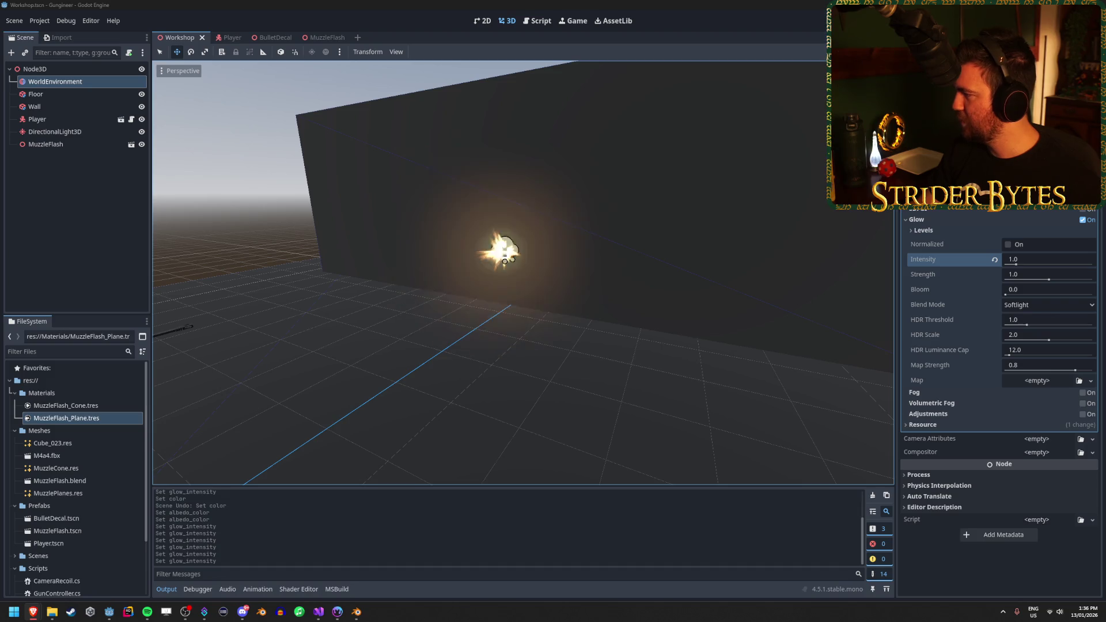
In MuzzleFlash, hide MuzzlePlanes and MuzzleCone, show Sparks, and save the scene
{"action": "left_click", "coordinate": [323, 38]}
{"action": "left_click", "coordinate": [89, 107]}
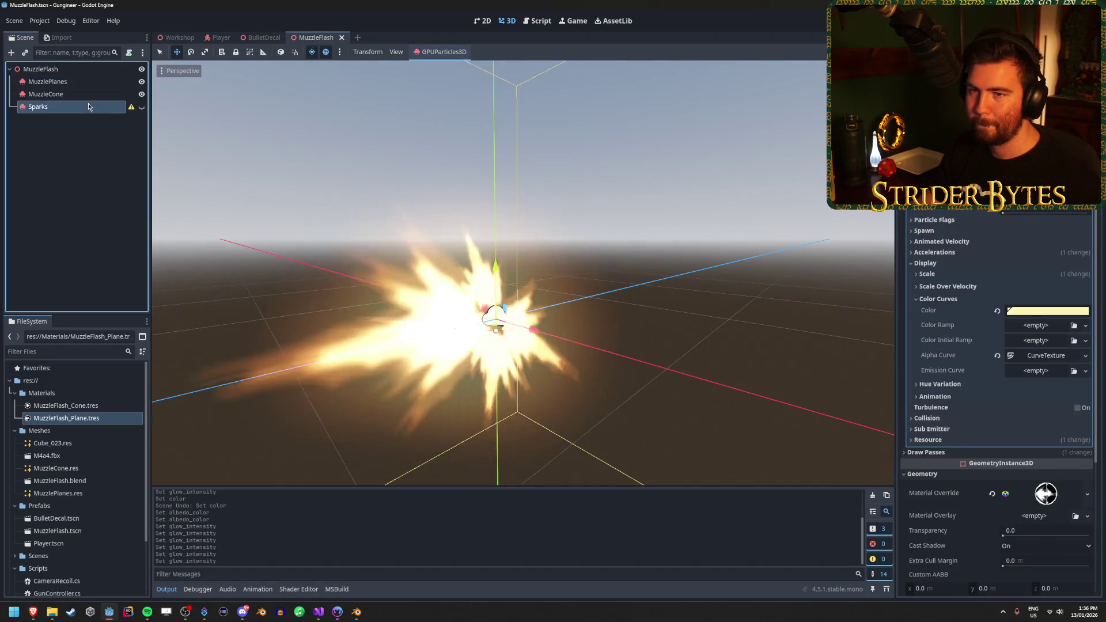
{"action": "left_click", "coordinate": [141, 81]}
{"action": "left_click", "coordinate": [141, 94]}
{"action": "left_click", "coordinate": [141, 107]}
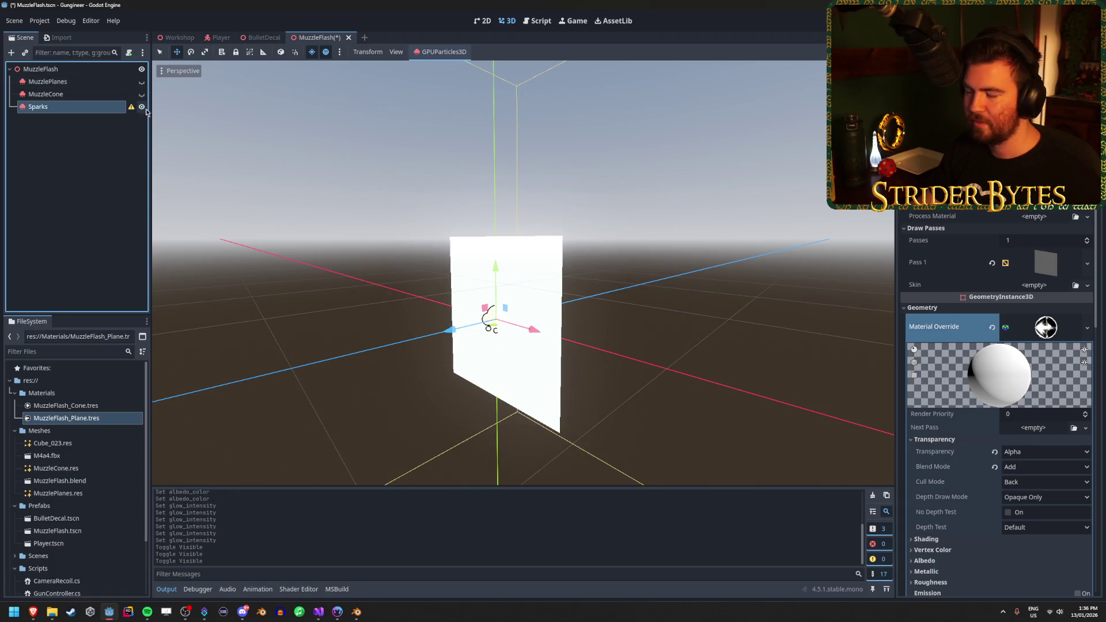
{"action": "key", "text": "ctrl+s"}
Lower the Workshop glow intensity slightly and save the Workshop scene
{"action": "key", "text": "ctrl+Tab"}
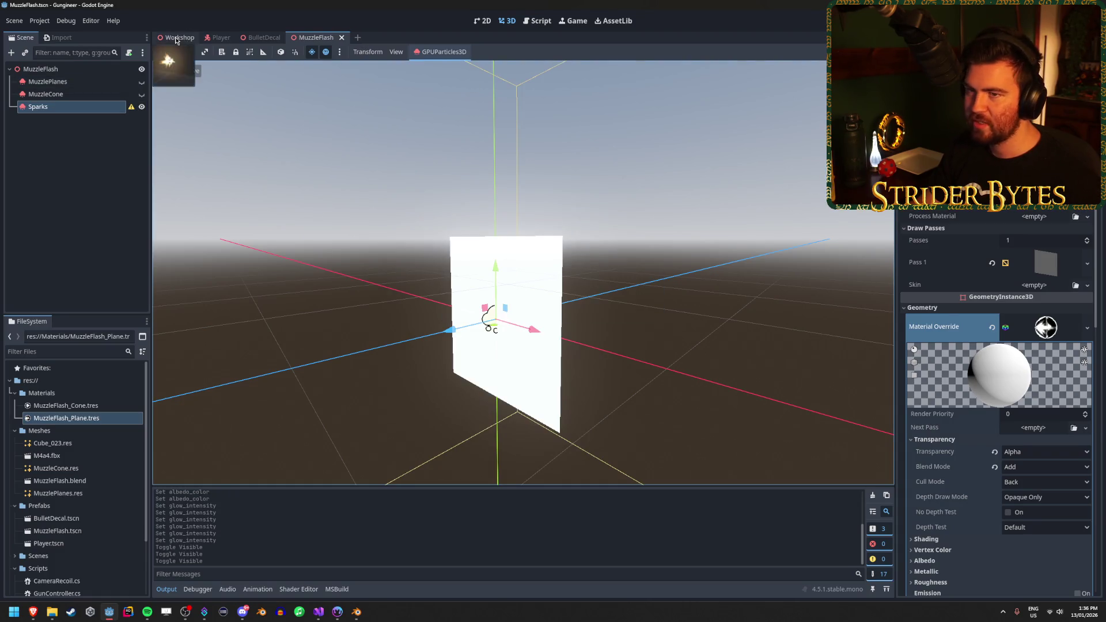
{"action": "mouse_move", "coordinate": [533, 231]}
{"action": "left_mouse_down"}
{"action": "mouse_move", "coordinate": [505, 308]}
{"action": "mouse_move", "coordinate": [470, 265]}
{"action": "left_mouse_up"}
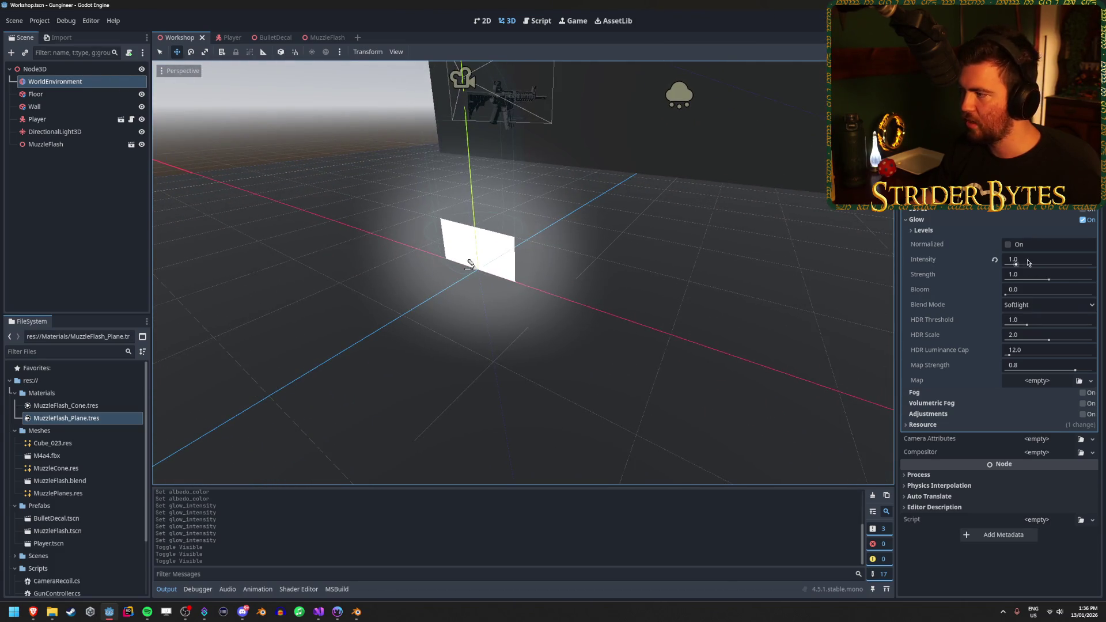
{"action": "mouse_move", "coordinate": [1017, 264]}
{"action": "left_mouse_down"}
{"action": "mouse_move", "coordinate": [1002, 264]}
{"action": "mouse_move", "coordinate": [1016, 270]}
{"action": "left_mouse_up"}
{"action": "key", "text": "ctrl+s"}
Return to MuzzleFlash, orbit around the sparks quad, and expand the material's shading options
{"action": "left_click", "coordinate": [326, 37]}
{"action": "left_click_drag", "start_coordinate": [427, 185], "coordinate": [745, 227]}
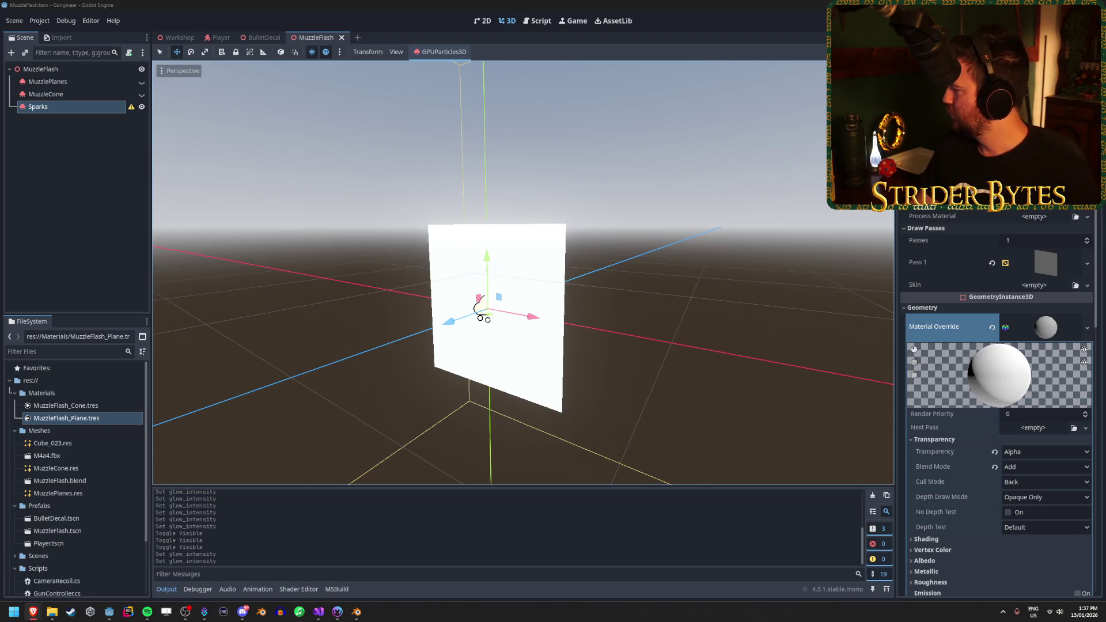
{"action": "scroll", "coordinate": [1008, 331], "scroll_direction": "down", "scroll_amount": 4}
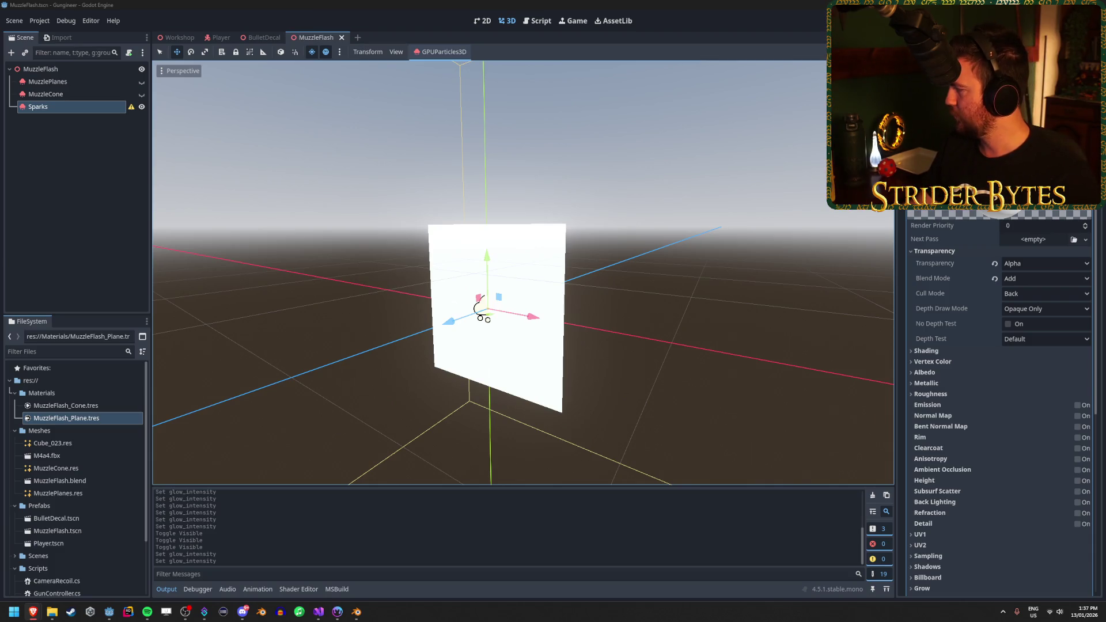
{"action": "left_click", "coordinate": [1066, 350]}
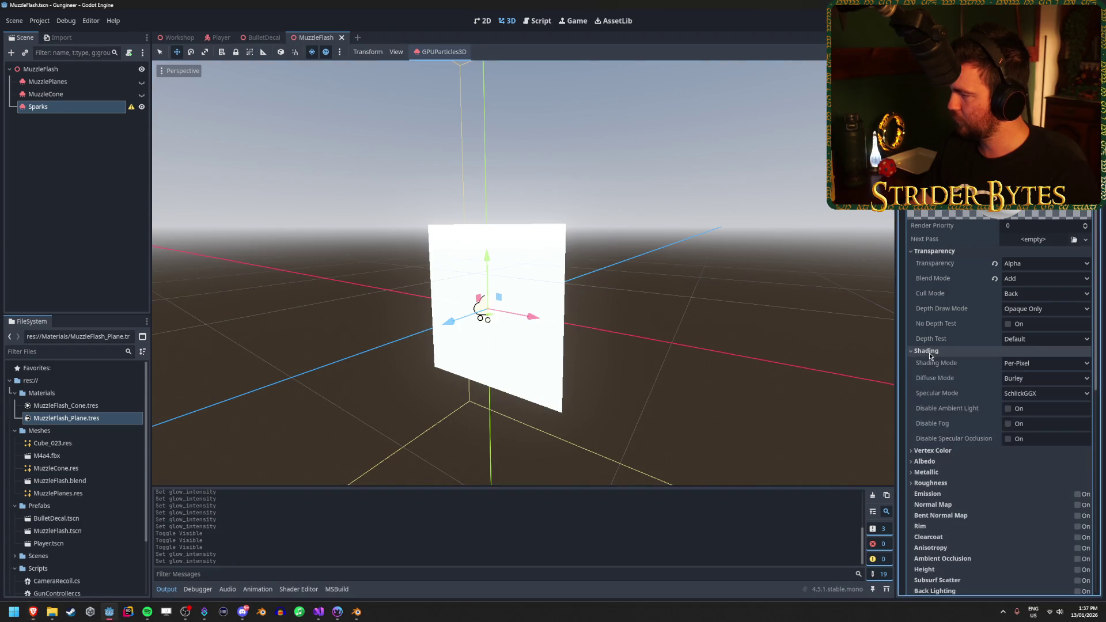
Keep Per-Pixel shading and disable culling on the Sparks material
{"action": "left_click", "coordinate": [1066, 363]}
{"action": "left_click", "coordinate": [1058, 368]}
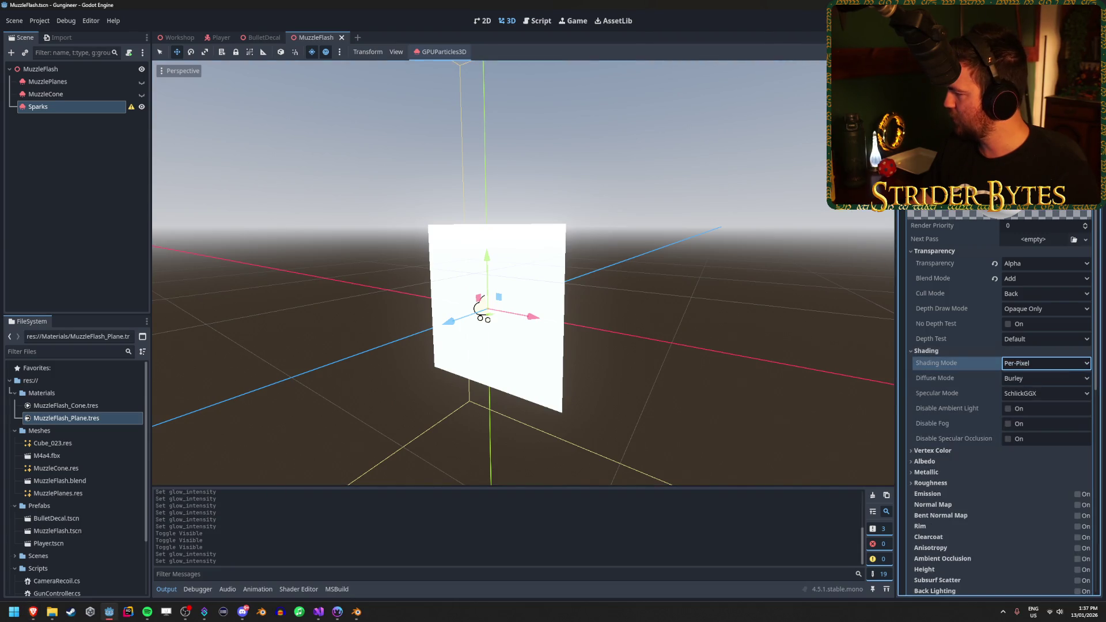
{"action": "key", "text": "alt+Tab"}
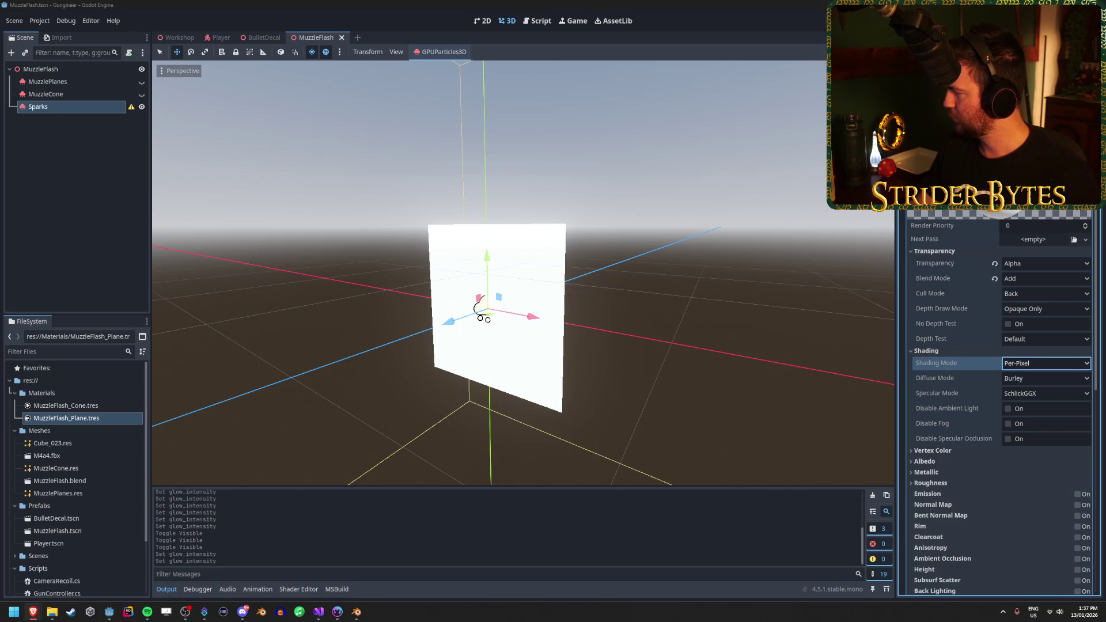
{"action": "left_click", "coordinate": [1031, 294]}
{"action": "left_click", "coordinate": [1030, 332]}
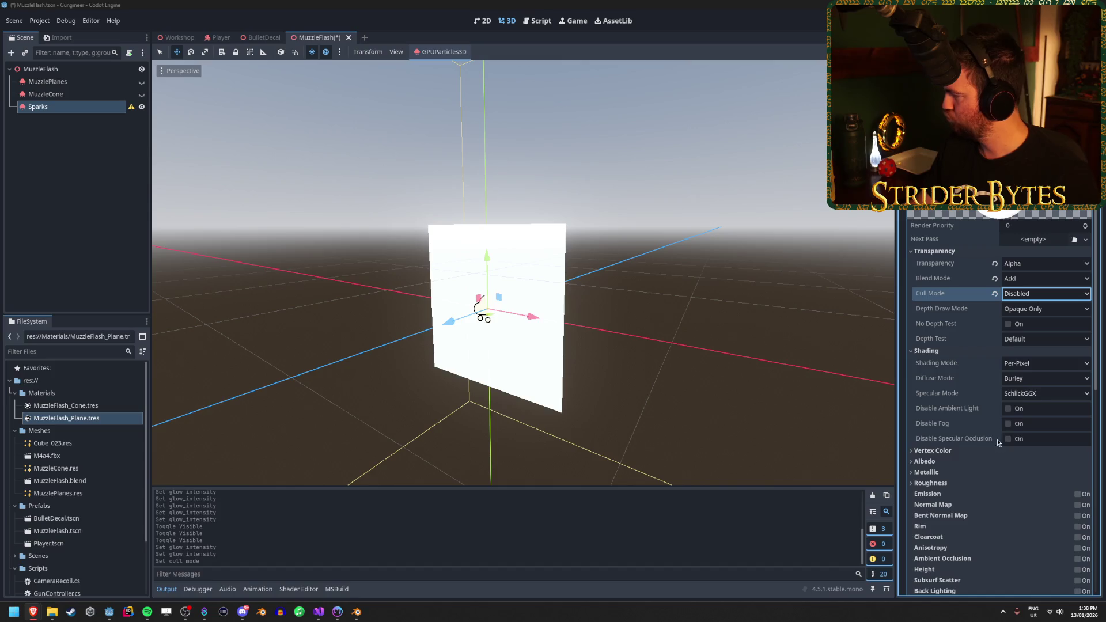
Make the Sparks material Unshaded, with Vertex Color Use as Albedo and Is sRGB enabled
{"action": "left_click", "coordinate": [974, 451]}
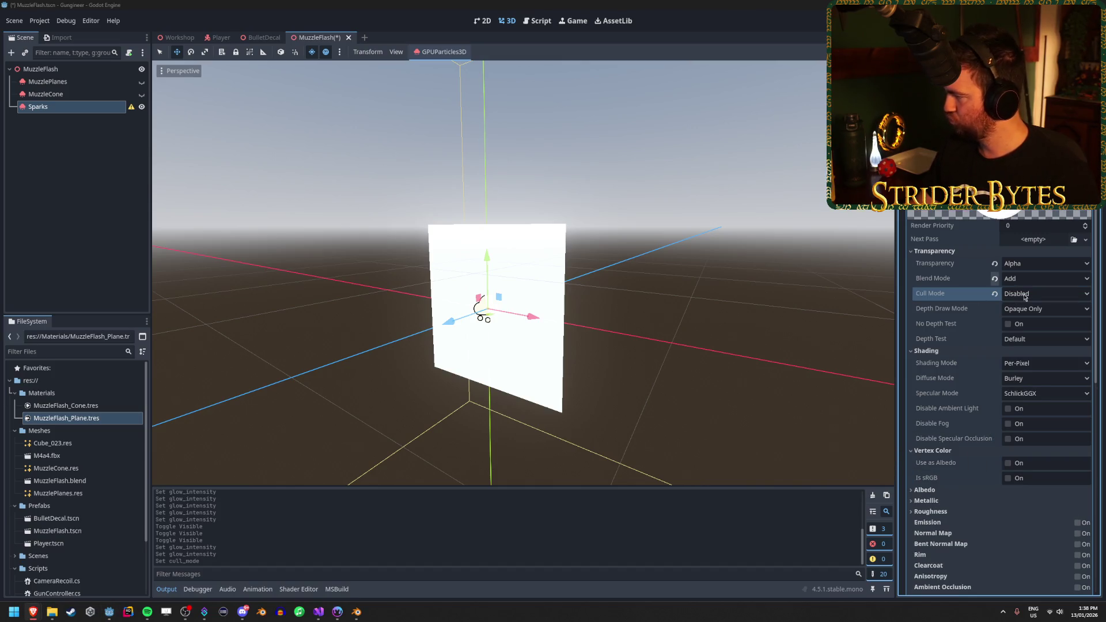
{"action": "left_click", "coordinate": [1035, 364]}
{"action": "left_click", "coordinate": [1028, 376]}
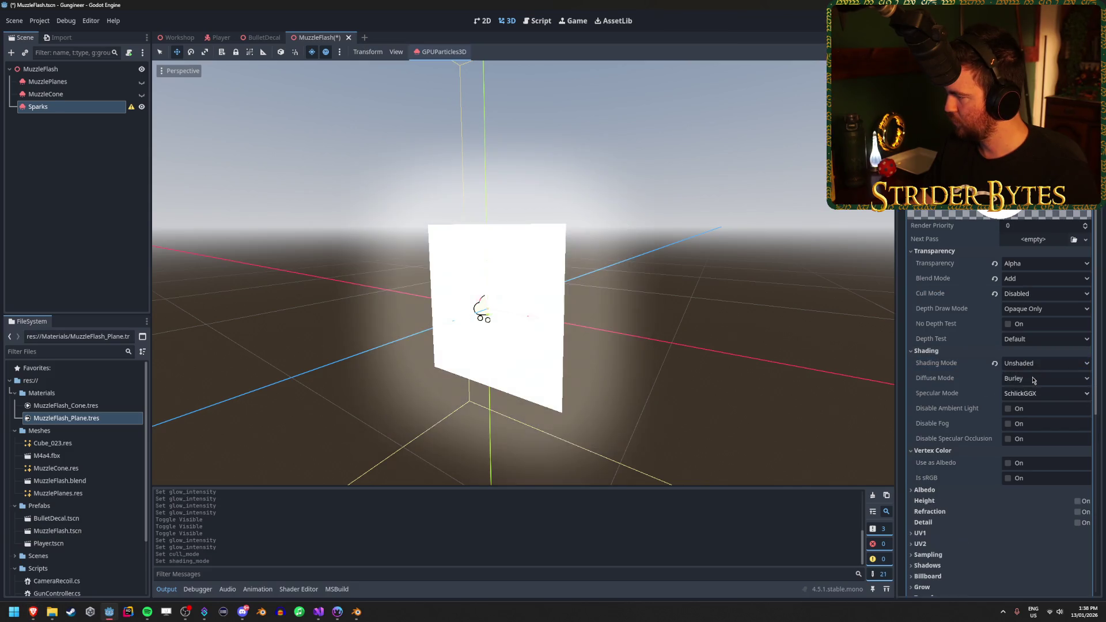
{"action": "left_click", "coordinate": [953, 252]}
{"action": "left_click", "coordinate": [933, 262]}
{"action": "left_click", "coordinate": [1008, 285]}
{"action": "left_click", "coordinate": [1007, 300]}
Save the scene and deselect the Sparks node
{"action": "key", "text": "ctrl+s"}
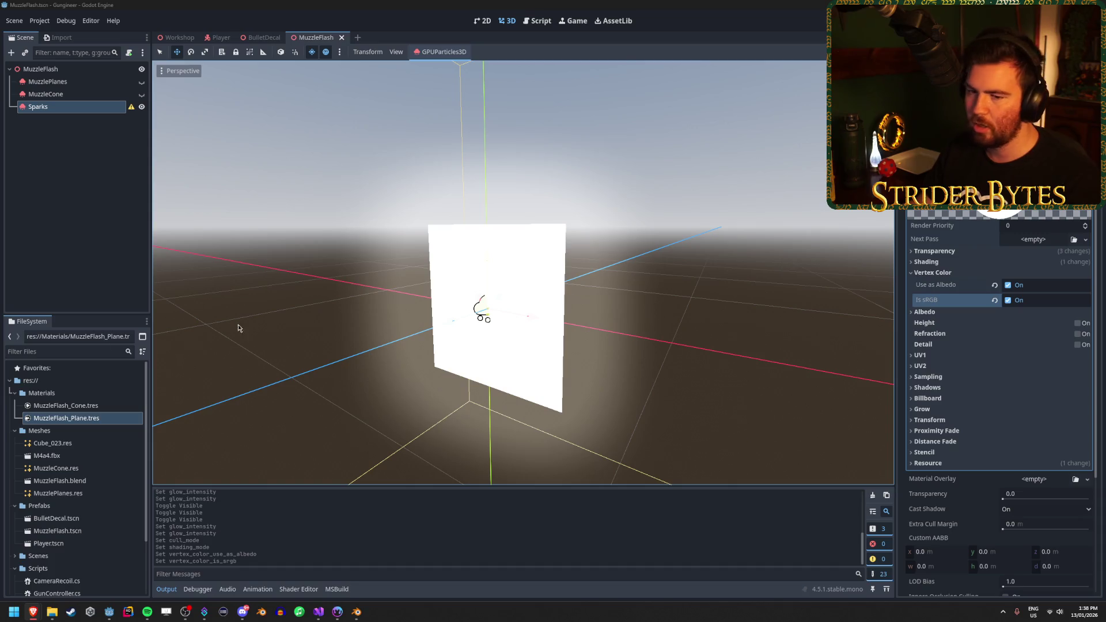
{"action": "left_click", "coordinate": [70, 228]}
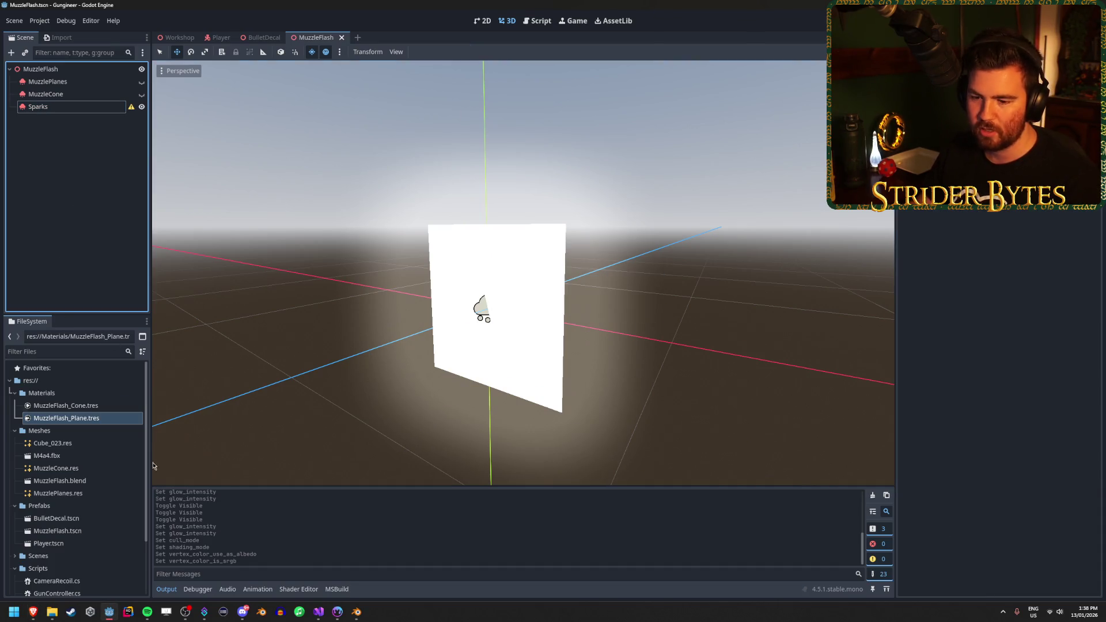
{"action": "left_click", "coordinate": [337, 612]}
Add a circle Shape node to the Material Maker graph and position it
{"action": "mouse_move", "coordinate": [500, 514]}
{"action": "left_mouse_down"}
{"action": "mouse_move", "coordinate": [519, 296]}
{"action": "mouse_move", "coordinate": [512, 223]}
{"action": "left_mouse_up"}
{"action": "right_click", "coordinate": [469, 249]}
{"action": "type", "text": "circle"}
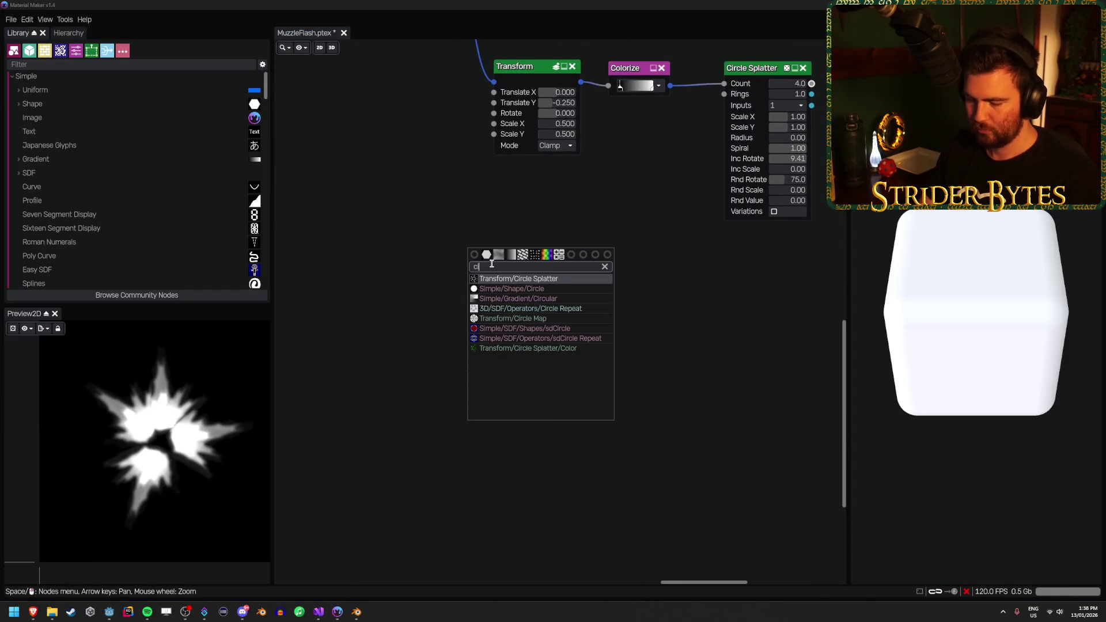
{"action": "key", "text": "Down"}
{"action": "key", "text": "Return"}
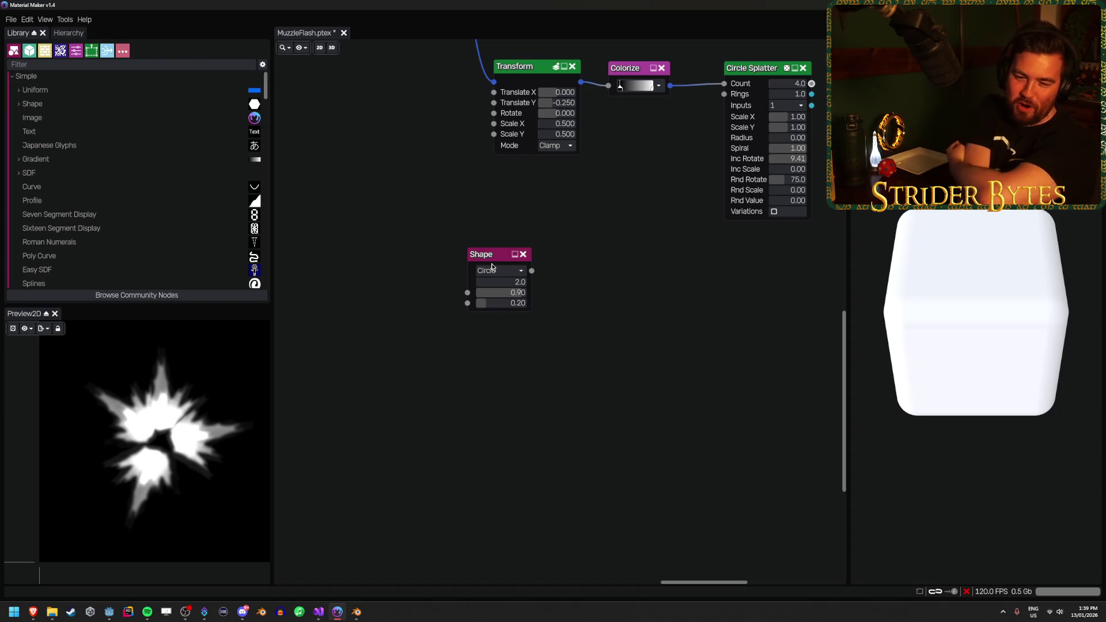
{"action": "left_click", "coordinate": [493, 257]}
{"action": "left_click_drag", "start_coordinate": [494, 257], "coordinate": [500, 290]}
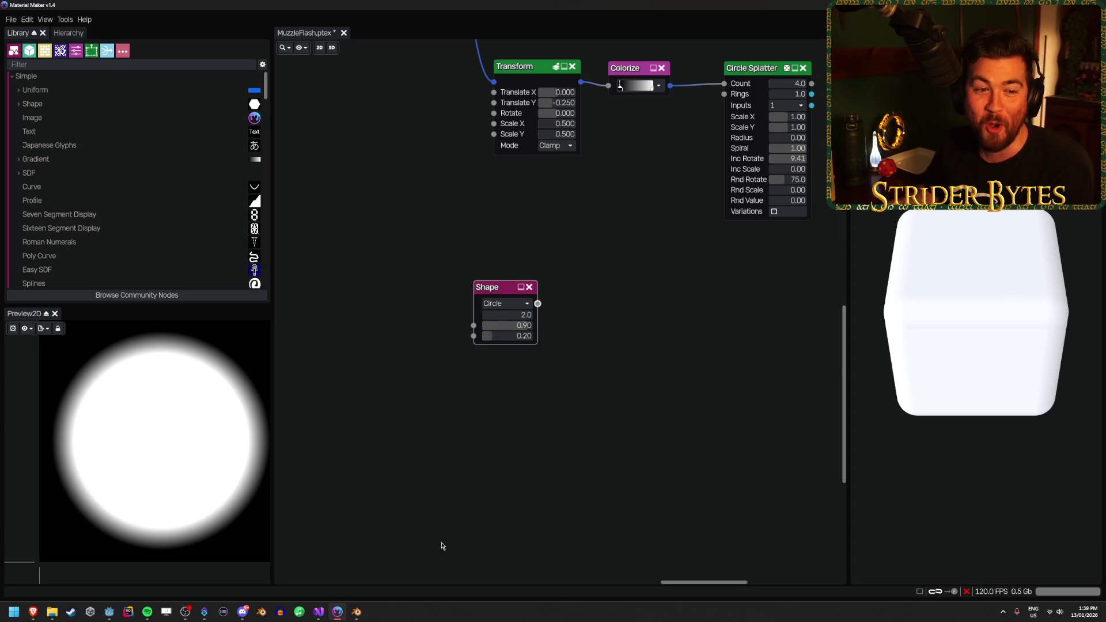
Set the circle's sliders to 1.00 and 1.00 and check the soft gradient preview
{"action": "left_click", "coordinate": [33, 612]}
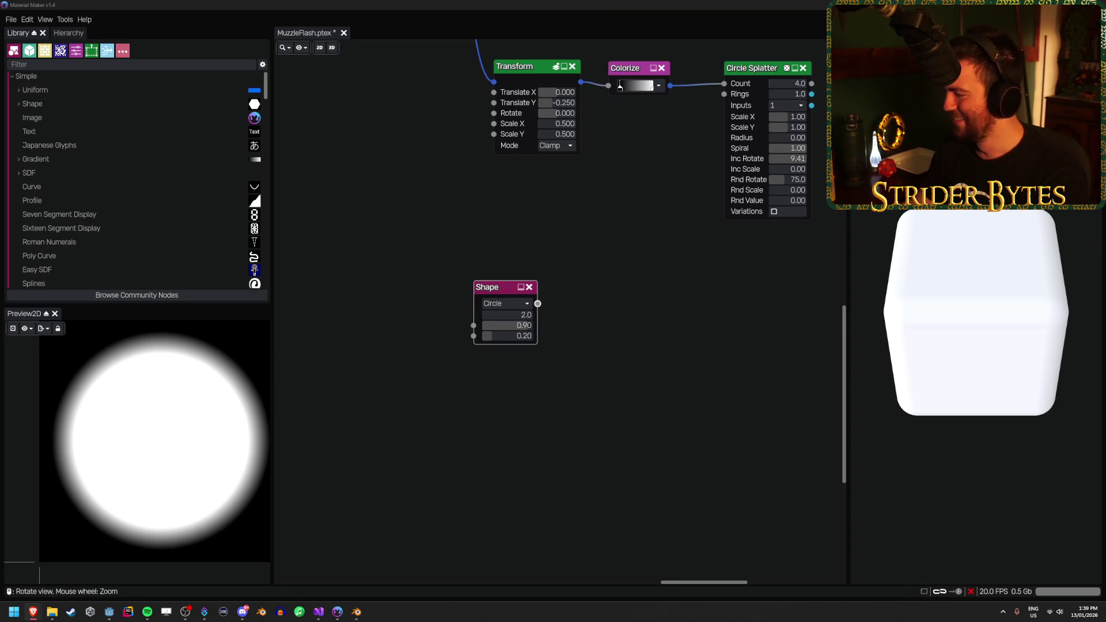
{"action": "mouse_move", "coordinate": [521, 325]}
{"action": "left_mouse_down"}
{"action": "mouse_move", "coordinate": [491, 332]}
{"action": "mouse_move", "coordinate": [544, 327]}
{"action": "mouse_move", "coordinate": [542, 337]}
{"action": "mouse_move", "coordinate": [556, 341]}
{"action": "left_mouse_up"}
{"action": "left_click", "coordinate": [510, 403]}
{"action": "scroll", "coordinate": [395, 428], "scroll_direction": "down", "scroll_amount": 1}
{"action": "mouse_move", "coordinate": [199, 417]}
{"action": "left_mouse_down"}
{"action": "mouse_move", "coordinate": [154, 413]}
{"action": "mouse_move", "coordinate": [238, 434]}
{"action": "mouse_move", "coordinate": [181, 437]}
{"action": "left_mouse_up"}
{"action": "scroll", "coordinate": [186, 426], "scroll_direction": "down", "scroll_amount": 1}
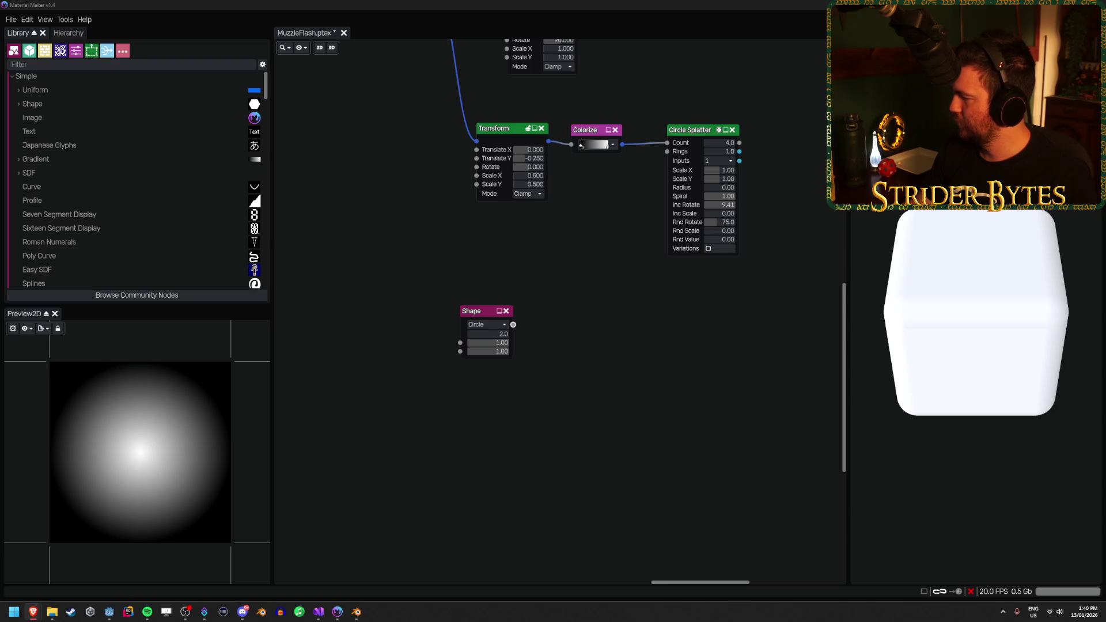
Connect a Colorize node to the circle and set the black gradient stop's alpha to 0
{"action": "left_click_drag", "start_coordinate": [514, 325], "coordinate": [559, 326]}
{"action": "type", "text": "colorize"}
{"action": "key", "text": "Return"}
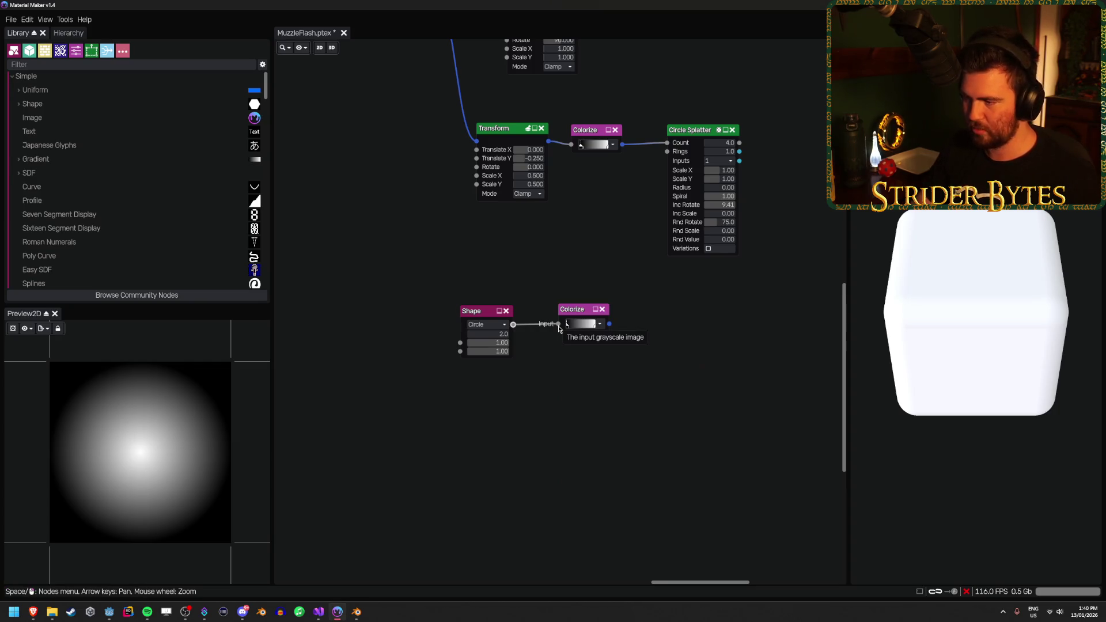
{"action": "scroll", "coordinate": [587, 396], "scroll_direction": "up", "scroll_amount": 5}
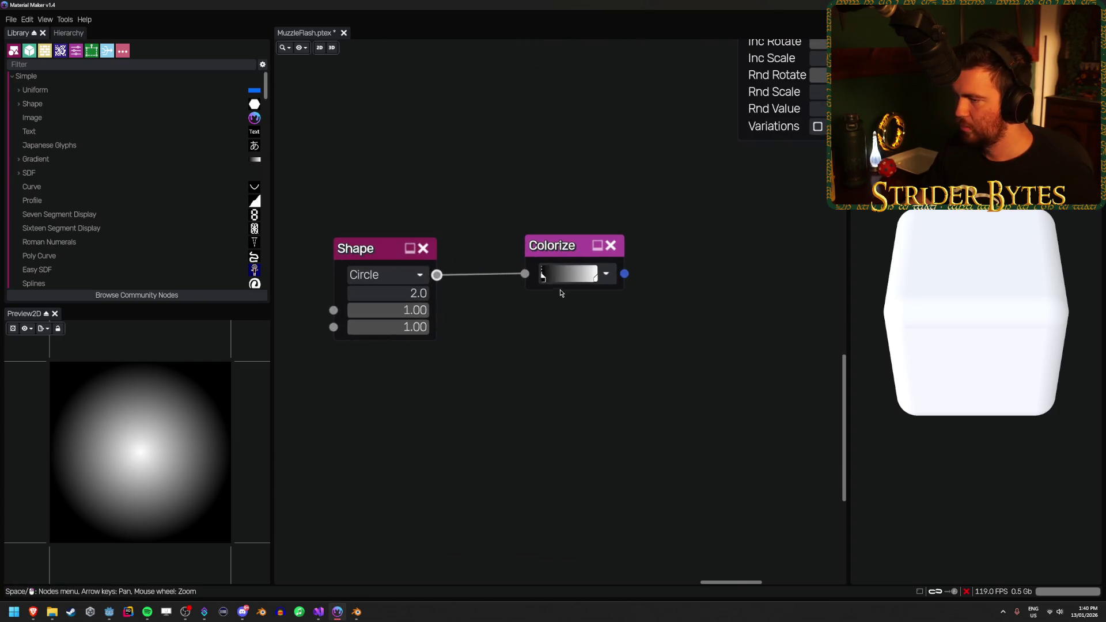
{"action": "left_click", "coordinate": [606, 273]}
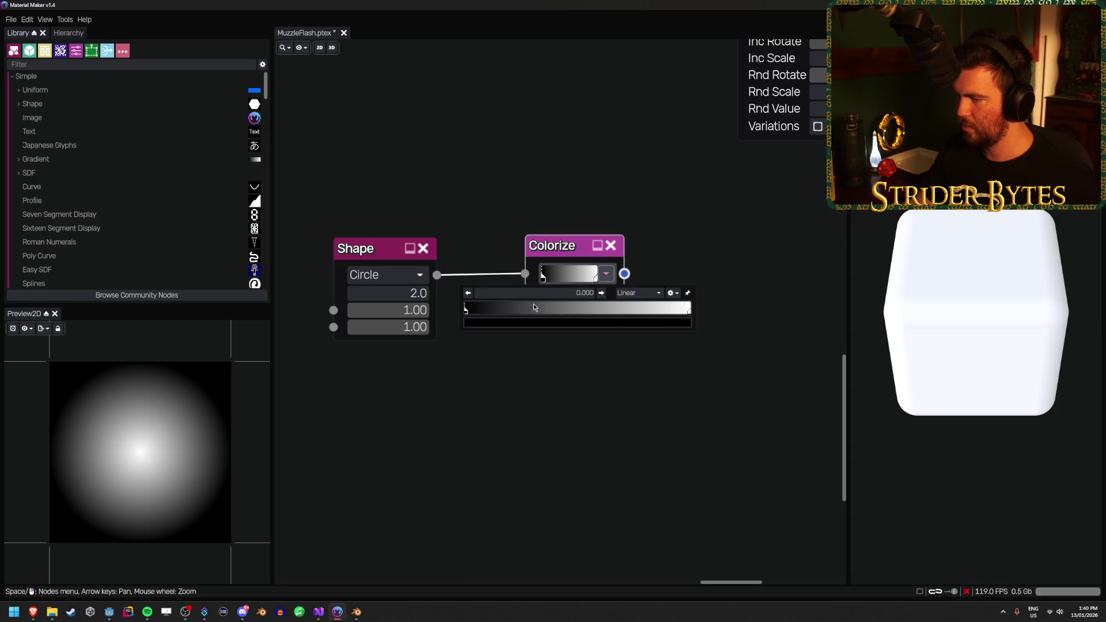
{"action": "double_click", "coordinate": [466, 310]}
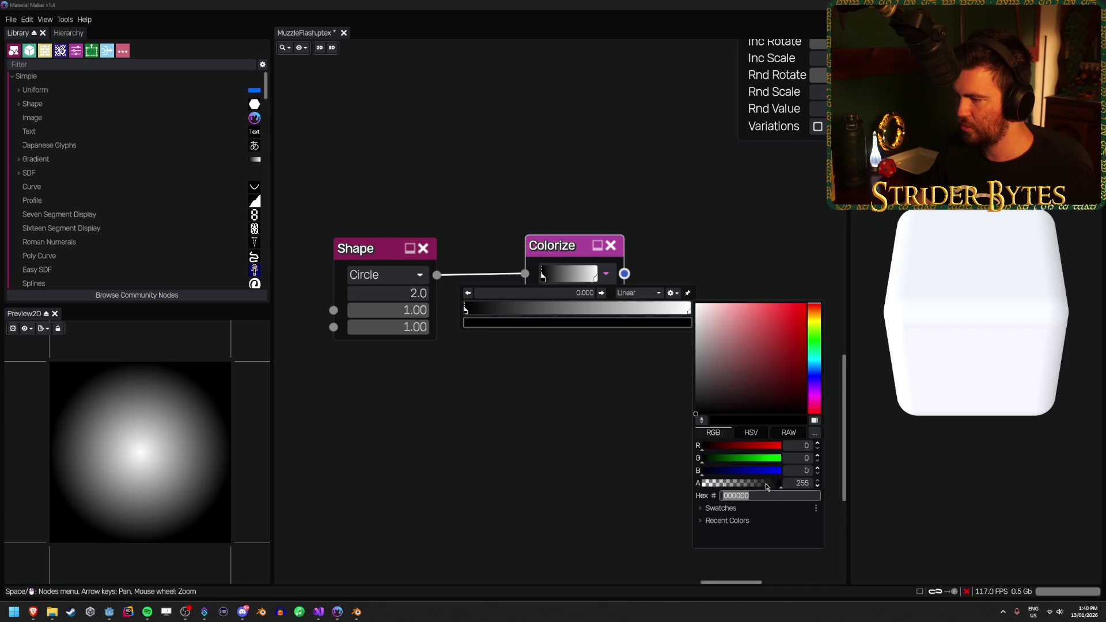
{"action": "left_click_drag", "start_coordinate": [766, 484], "coordinate": [696, 487]}
{"action": "left_click", "coordinate": [600, 485]}
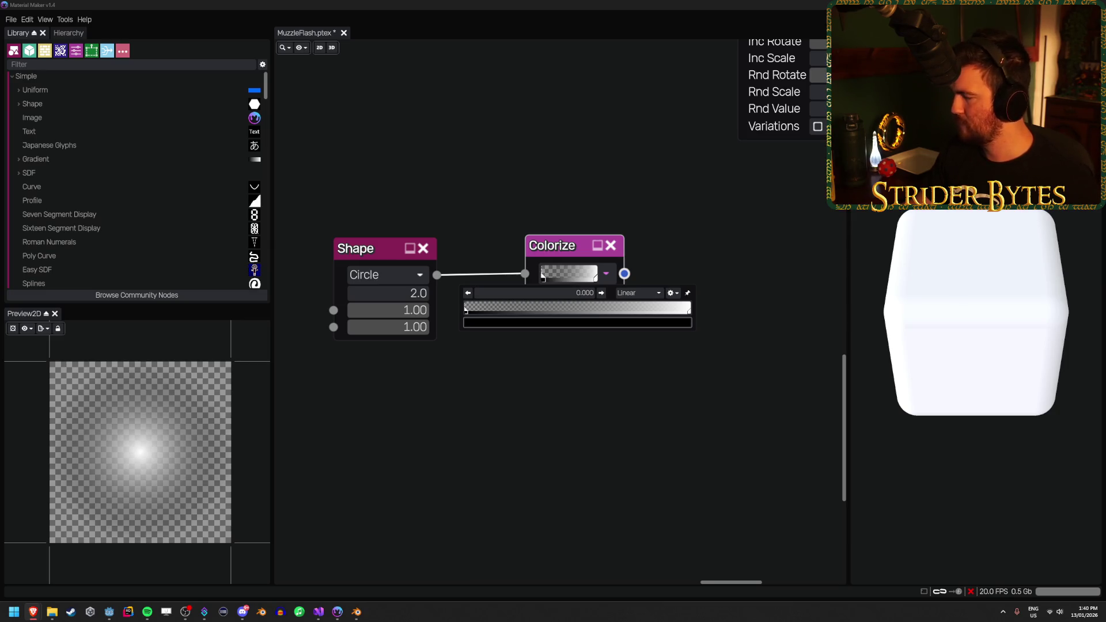
{"action": "left_click", "coordinate": [630, 382]}
Export the preview as DefaultParticle.png into the project's Textures folder
{"action": "left_click", "coordinate": [49, 330]}
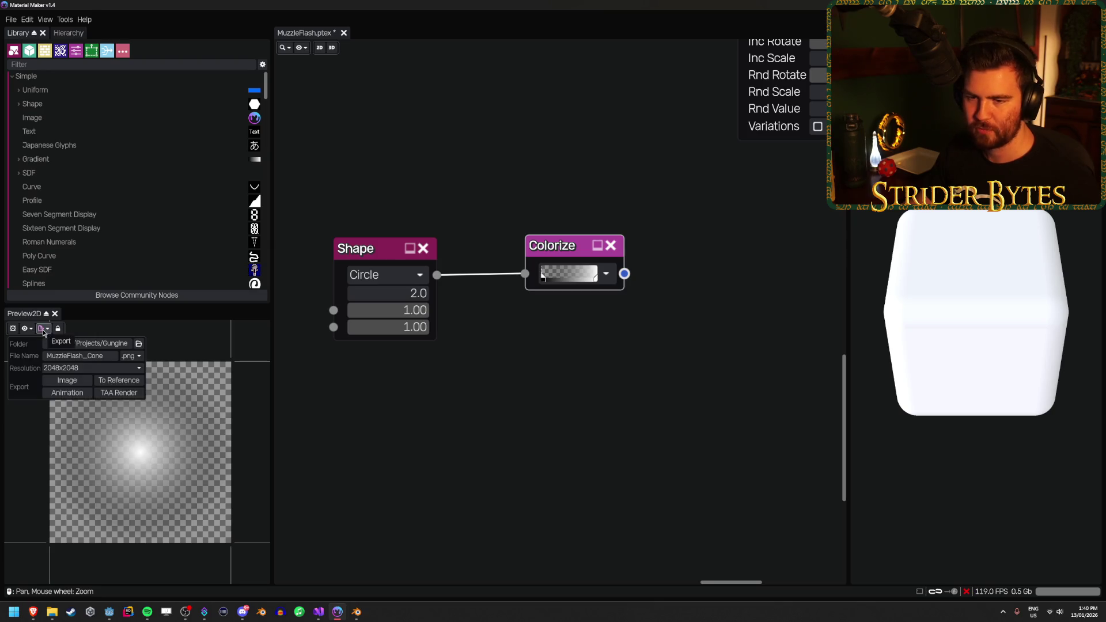
{"action": "left_click_drag", "start_coordinate": [105, 356], "coordinate": [47, 356]}
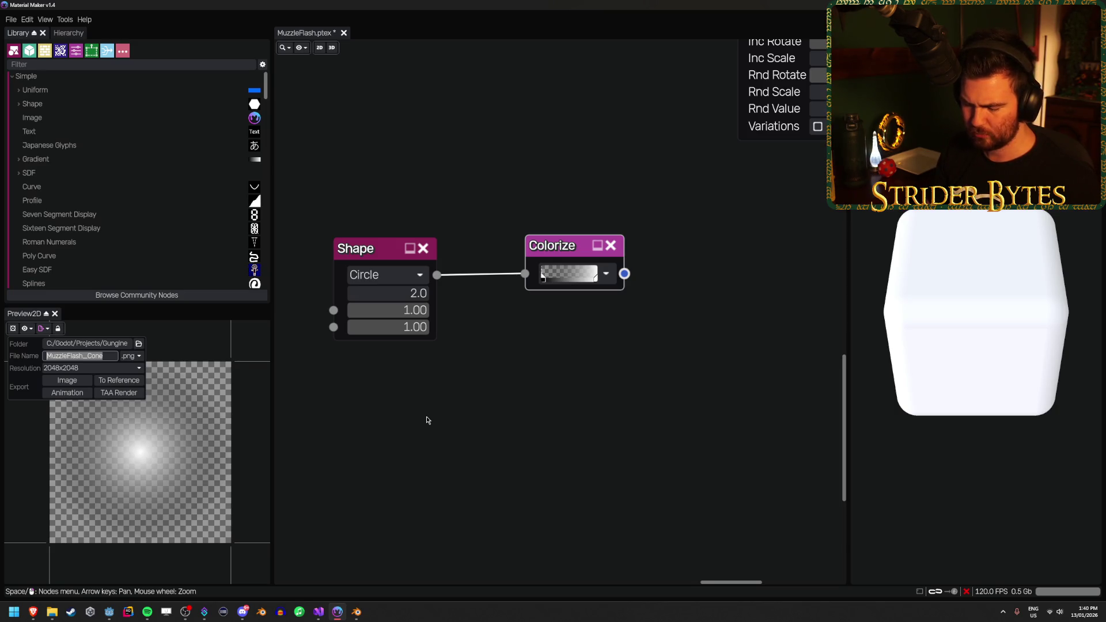
{"action": "type", "text": "DefaultPart"}
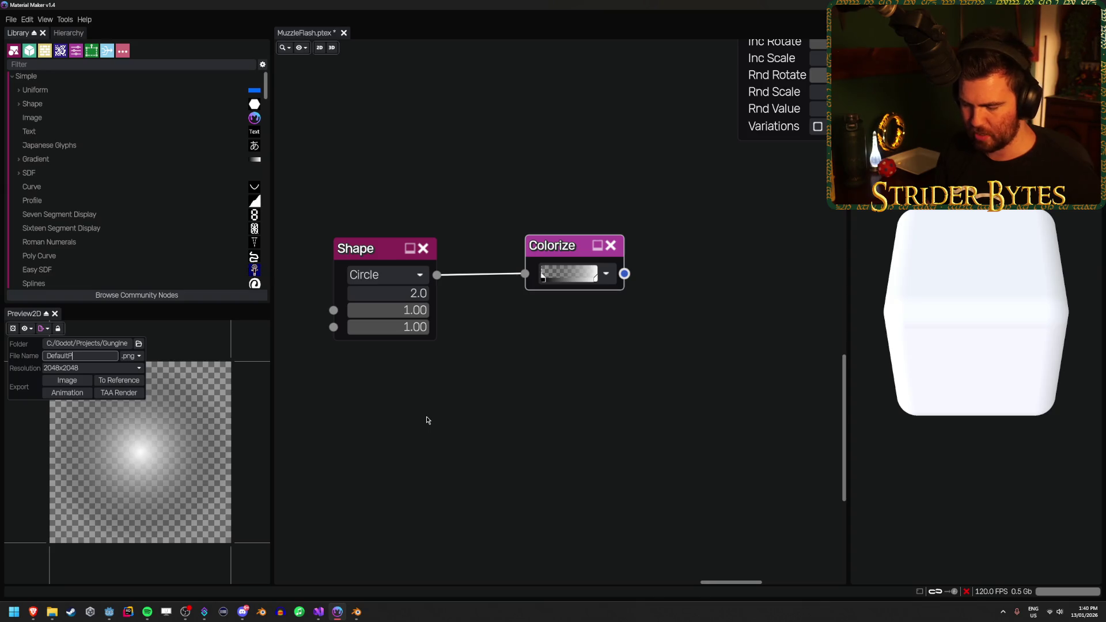
{"action": "type", "text": "icle"}
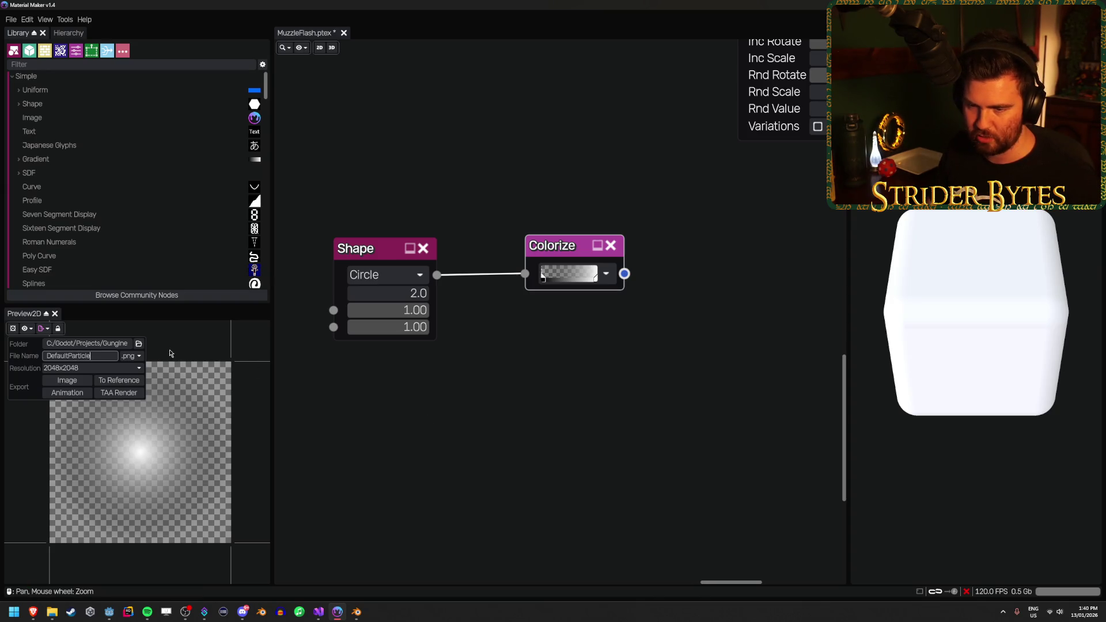
{"action": "left_click", "coordinate": [66, 381]}
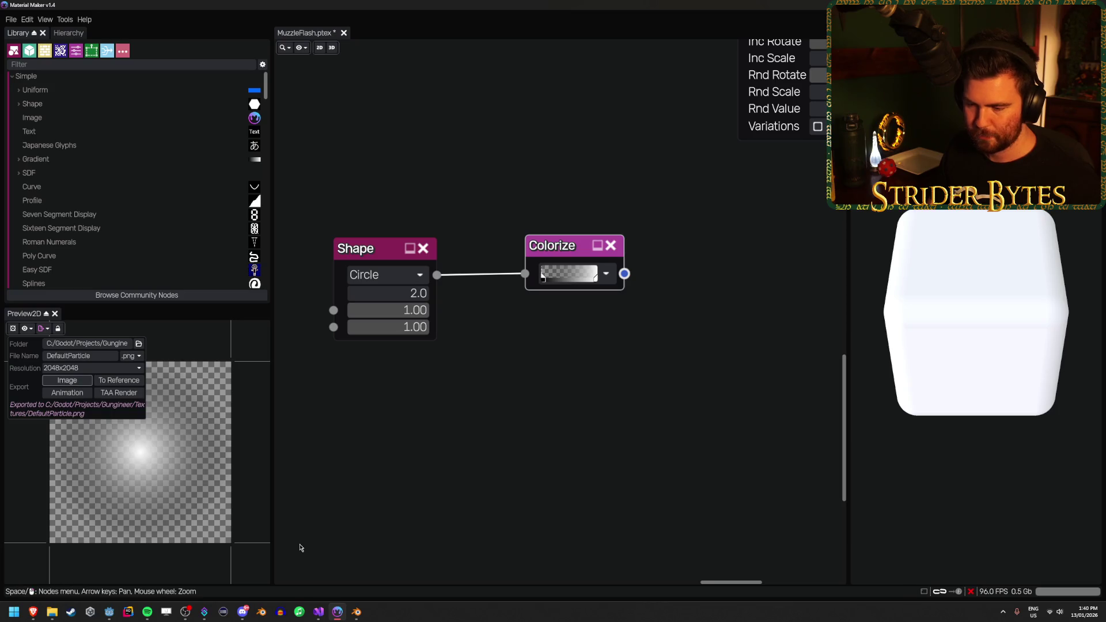
{"action": "left_click", "coordinate": [109, 612]}
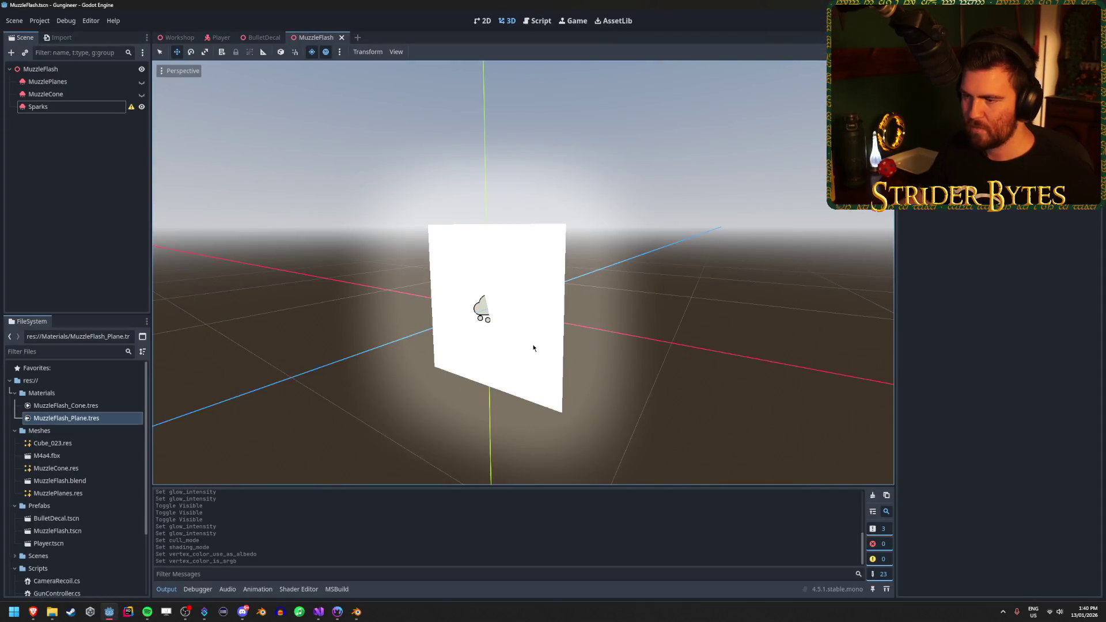
Apply DefaultParticle.png as the Sparks albedo texture and save the scene
{"action": "scroll", "coordinate": [104, 446], "scroll_direction": "down", "scroll_amount": 3}
{"action": "left_click", "coordinate": [86, 107]}
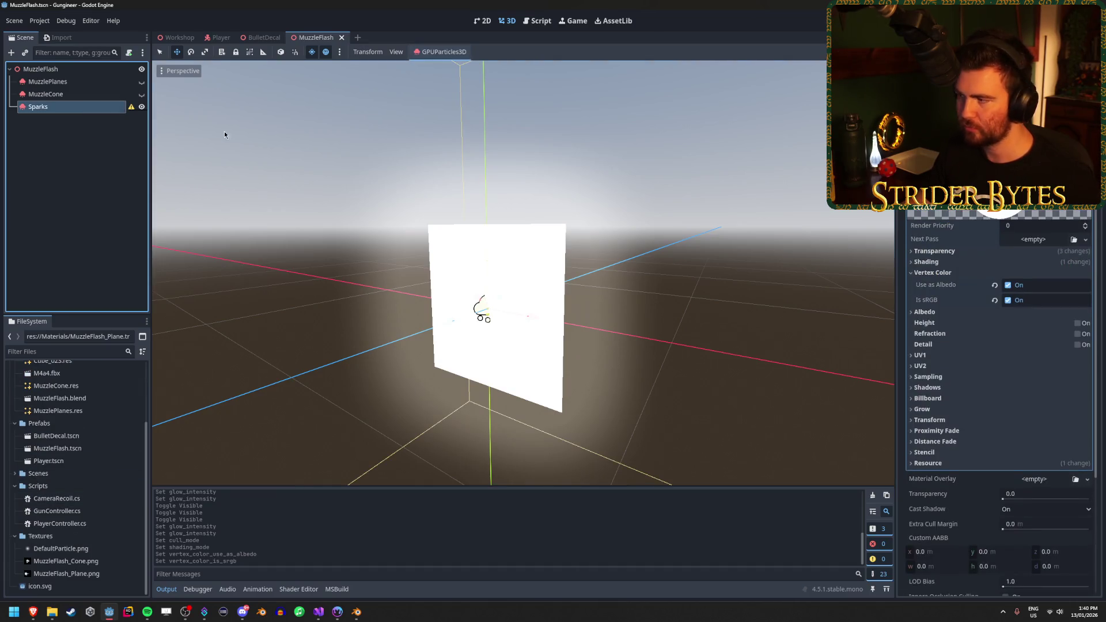
{"action": "left_click", "coordinate": [927, 311]}
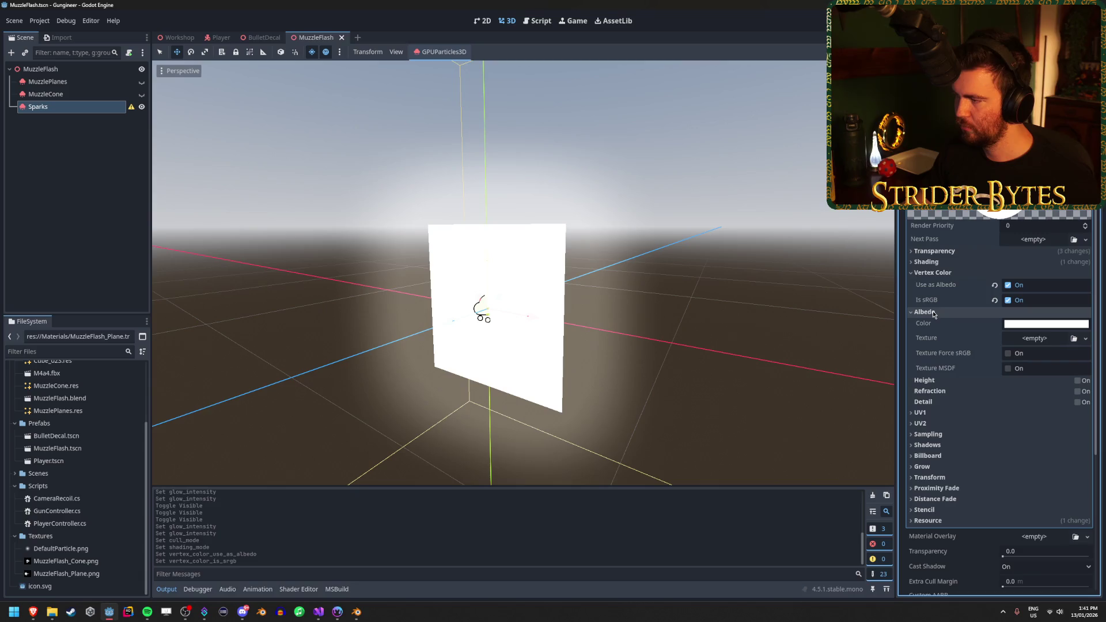
{"action": "left_click_drag", "start_coordinate": [56, 550], "coordinate": [1038, 341]}
{"action": "mouse_move", "coordinate": [412, 294]}
{"action": "left_mouse_down"}
{"action": "mouse_move", "coordinate": [487, 316]}
{"action": "mouse_move", "coordinate": [531, 254]}
{"action": "mouse_move", "coordinate": [476, 247]}
{"action": "mouse_move", "coordinate": [496, 282]}
{"action": "left_mouse_up"}
{"action": "key", "text": "alt+Tab"}
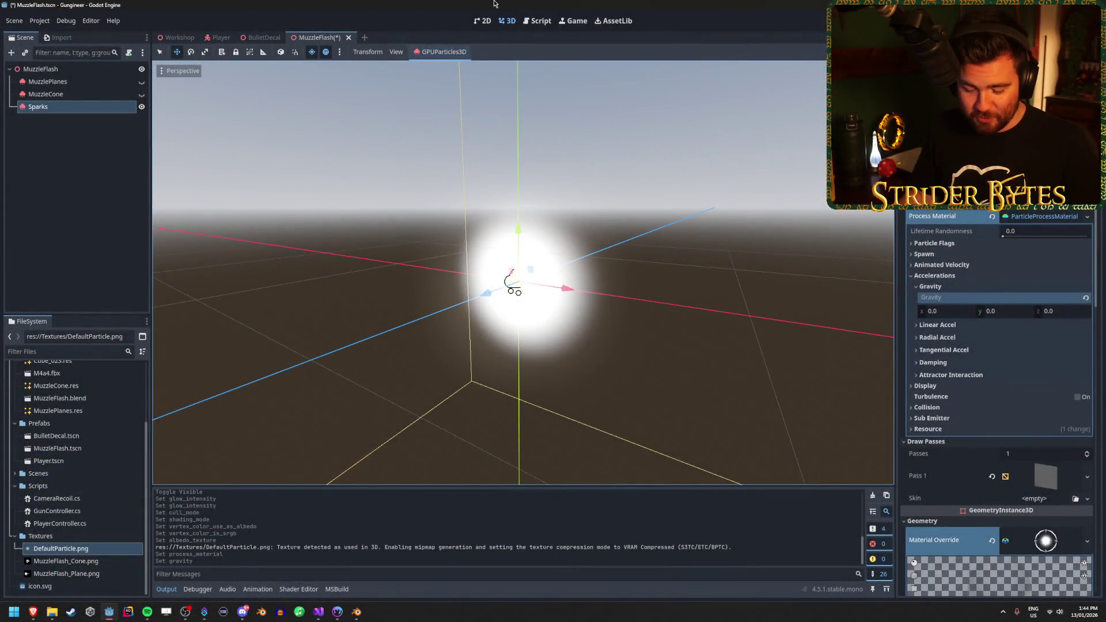
{"action": "key", "text": "ctrl+s"}
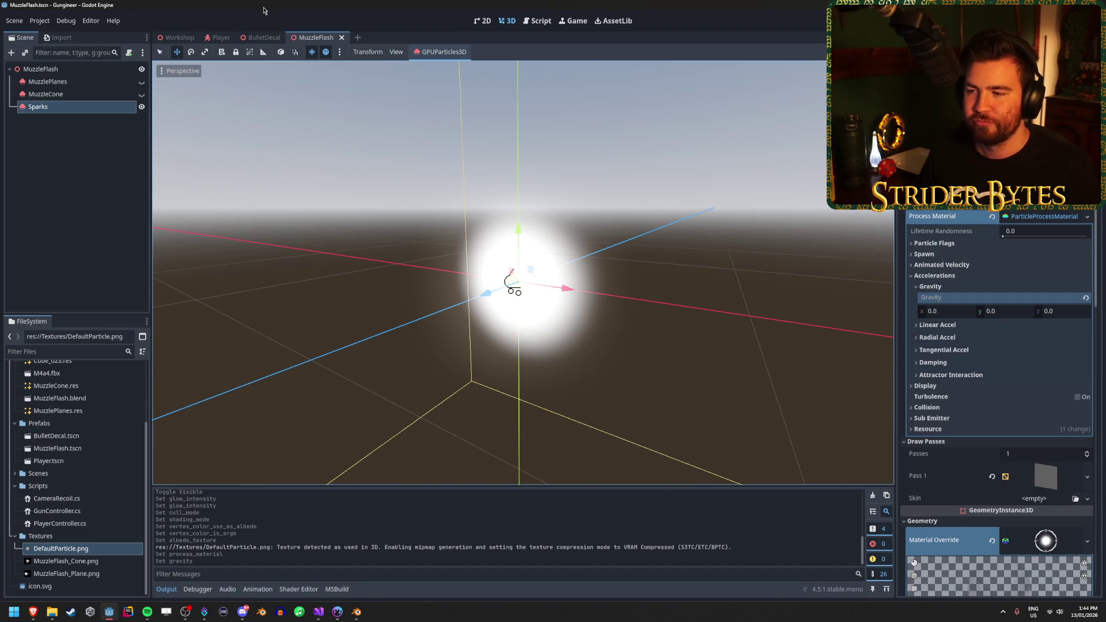
Hide the Sparks node, deselect it, and save MuzzleFlash
{"action": "left_click", "coordinate": [141, 107]}
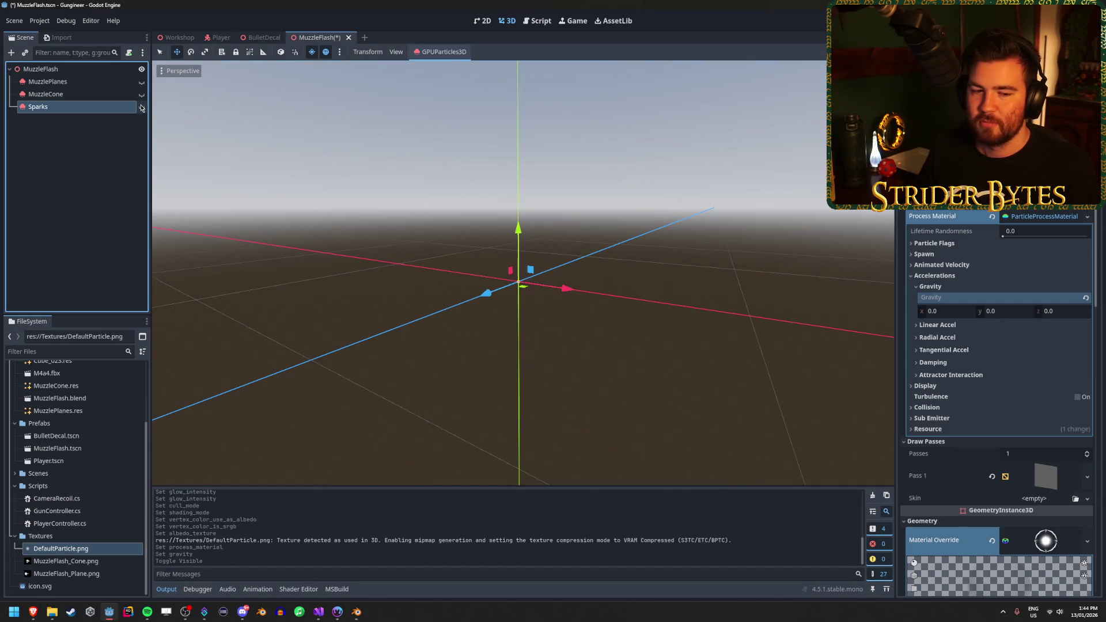
{"action": "left_click", "coordinate": [101, 173]}
{"action": "key", "text": "ctrl+s"}
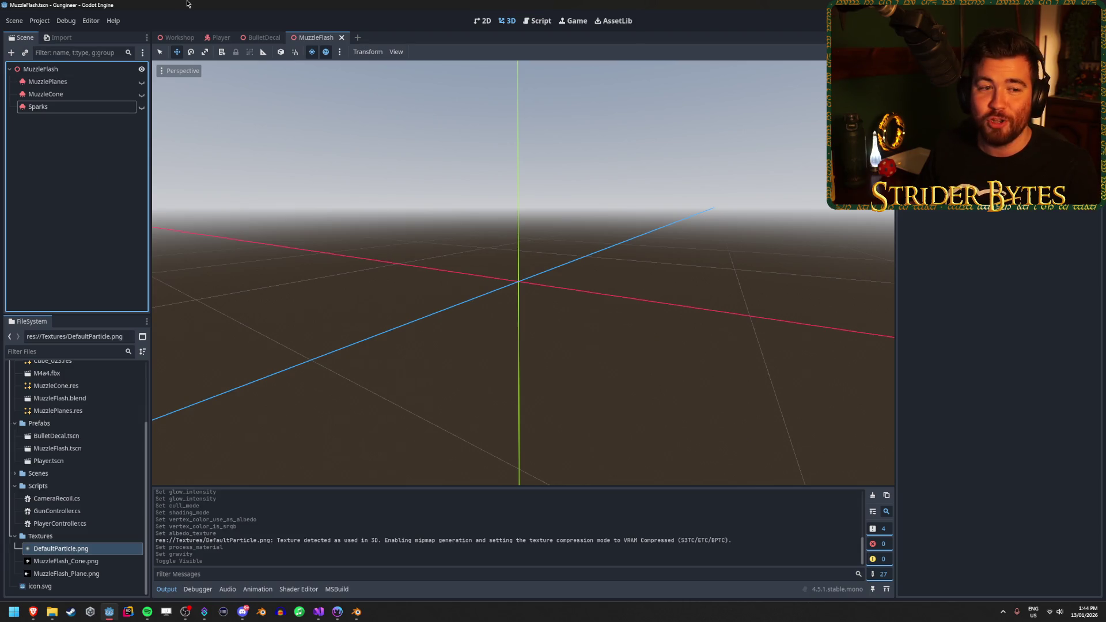
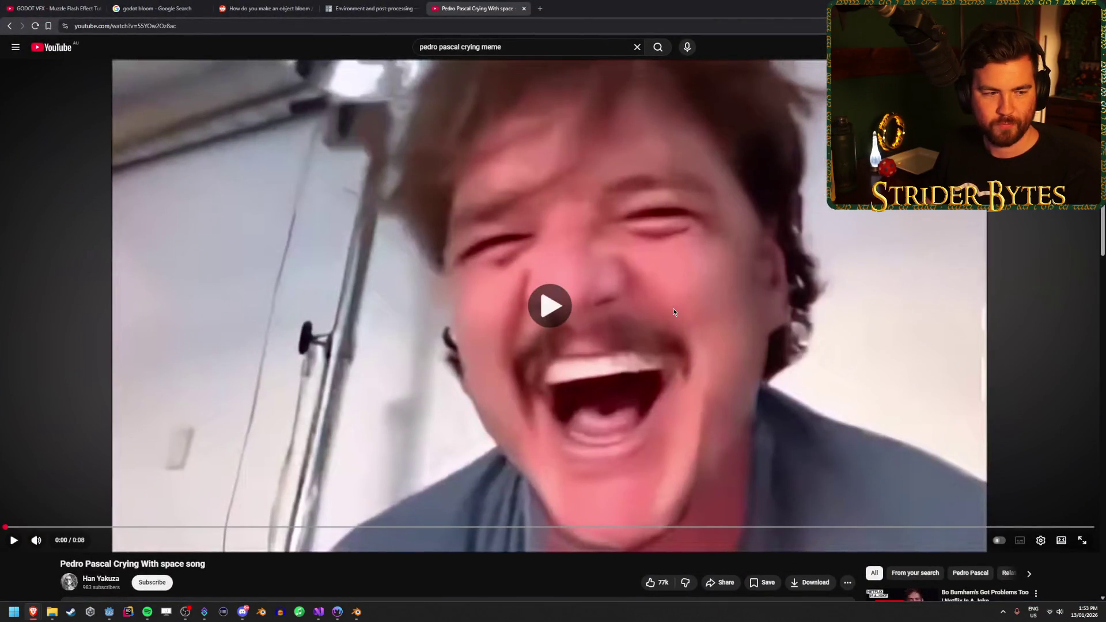
Play and replay the meme video on YouTube, then return to the Godot MuzzleFlash scene
{"action": "left_click", "coordinate": [672, 309]}
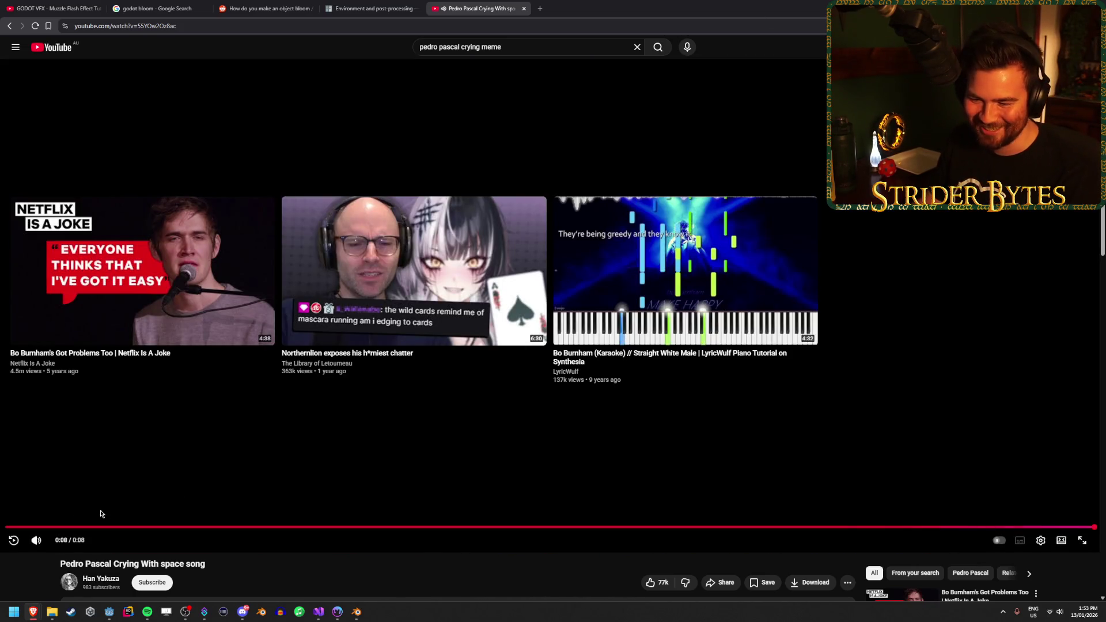
{"action": "left_click", "coordinate": [14, 542]}
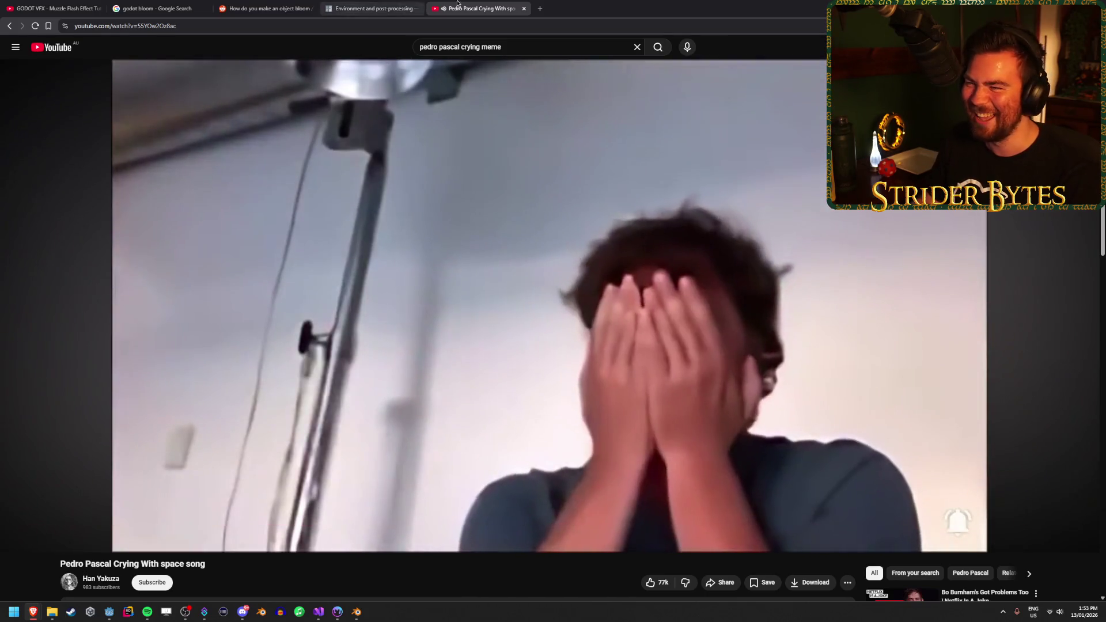
{"action": "left_click", "coordinate": [52, 8]}
{"action": "key", "text": "alt+Tab"}
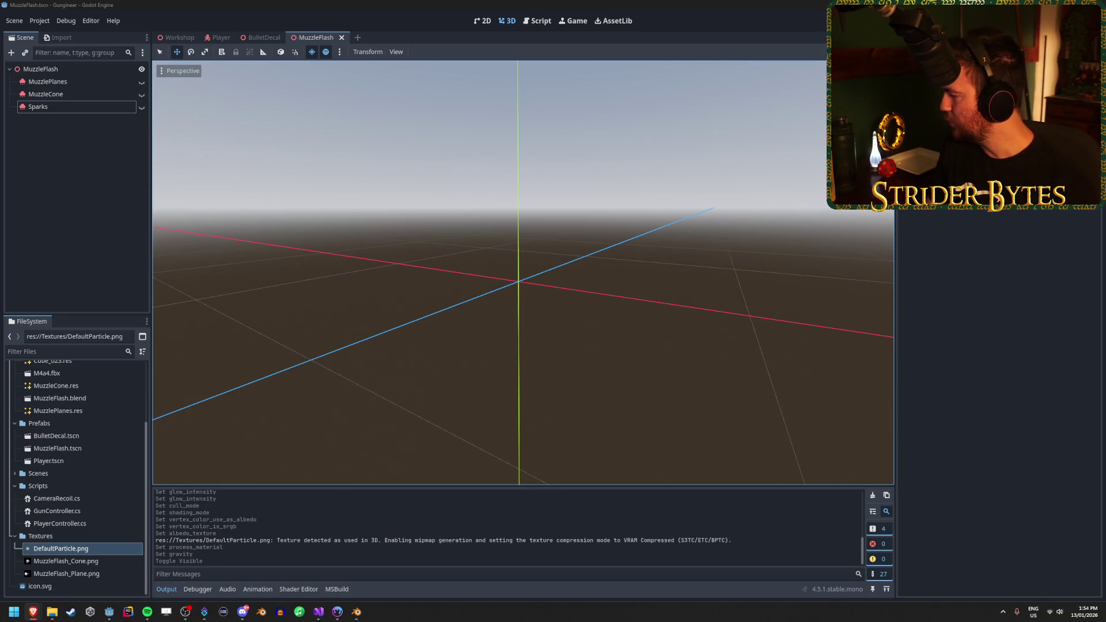
Unhide the Sparks node and expand its Process Material Spawn > Velocity settings
{"action": "left_click", "coordinate": [51, 107]}
{"action": "left_click", "coordinate": [141, 106]}
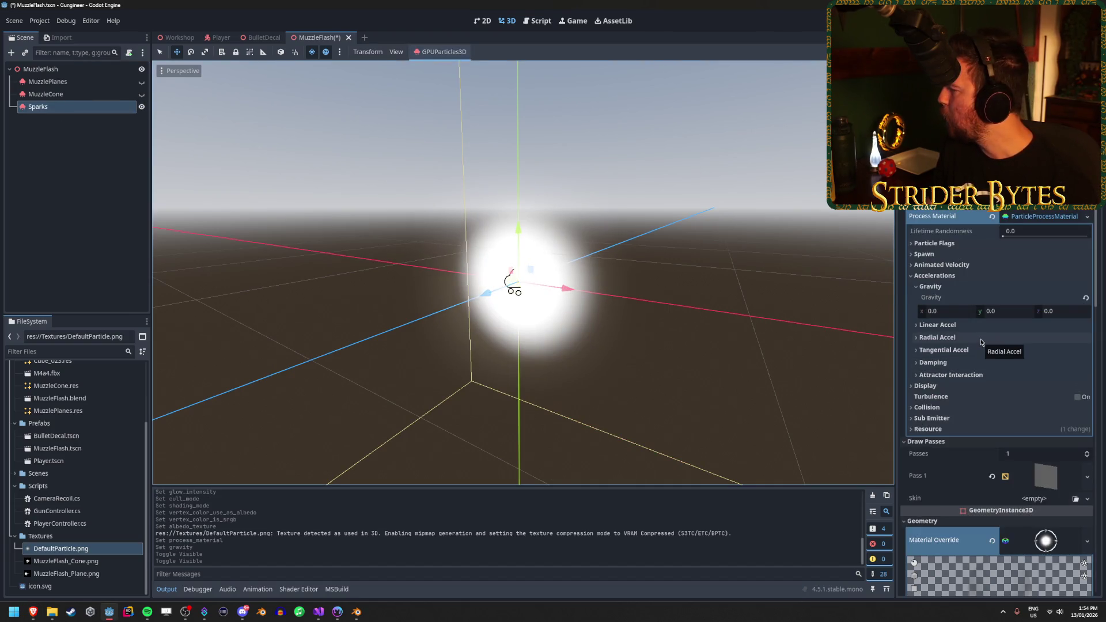
{"action": "left_click", "coordinate": [944, 254]}
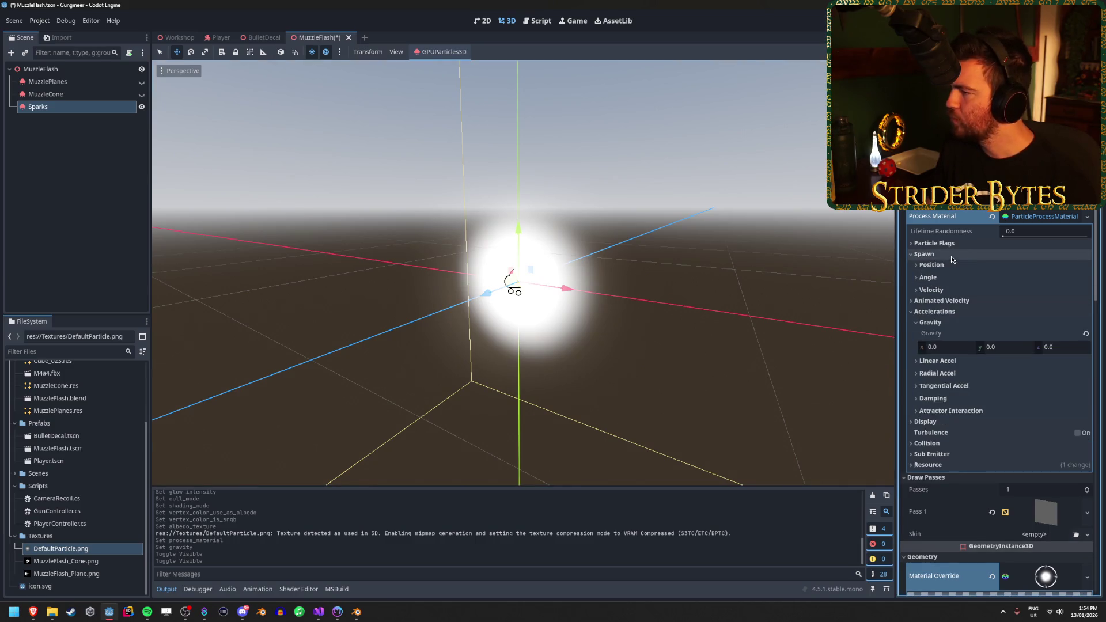
{"action": "left_click", "coordinate": [952, 291]}
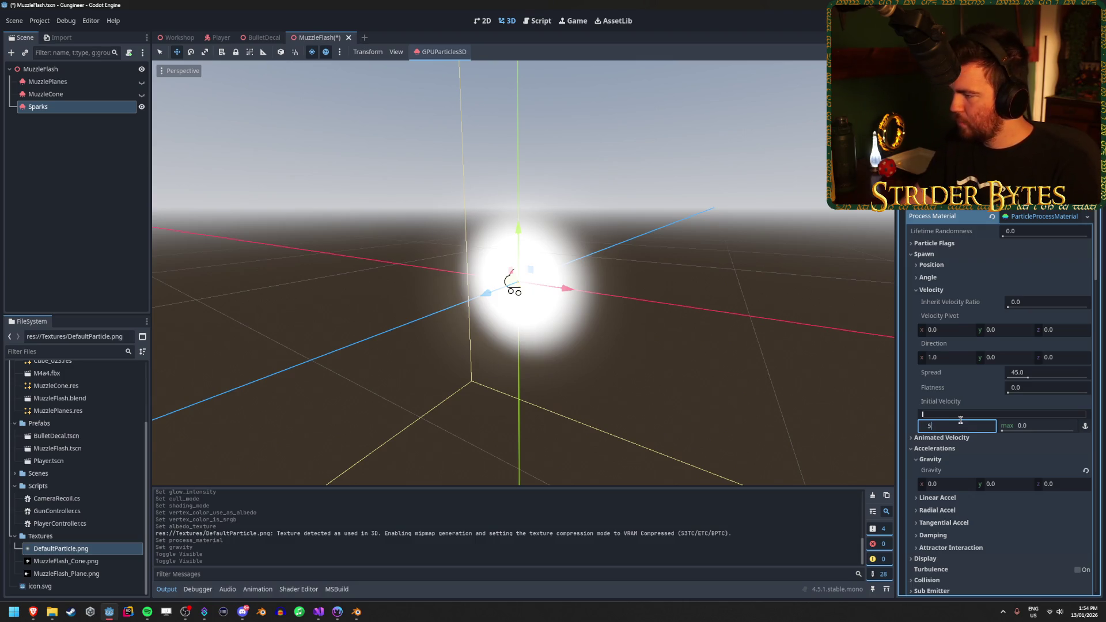
Set the Sparks initial velocity to min 5 and max 10, check the spray, and save
{"action": "key", "text": "Tab"}
{"action": "type", "text": "10"}
{"action": "key", "text": "Return"}
{"action": "left_click_drag", "start_coordinate": [346, 328], "coordinate": [453, 329]}
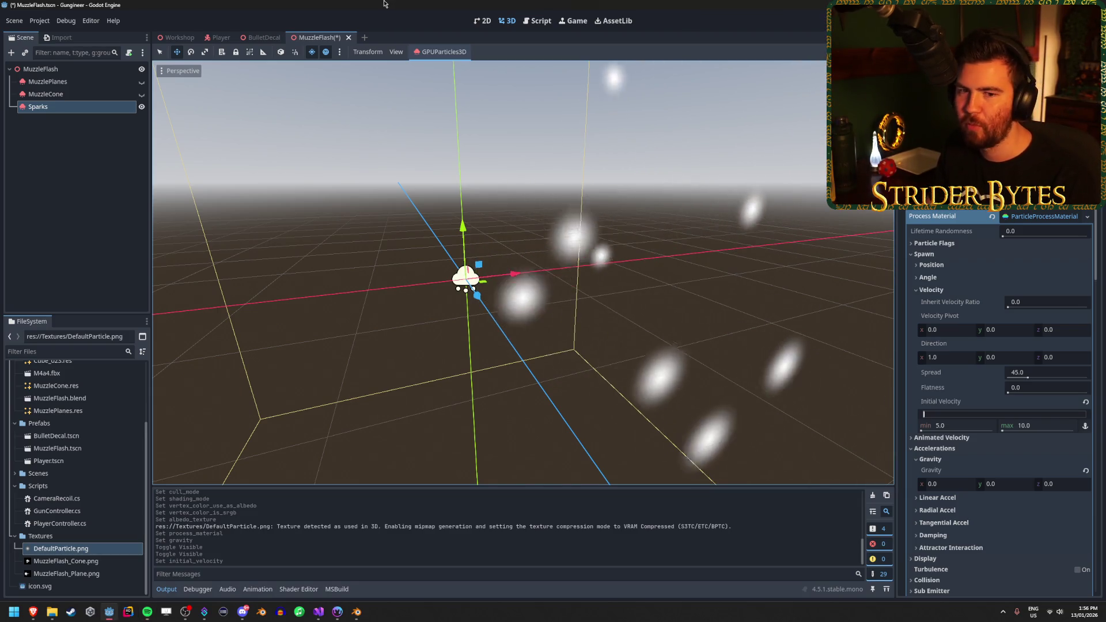
{"action": "key", "text": "ctrl+s"}
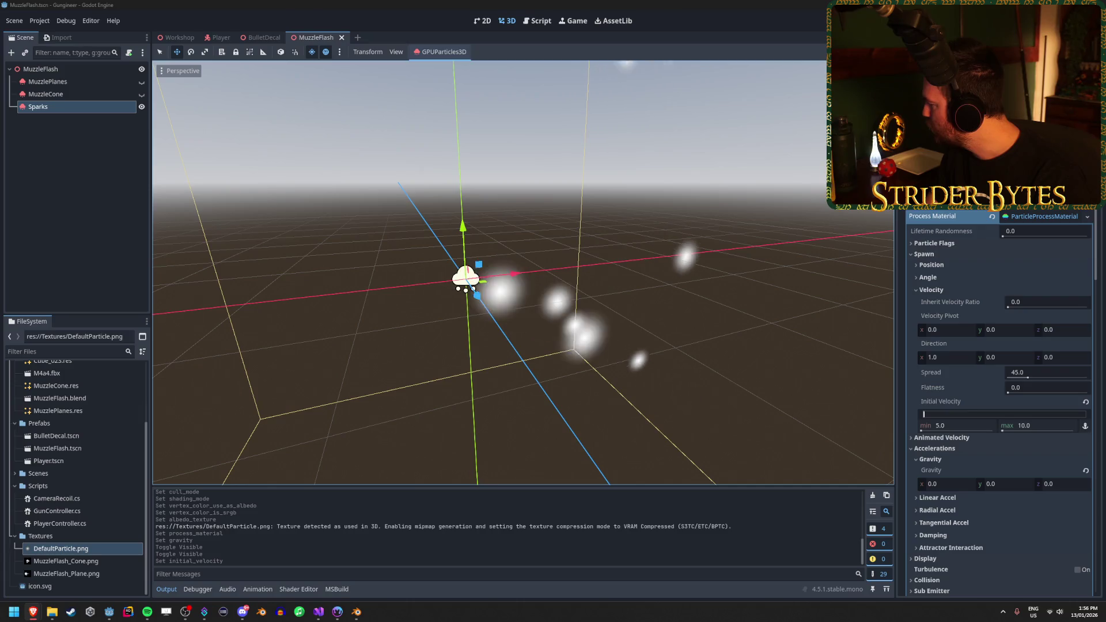
Change the Sparks emission direction from 1, 0, 0 to 0, 0, 1 and check the stream
{"action": "left_click", "coordinate": [1058, 357]}
{"action": "type", "text": "1"}
{"action": "key", "text": "Return"}
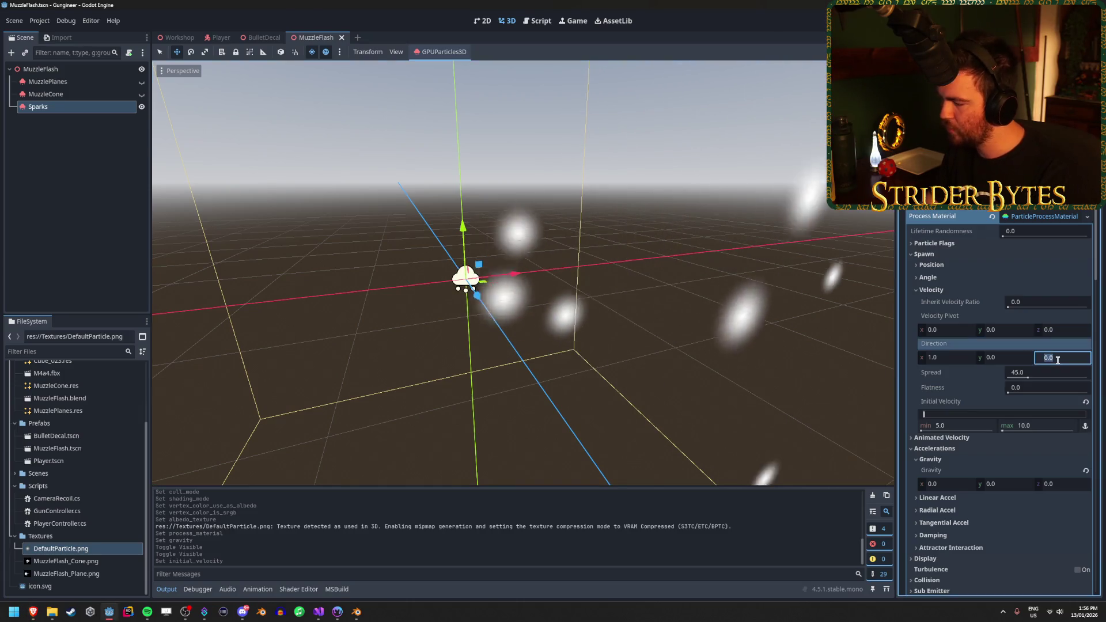
{"action": "left_click", "coordinate": [959, 357]}
{"action": "type", "text": "0"}
{"action": "key", "text": "Return"}
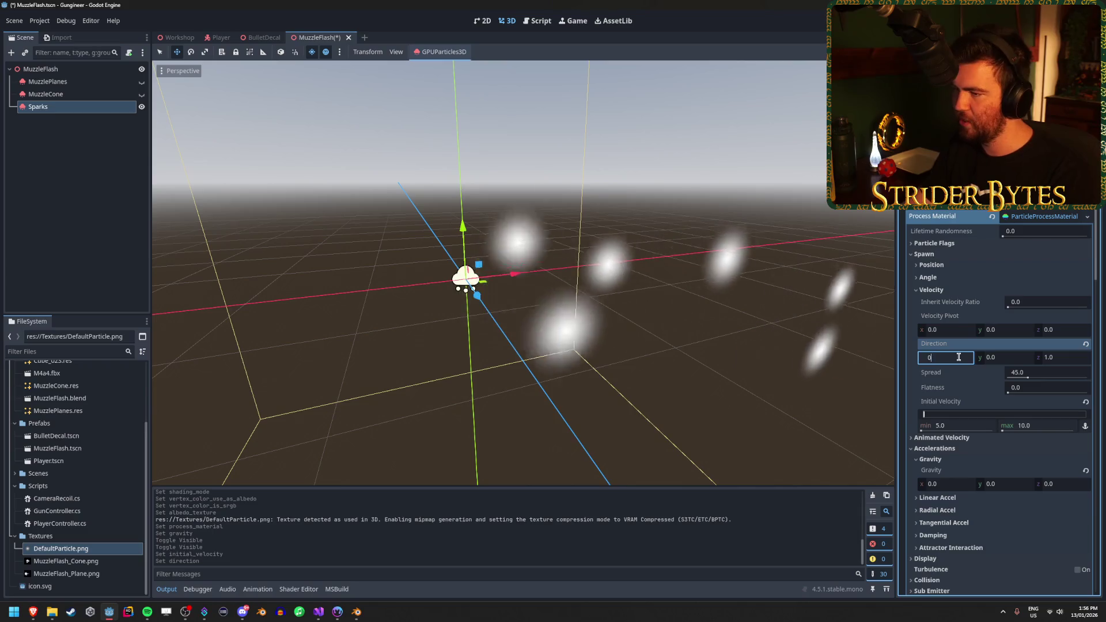
{"action": "left_click_drag", "start_coordinate": [663, 241], "coordinate": [516, 223]}
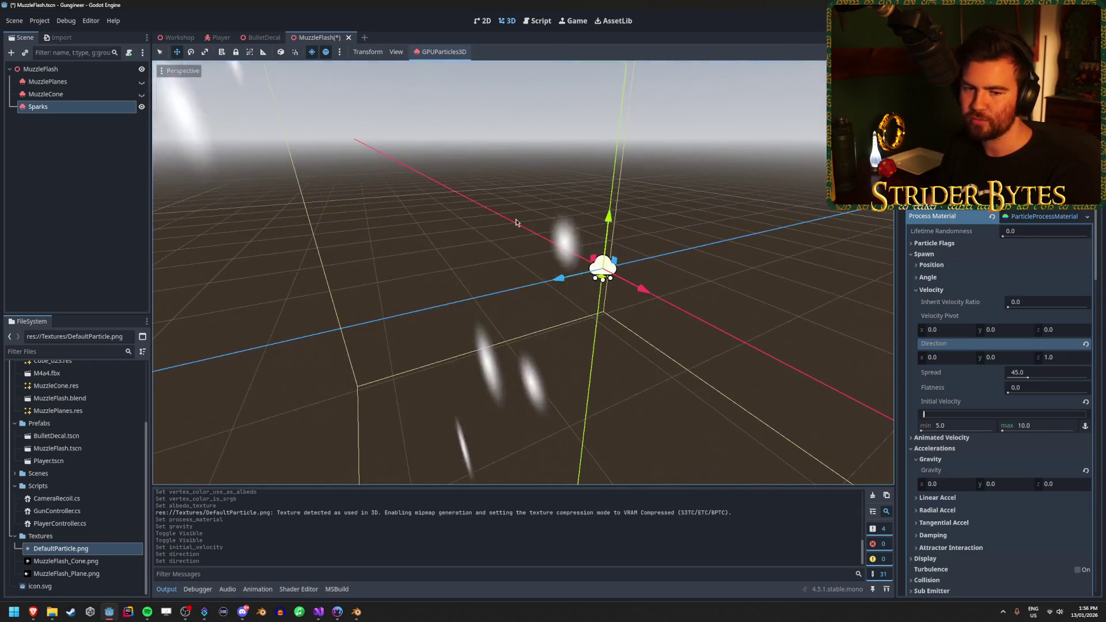